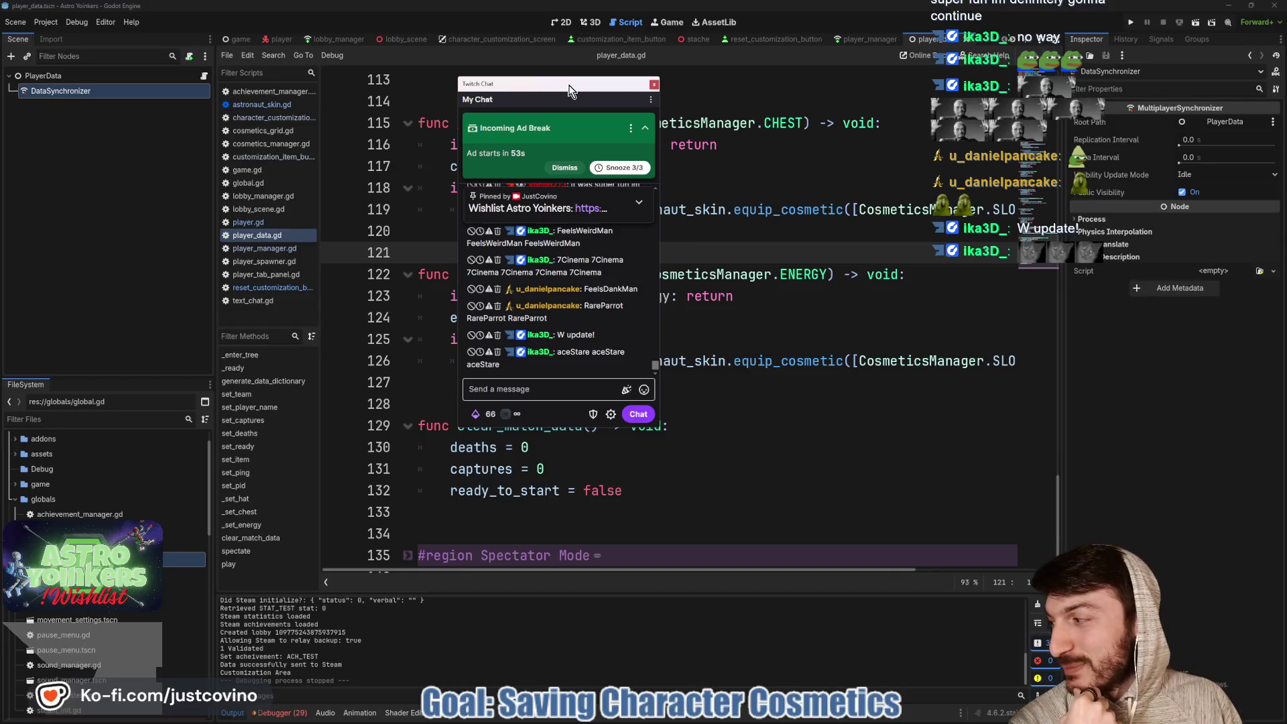
Move the chat window off the code and place the caret on empty line 127
{"action": "left_click_drag", "start_coordinate": [569, 90], "coordinate": [0, 94]}
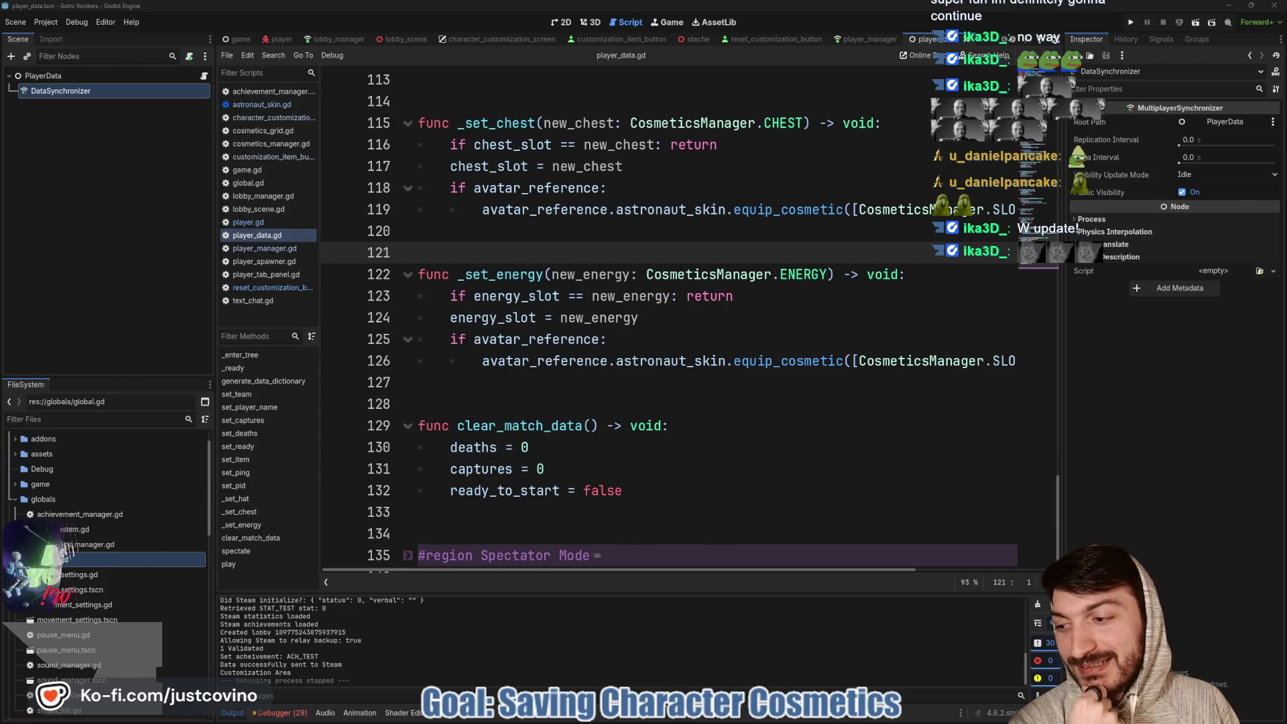
{"action": "left_click", "coordinate": [586, 382]}
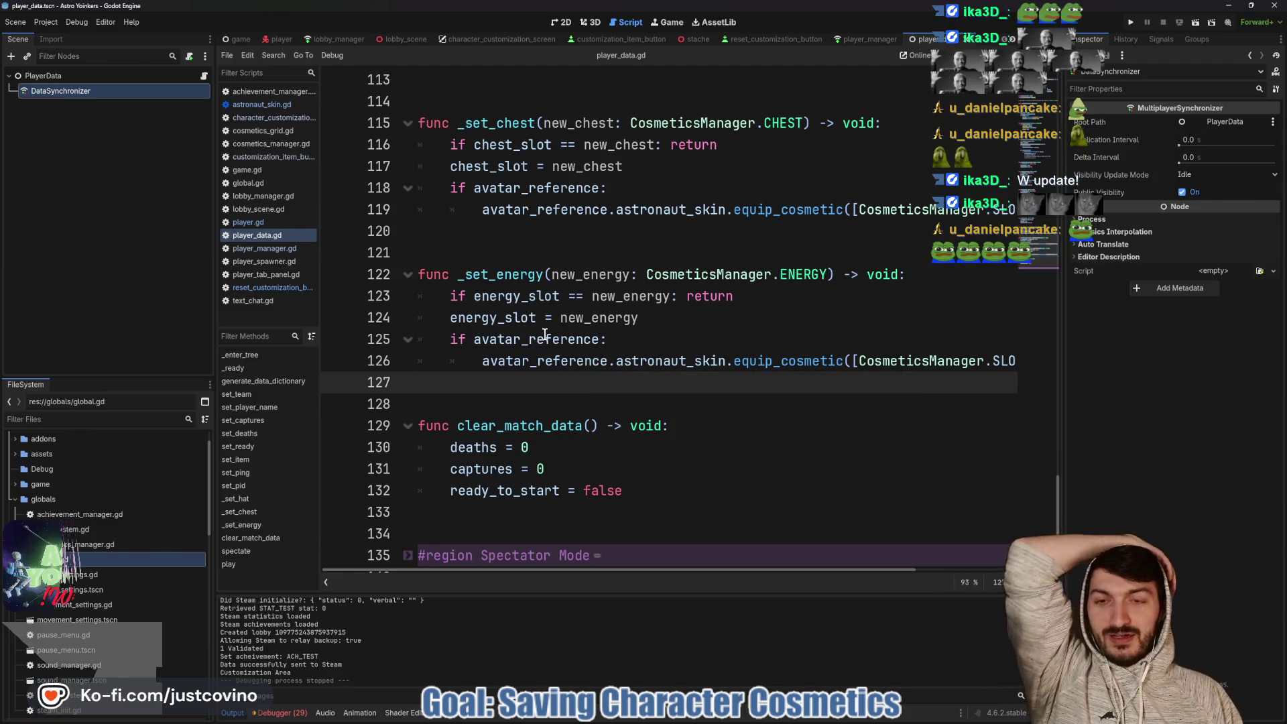
{"action": "scroll", "coordinate": [584, 403], "scroll_direction": "down", "scroll_amount": 1}
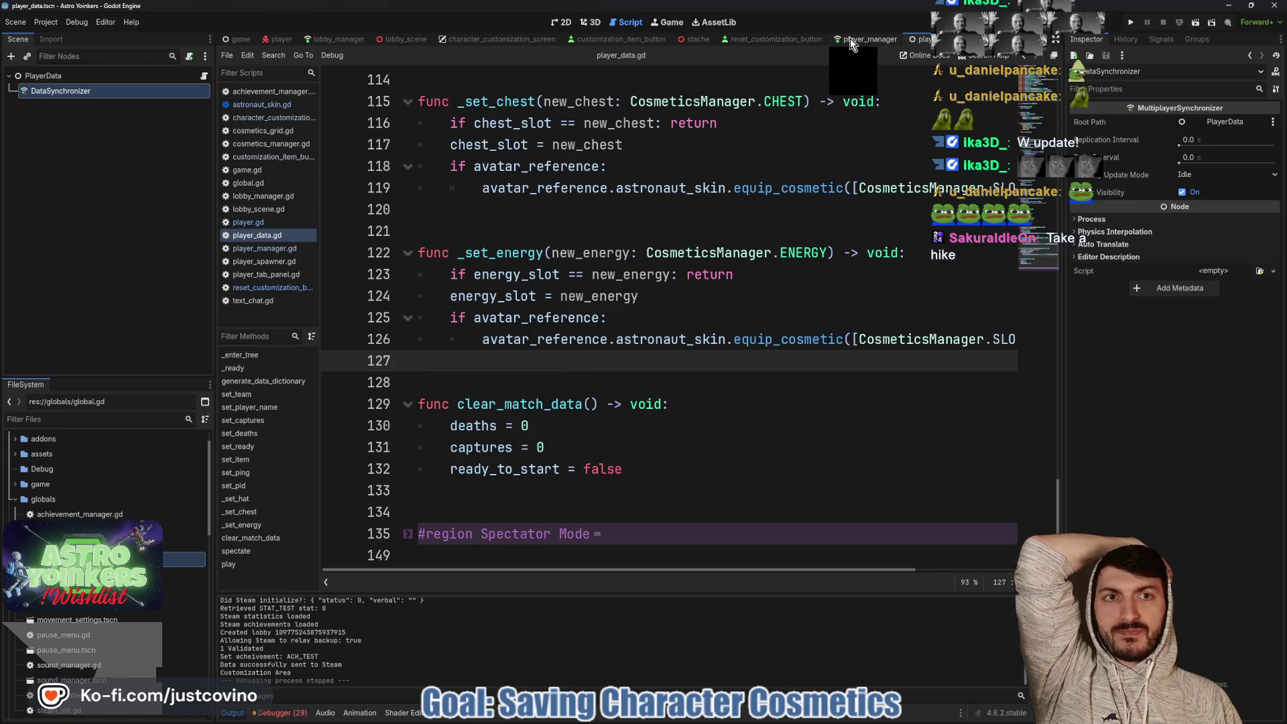
In reset_customization_button.gd, add and then delete a CosmeticsManager.save_cosmetics() call on line 21
{"action": "left_click", "coordinate": [778, 36]}
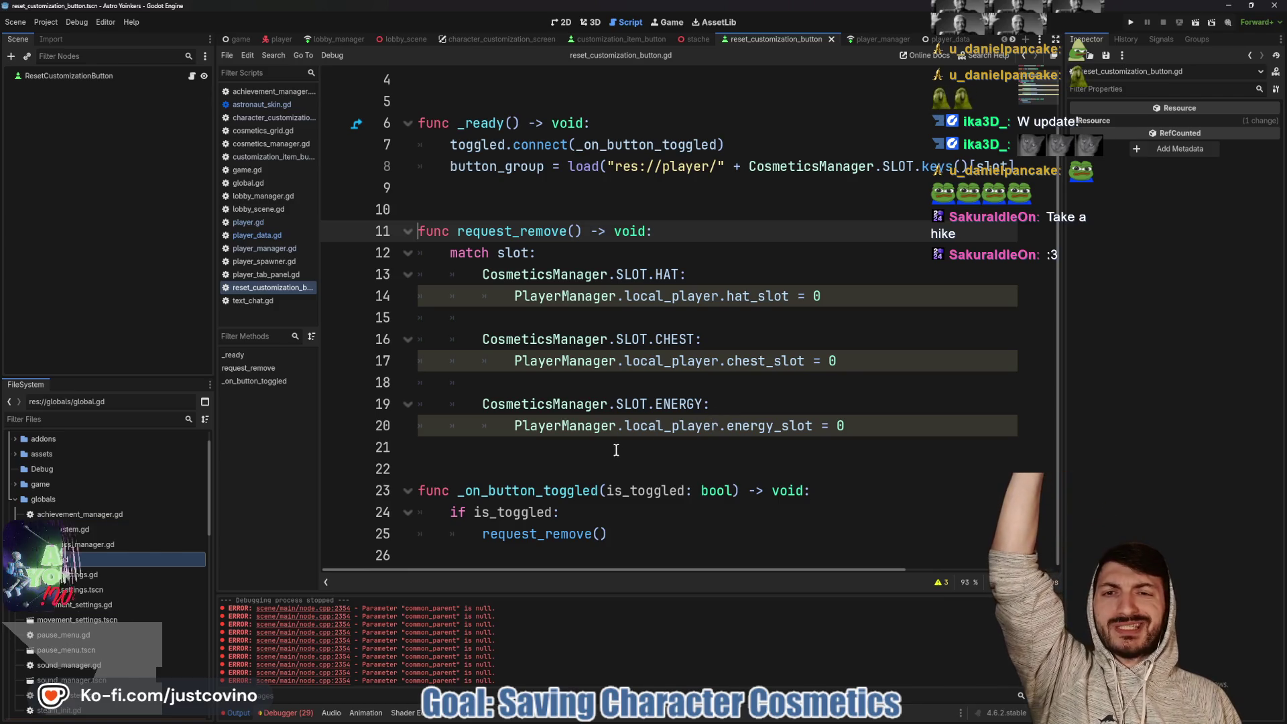
{"action": "left_click", "coordinate": [572, 448]}
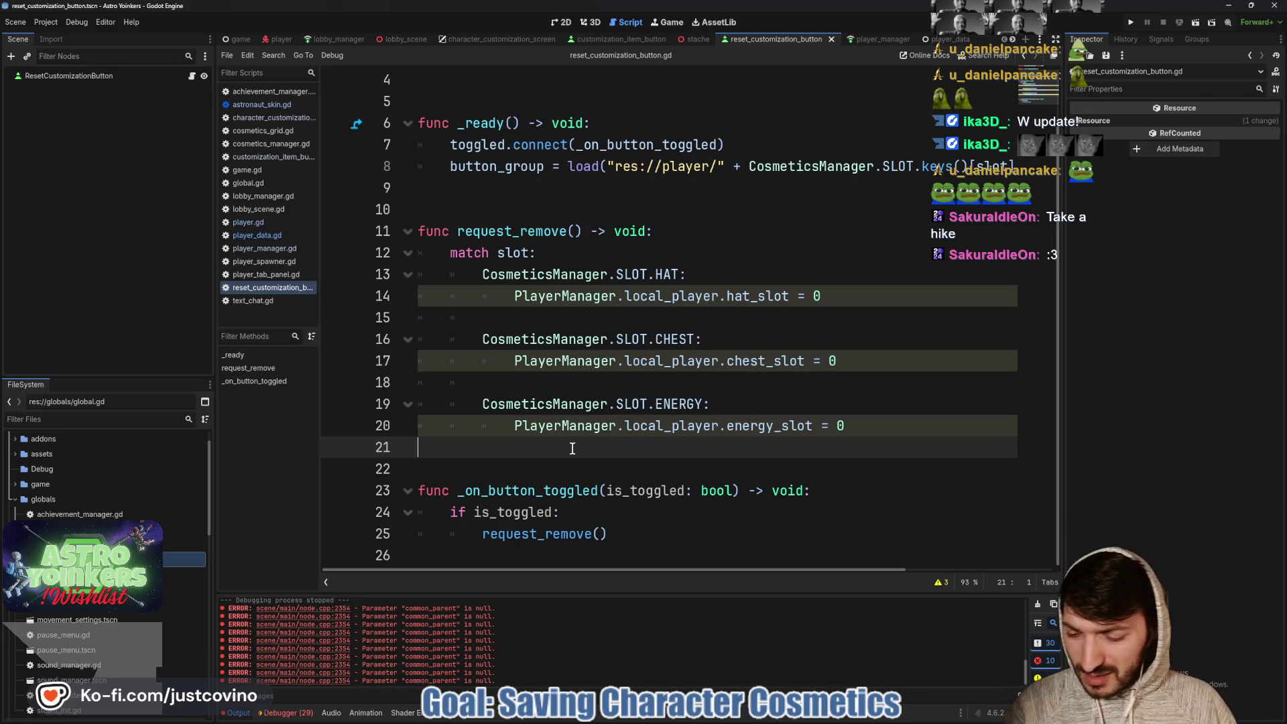
{"action": "key", "text": "Tab"}
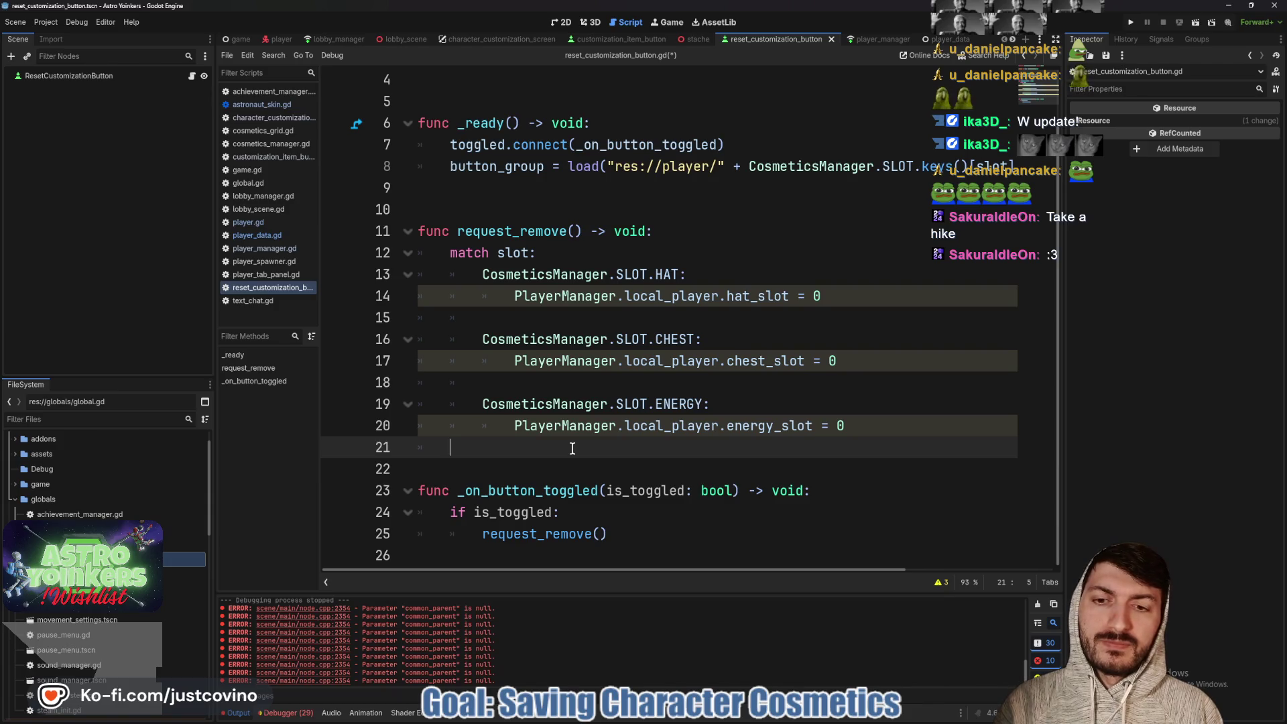
{"action": "type", "text": "Cosme"}
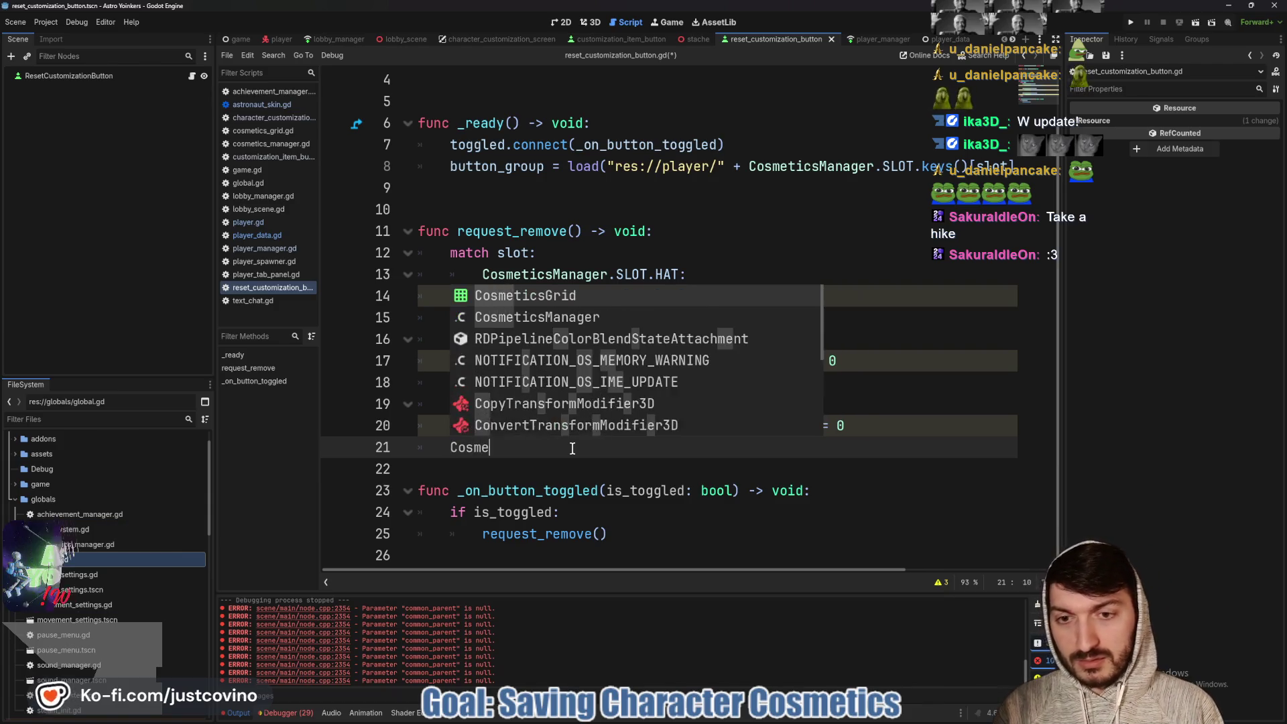
{"action": "type", "text": "ticsManager.sa"}
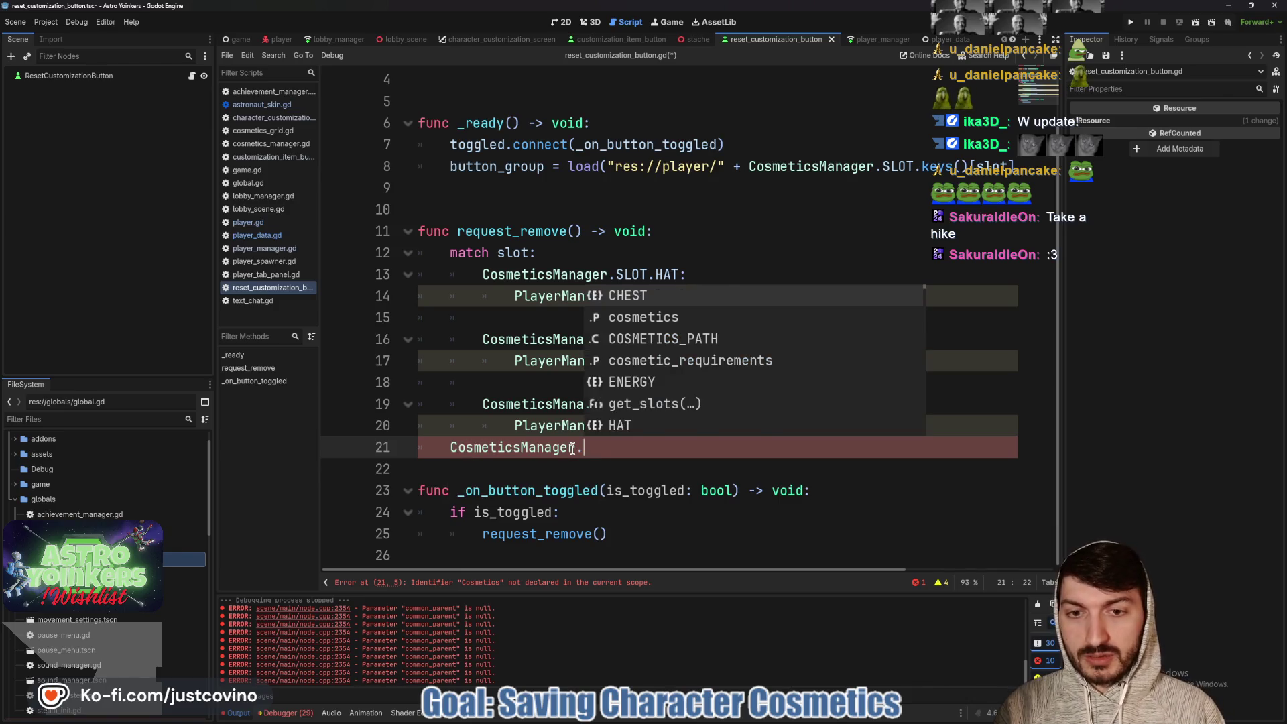
{"action": "key", "text": "Return"}
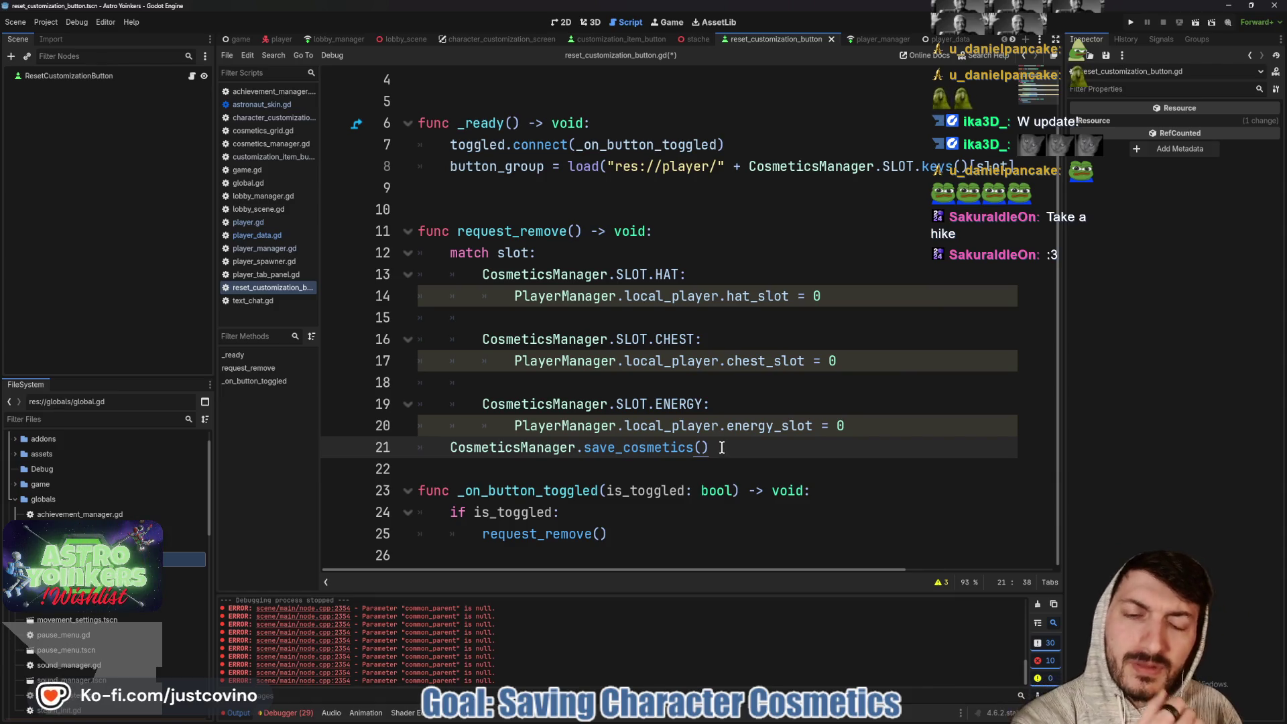
{"action": "left_click_drag", "start_coordinate": [712, 447], "coordinate": [424, 448]}
{"action": "key", "text": "BackSpace"}
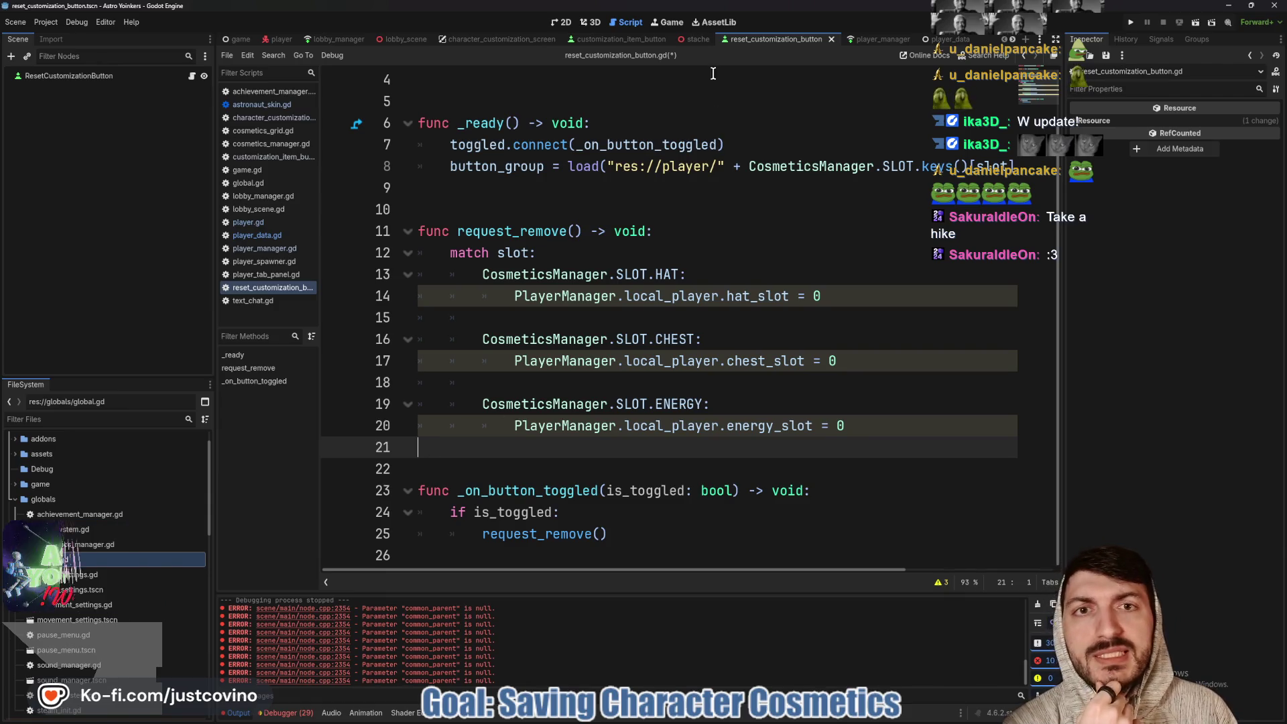
{"action": "left_click", "coordinate": [528, 39]}
{"action": "scroll", "coordinate": [366, 181], "scroll_direction": "down", "scroll_amount": 1}
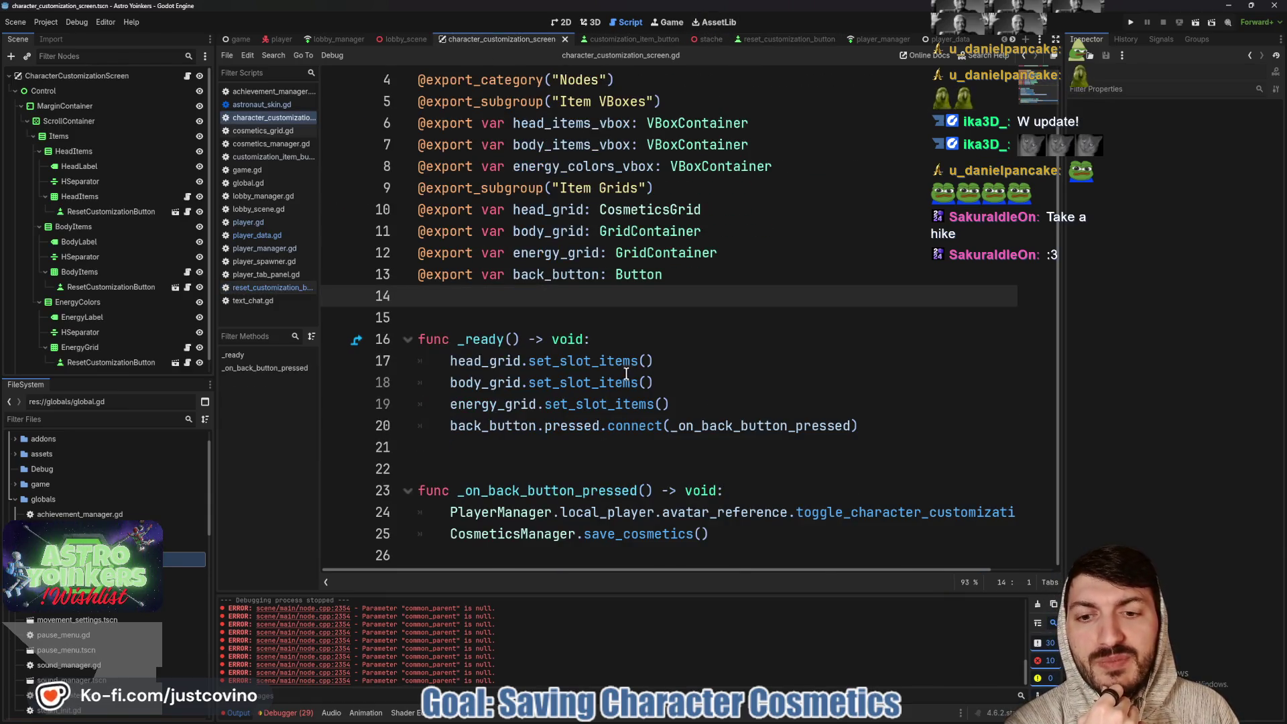
Clear the Output log and review save_cosmetics' definition in cosmetics_manager.gd, ending on player_data
{"action": "left_click", "coordinate": [632, 540]}
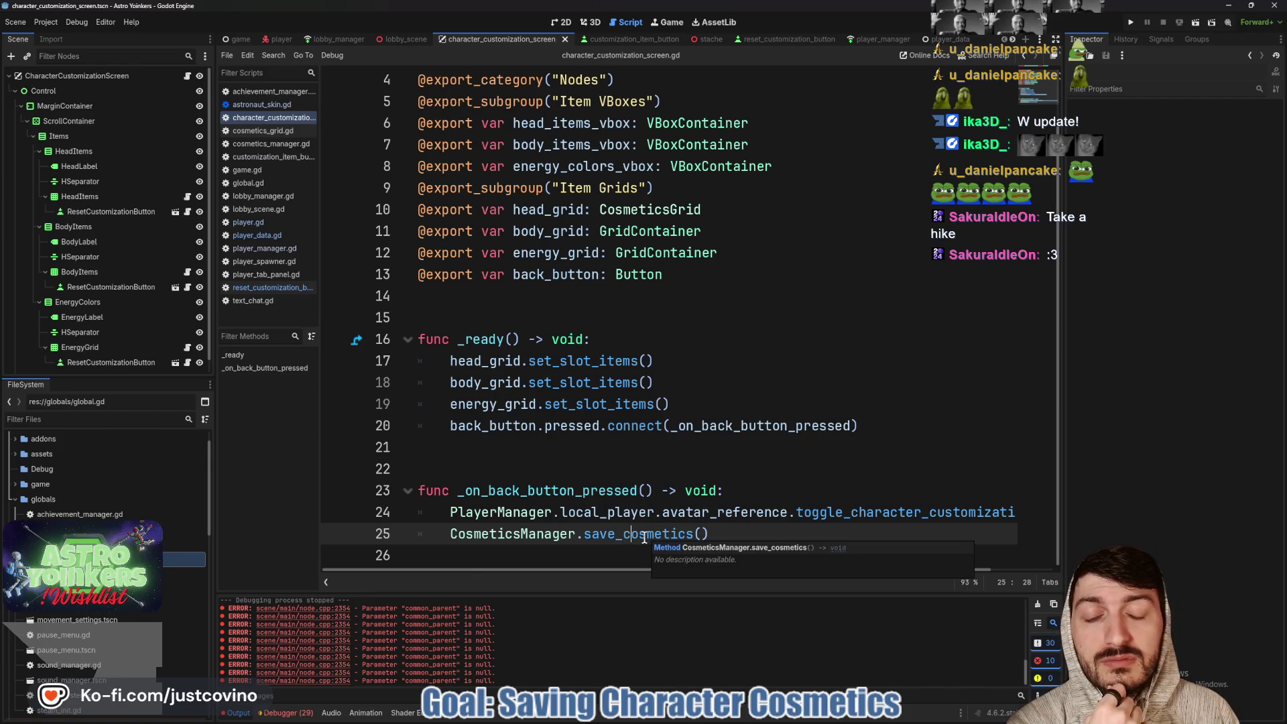
{"action": "left_click", "coordinate": [1036, 604]}
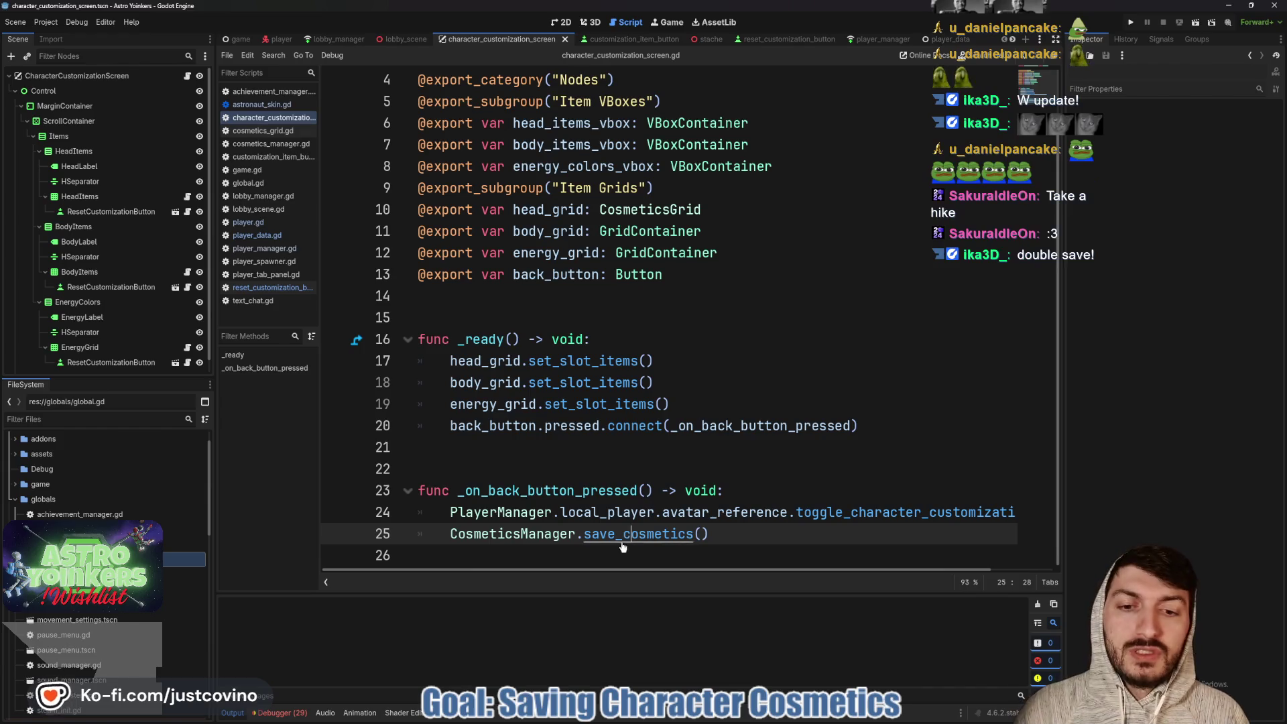
{"action": "left_click", "coordinate": [627, 535], "text": "ctrl"}
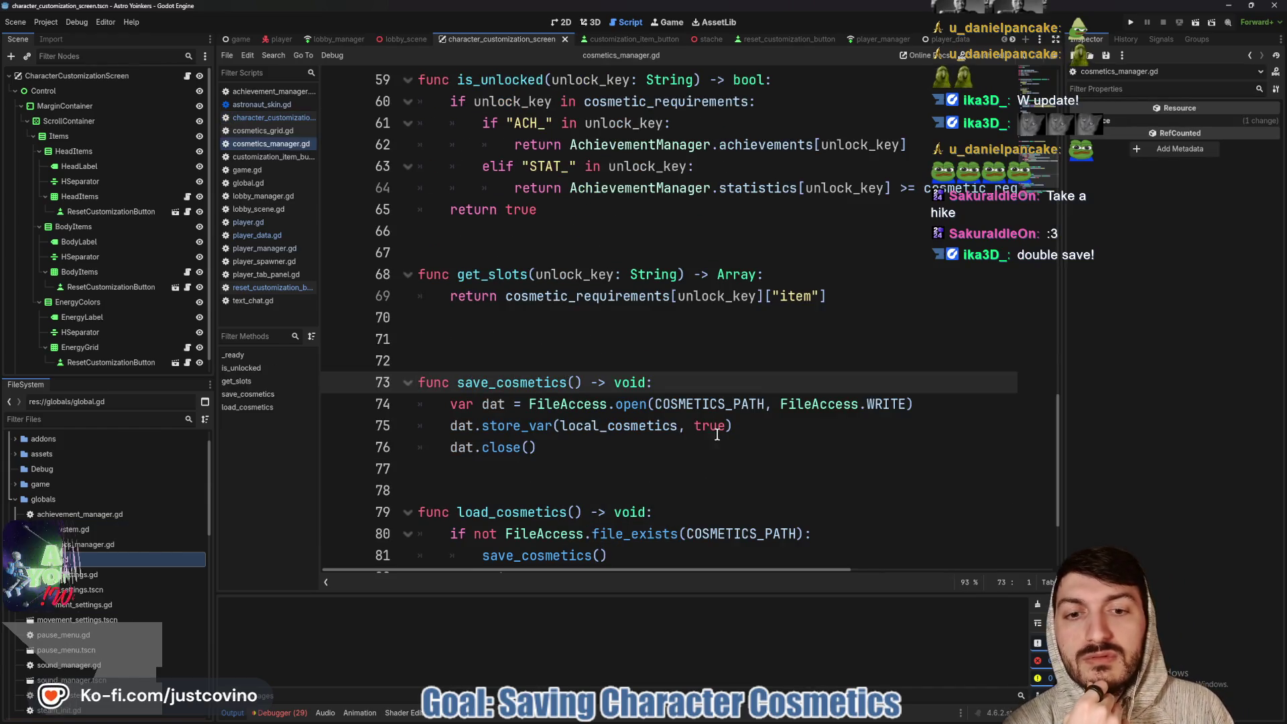
{"action": "scroll", "coordinate": [616, 430], "scroll_direction": "up", "scroll_amount": 9}
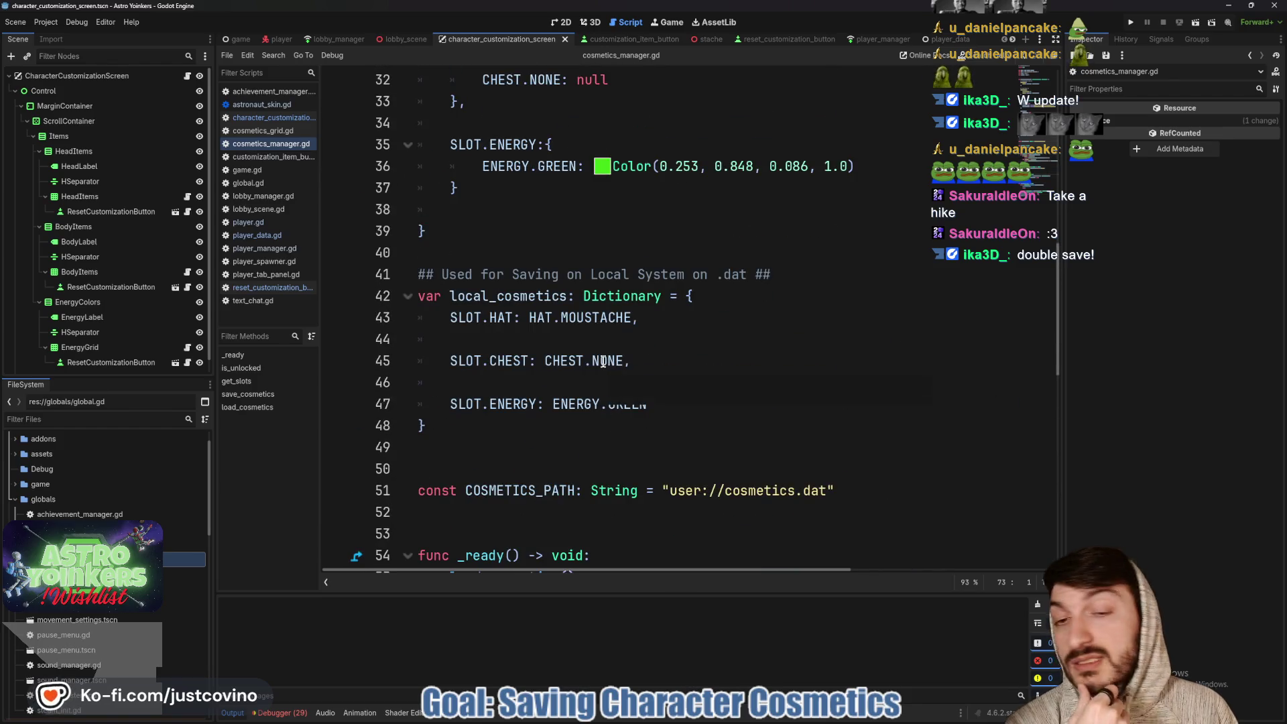
{"action": "scroll", "coordinate": [605, 360], "scroll_direction": "down", "scroll_amount": 5}
{"action": "scroll", "coordinate": [605, 360], "scroll_direction": "down", "scroll_amount": 4}
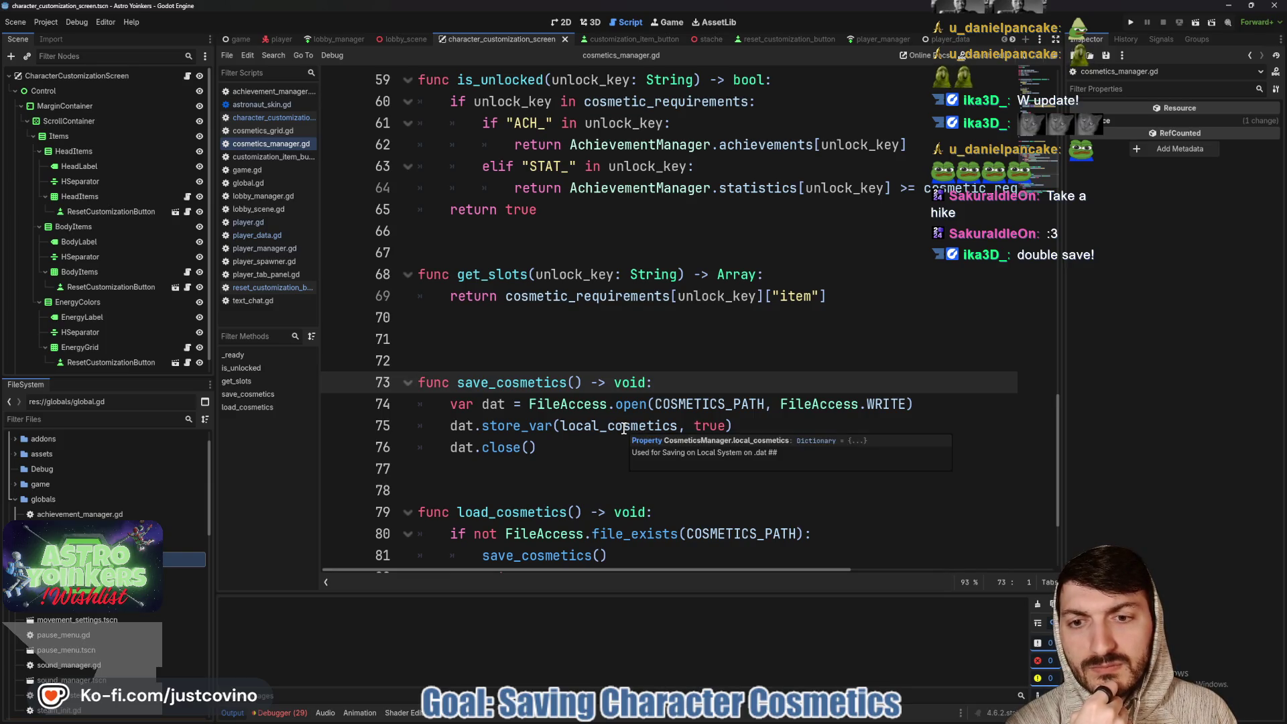
{"action": "scroll", "coordinate": [624, 429], "scroll_direction": "up", "scroll_amount": 4}
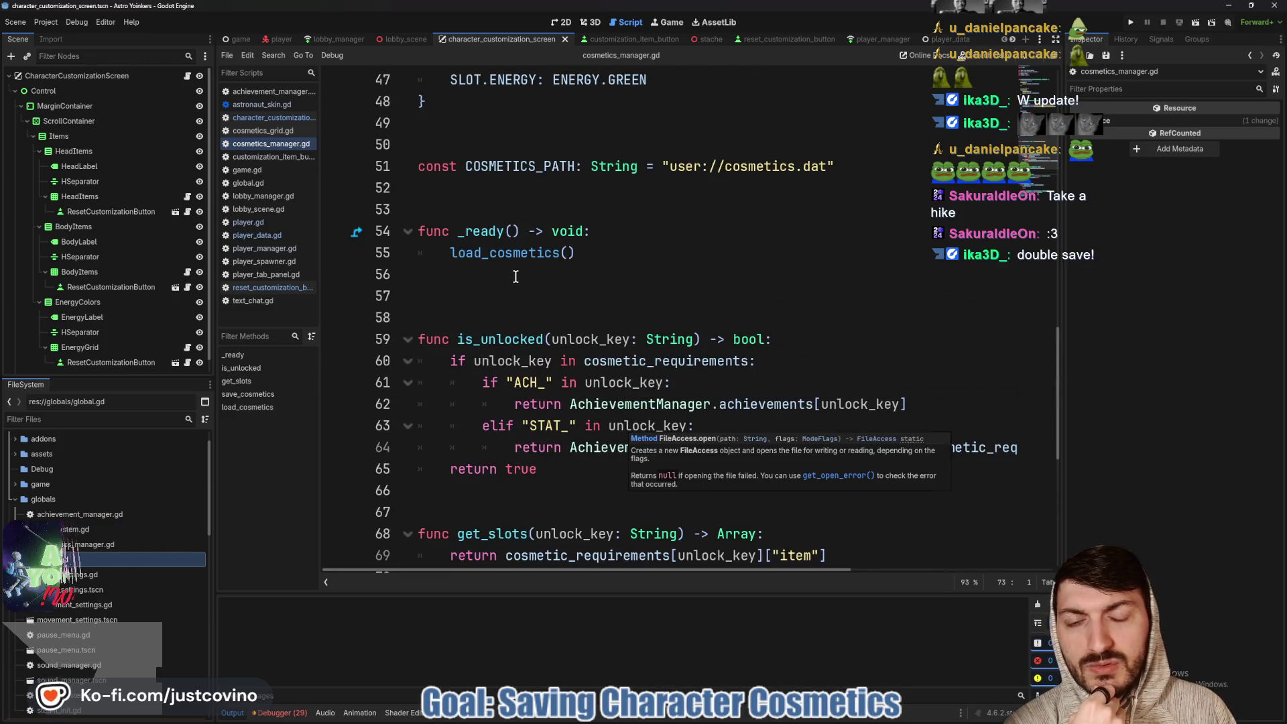
{"action": "scroll", "coordinate": [575, 333], "scroll_direction": "up", "scroll_amount": 3}
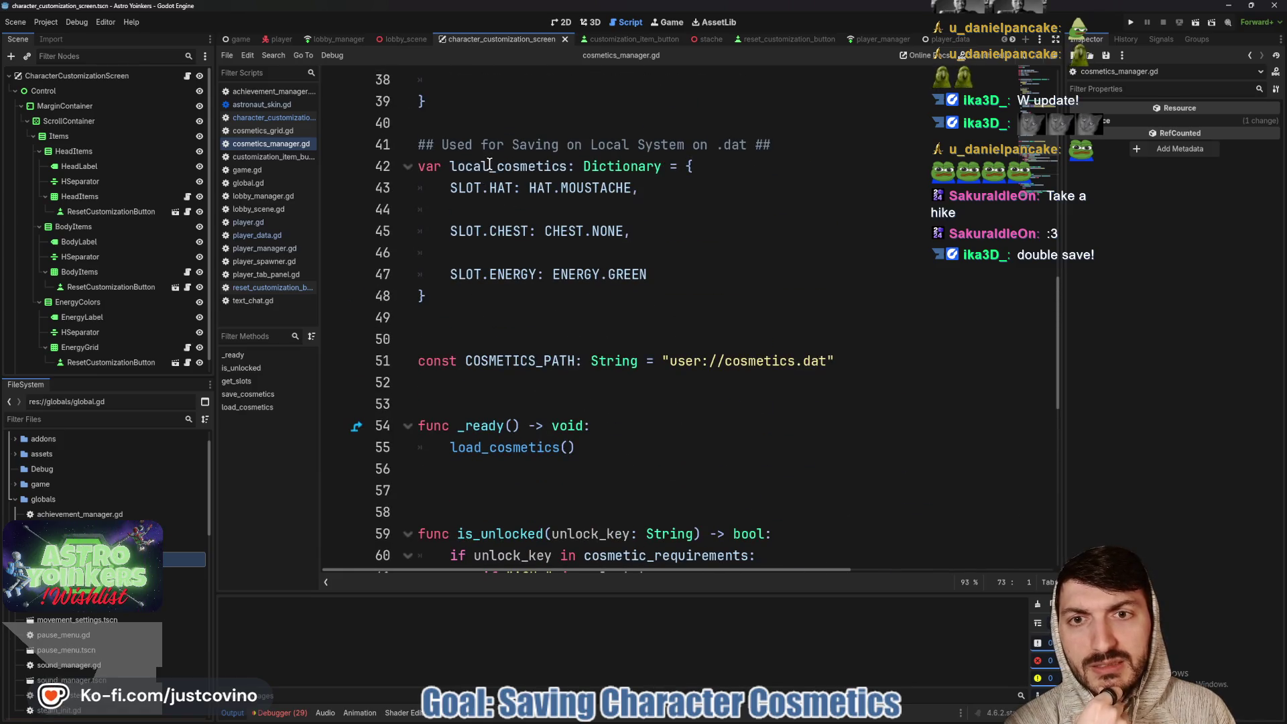
{"action": "left_click", "coordinate": [938, 40]}
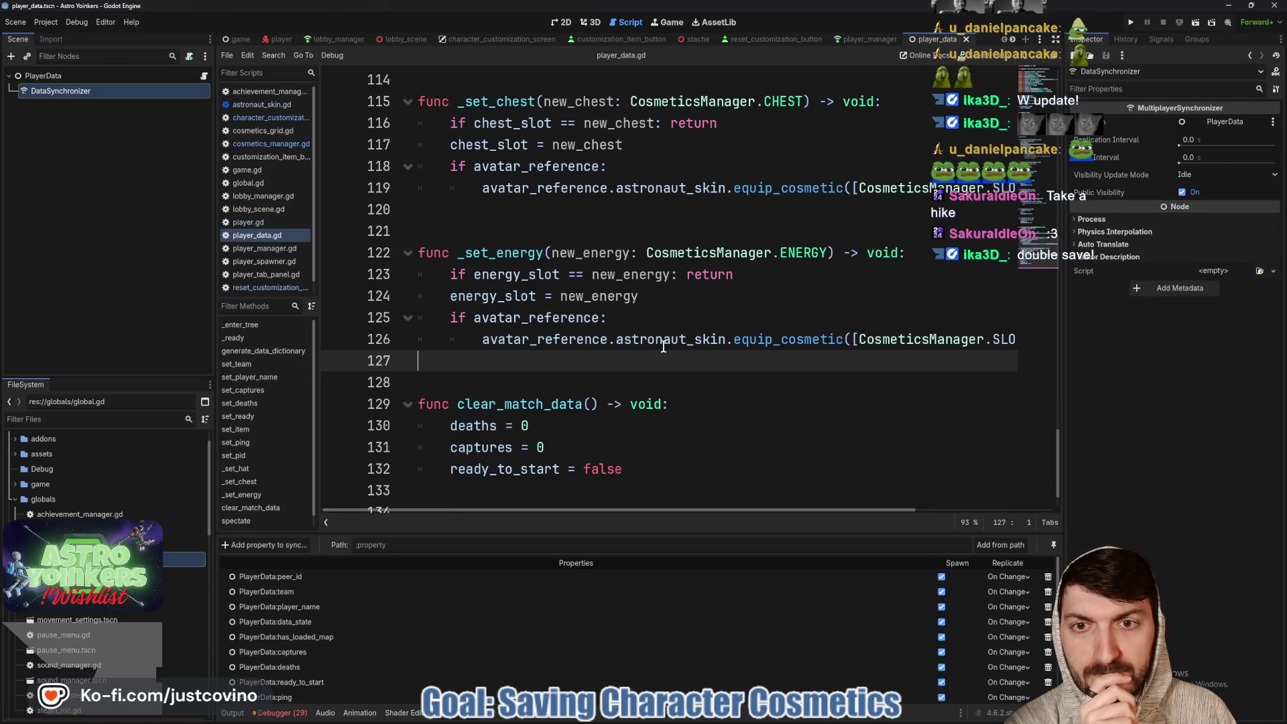
Scroll through player_data.gd and jump to the equip_cosmetic definition in astronaut_skin.gd
{"action": "scroll", "coordinate": [657, 340], "scroll_direction": "up", "scroll_amount": 2}
{"action": "scroll", "coordinate": [653, 338], "scroll_direction": "down", "scroll_amount": 1}
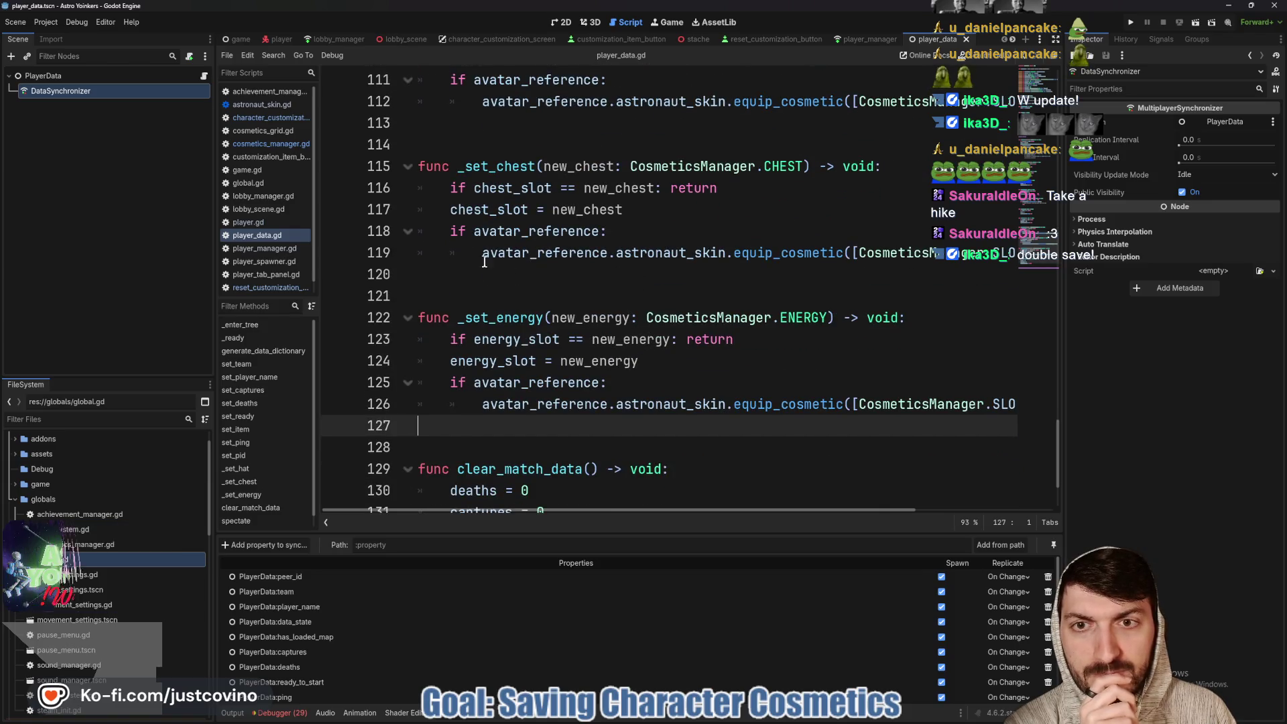
{"action": "scroll", "coordinate": [642, 282], "scroll_direction": "right", "scroll_amount": 3}
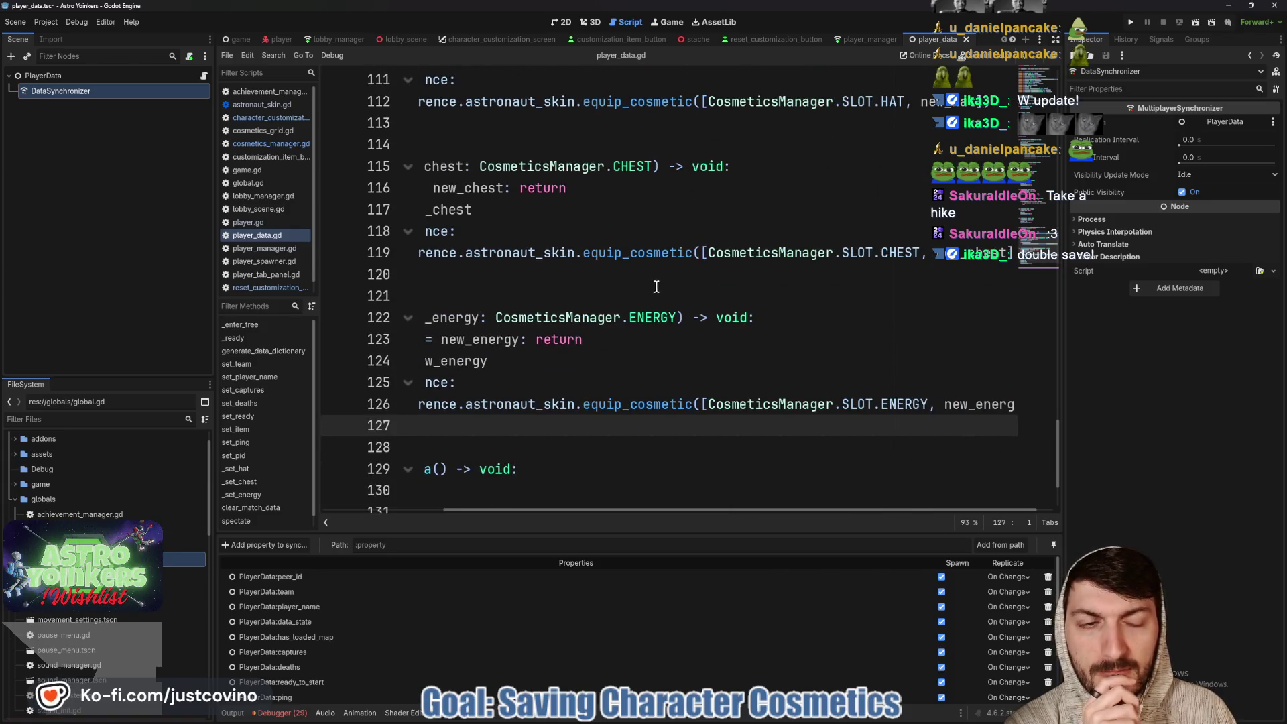
{"action": "scroll", "coordinate": [661, 287], "scroll_direction": "left", "scroll_amount": 3}
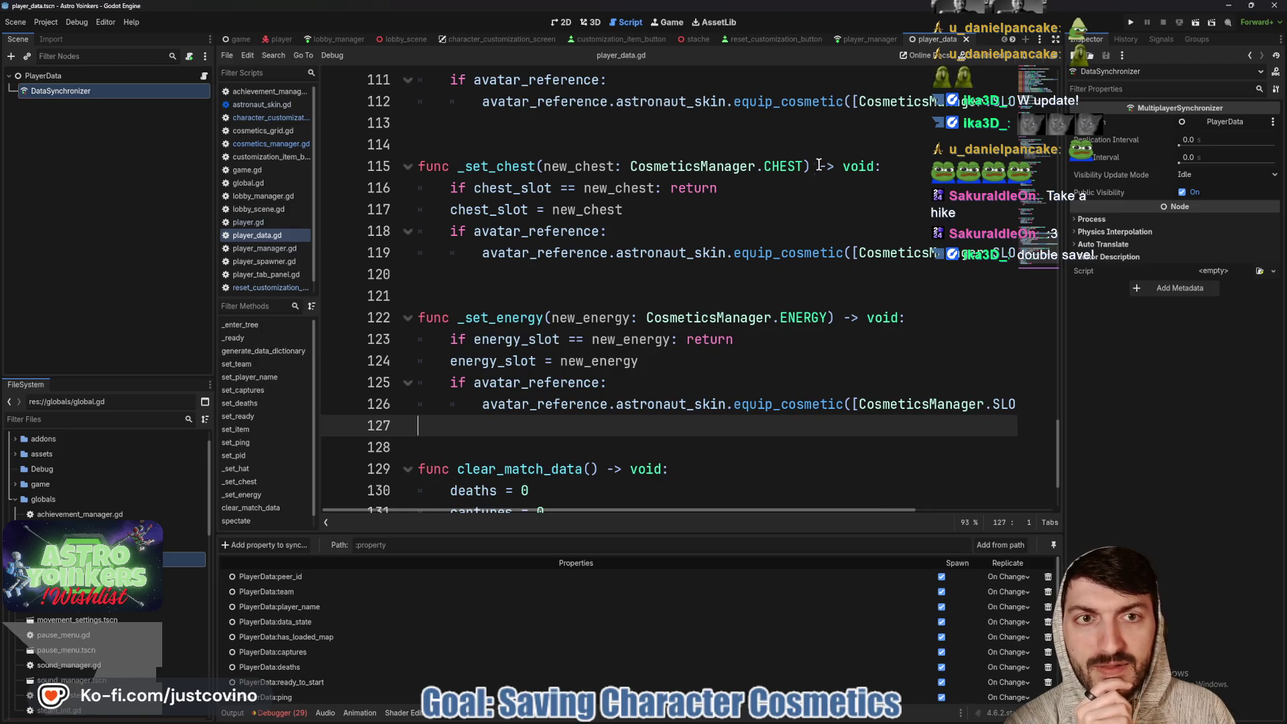
{"action": "scroll", "coordinate": [804, 201], "scroll_direction": "up", "scroll_amount": 2}
{"action": "left_click", "coordinate": [781, 231], "text": "ctrl"}
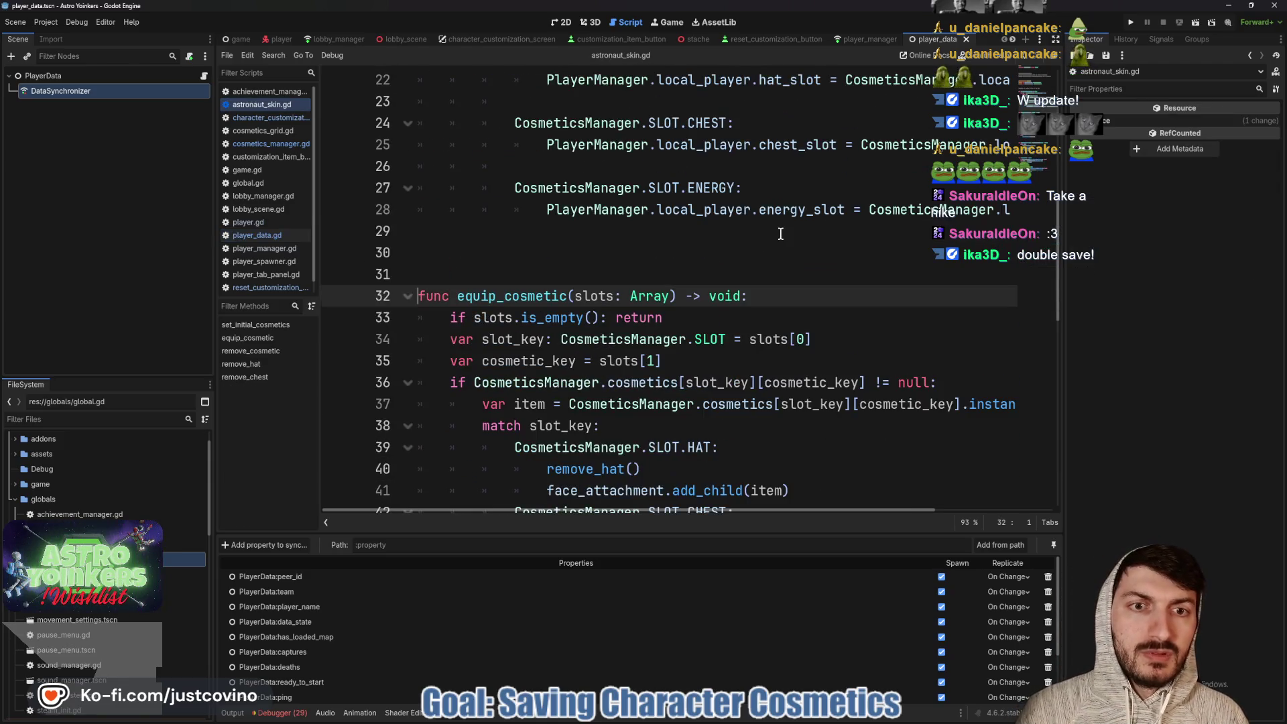
Review remove_cosmetic, remove_hat and remove_chest in astronaut_skin.gd
{"action": "scroll", "coordinate": [760, 246], "scroll_direction": "down", "scroll_amount": 4}
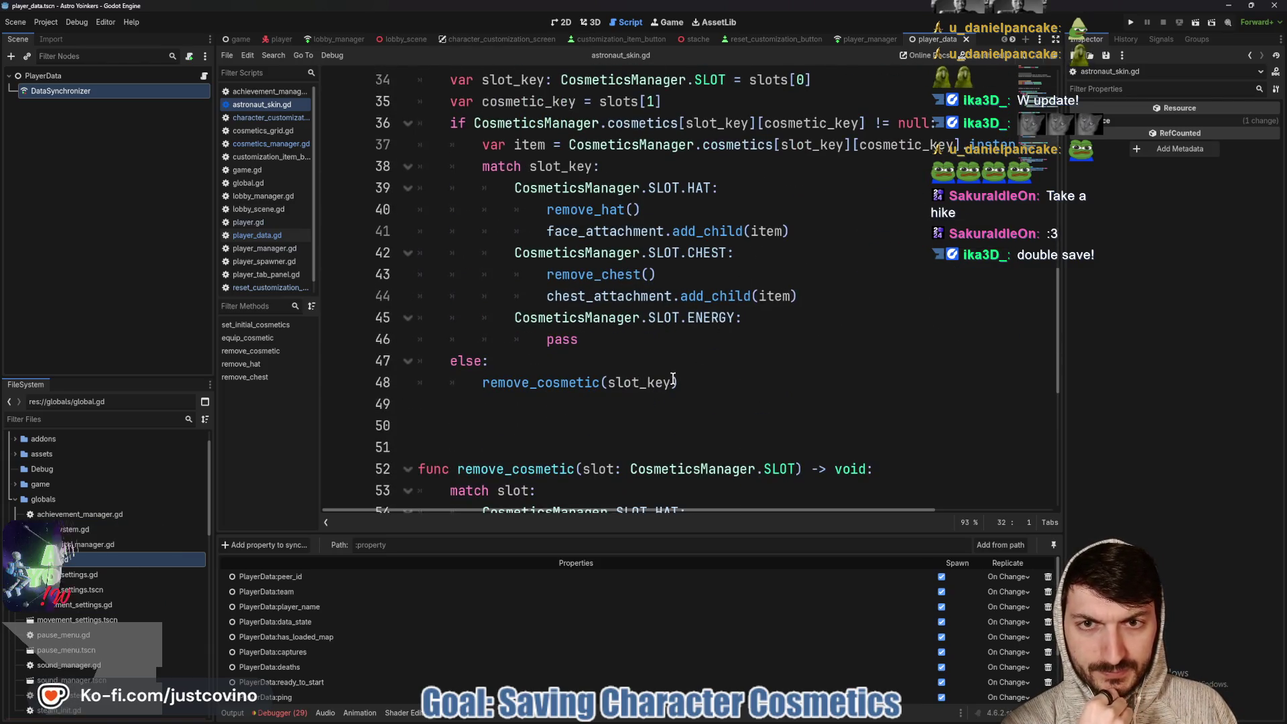
{"action": "mouse_move", "coordinate": [674, 379]}
{"action": "scroll", "coordinate": [673, 379], "scroll_direction": "down", "scroll_amount": 5}
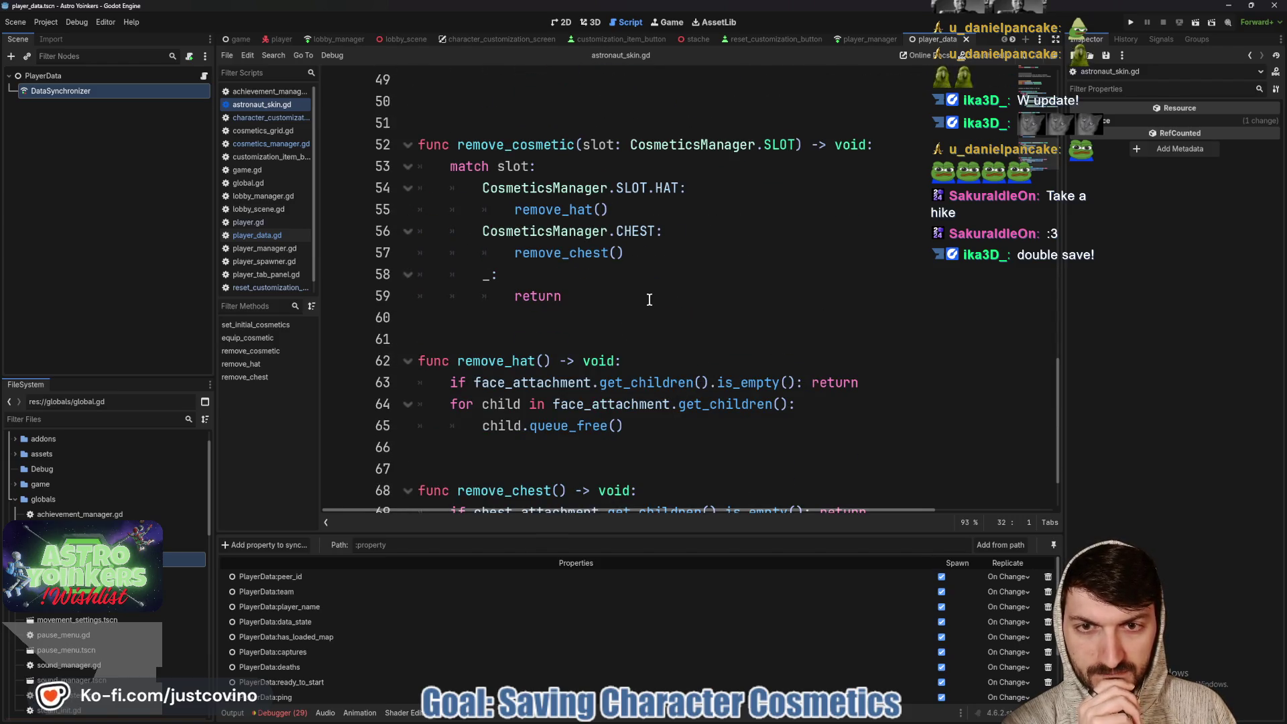
{"action": "scroll", "coordinate": [649, 299], "scroll_direction": "up", "scroll_amount": 1}
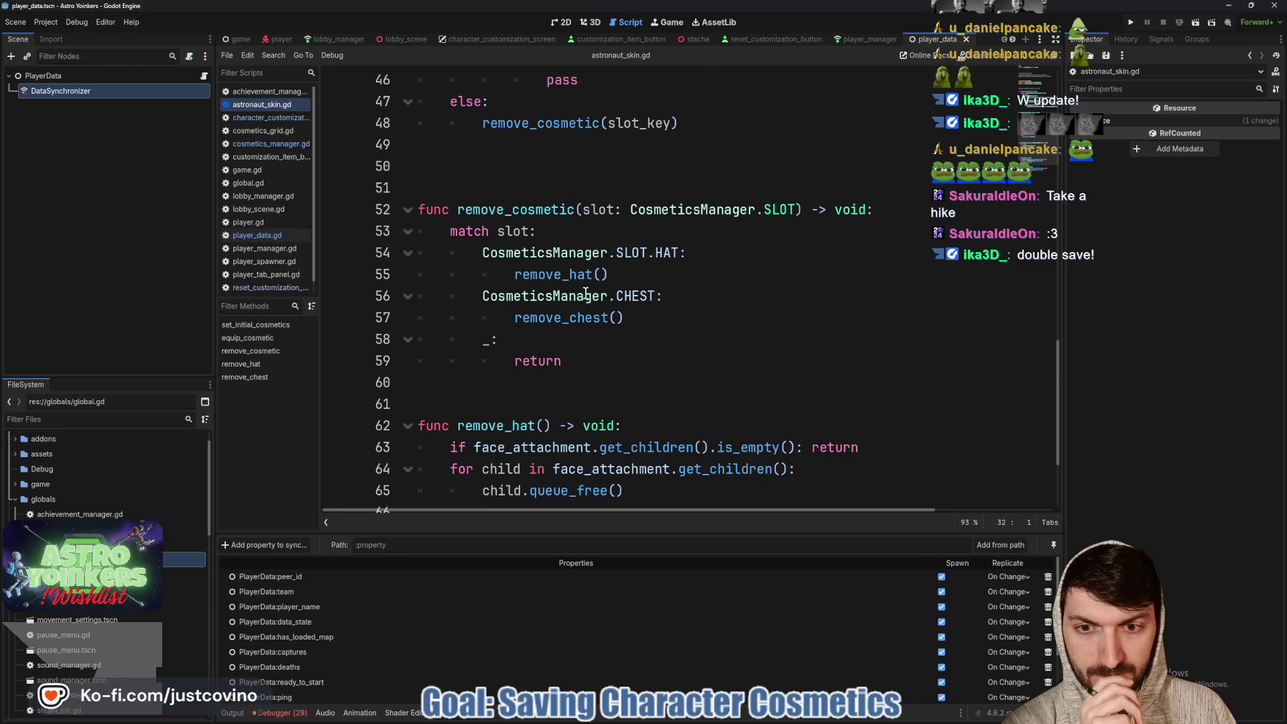
{"action": "scroll", "coordinate": [586, 294], "scroll_direction": "down", "scroll_amount": 2}
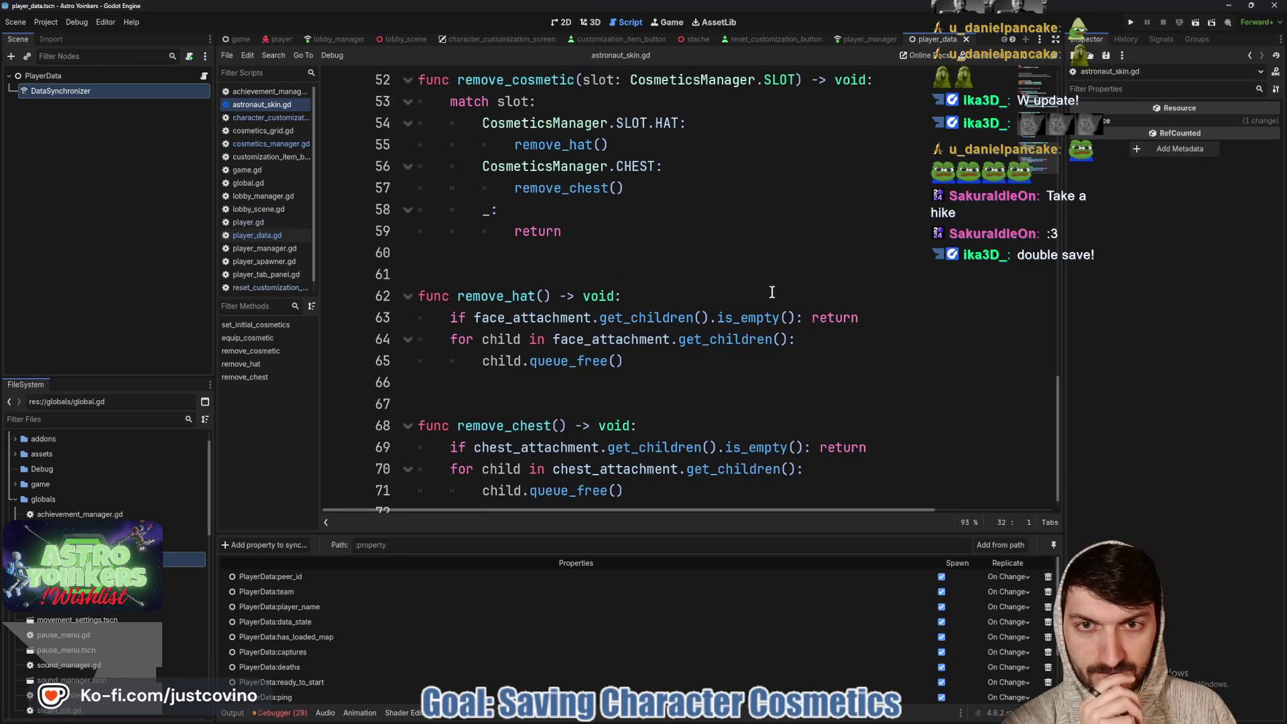
{"action": "scroll", "coordinate": [772, 292], "scroll_direction": "up", "scroll_amount": 4}
{"action": "scroll", "coordinate": [748, 303], "scroll_direction": "up", "scroll_amount": 1}
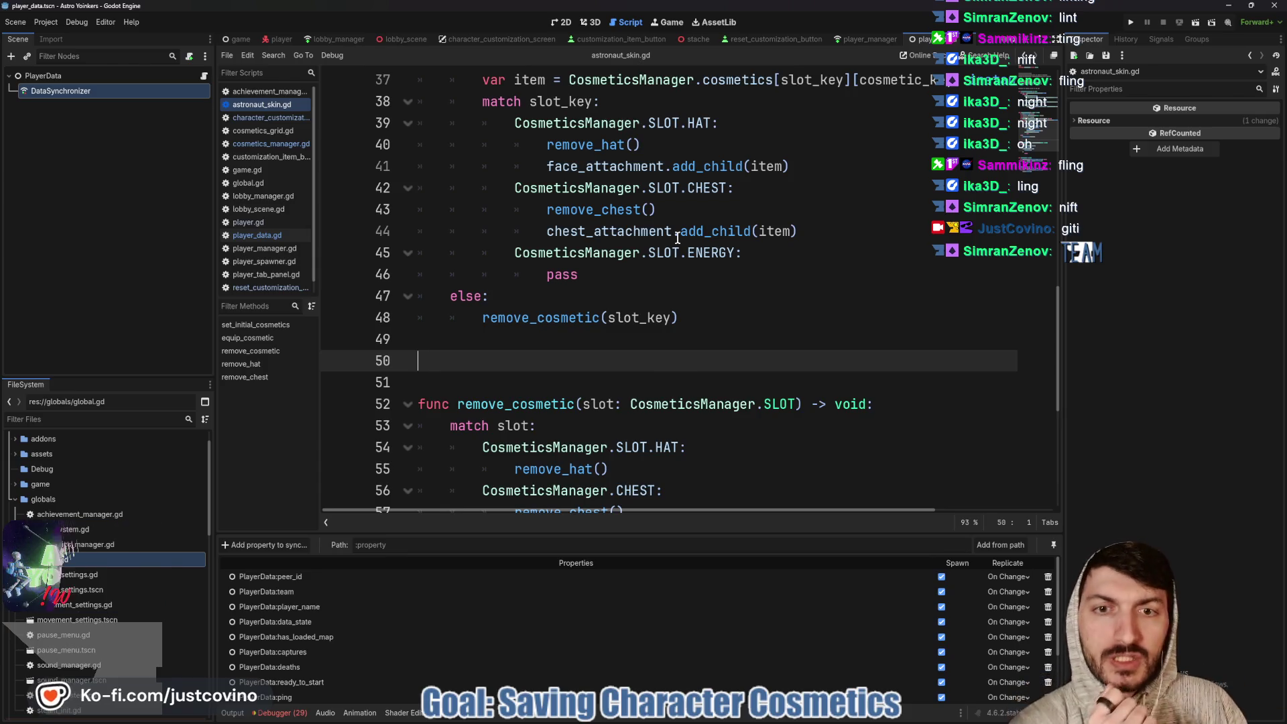
Swap the bottom panel's Replication properties for the Output log beneath astronaut_skin.gd's equip_cosmetic
{"action": "scroll", "coordinate": [682, 287], "scroll_direction": "up", "scroll_amount": 1}
{"action": "mouse_move", "coordinate": [681, 287]}
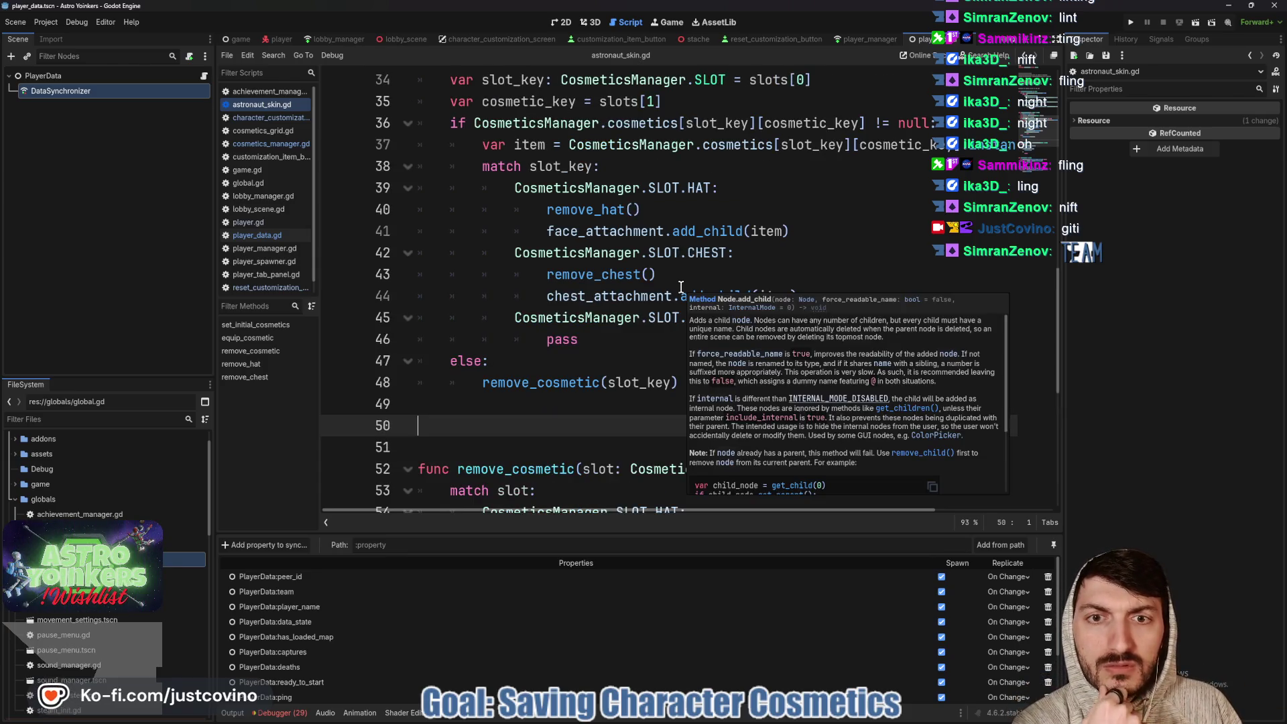
{"action": "scroll", "coordinate": [624, 293], "scroll_direction": "up", "scroll_amount": 2}
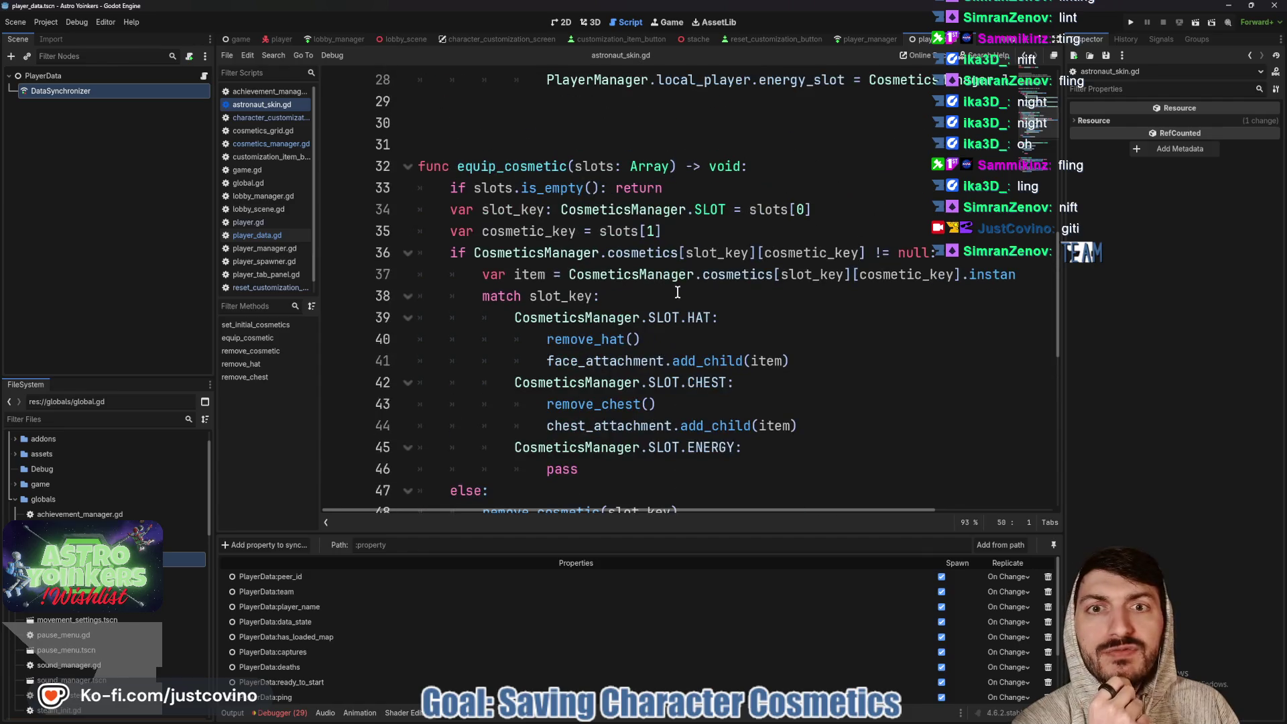
{"action": "scroll", "coordinate": [641, 291], "scroll_direction": "down", "scroll_amount": 2}
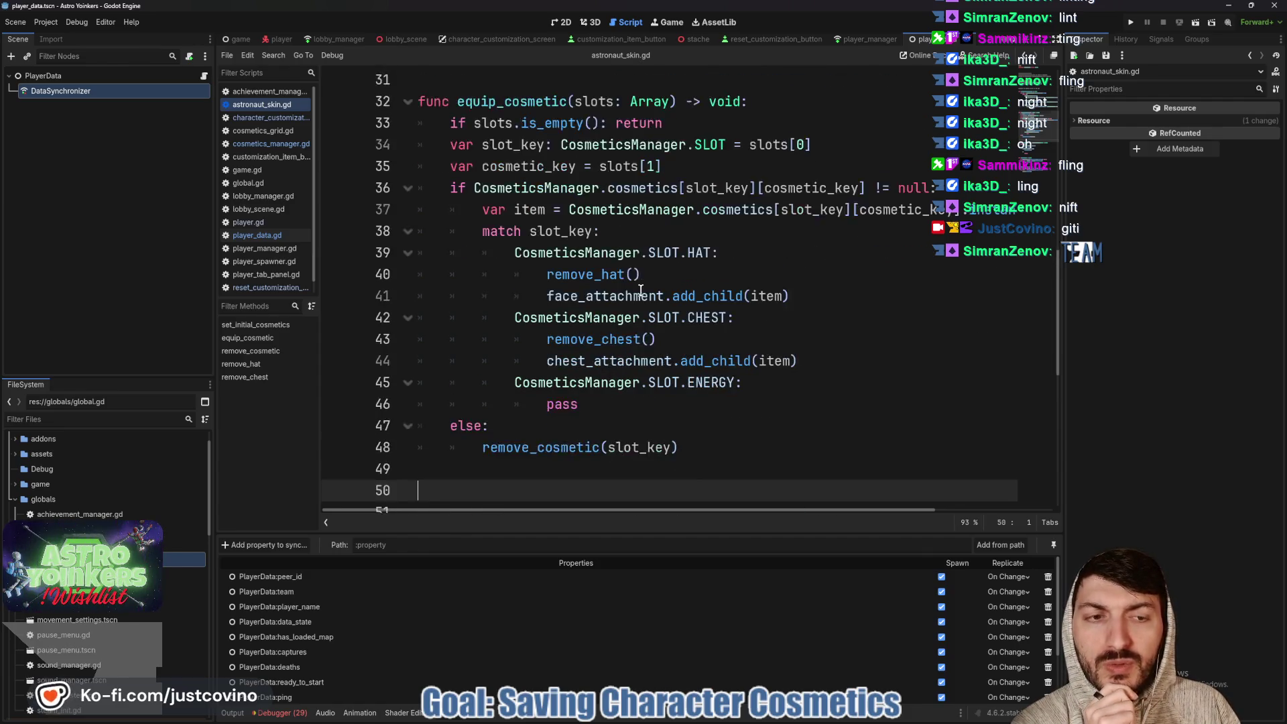
{"action": "left_click", "coordinate": [232, 713]}
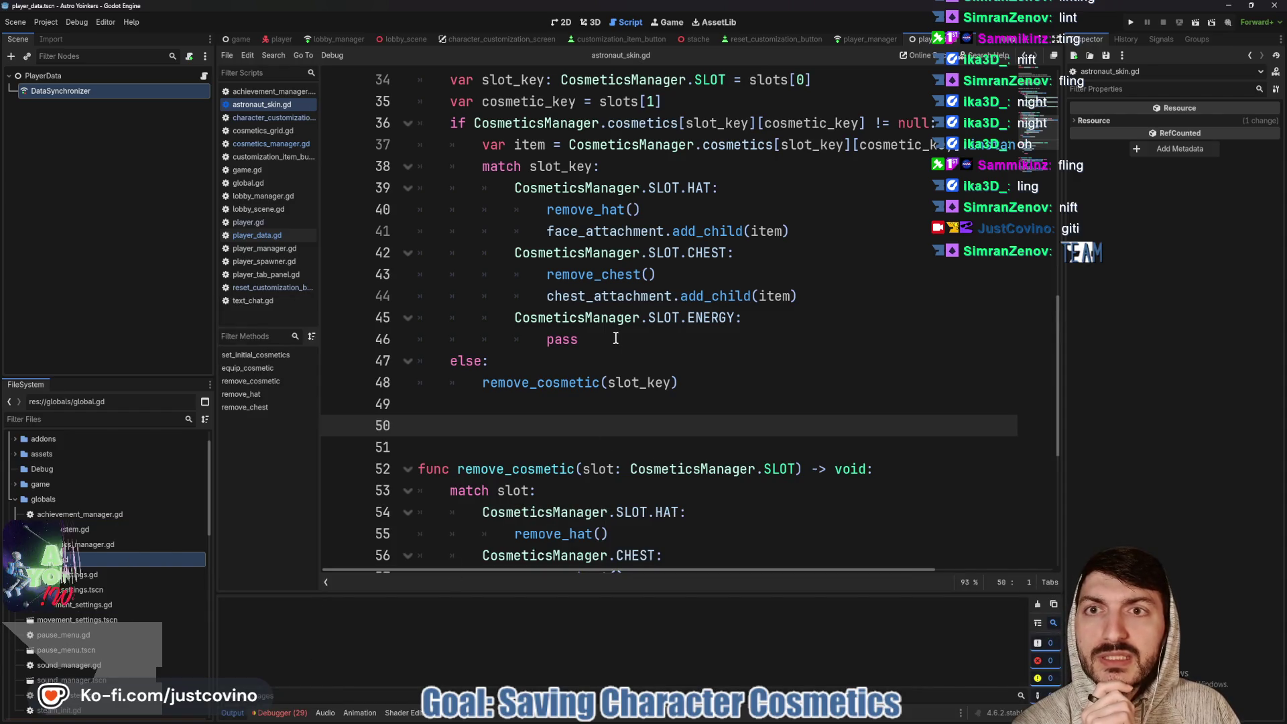
Insert print("SAVING COSMETICS") at the top of save_cosmetics in cosmetics_manager.gd and save
{"action": "left_click", "coordinate": [476, 41]}
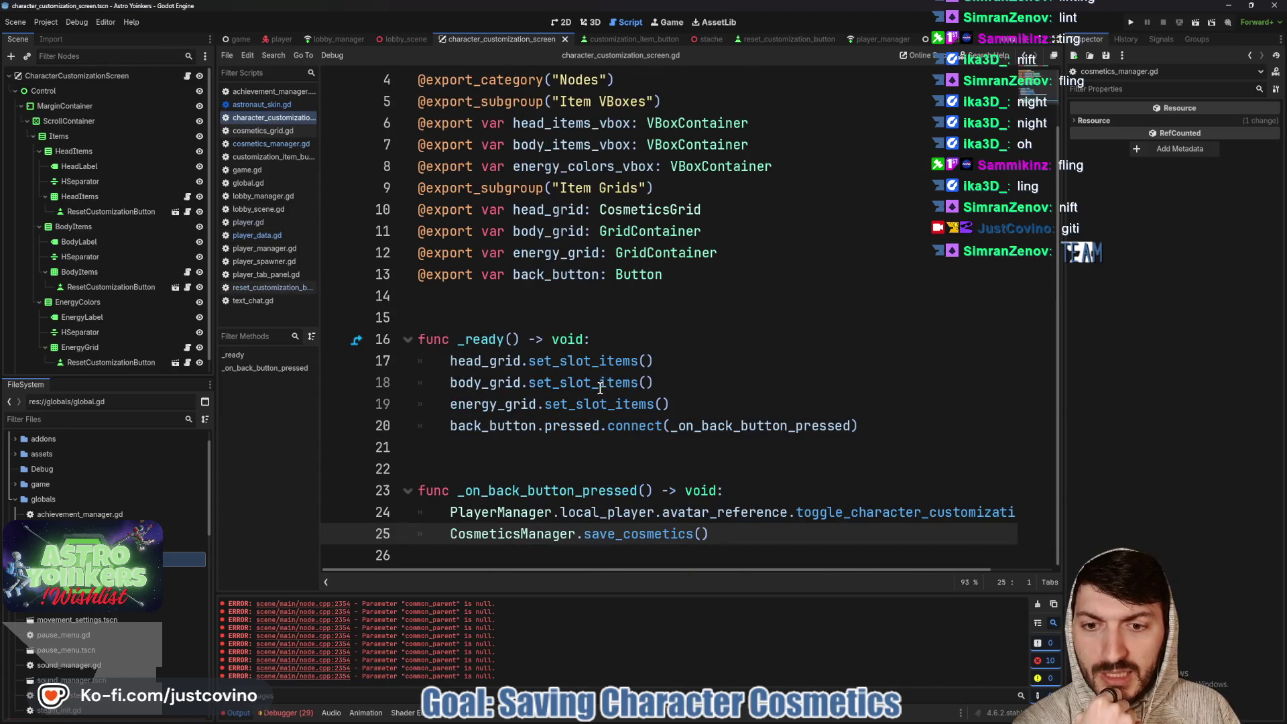
{"action": "left_click", "coordinate": [270, 143]}
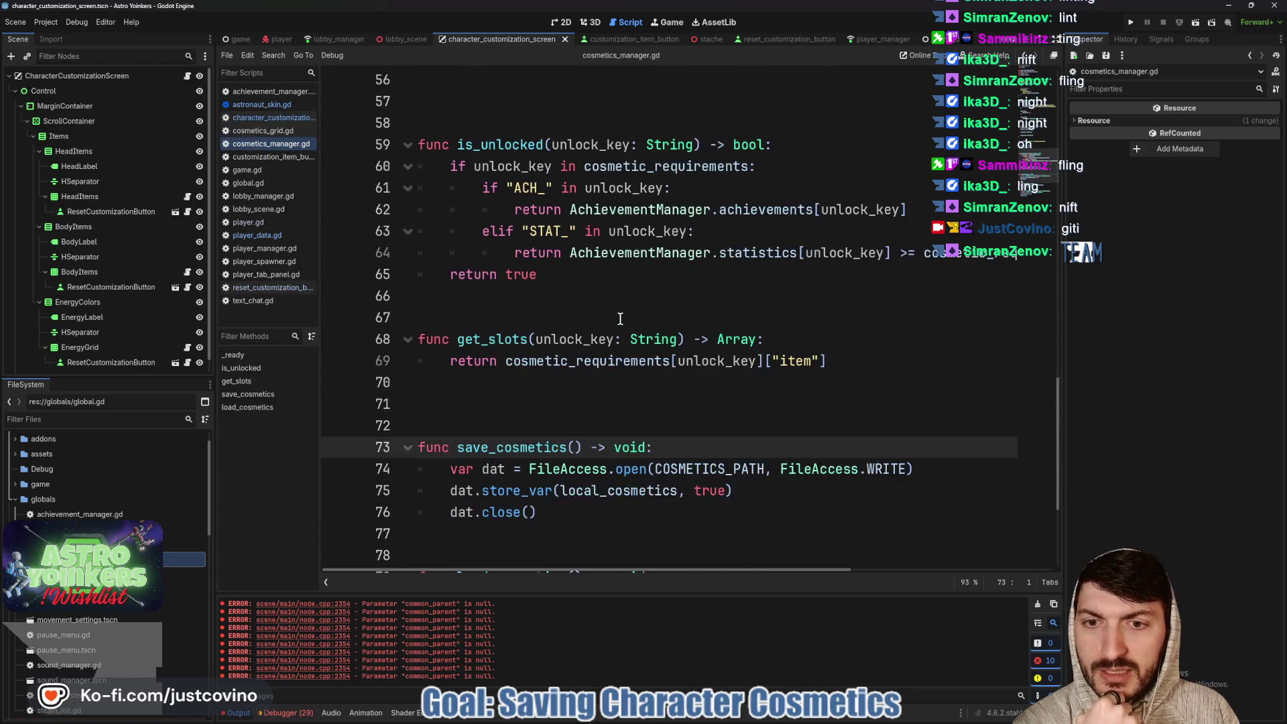
{"action": "scroll", "coordinate": [620, 318], "scroll_direction": "down", "scroll_amount": 2}
{"action": "key", "text": "Return"}
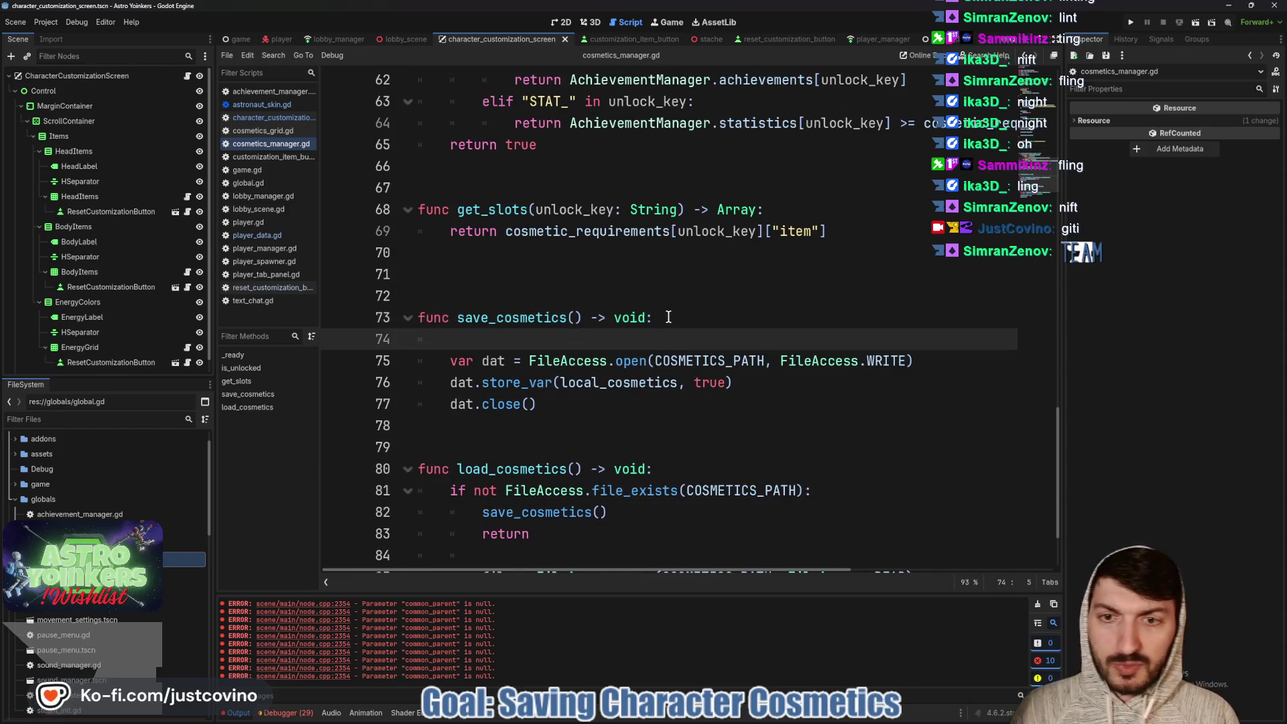
{"action": "type", "text": "print(\"S"}
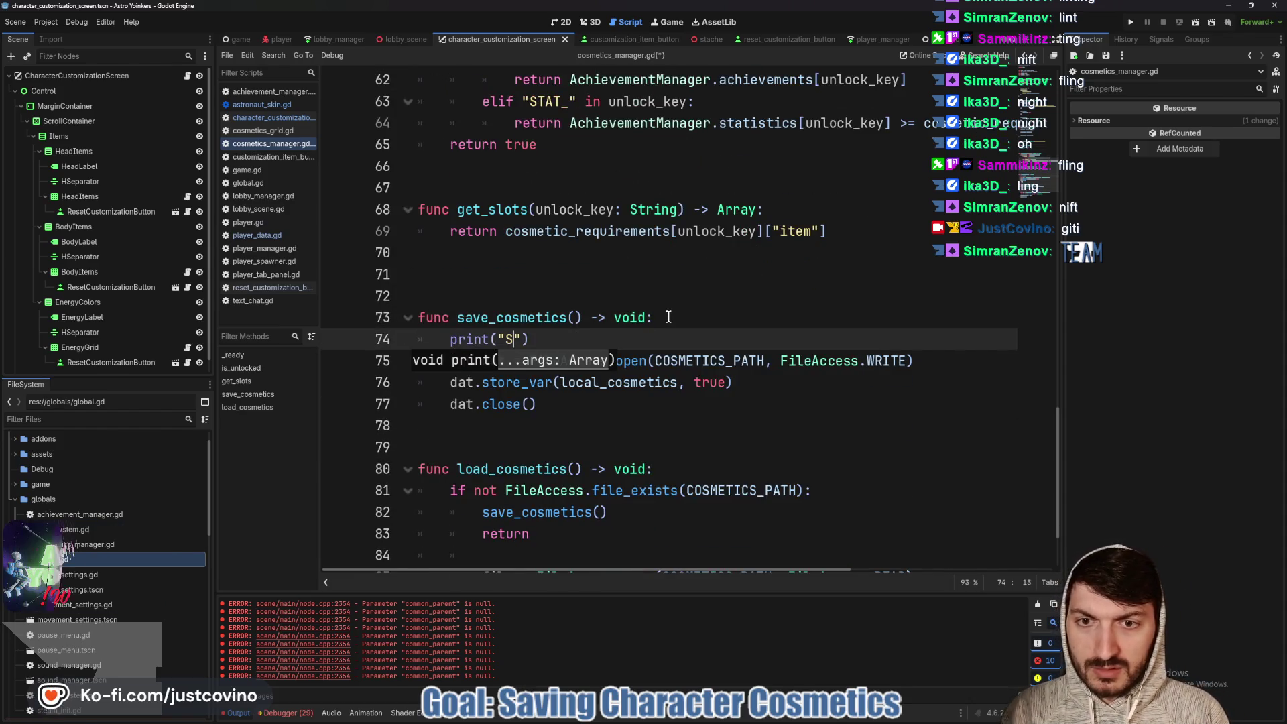
{"action": "type", "text": "AVING COSMETICS"}
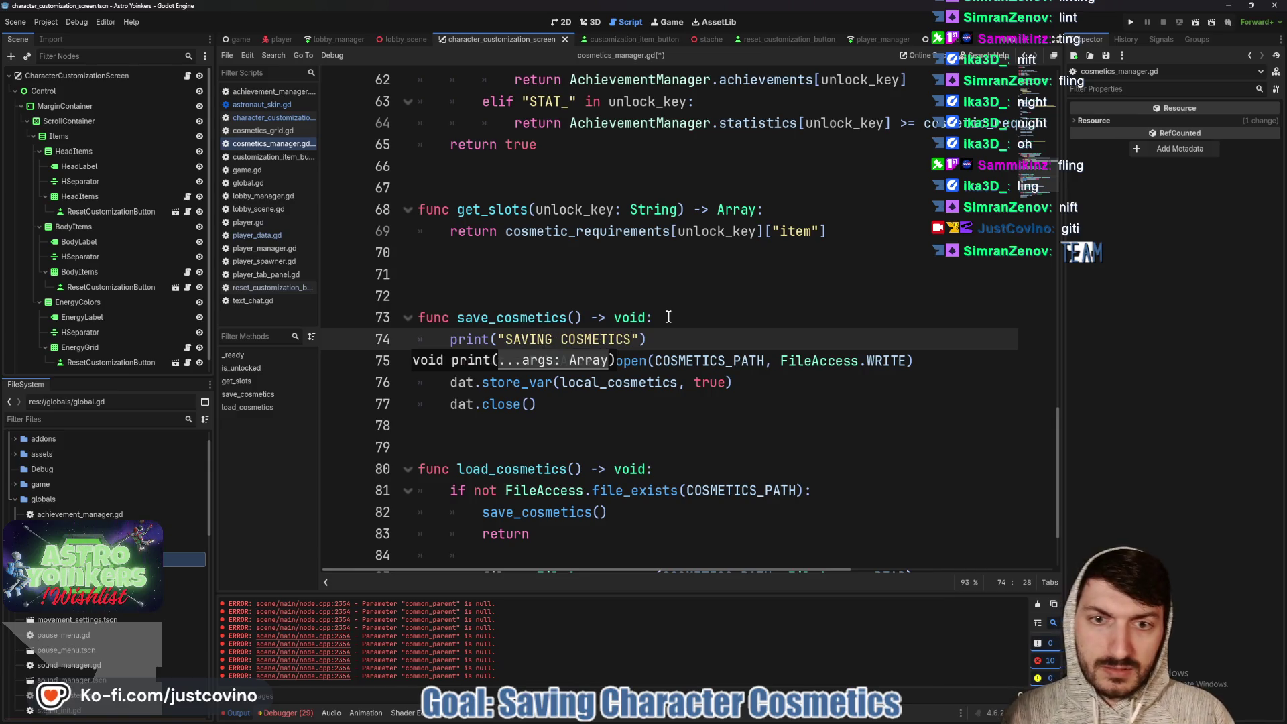
{"action": "key", "text": "End"}
{"action": "key", "text": "ctrl+s"}
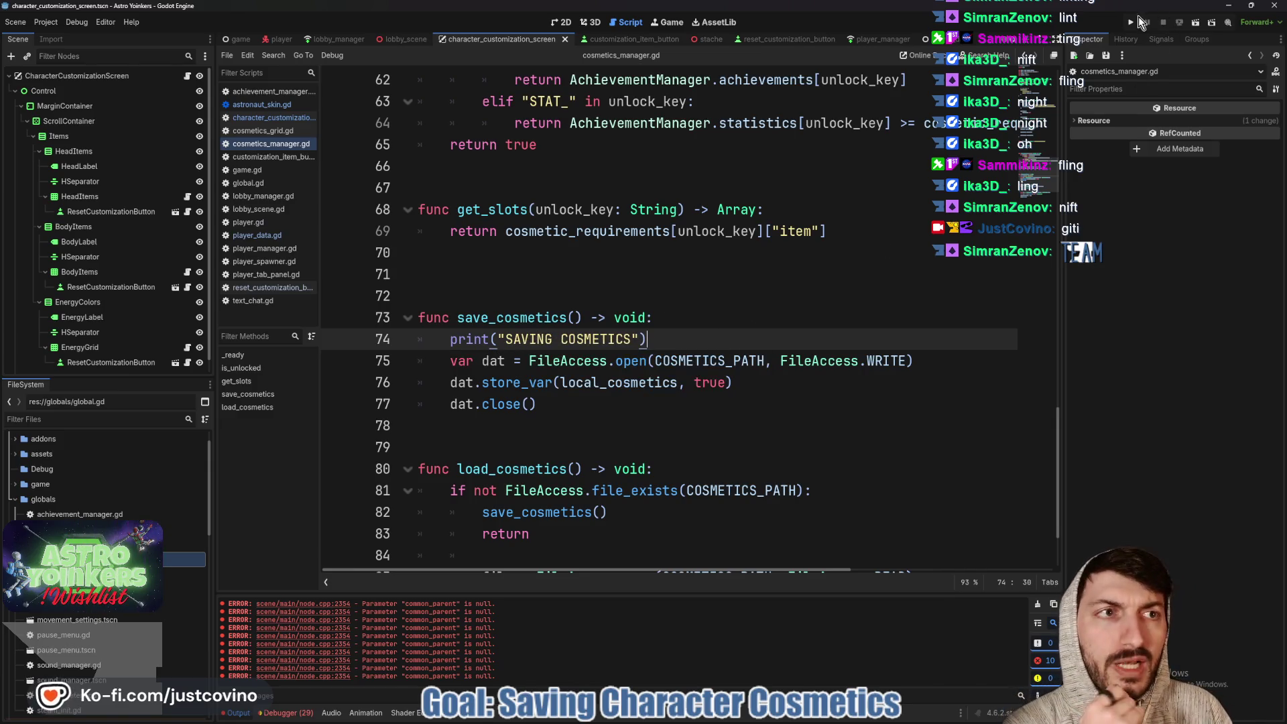
Run the game, host a lobby, reset the head slot to the default helmet and exit customization
{"action": "left_click", "coordinate": [1133, 22]}
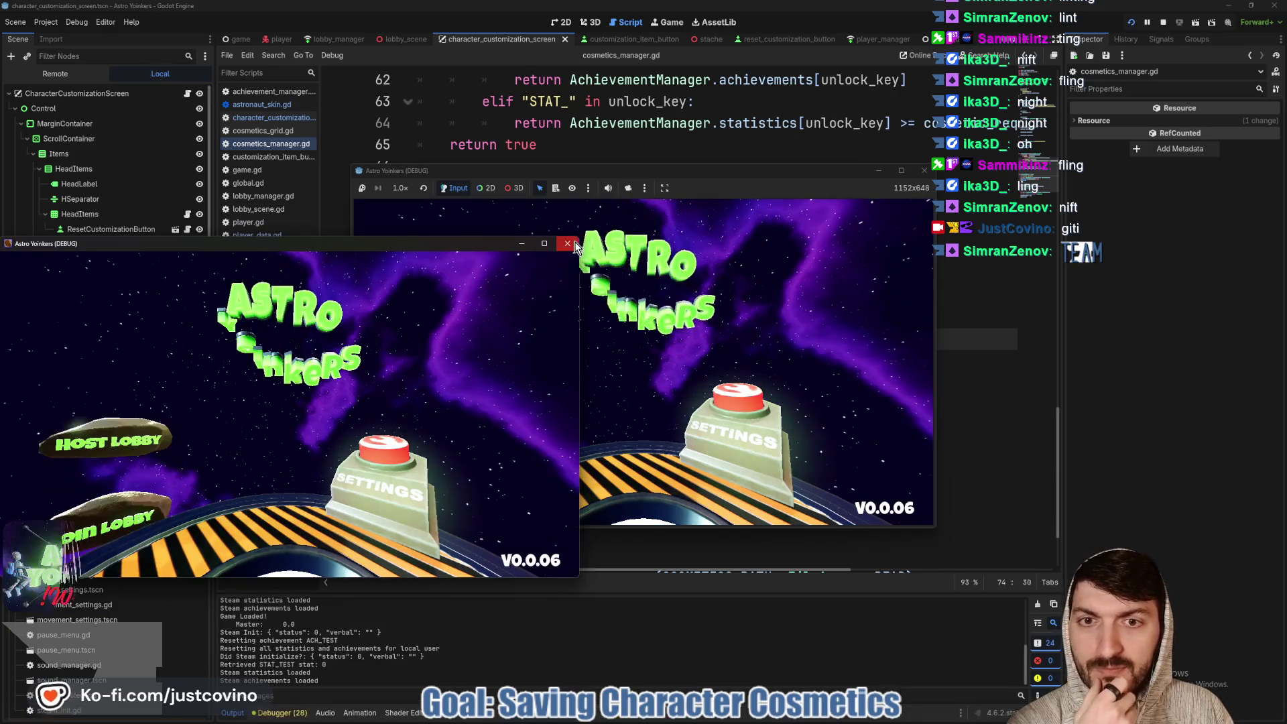
{"action": "left_click", "coordinate": [631, 307]}
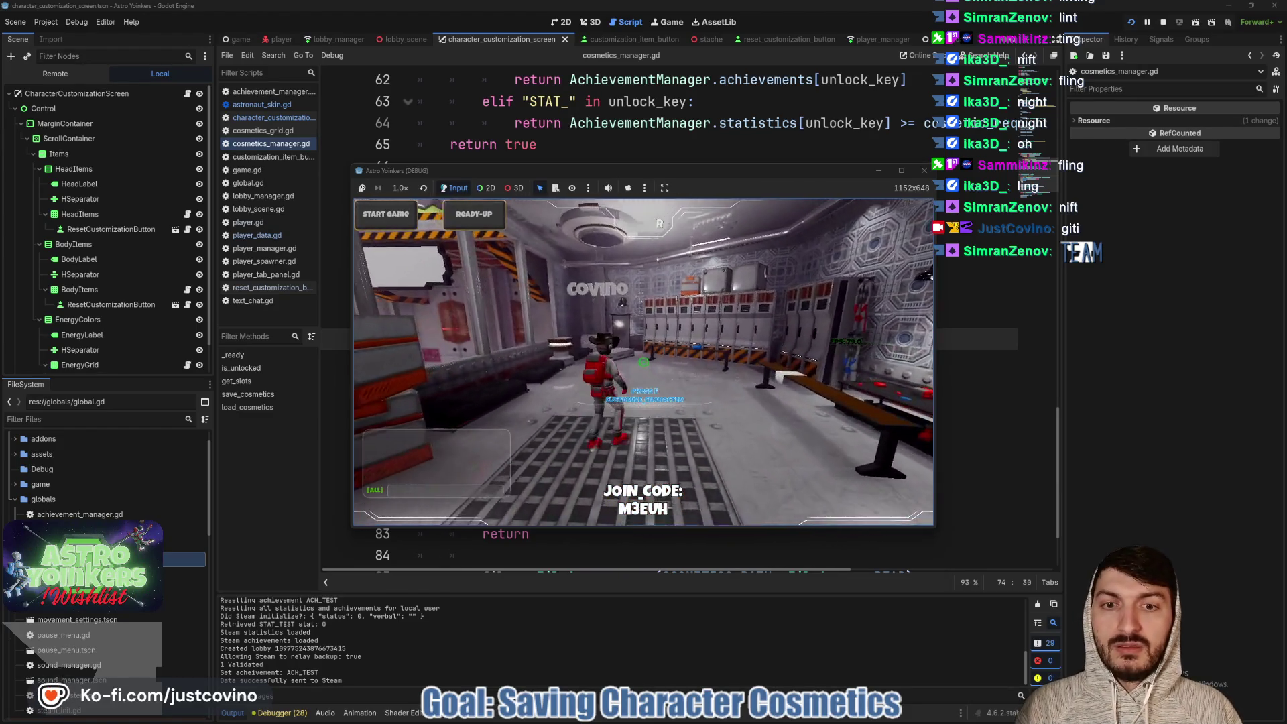
{"action": "key", "text": "e"}
{"action": "left_click", "coordinate": [446, 262]}
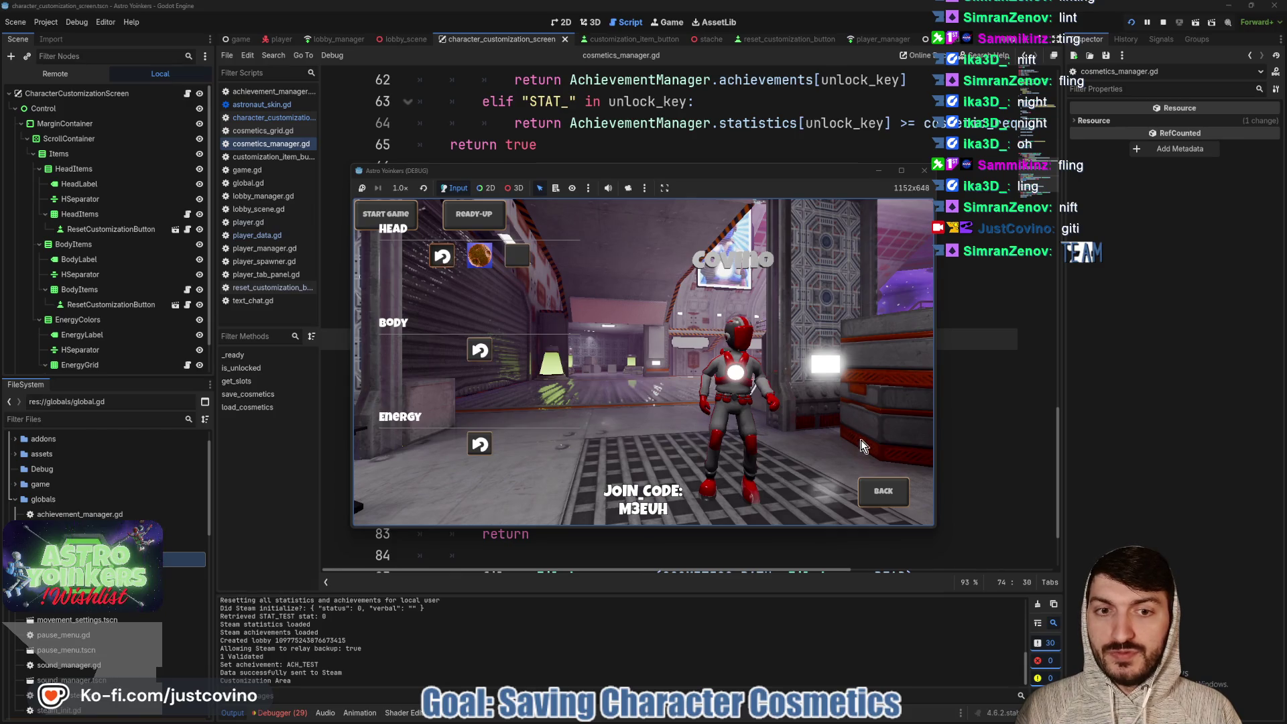
{"action": "left_click", "coordinate": [878, 491]}
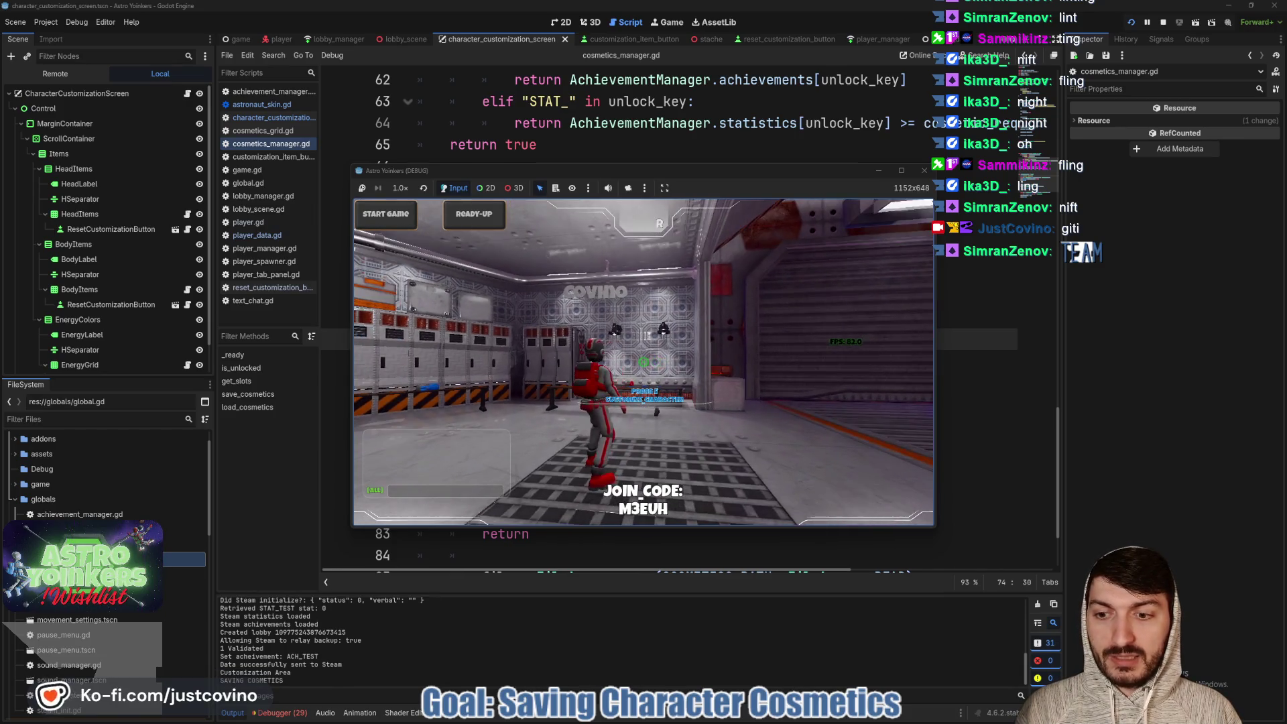
{"action": "key", "text": "w"}
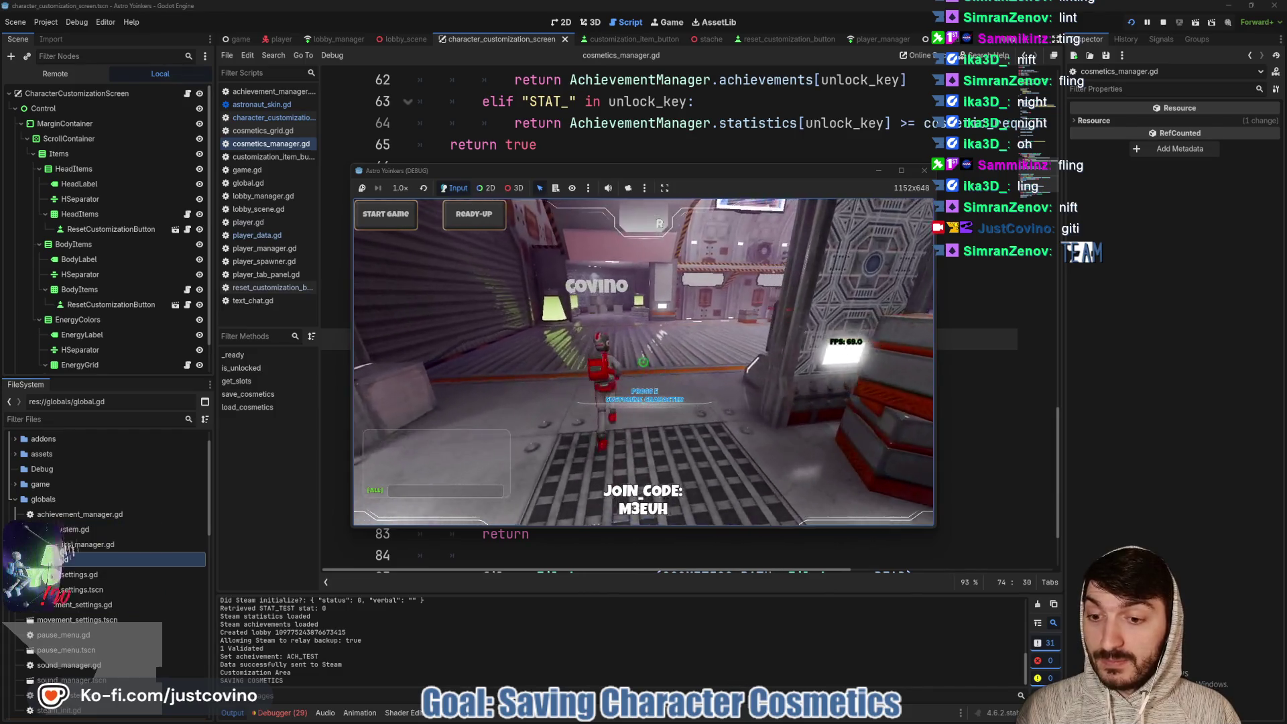
{"action": "key", "text": "w"}
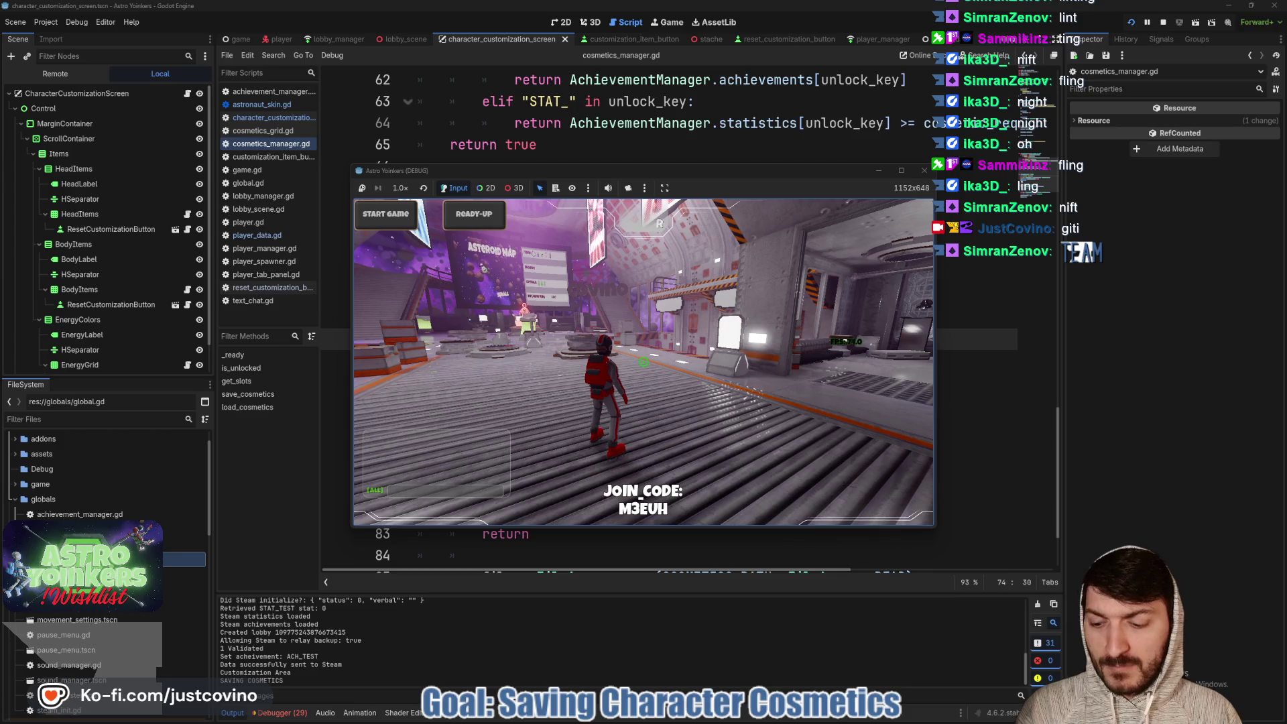
Inspect the running CosmeticsManager's Local Cosmetics in the editor's Remote scene tree
{"action": "key", "text": "F8"}
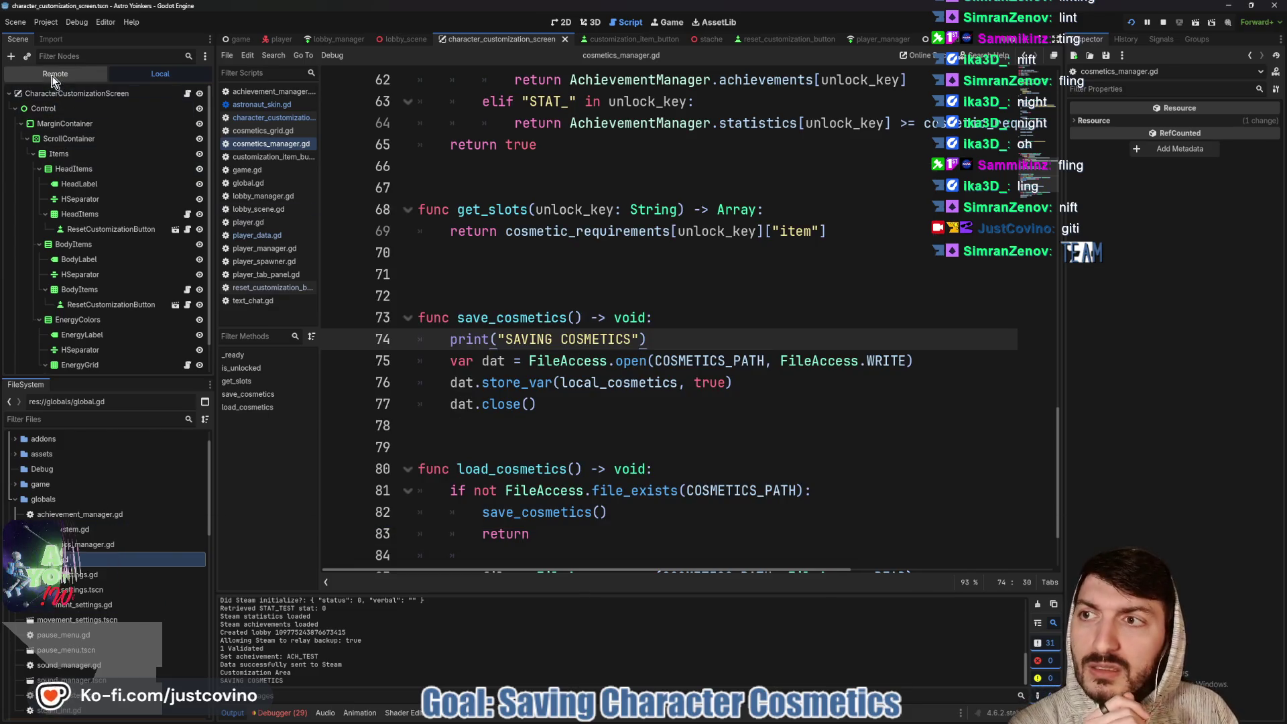
{"action": "left_click", "coordinate": [53, 75]}
{"action": "left_click", "coordinate": [107, 289]}
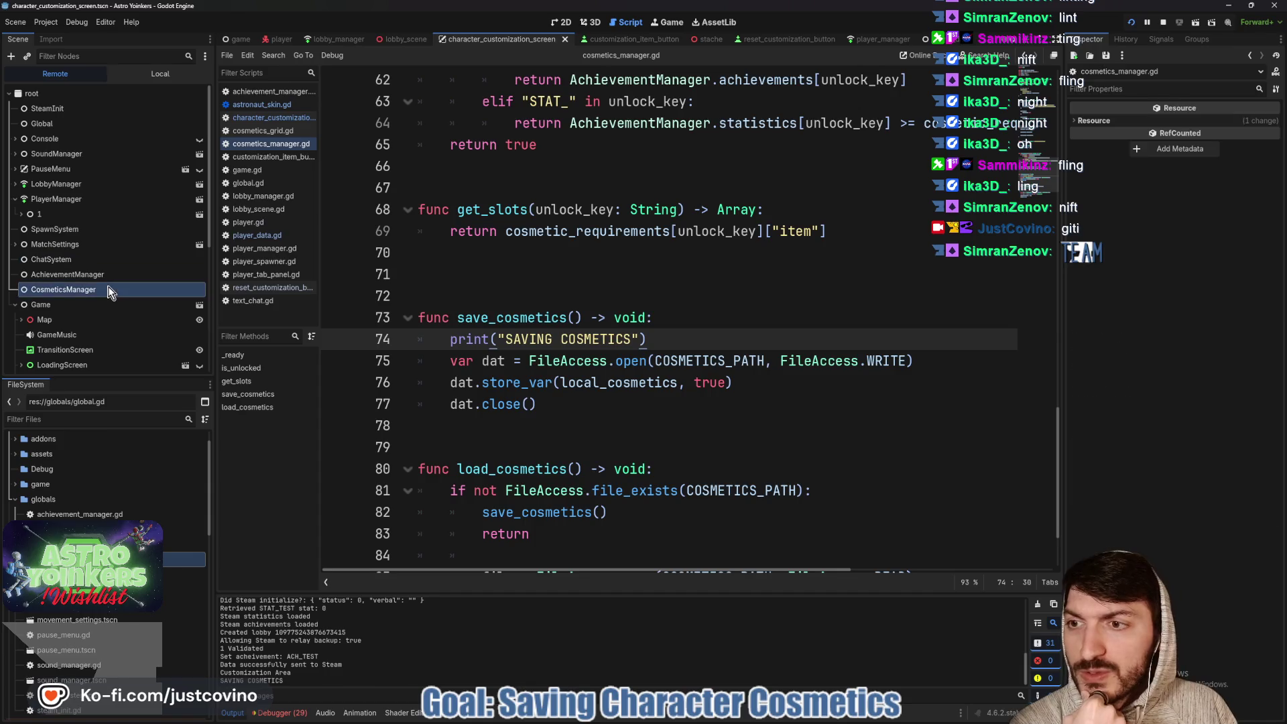
{"action": "left_click", "coordinate": [1186, 159]}
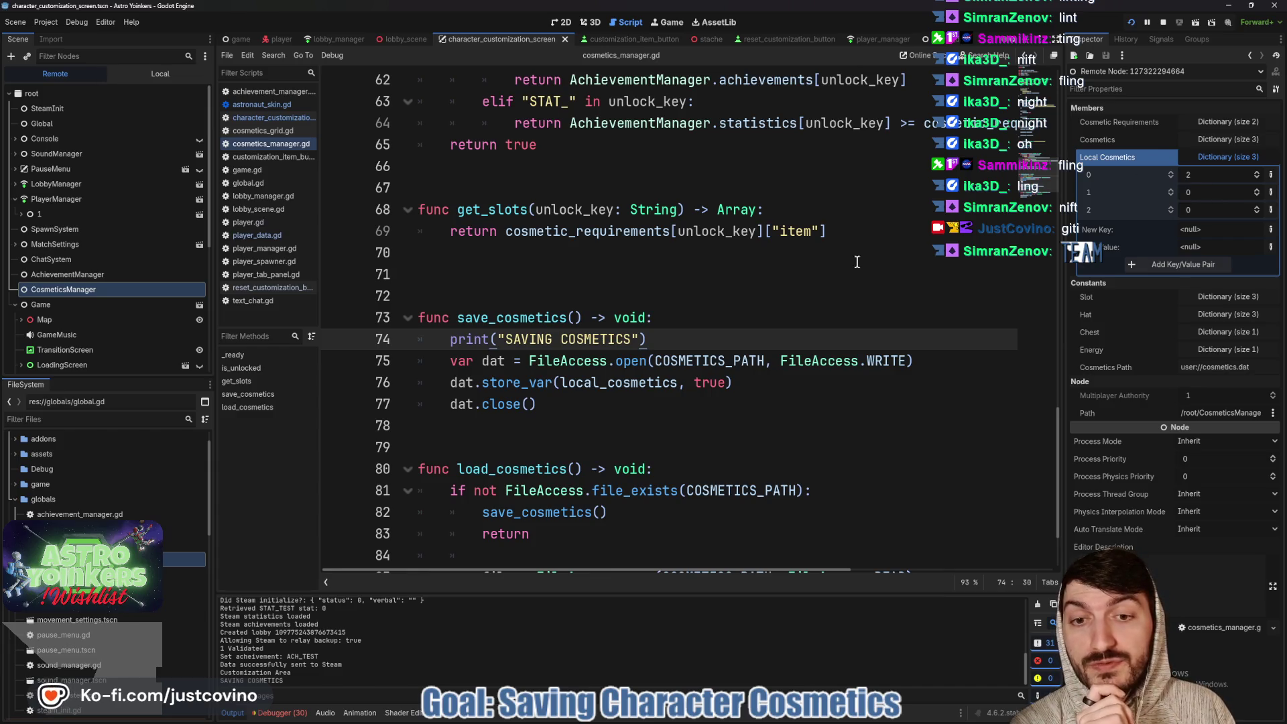
{"action": "mouse_move", "coordinate": [778, 720]}
Back in the game, equip the first hat, then the second hat, and stop the run
{"action": "left_click", "coordinate": [804, 644]}
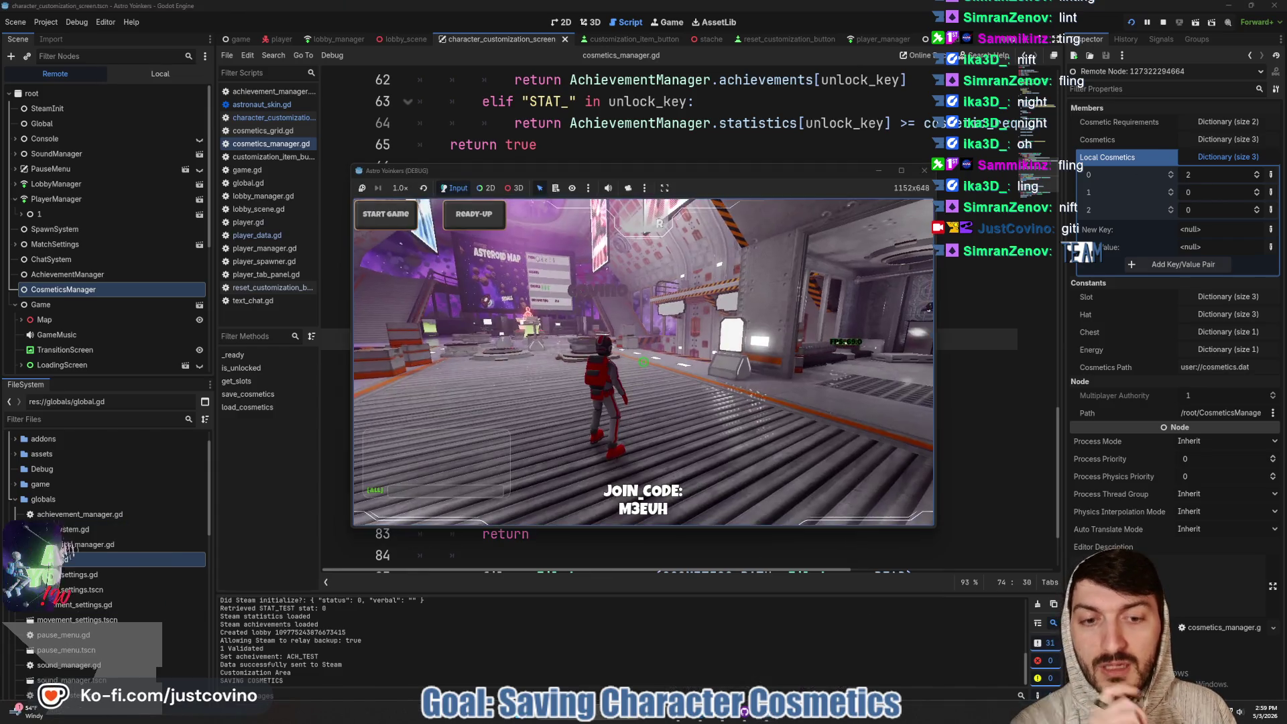
{"action": "key", "text": "w"}
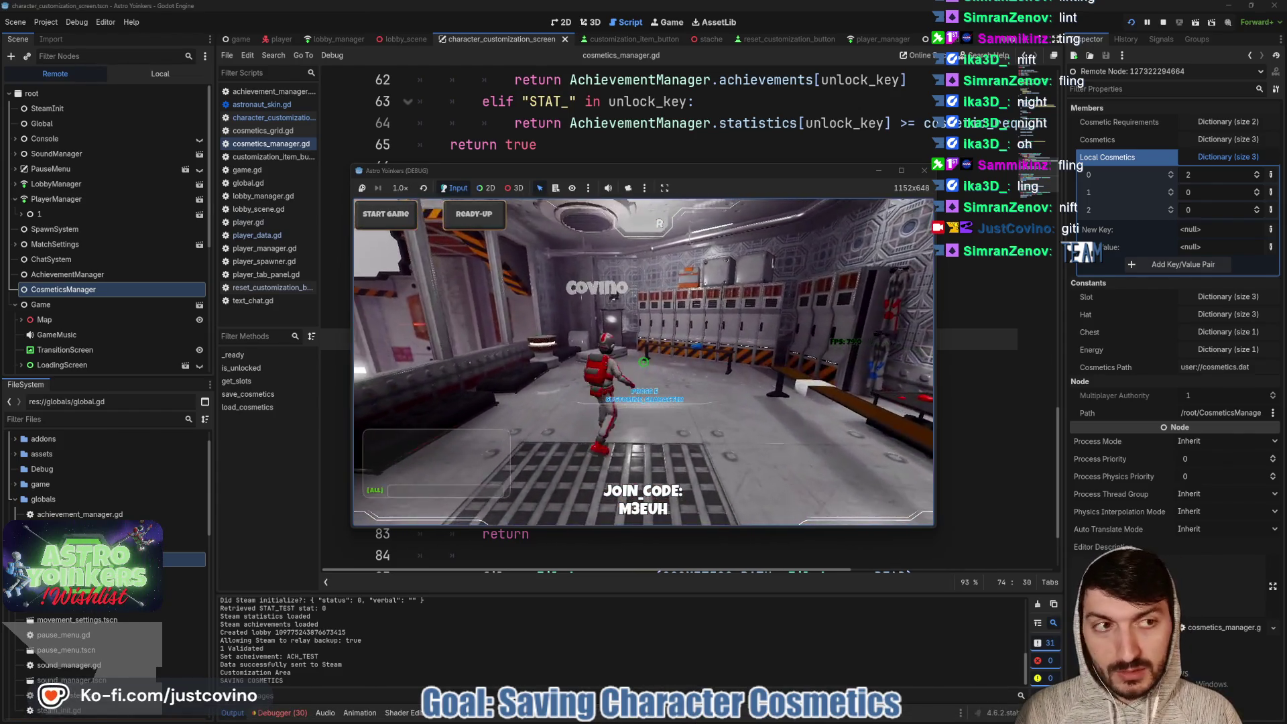
{"action": "key", "text": "e"}
{"action": "left_click", "coordinate": [480, 259]}
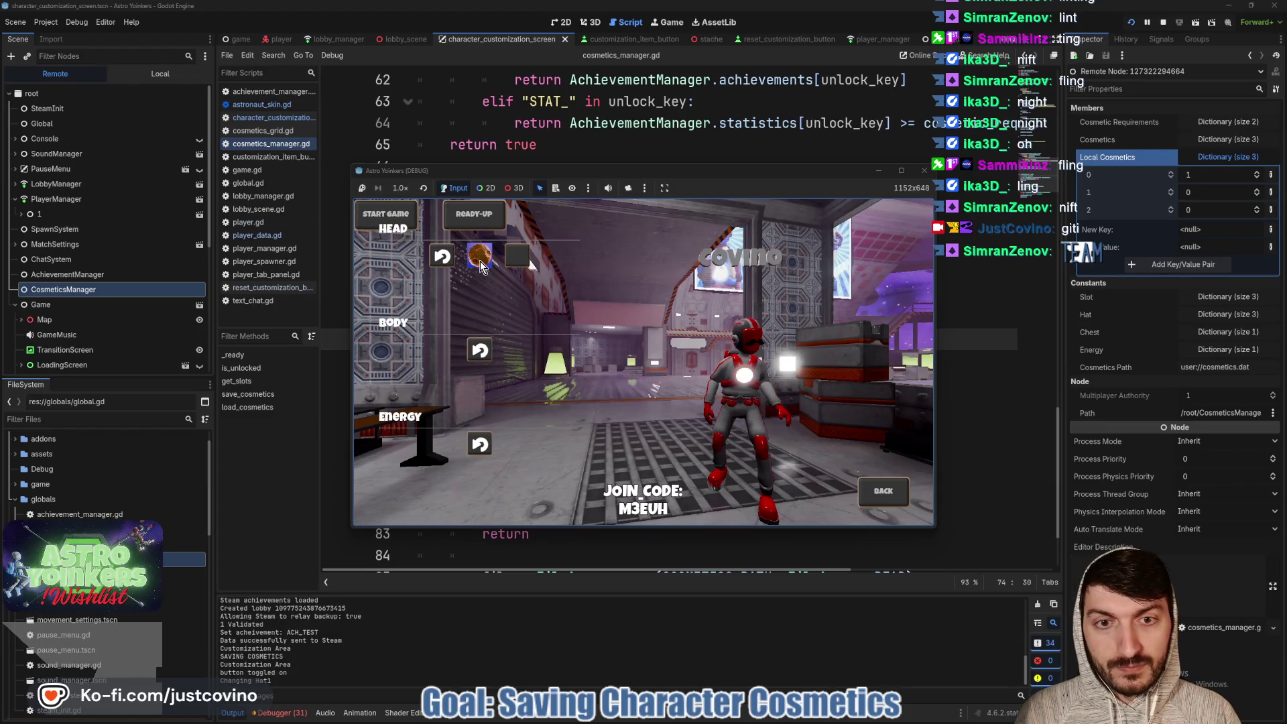
{"action": "left_click", "coordinate": [882, 492]}
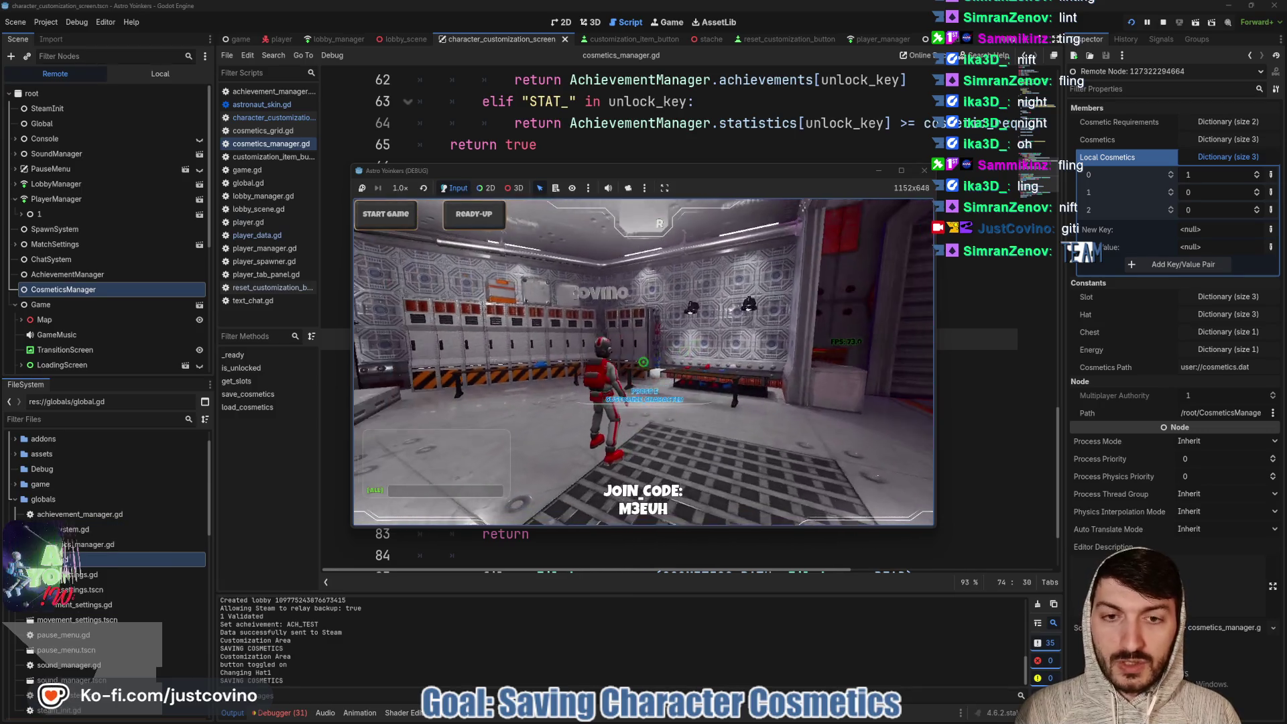
{"action": "key", "text": "e"}
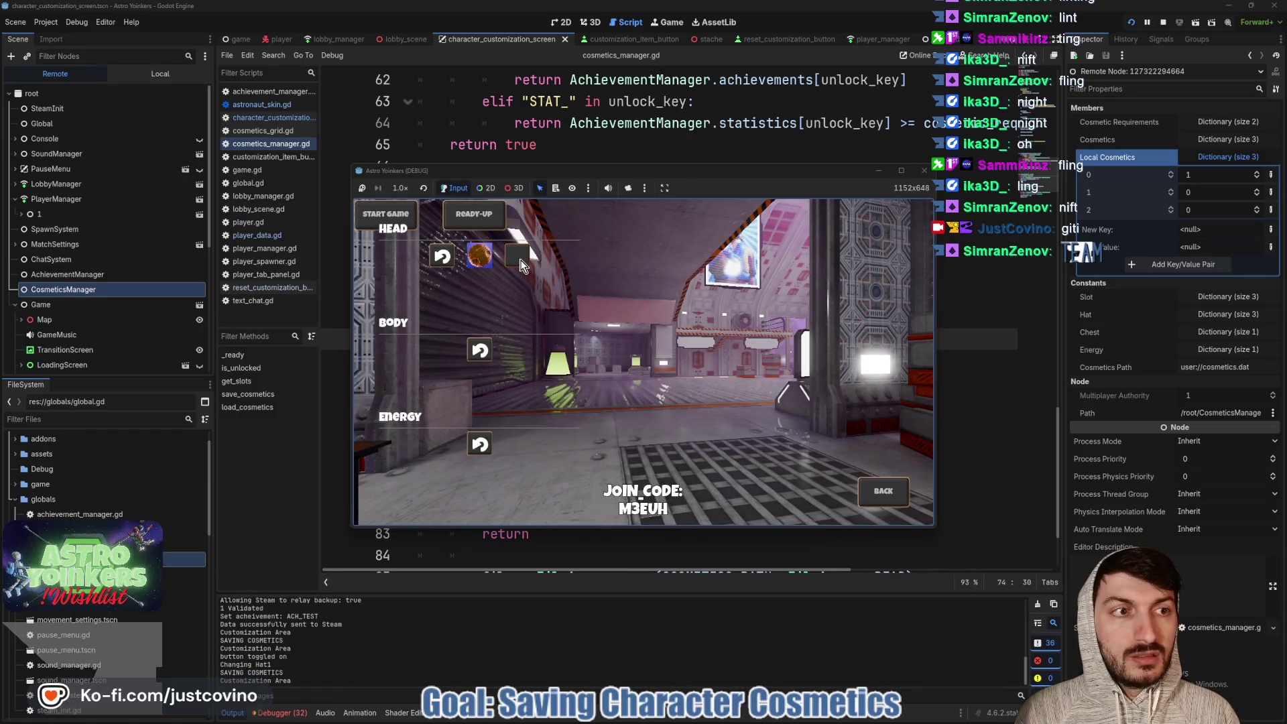
{"action": "left_click", "coordinate": [520, 260]}
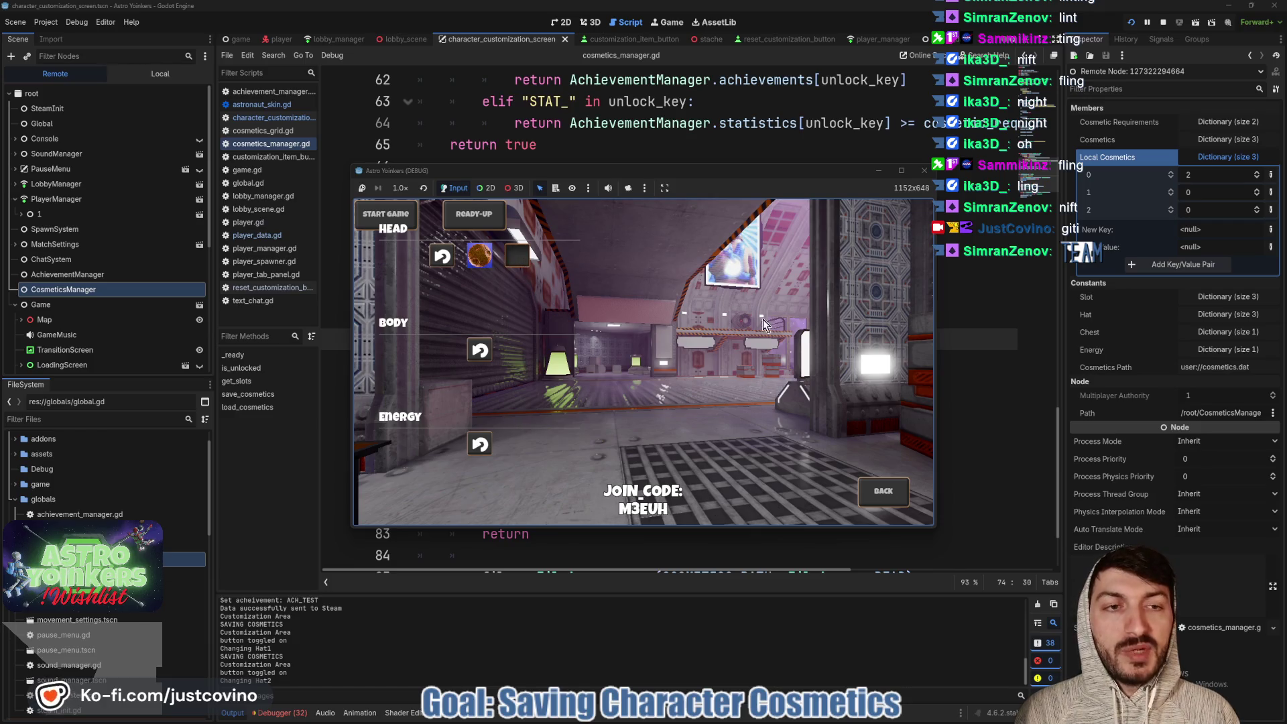
{"action": "left_click", "coordinate": [1163, 22]}
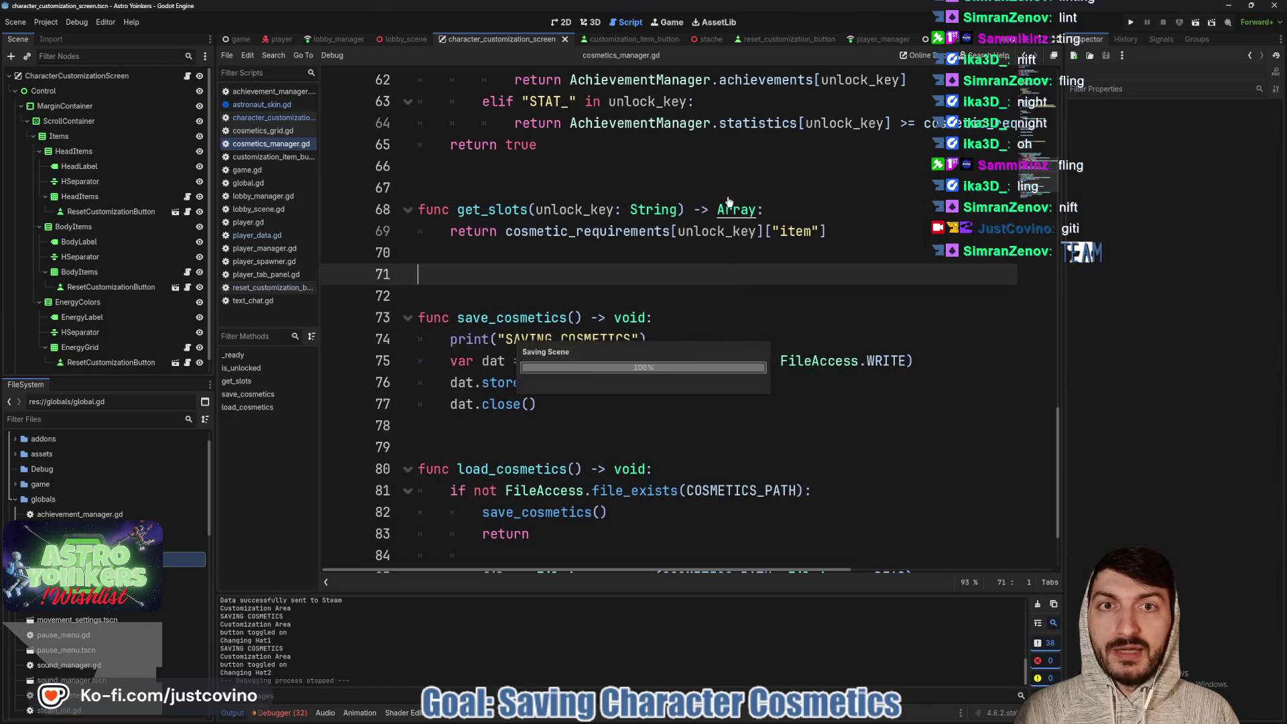
Select the local cosmetics assignment line in the customization item button script
{"action": "left_click", "coordinate": [624, 40]}
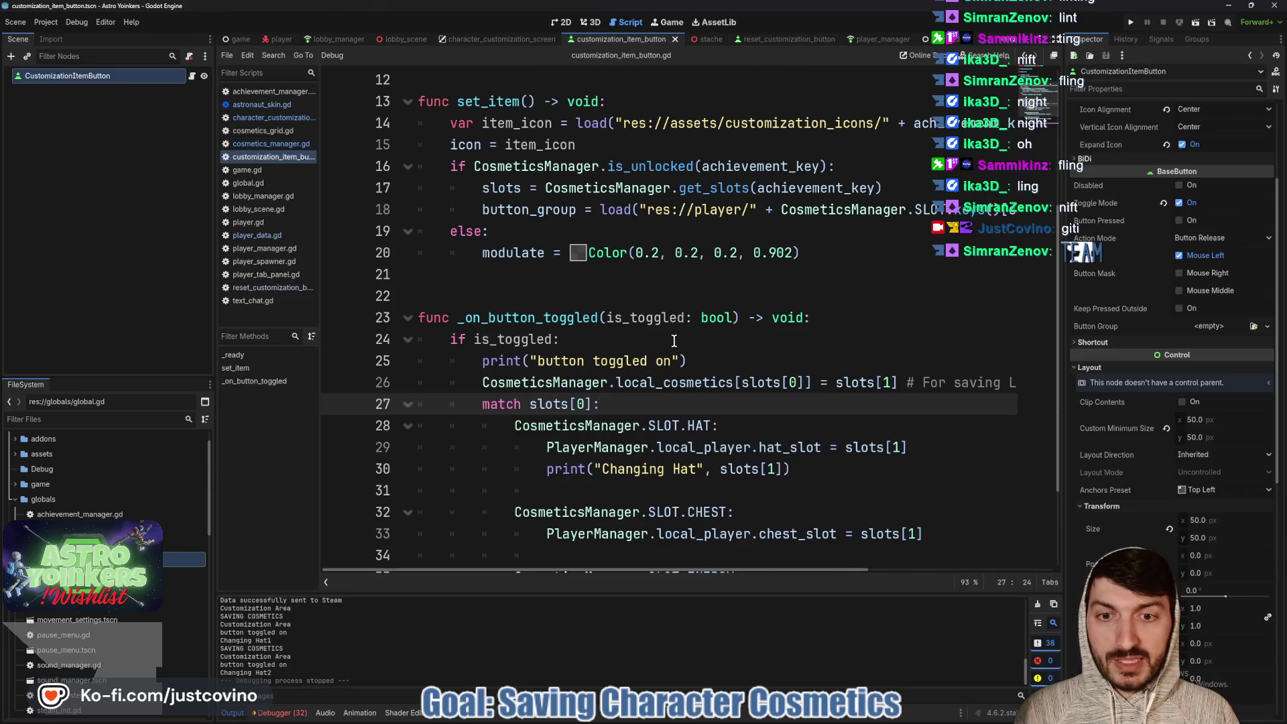
{"action": "scroll", "coordinate": [674, 340], "scroll_direction": "down", "scroll_amount": 2}
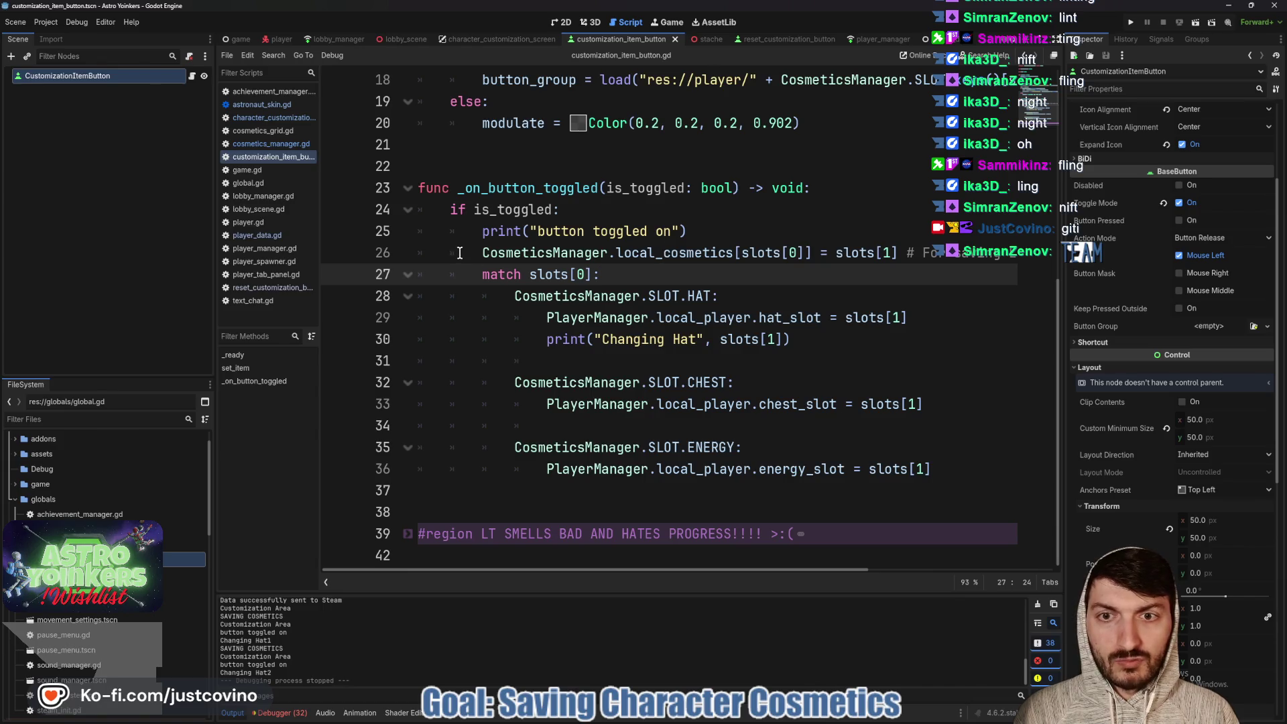
{"action": "left_click_drag", "start_coordinate": [460, 253], "coordinate": [1034, 252]}
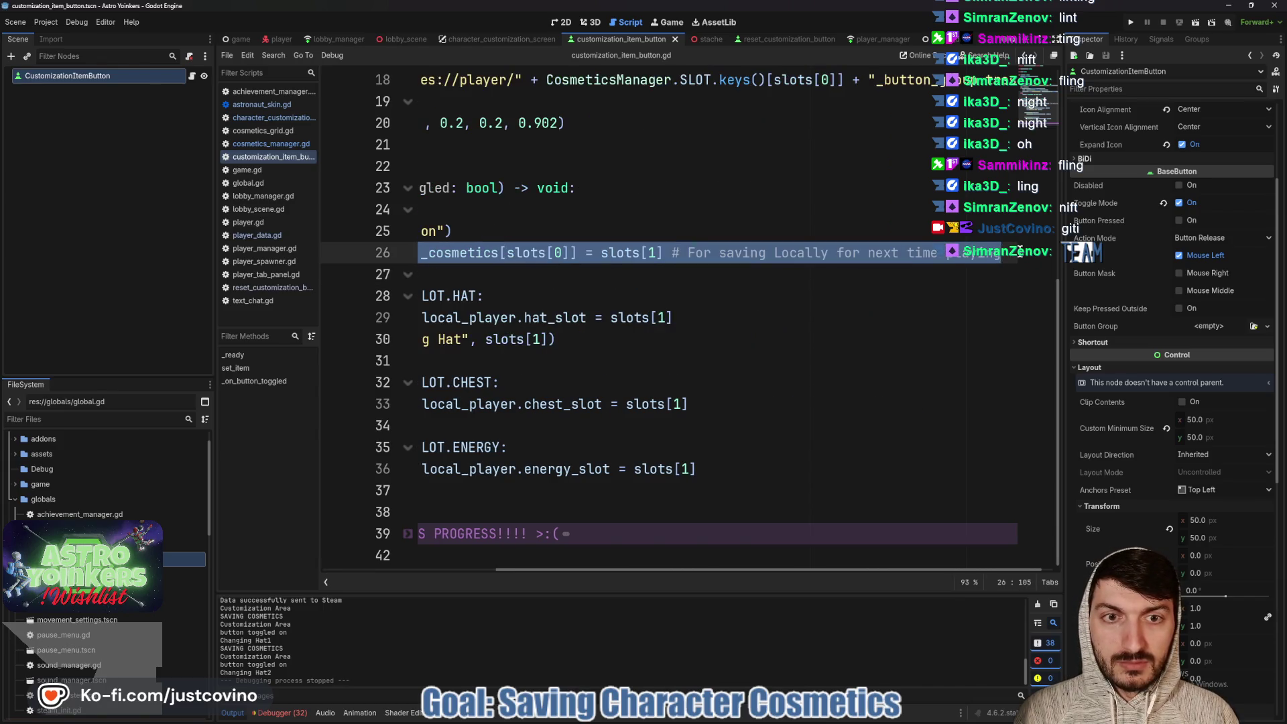
{"action": "scroll", "coordinate": [955, 287], "scroll_direction": "left", "scroll_amount": 2}
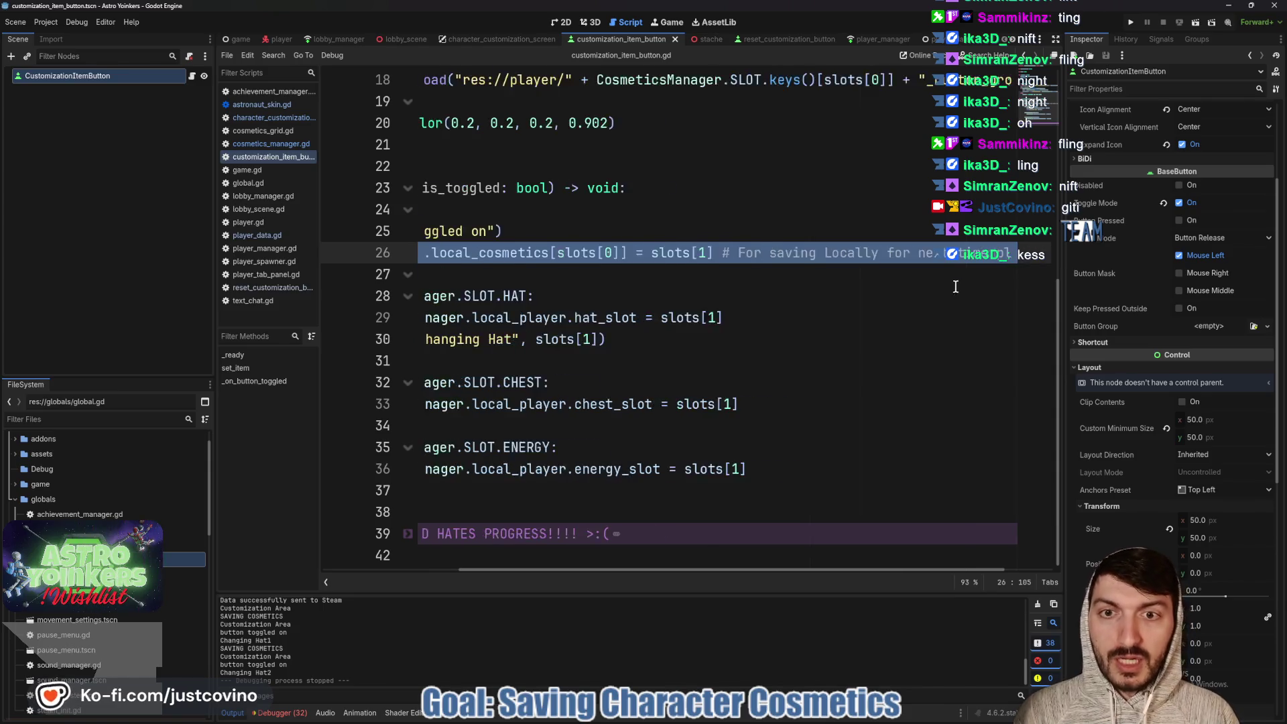
{"action": "scroll", "coordinate": [956, 287], "scroll_direction": "left", "scroll_amount": 3}
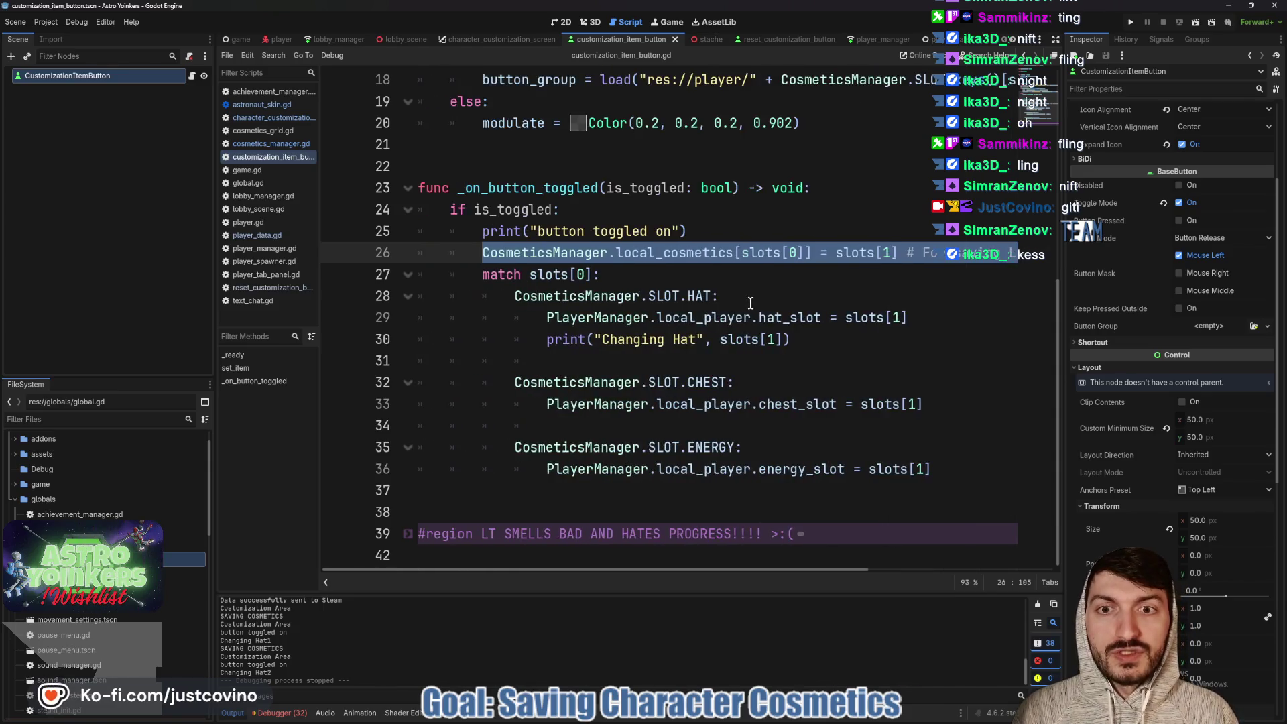
Paste that line into request_remove after the match block and indent it
{"action": "left_click", "coordinate": [782, 40]}
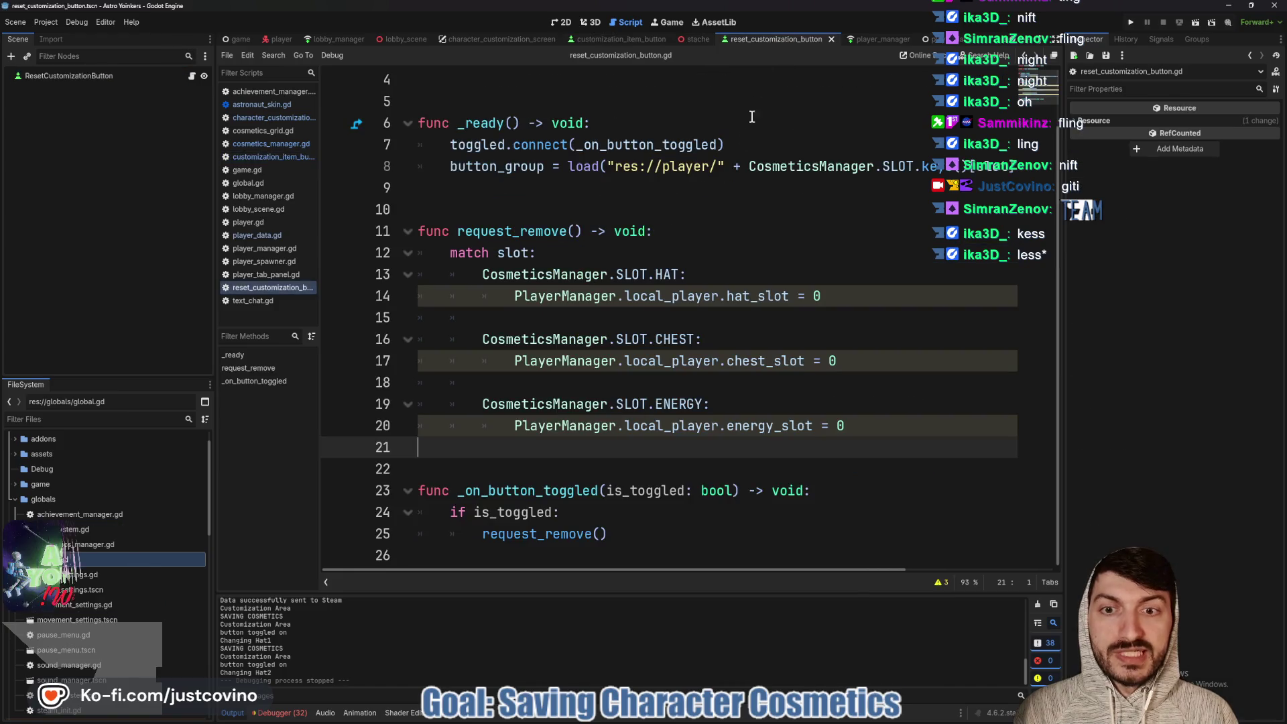
{"action": "type", "text": "CosmeticsManager.local_cosmetics[slots[0]] = slots[1] # For saving Locally for next time playing"}
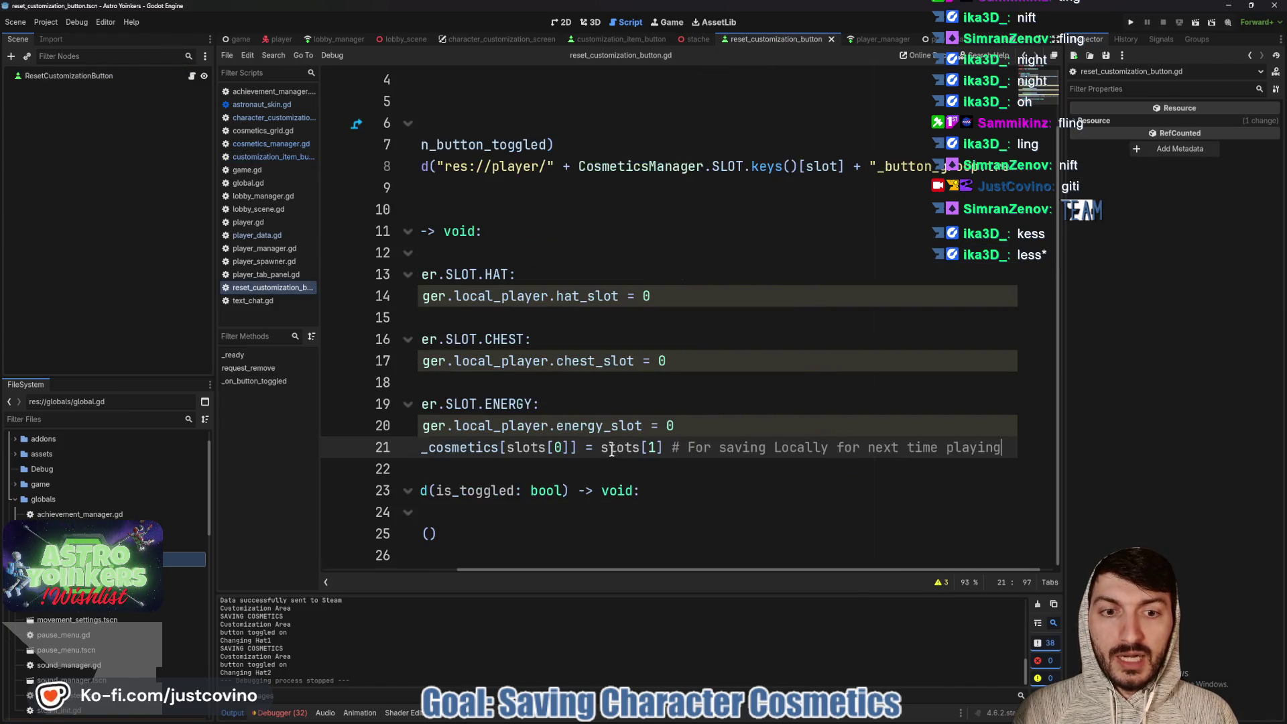
{"action": "scroll", "coordinate": [624, 431], "scroll_direction": "left", "scroll_amount": 3}
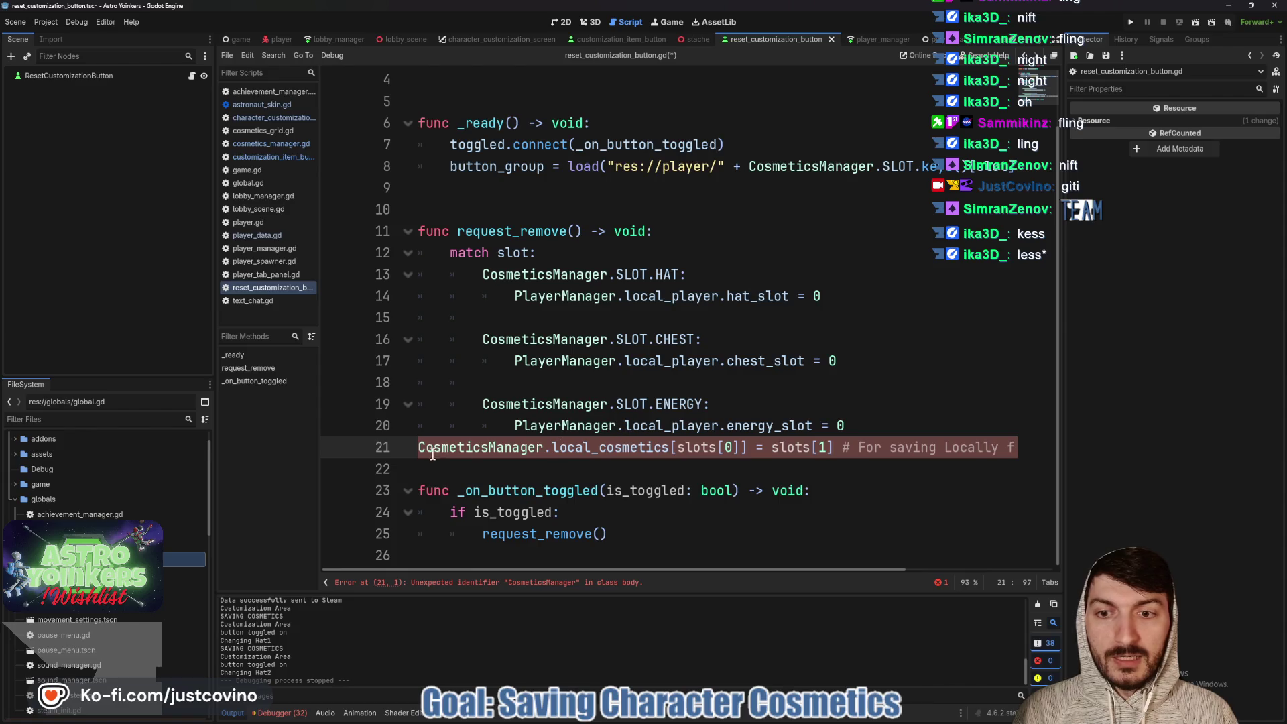
{"action": "left_click", "coordinate": [419, 448]}
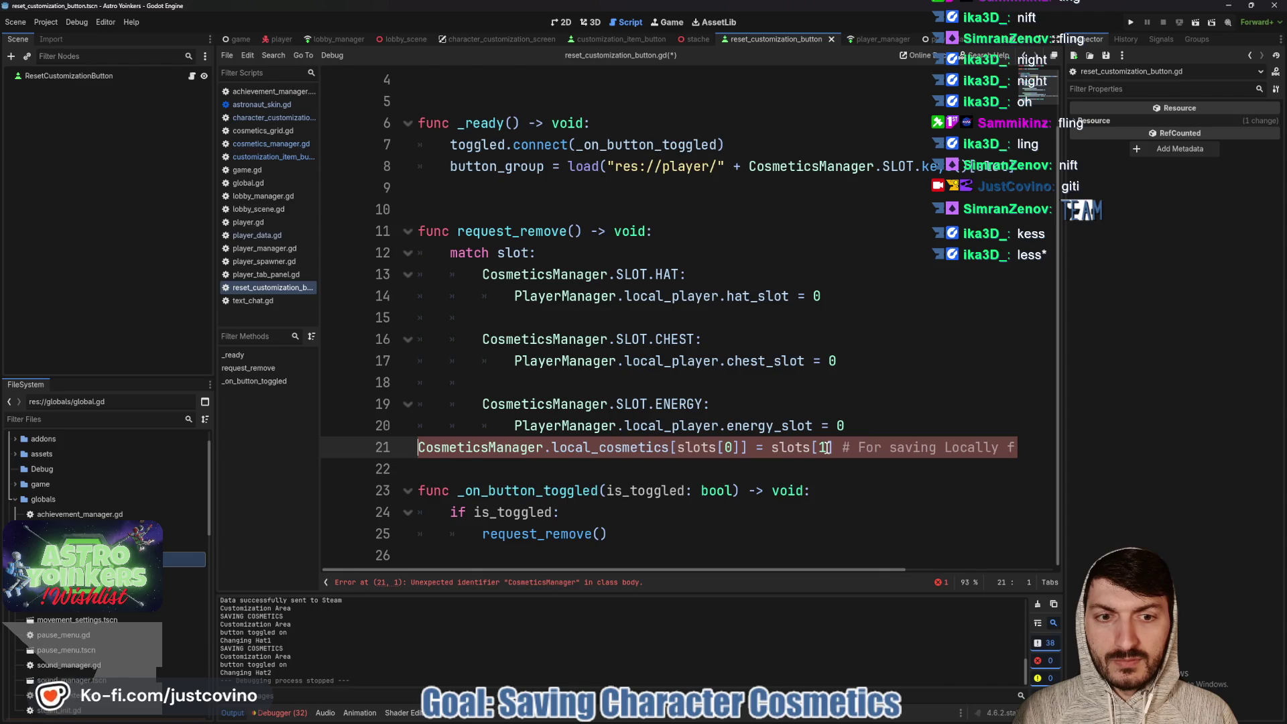
{"action": "left_click_drag", "start_coordinate": [832, 447], "coordinate": [772, 448]}
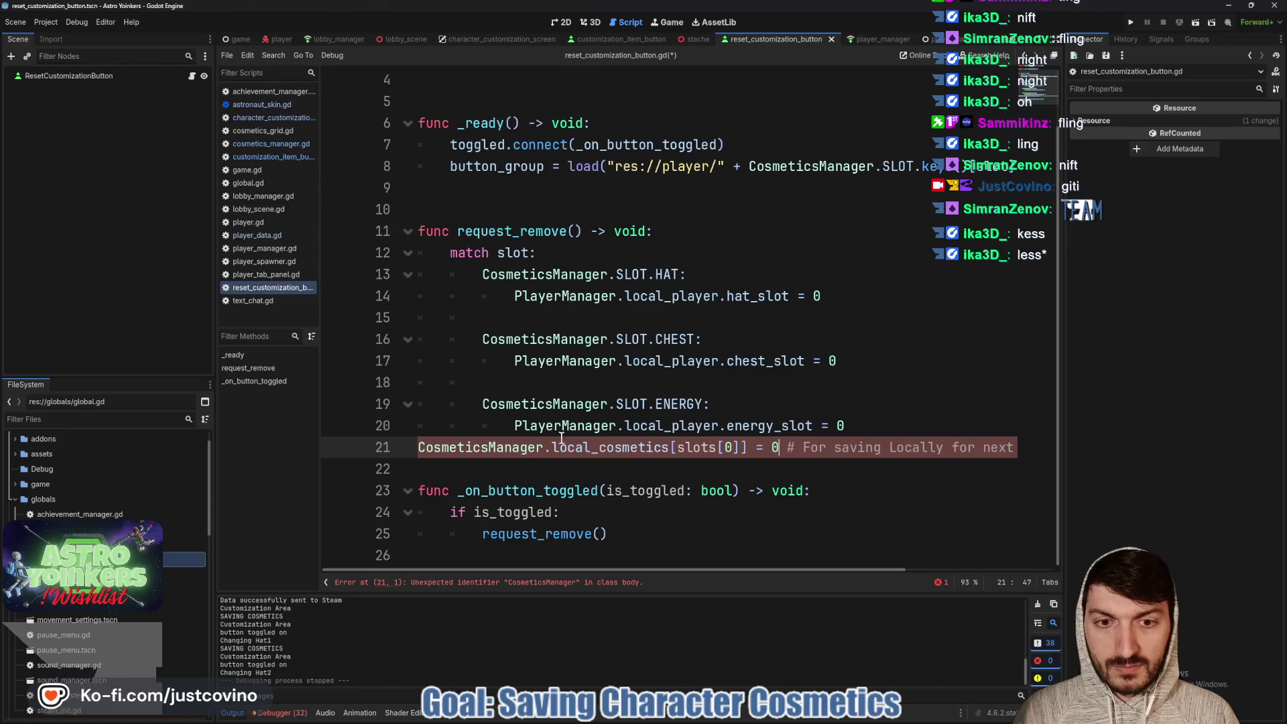
{"action": "key", "text": "Tab"}
{"action": "left_click", "coordinate": [865, 426]}
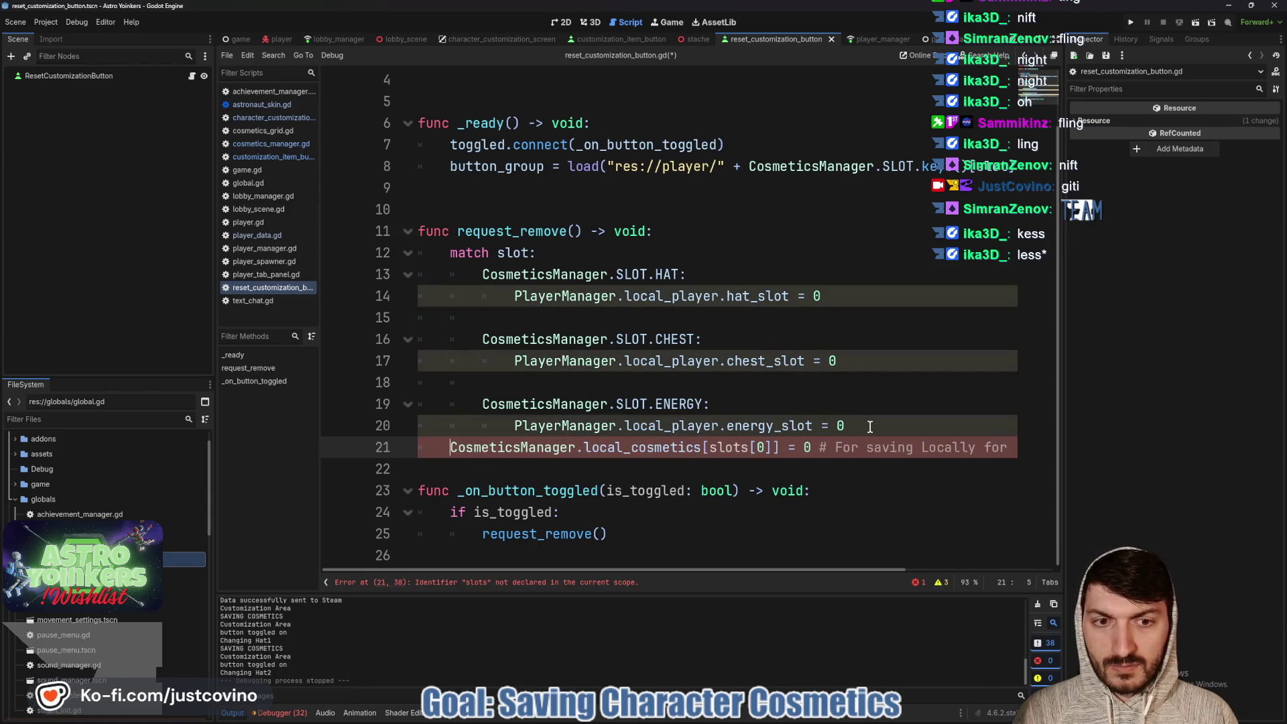
{"action": "key", "text": "Return"}
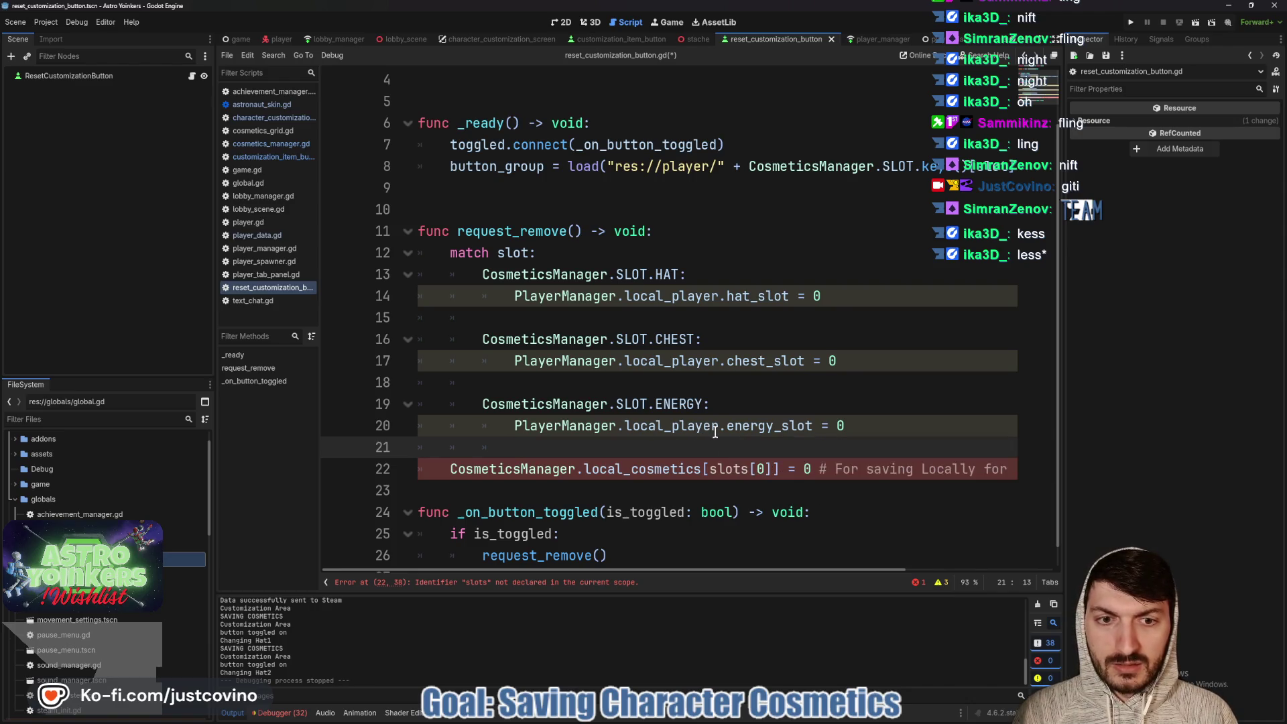
Edit it to CosmeticsManager.local_cosmetics[slot] = 0, save, and start a test run
{"action": "scroll", "coordinate": [714, 433], "scroll_direction": "down", "scroll_amount": 1}
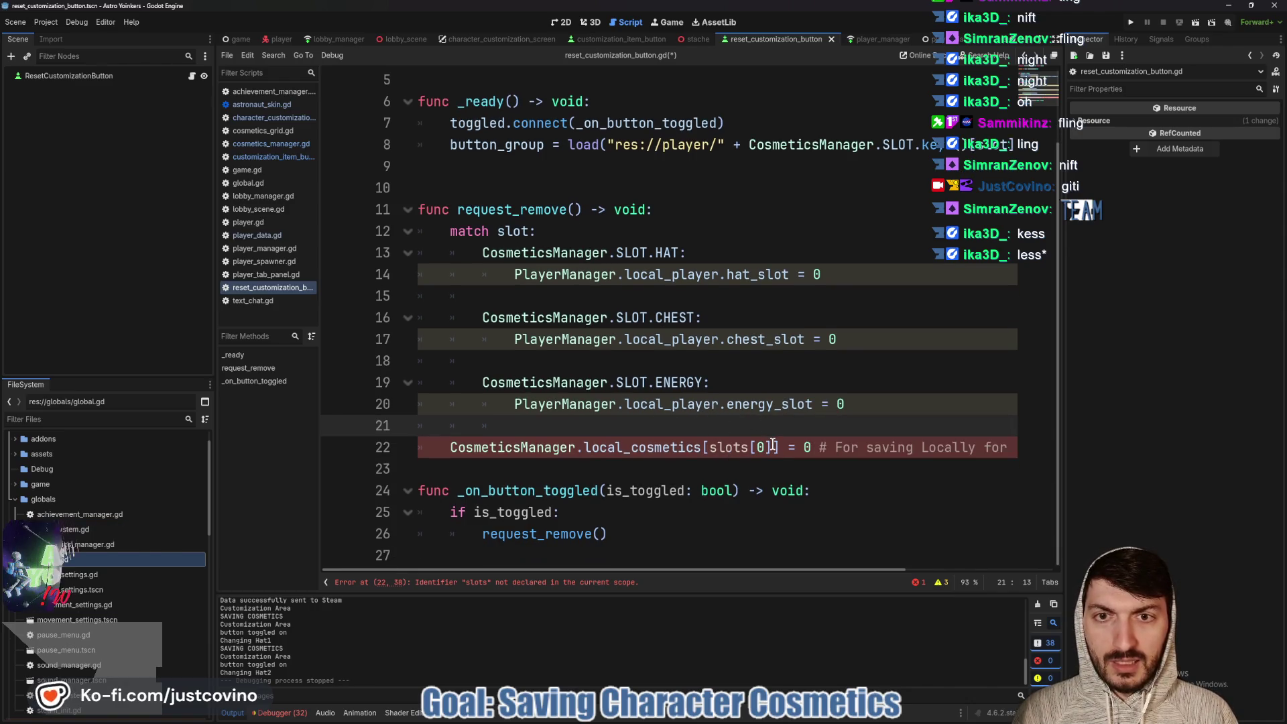
{"action": "left_click_drag", "start_coordinate": [772, 448], "coordinate": [710, 447]}
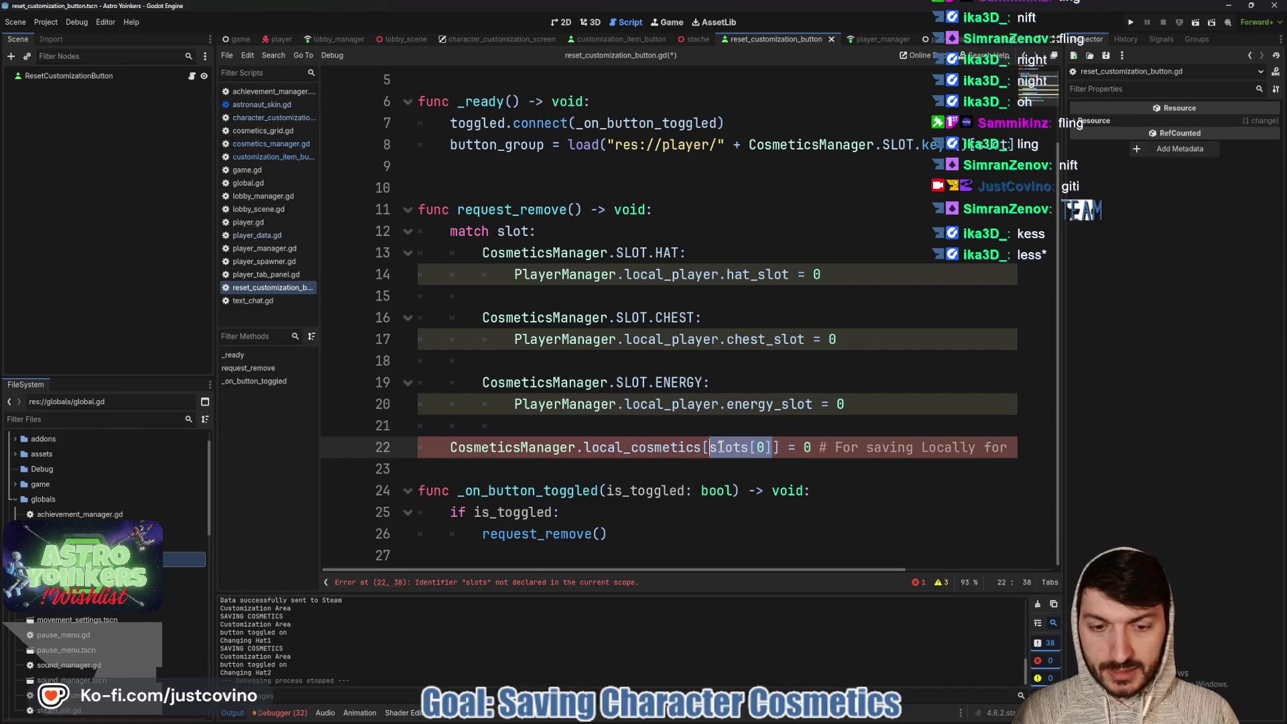
{"action": "type", "text": "slot"}
{"action": "left_click", "coordinate": [787, 467]}
{"action": "key", "text": "ctrl+s"}
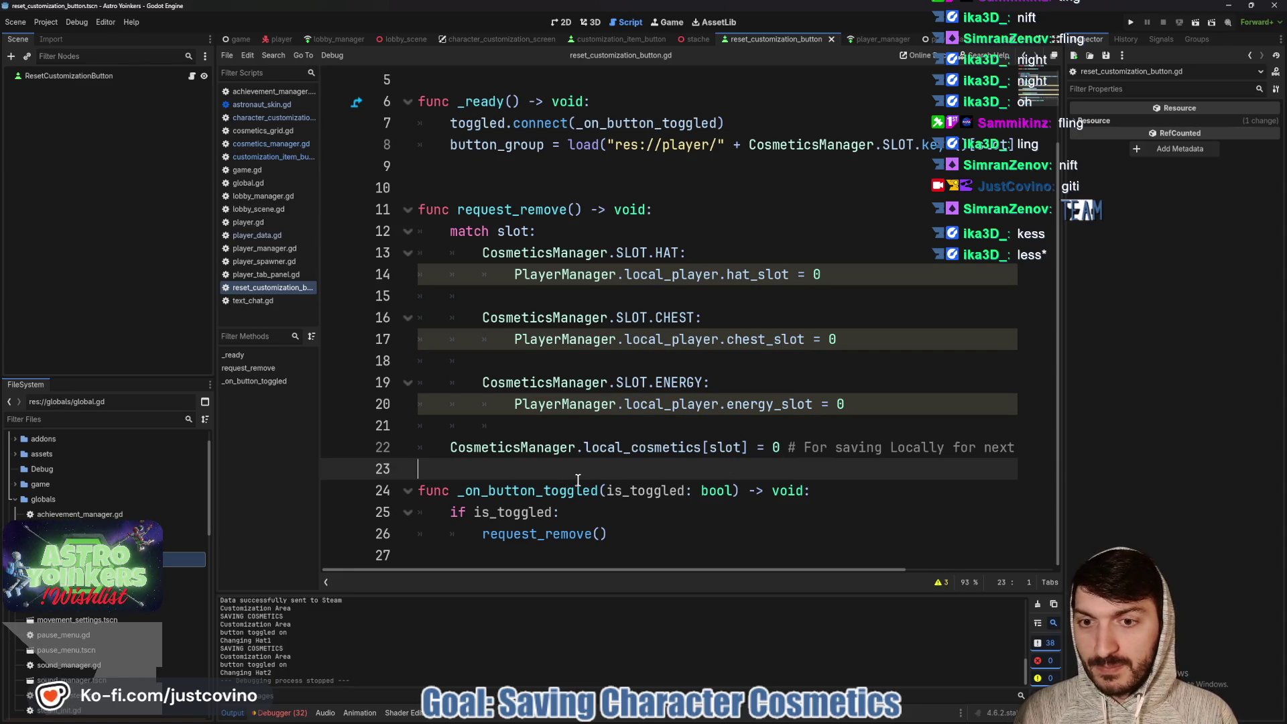
{"action": "key", "text": "Return"}
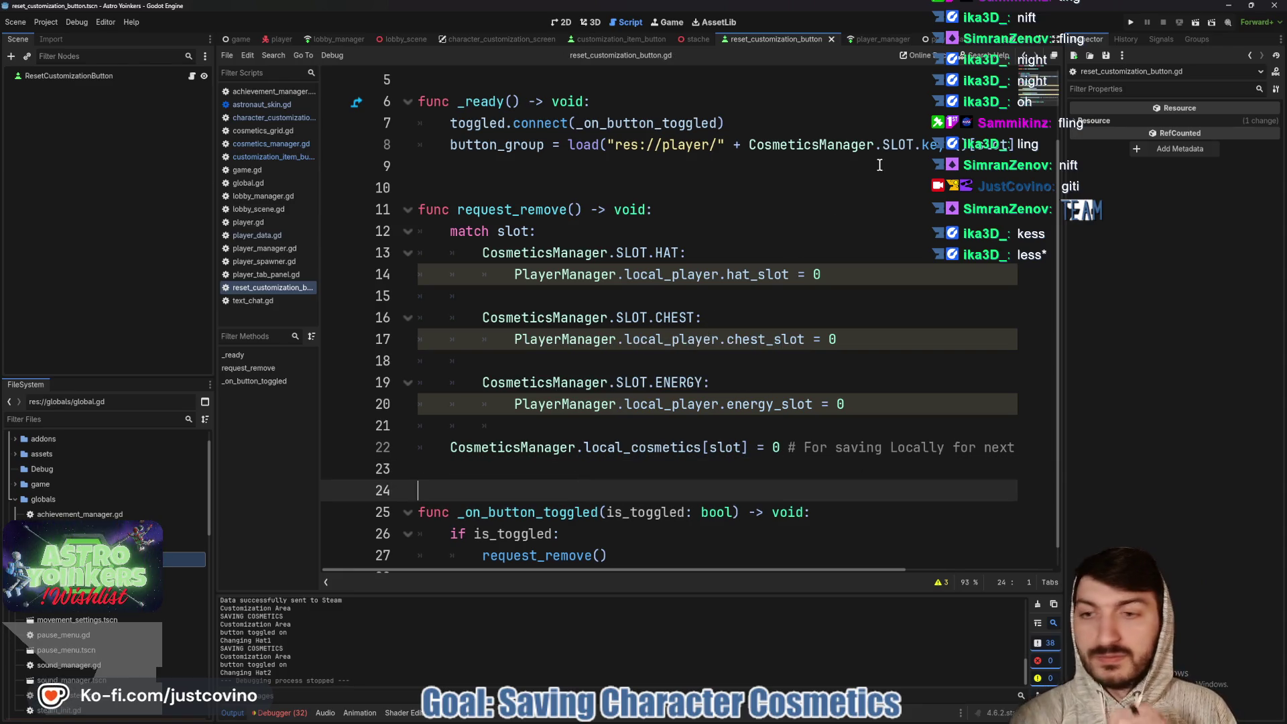
{"action": "left_click", "coordinate": [1131, 26]}
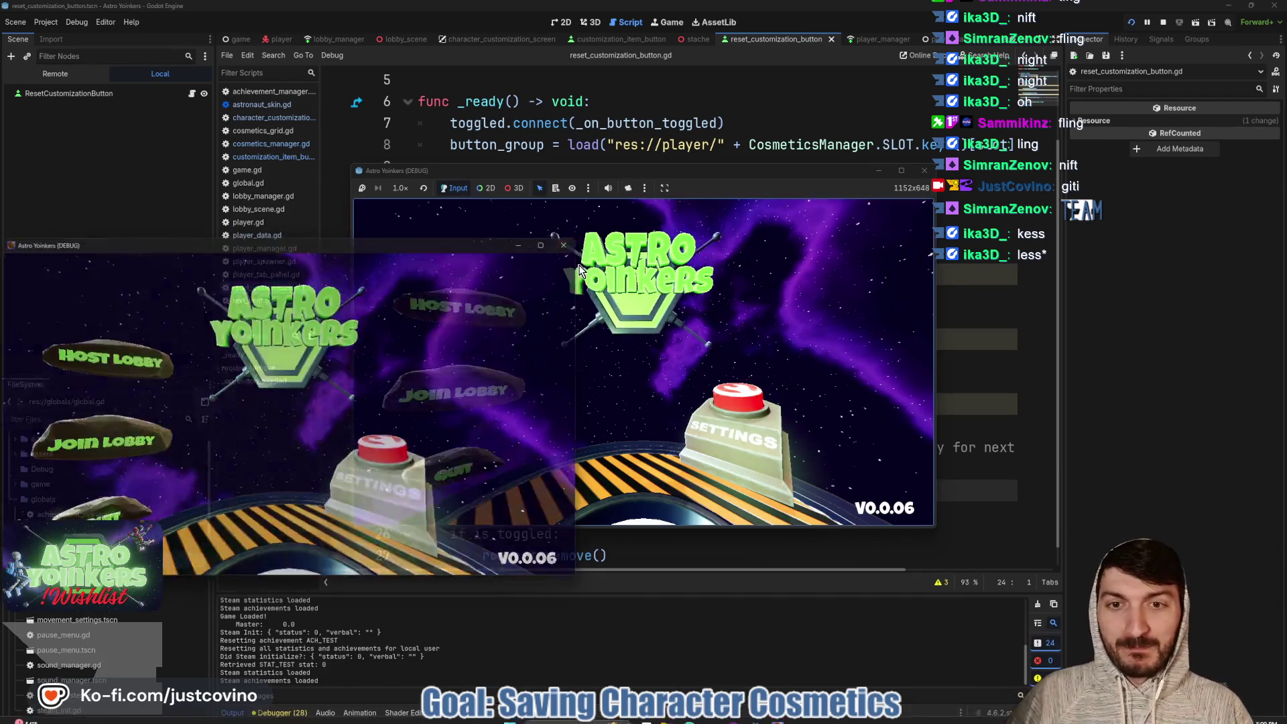
{"action": "left_click", "coordinate": [482, 307]}
{"action": "left_click", "coordinate": [618, 301]}
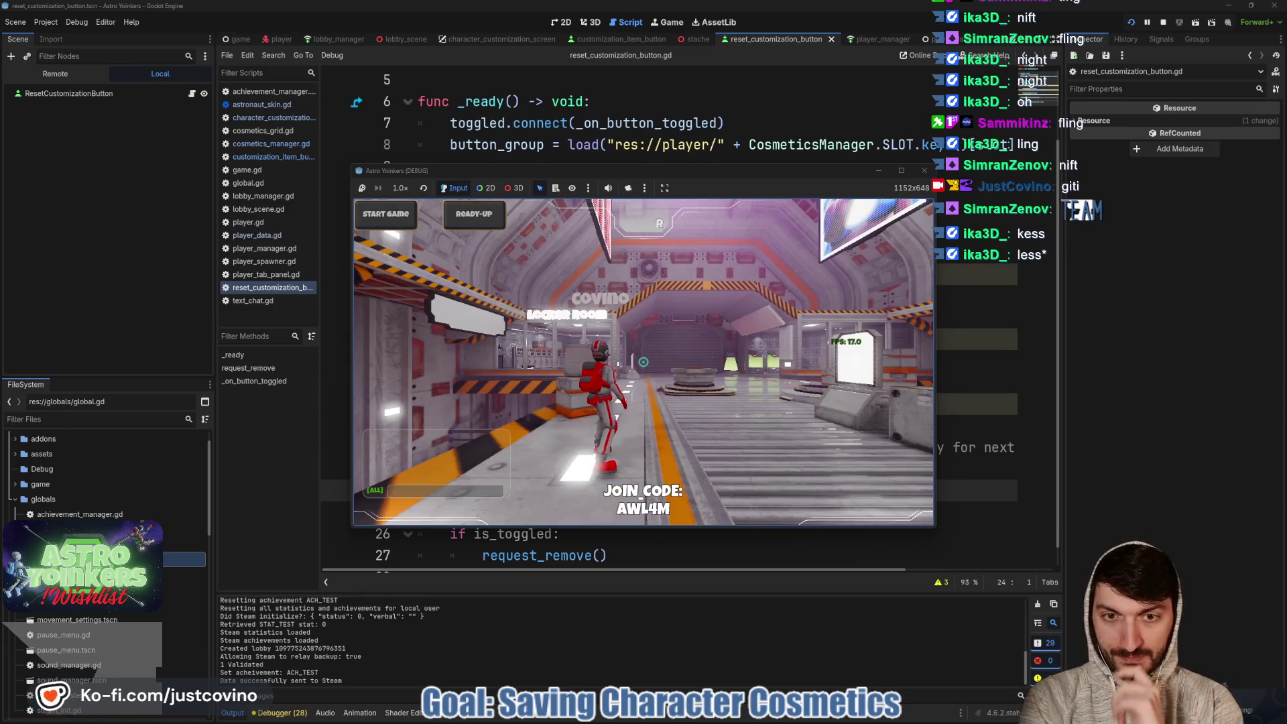
{"action": "key", "text": "w"}
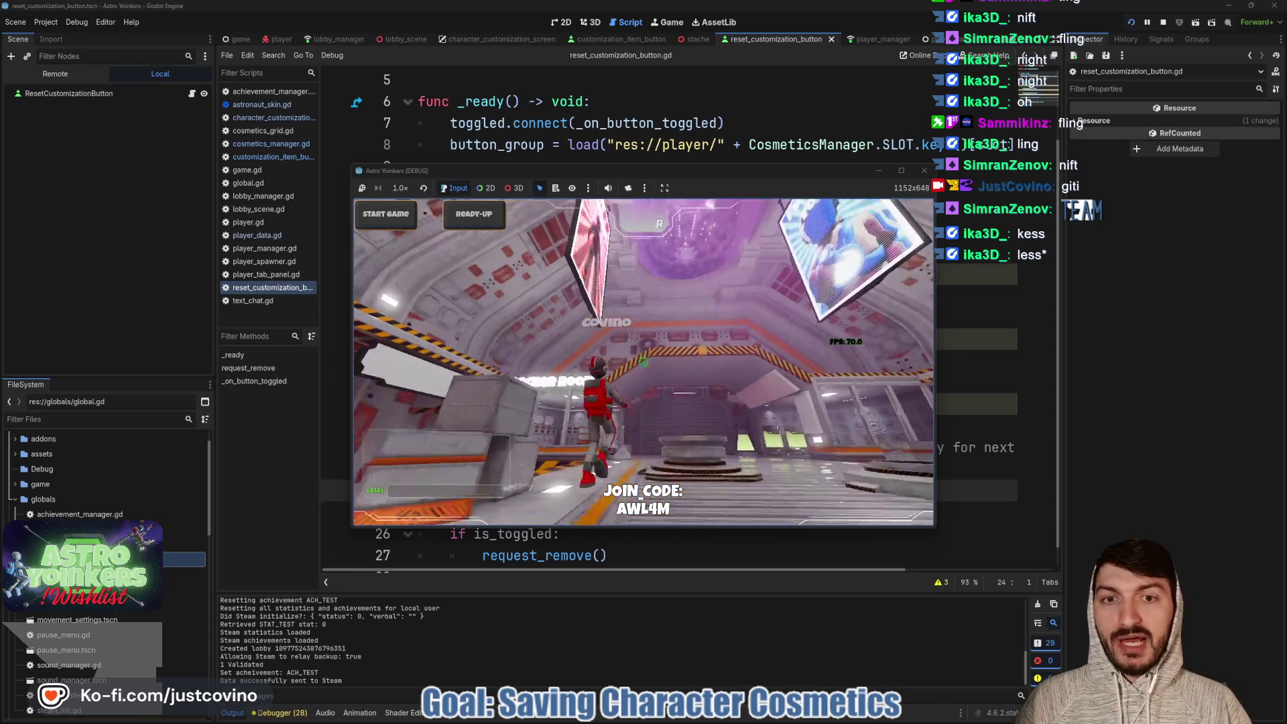
{"action": "key", "text": "w"}
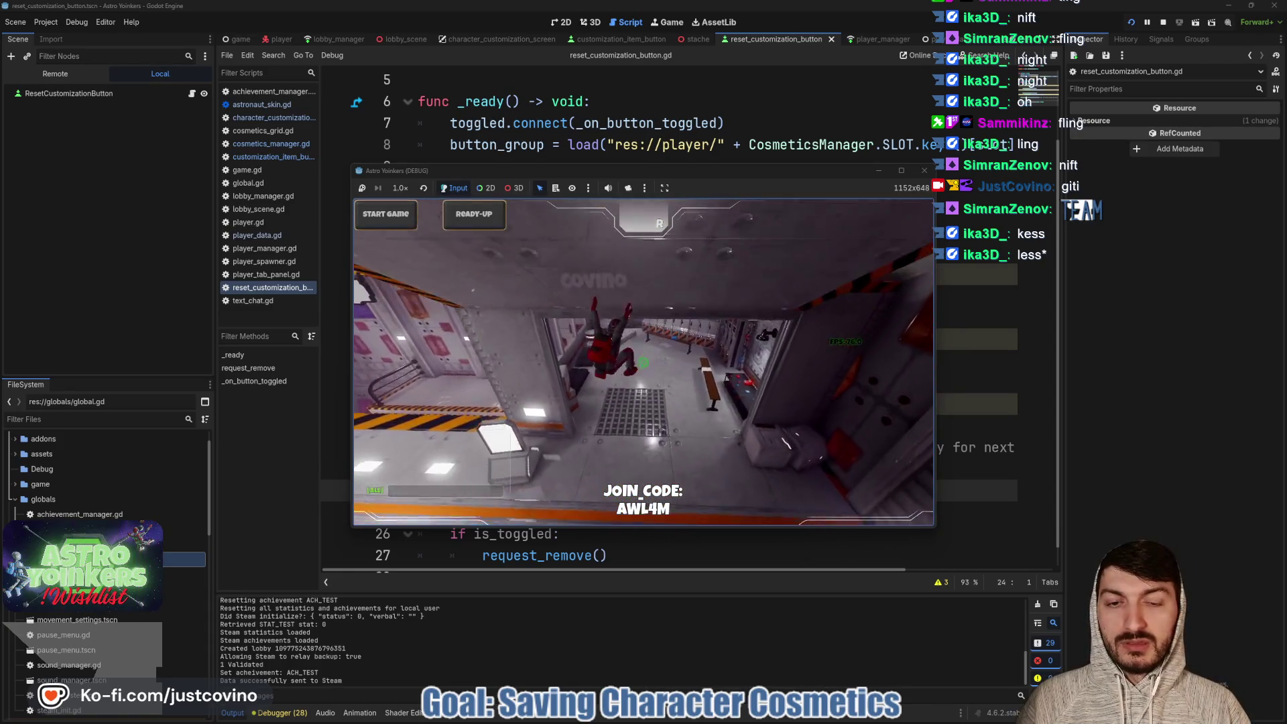
{"action": "key", "text": "e"}
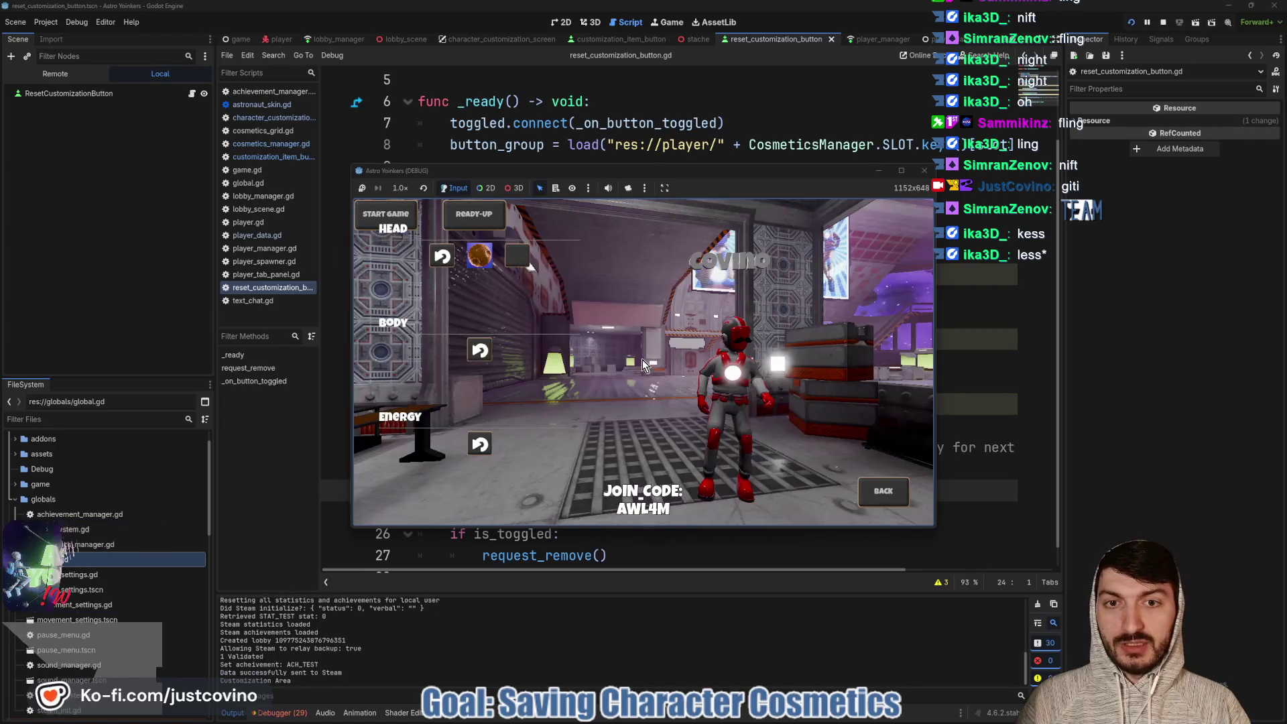
{"action": "left_click", "coordinate": [869, 494]}
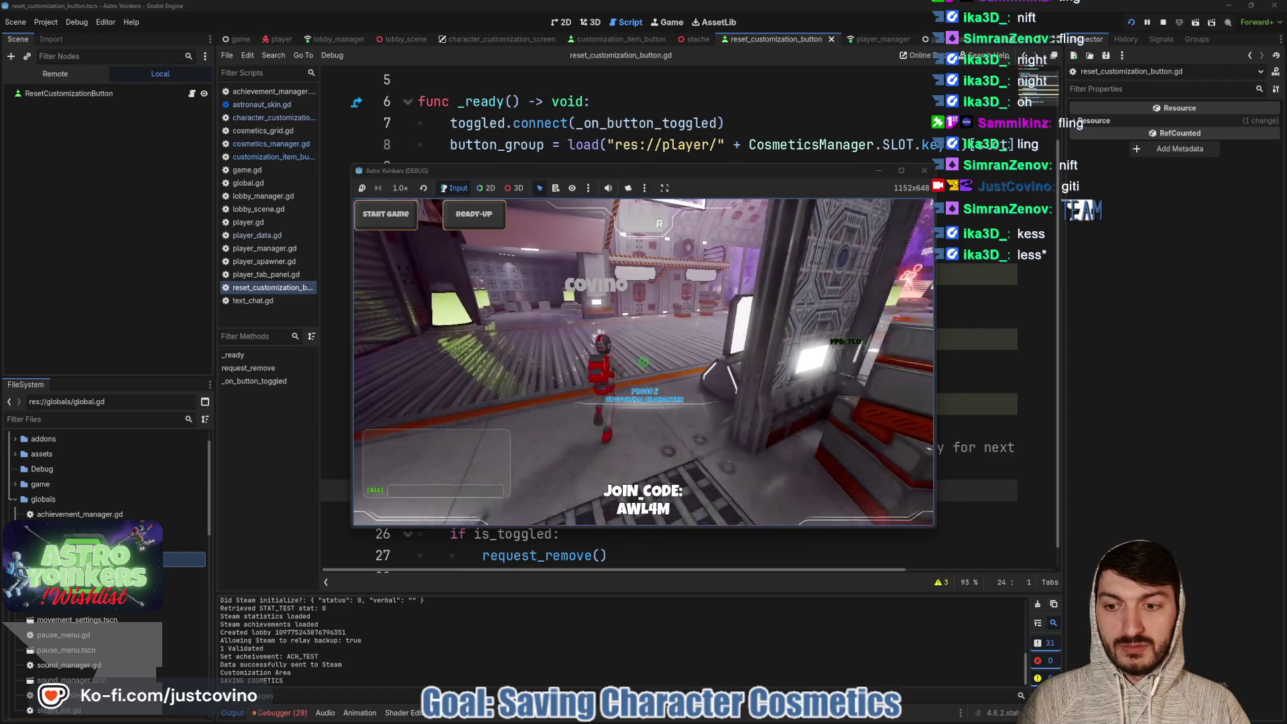
{"action": "key", "text": "F8"}
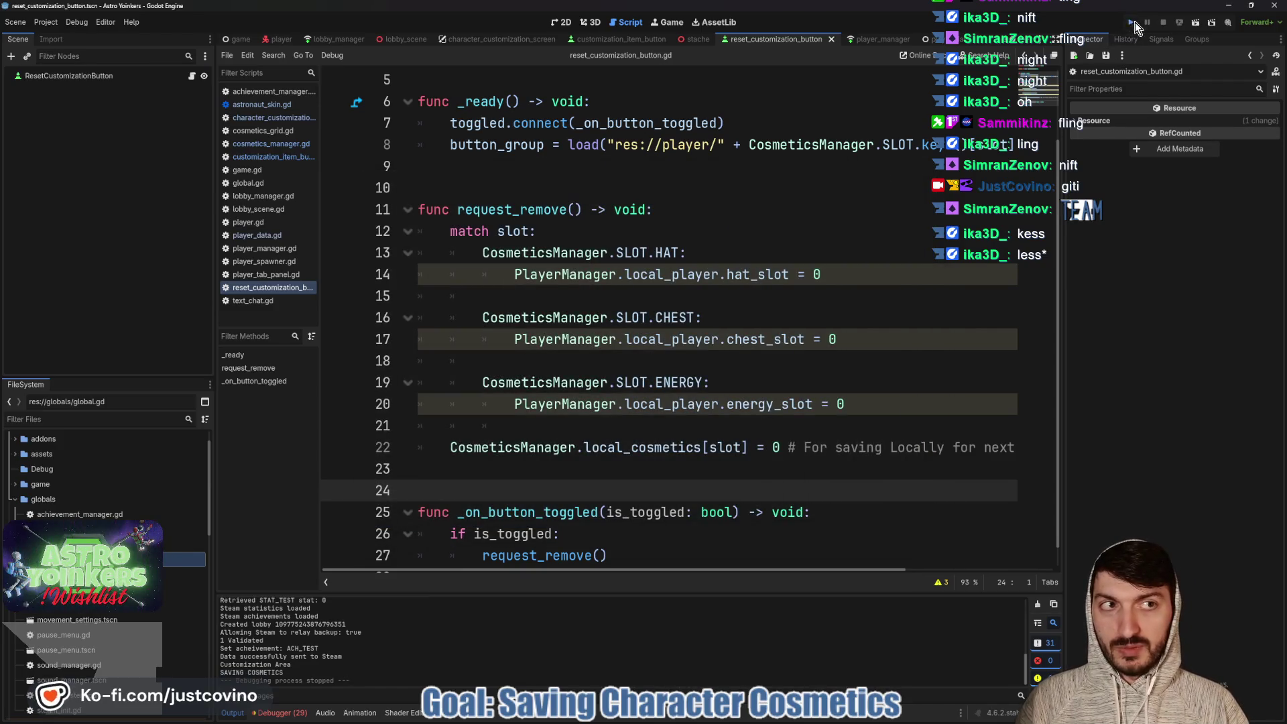
{"action": "left_click", "coordinate": [1133, 23]}
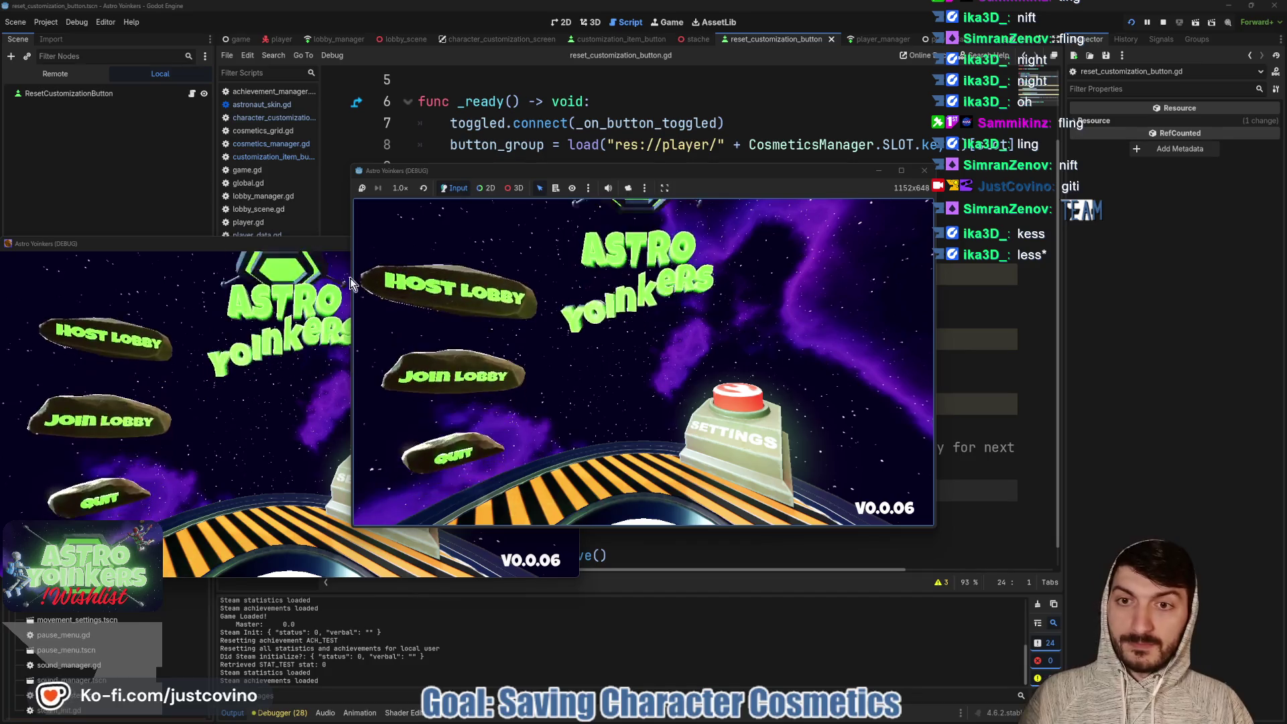
{"action": "left_click", "coordinate": [345, 275]}
{"action": "left_click", "coordinate": [567, 243]}
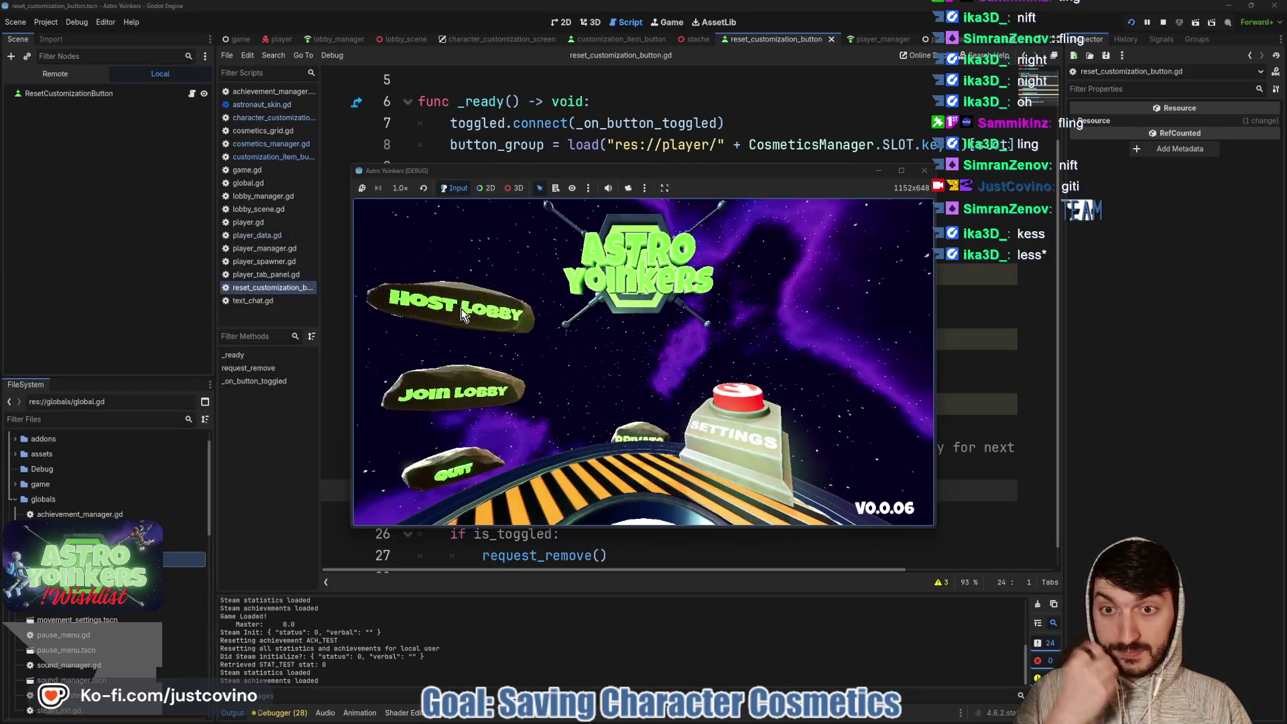
{"action": "left_click", "coordinate": [461, 309]}
{"action": "left_click", "coordinate": [617, 303]}
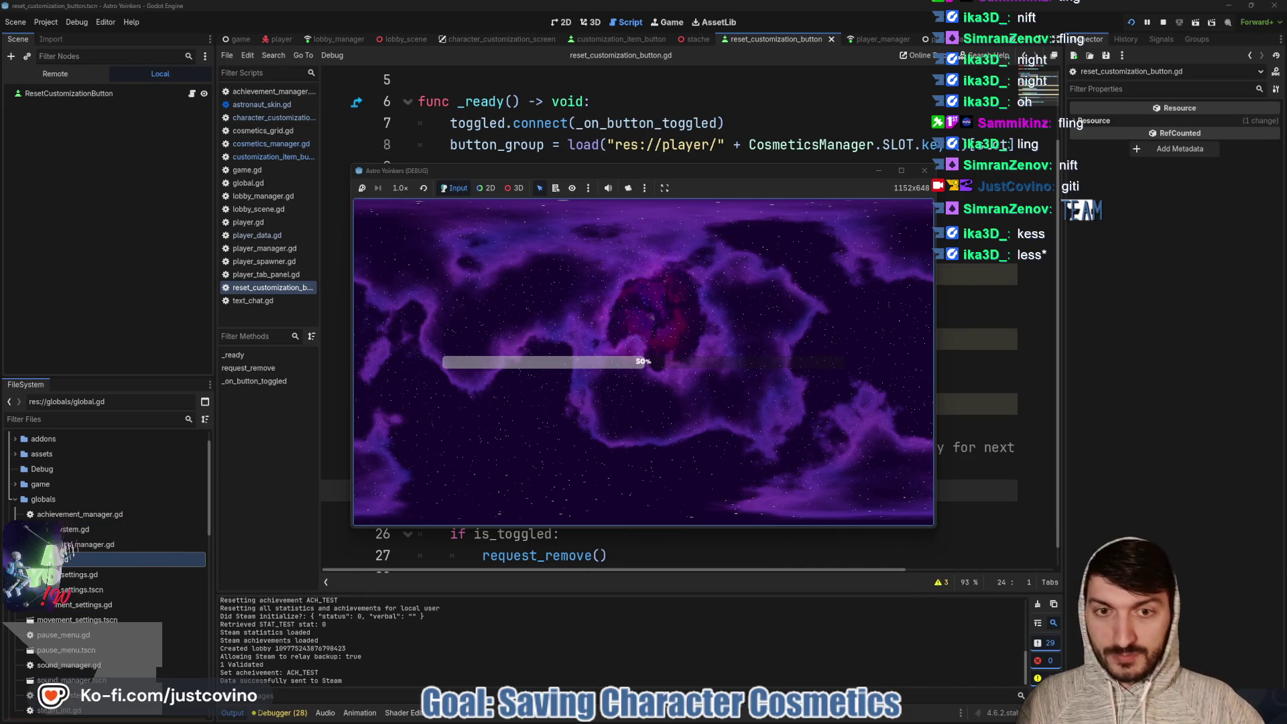
{"action": "key", "text": "w"}
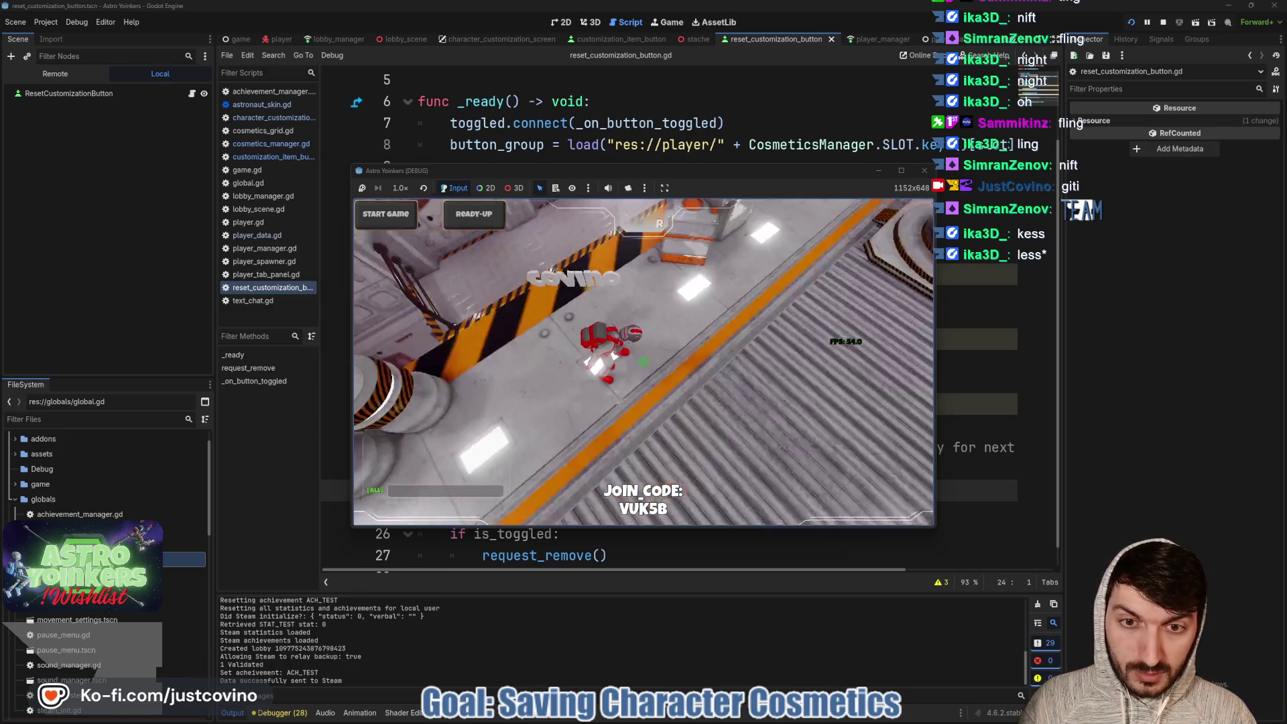
{"action": "key", "text": "w"}
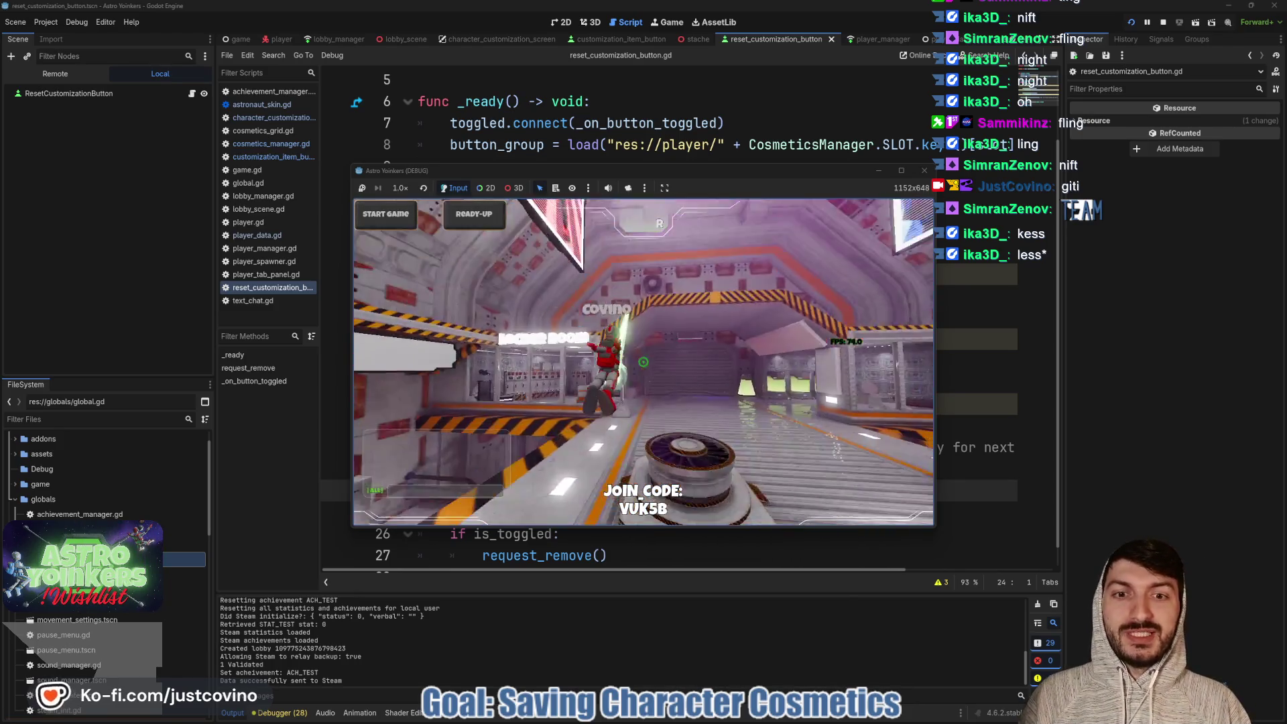
{"action": "key", "text": "w"}
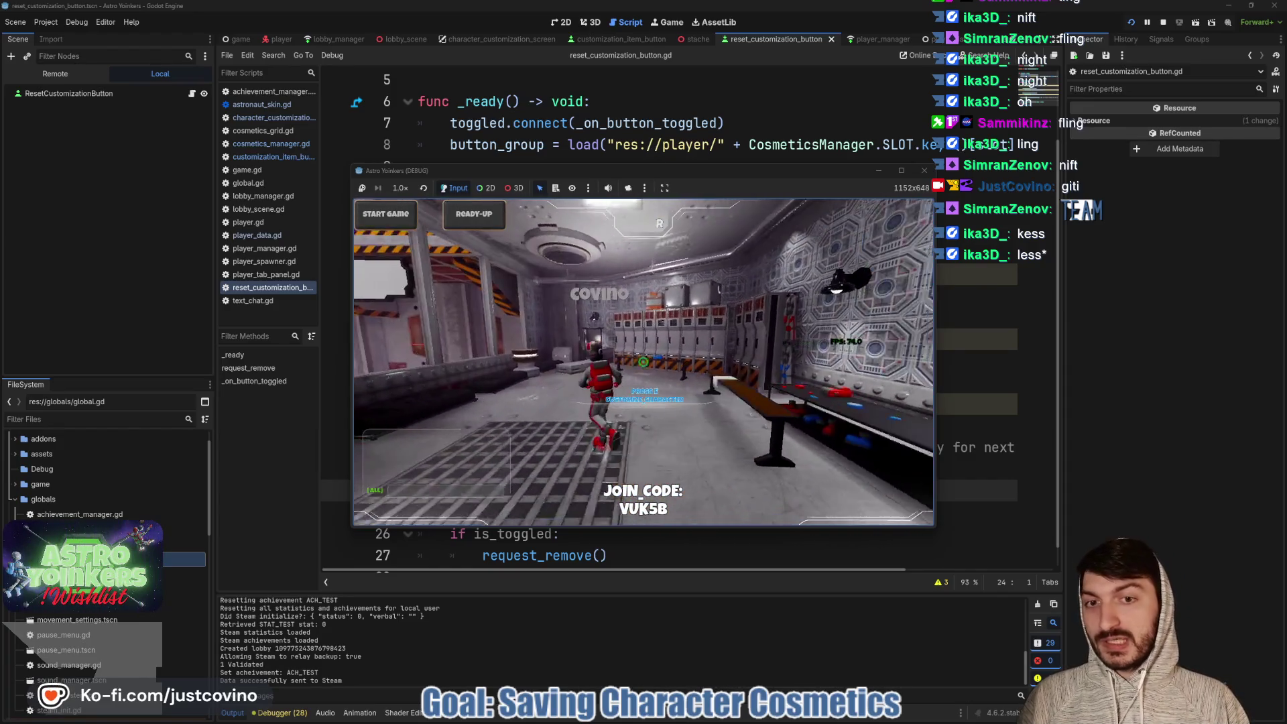
{"action": "key", "text": "e"}
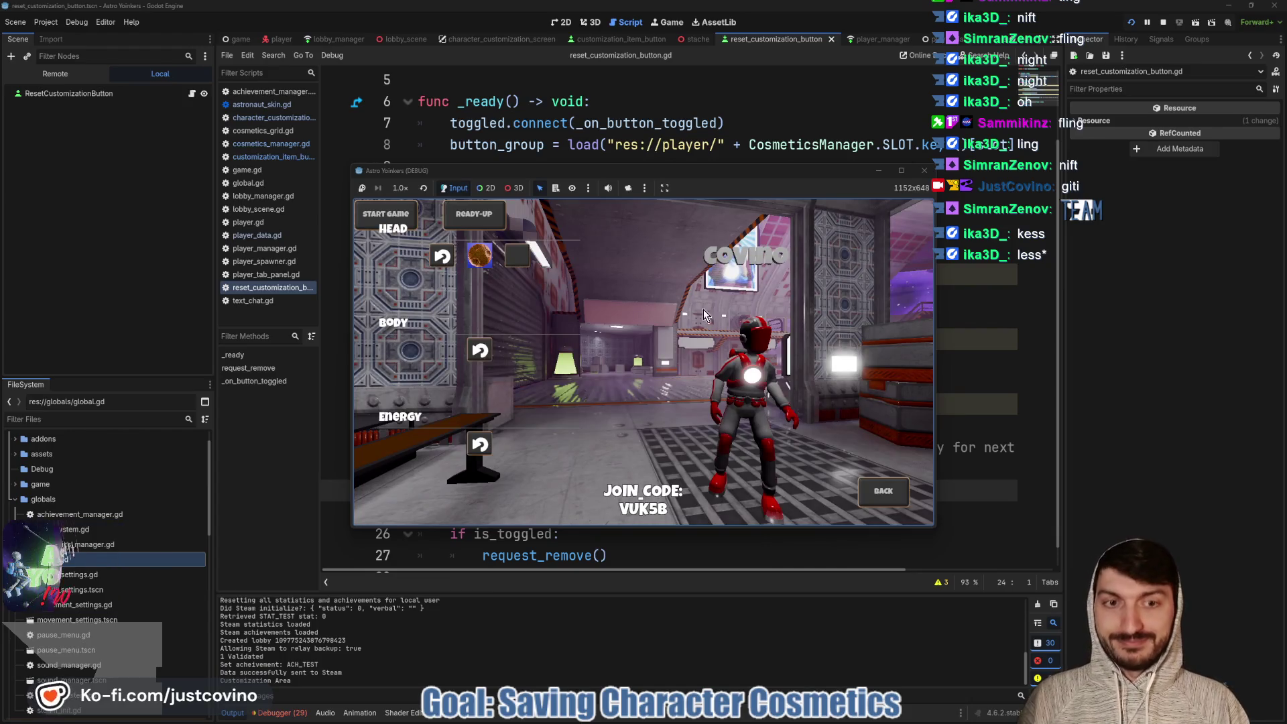
{"action": "left_click", "coordinate": [1169, 17]}
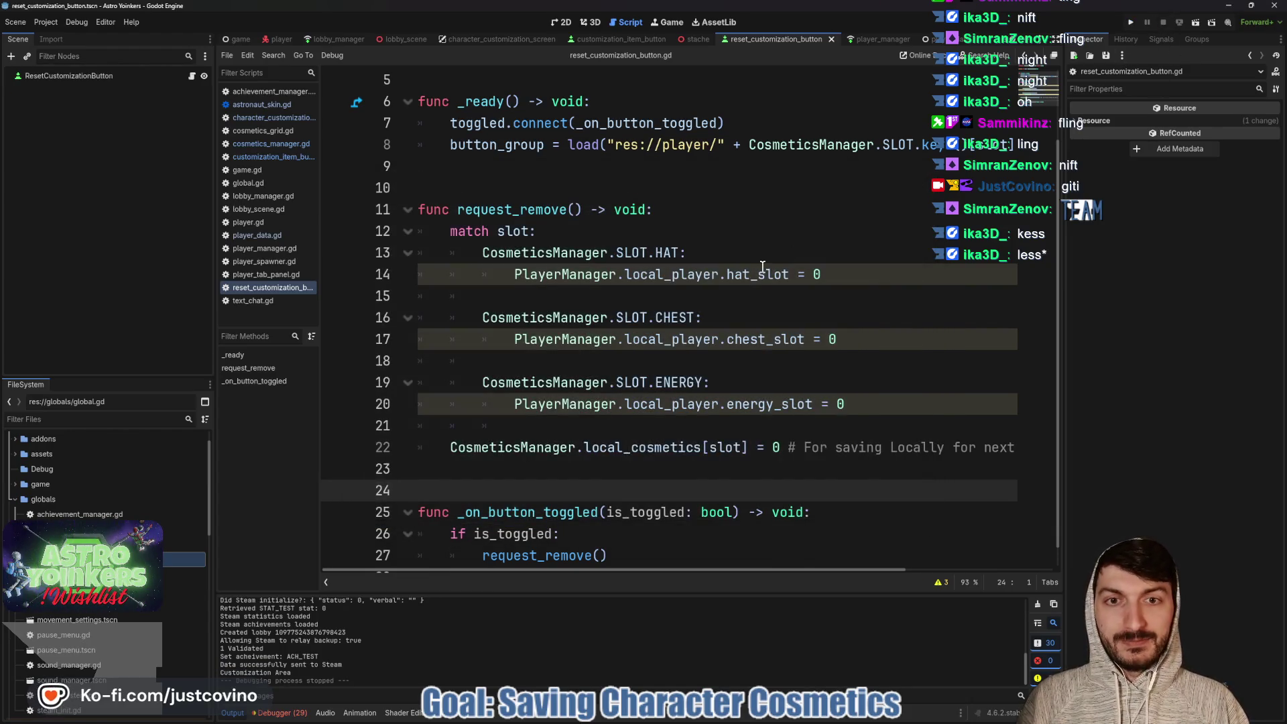
{"action": "left_click", "coordinate": [759, 309]}
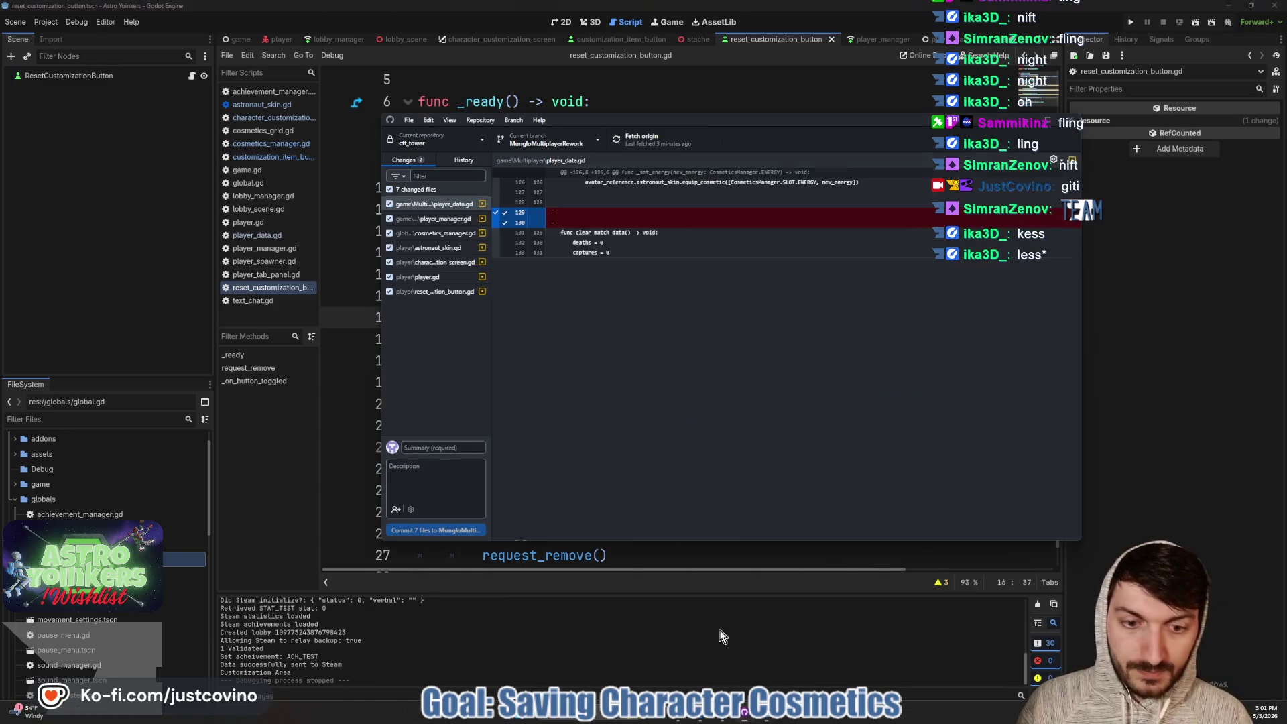
Commit the seven files as 'Customizations now Save and Load properly', push, and return to Godot
{"action": "left_click", "coordinate": [744, 723]}
{"action": "type", "text": "Customizations now Save"}
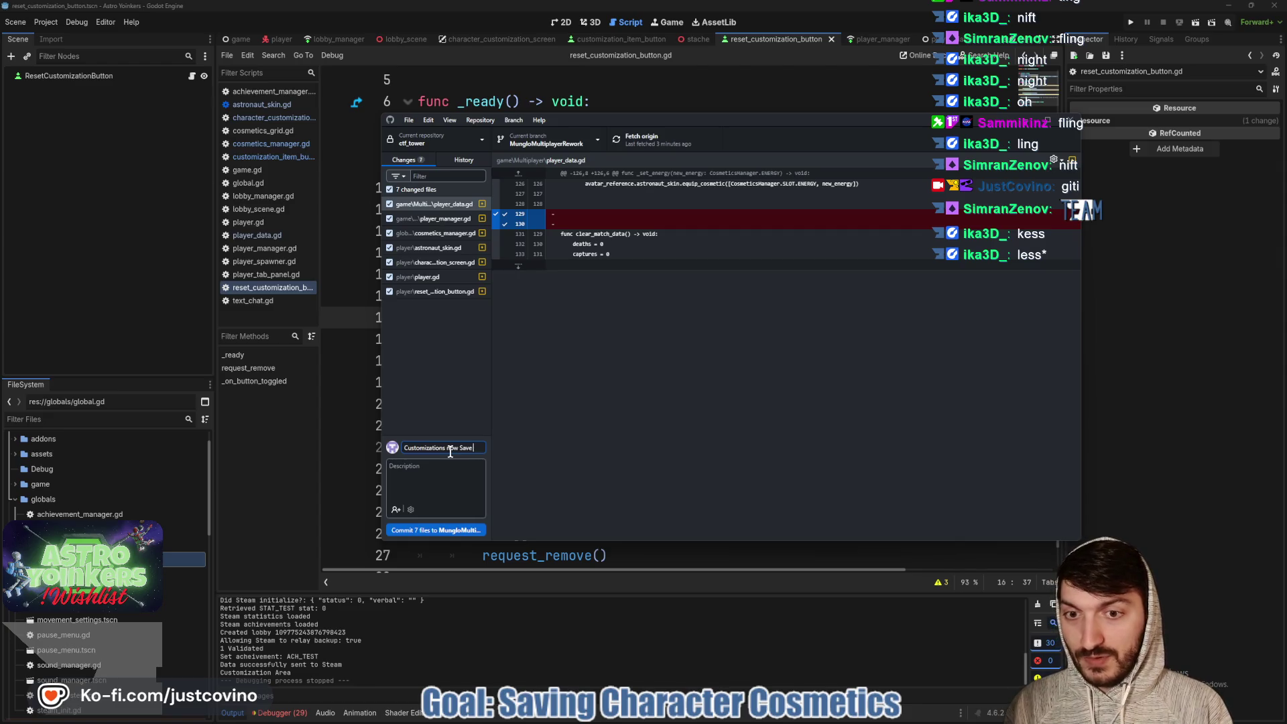
{"action": "type", "text": "oad properly"}
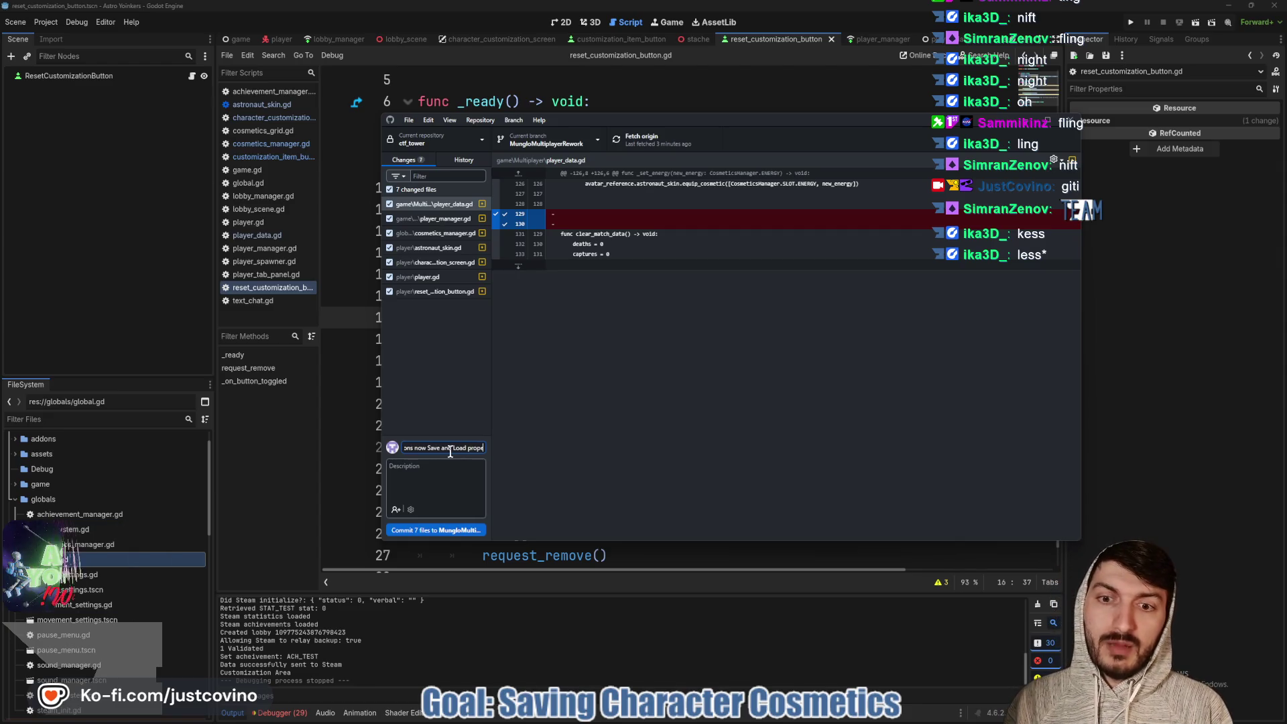
{"action": "left_click", "coordinate": [466, 529]}
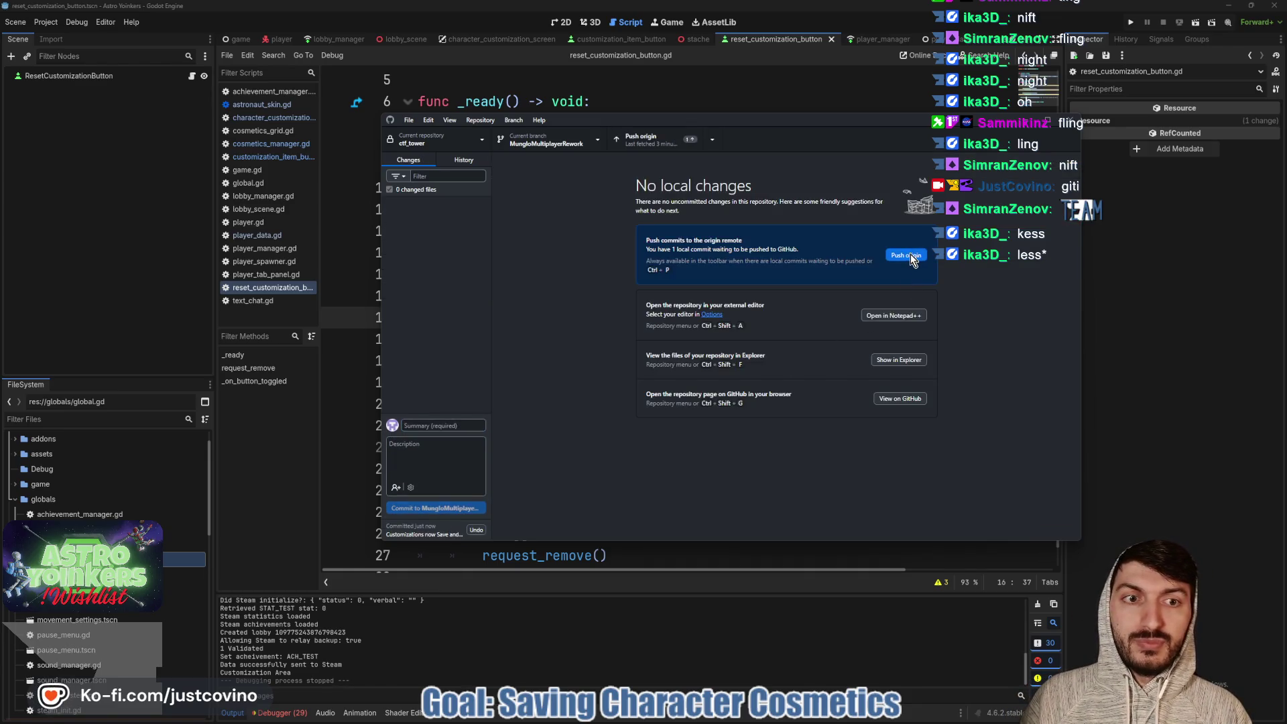
{"action": "left_click", "coordinate": [911, 256]}
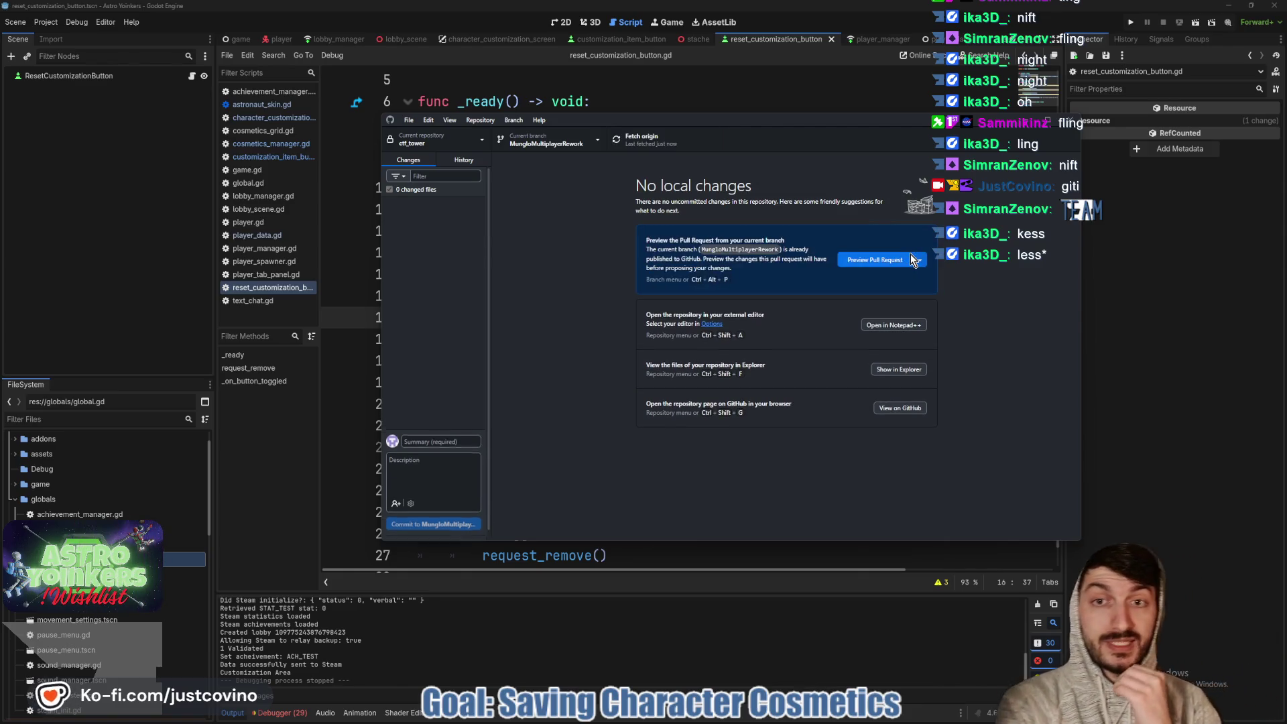
{"action": "left_click", "coordinate": [1139, 295]}
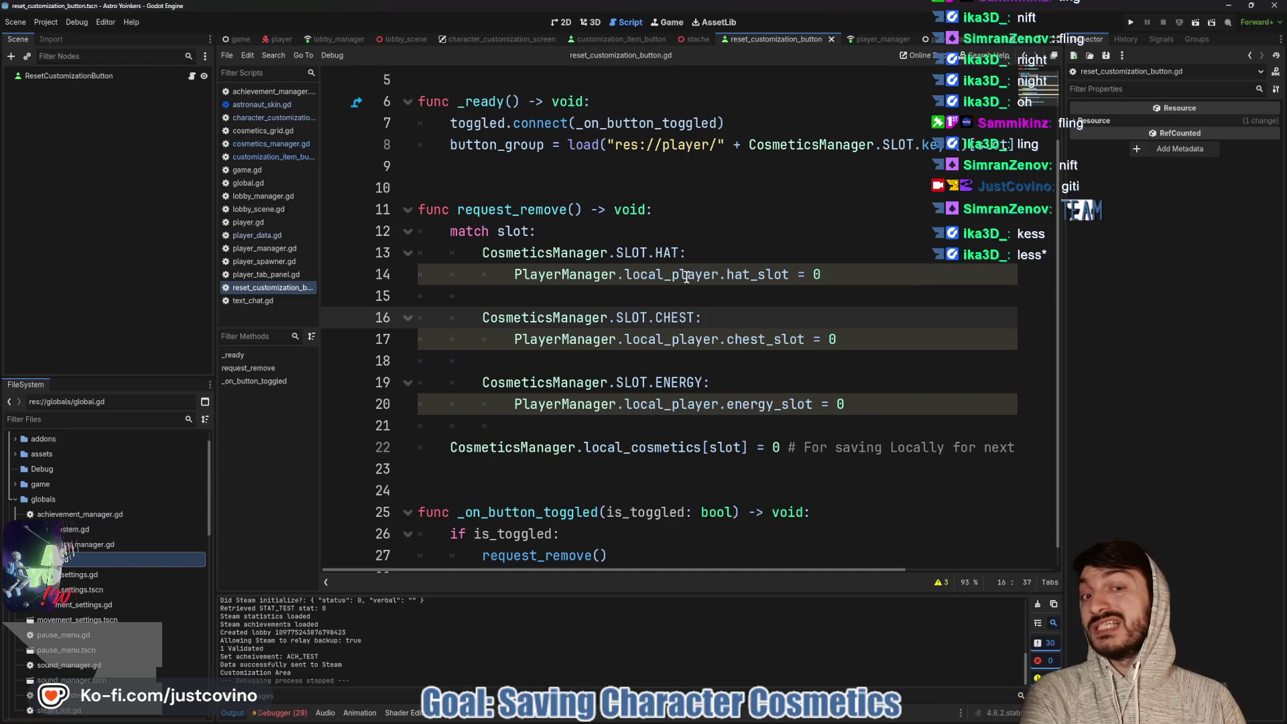
Scroll through the player_manager script
{"action": "scroll", "coordinate": [686, 277], "scroll_direction": "up", "scroll_amount": 2}
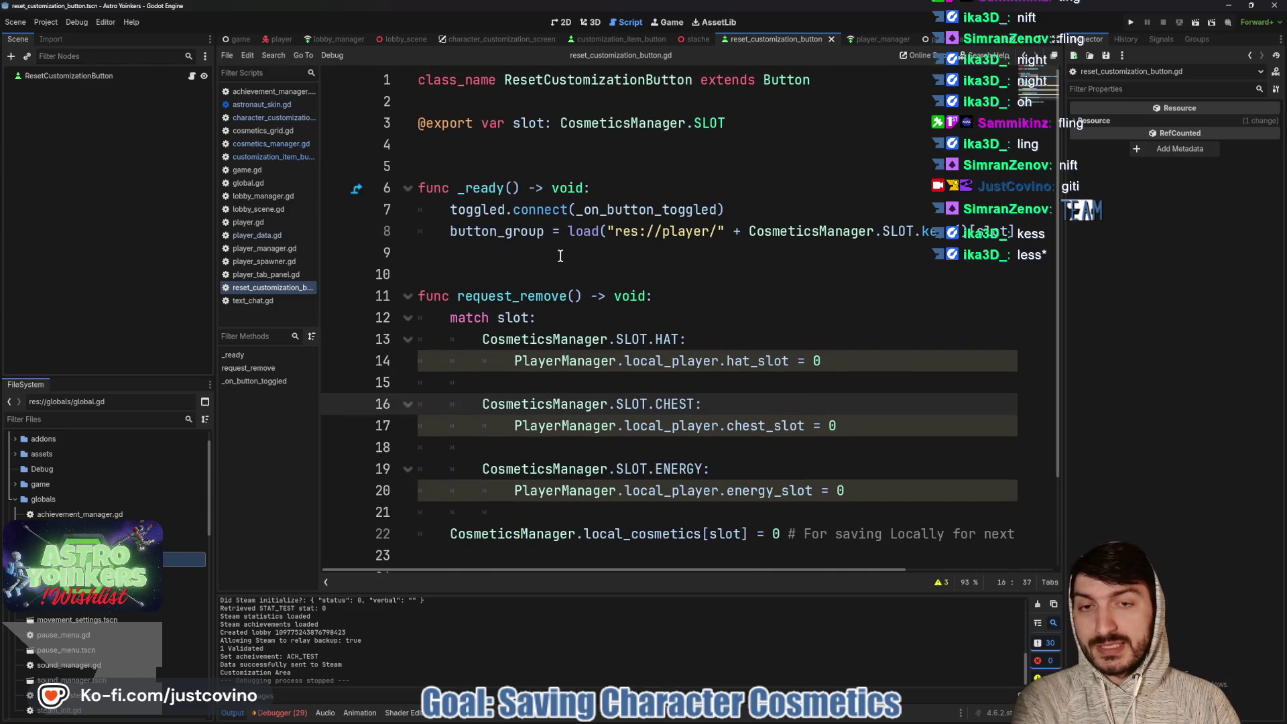
{"action": "left_click", "coordinate": [882, 42]}
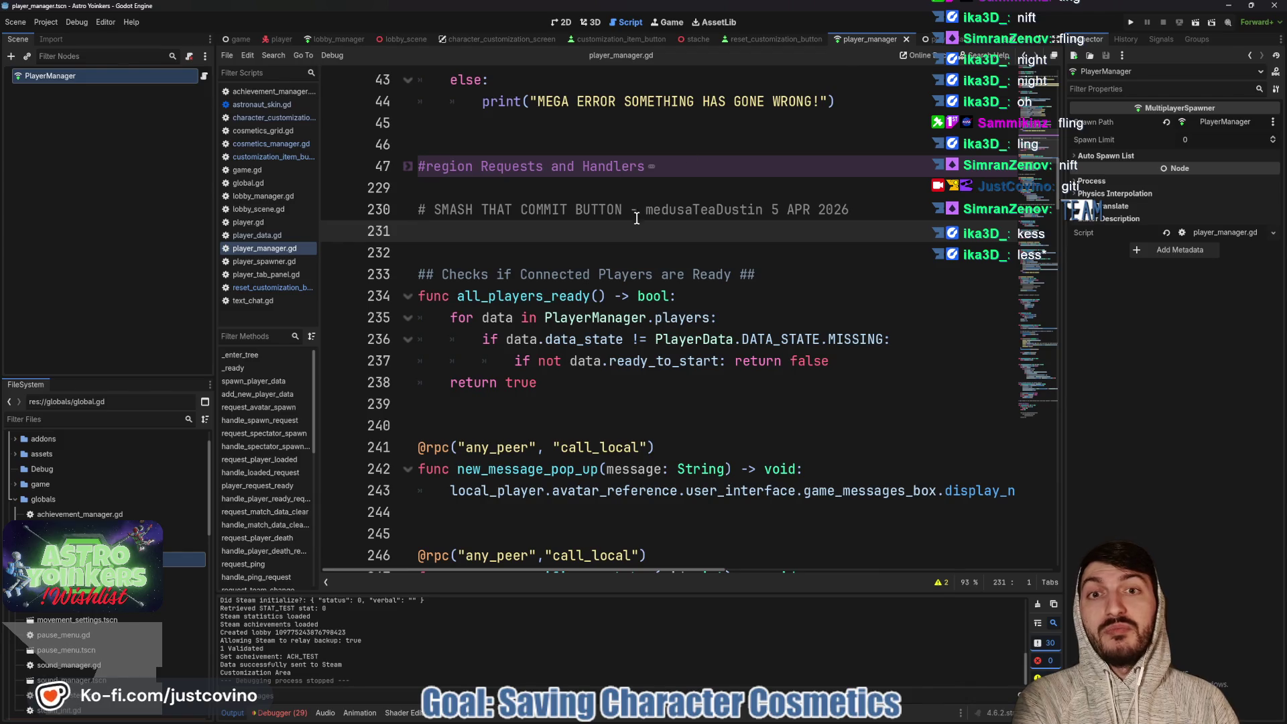
{"action": "scroll", "coordinate": [613, 253], "scroll_direction": "down", "scroll_amount": 4}
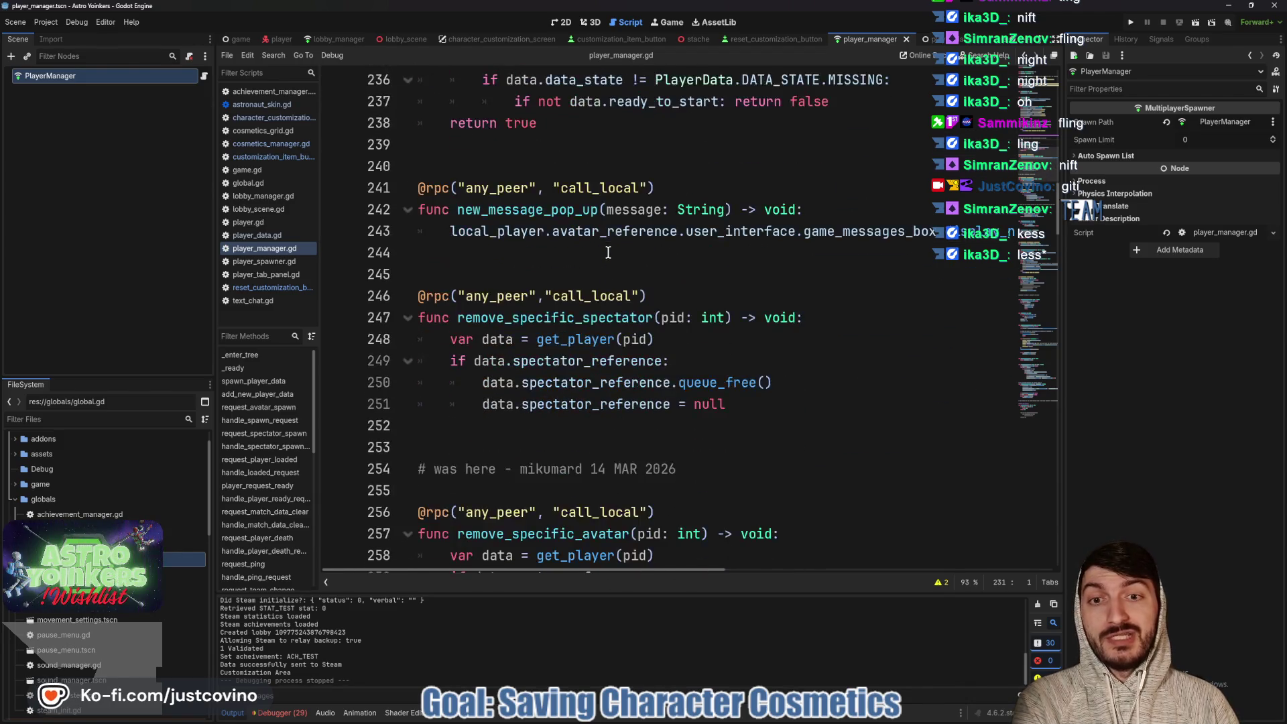
{"action": "scroll", "coordinate": [608, 253], "scroll_direction": "up", "scroll_amount": 4}
{"action": "scroll", "coordinate": [609, 253], "scroll_direction": "up", "scroll_amount": 9}
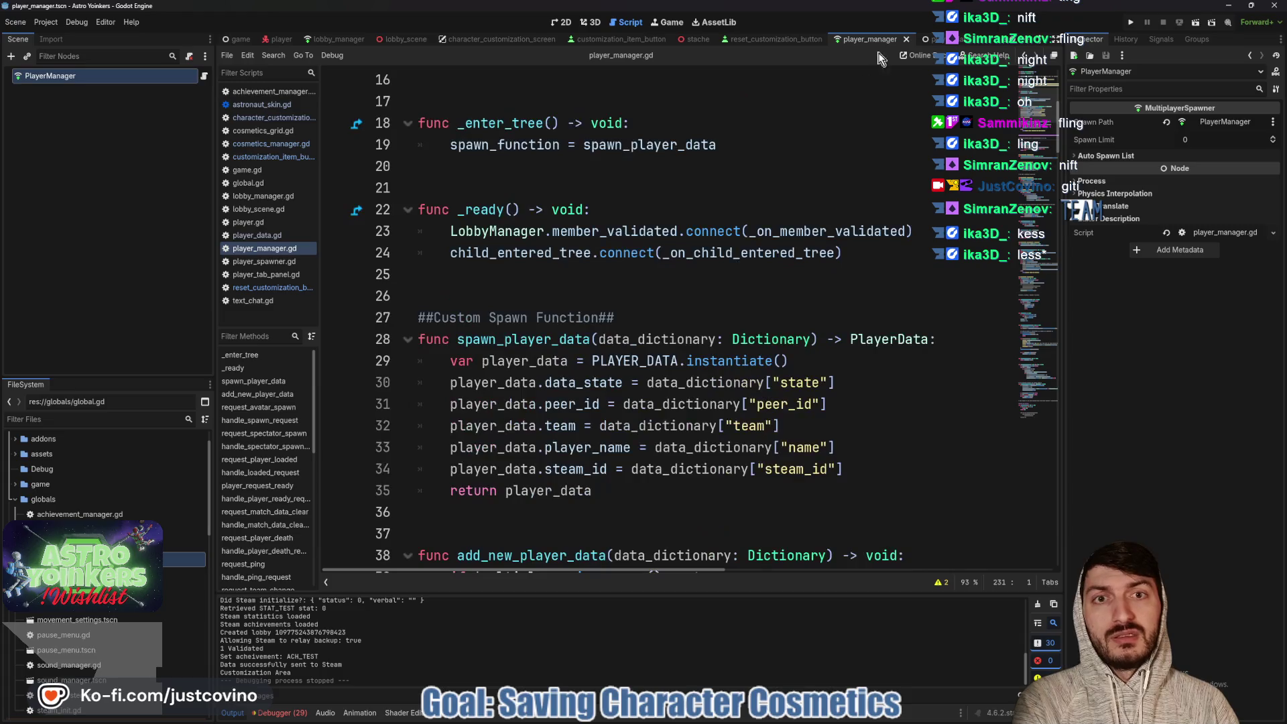
Scroll through player_data.gd, finishing on character_customization_screen.gd
{"action": "left_click", "coordinate": [933, 39]}
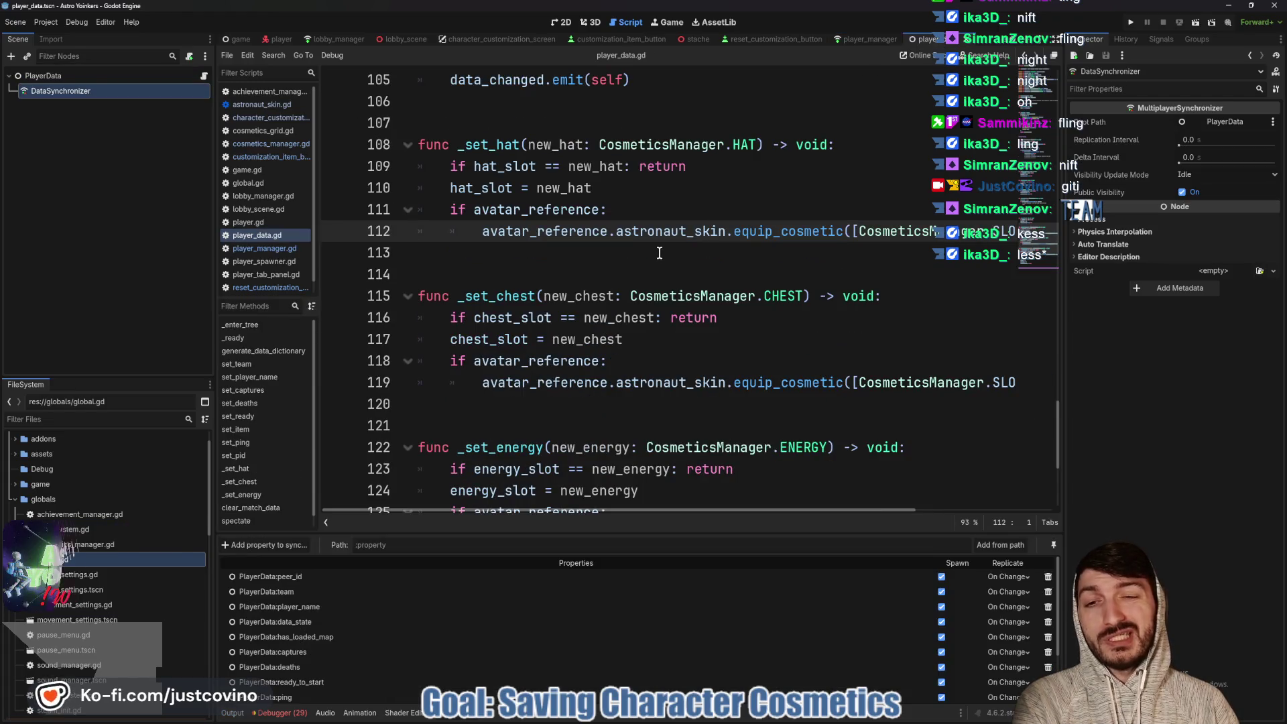
{"action": "scroll", "coordinate": [654, 253], "scroll_direction": "down", "scroll_amount": 2}
{"action": "scroll", "coordinate": [649, 258], "scroll_direction": "up", "scroll_amount": 12}
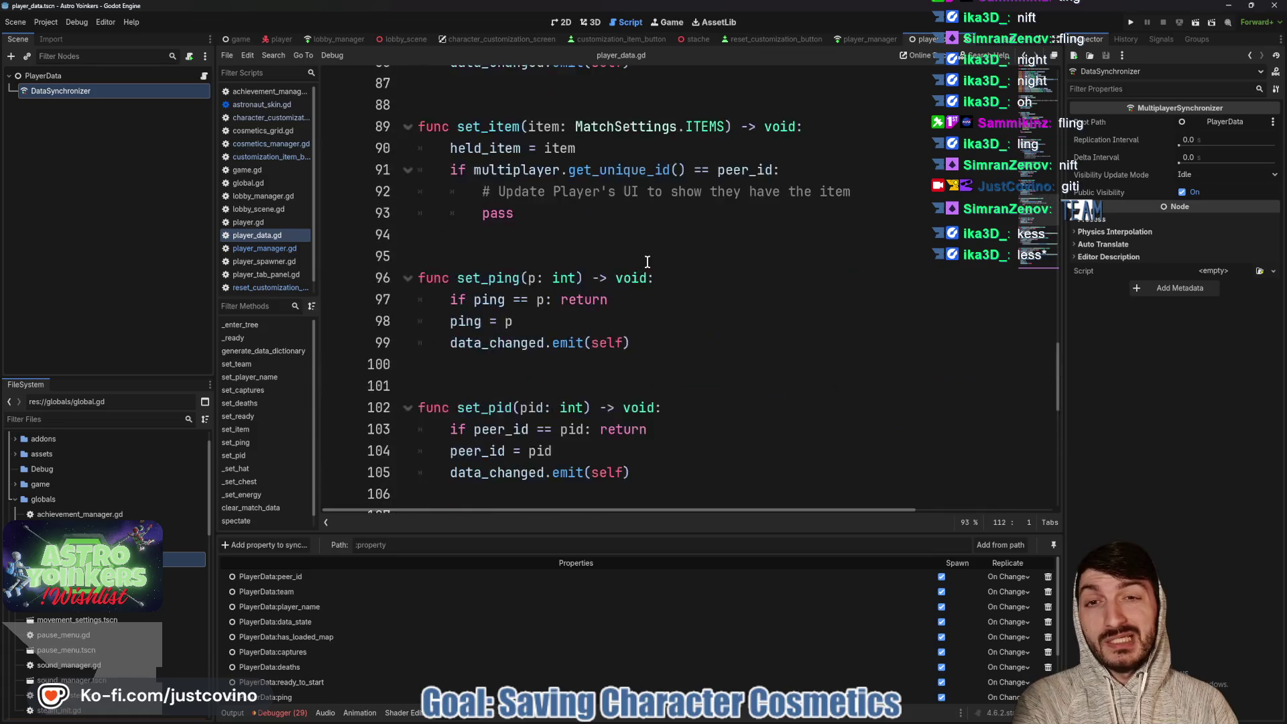
{"action": "scroll", "coordinate": [644, 260], "scroll_direction": "up", "scroll_amount": 16}
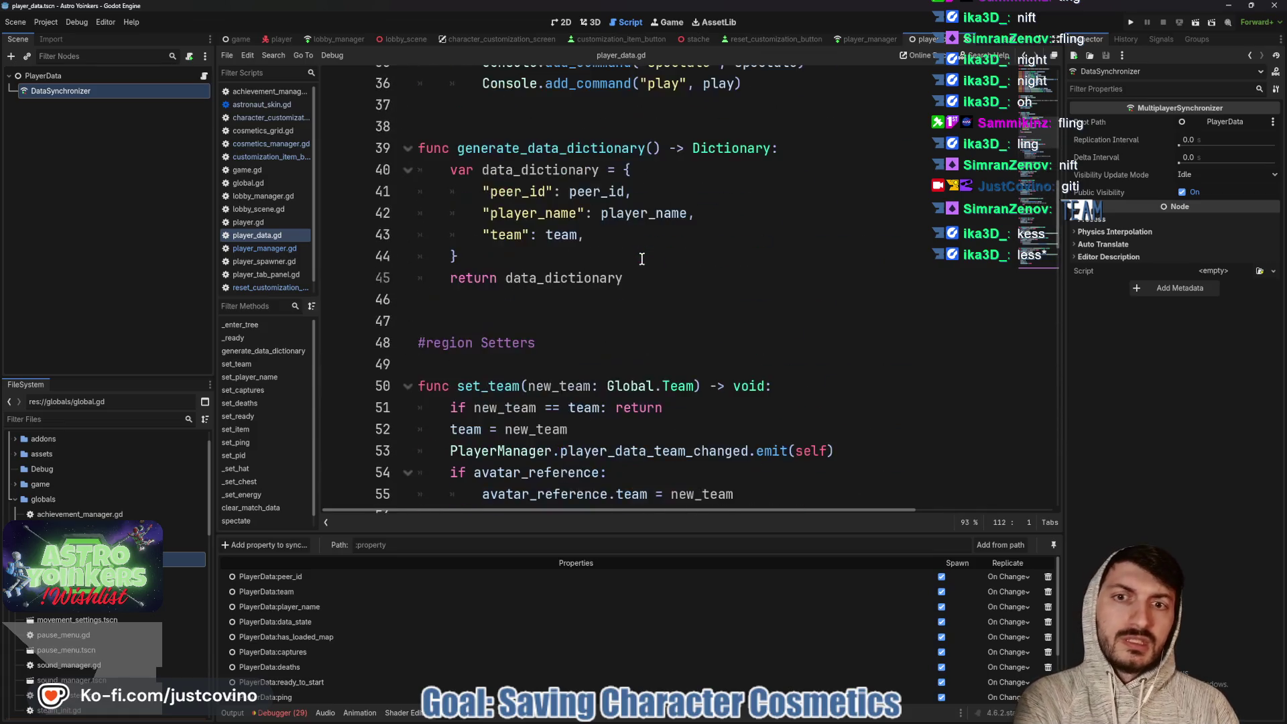
{"action": "scroll", "coordinate": [640, 258], "scroll_direction": "up", "scroll_amount": 7}
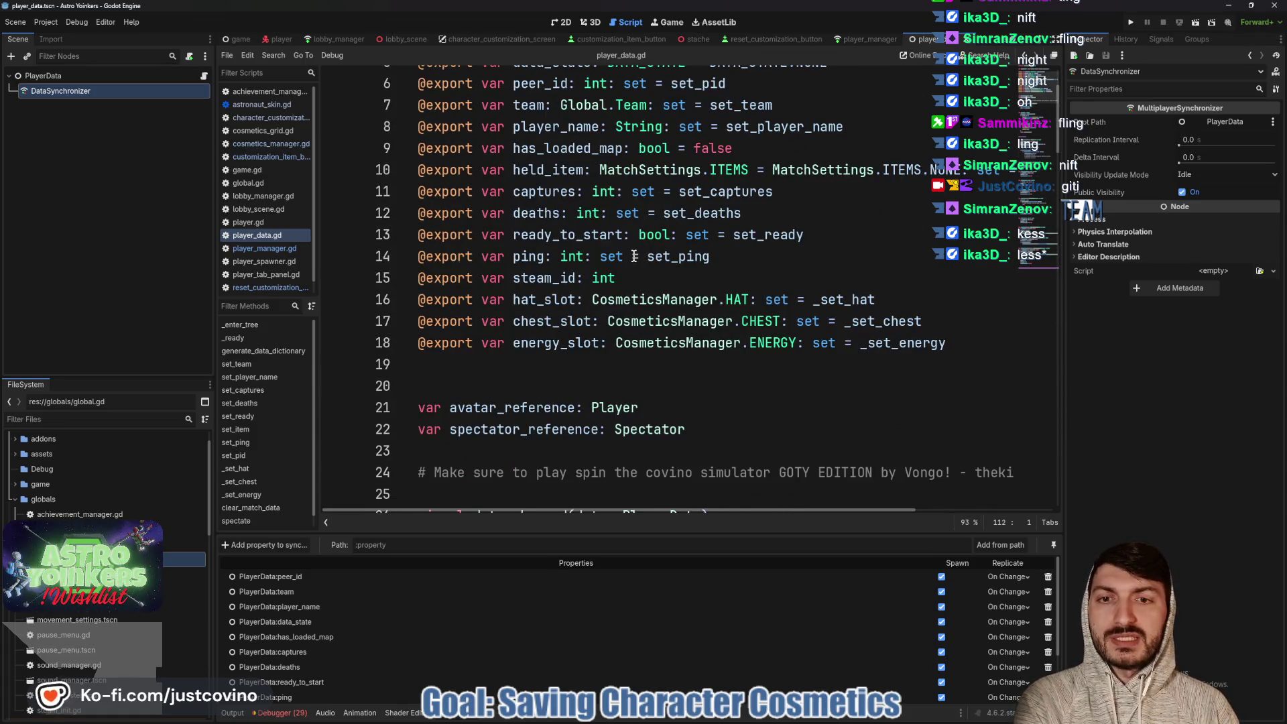
{"action": "scroll", "coordinate": [633, 256], "scroll_direction": "down", "scroll_amount": 19}
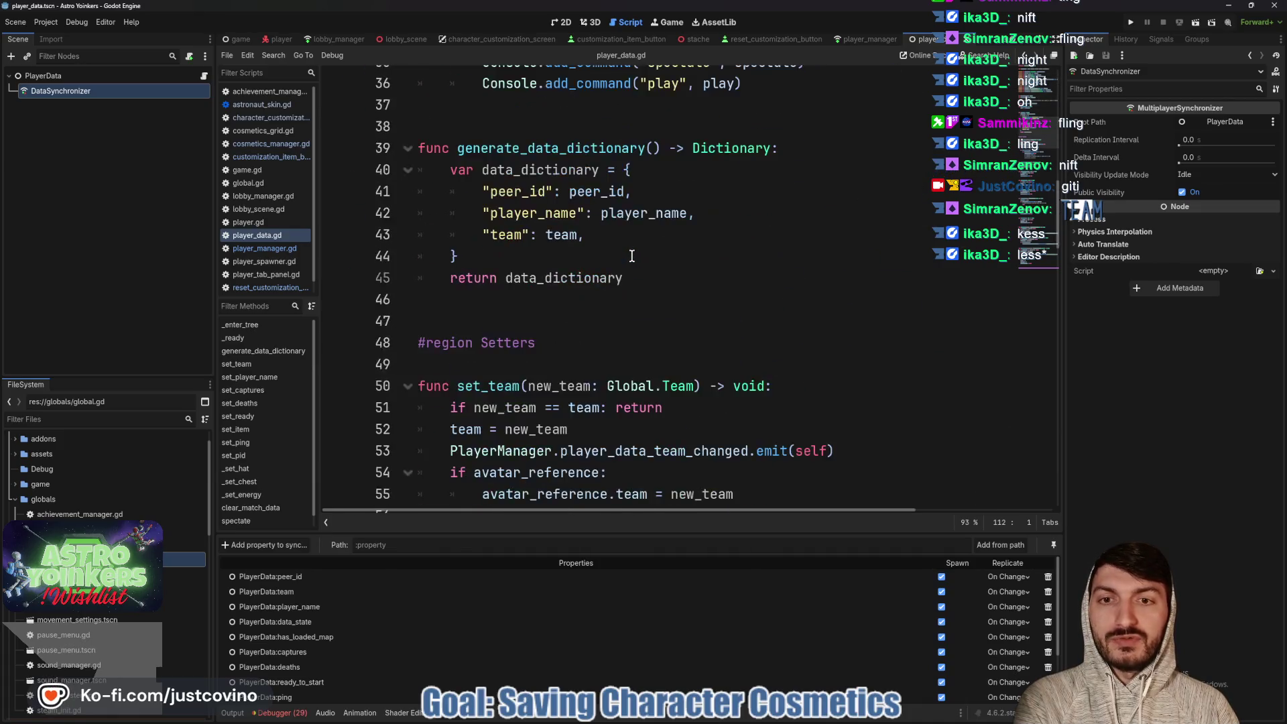
{"action": "scroll", "coordinate": [628, 257], "scroll_direction": "down", "scroll_amount": 14}
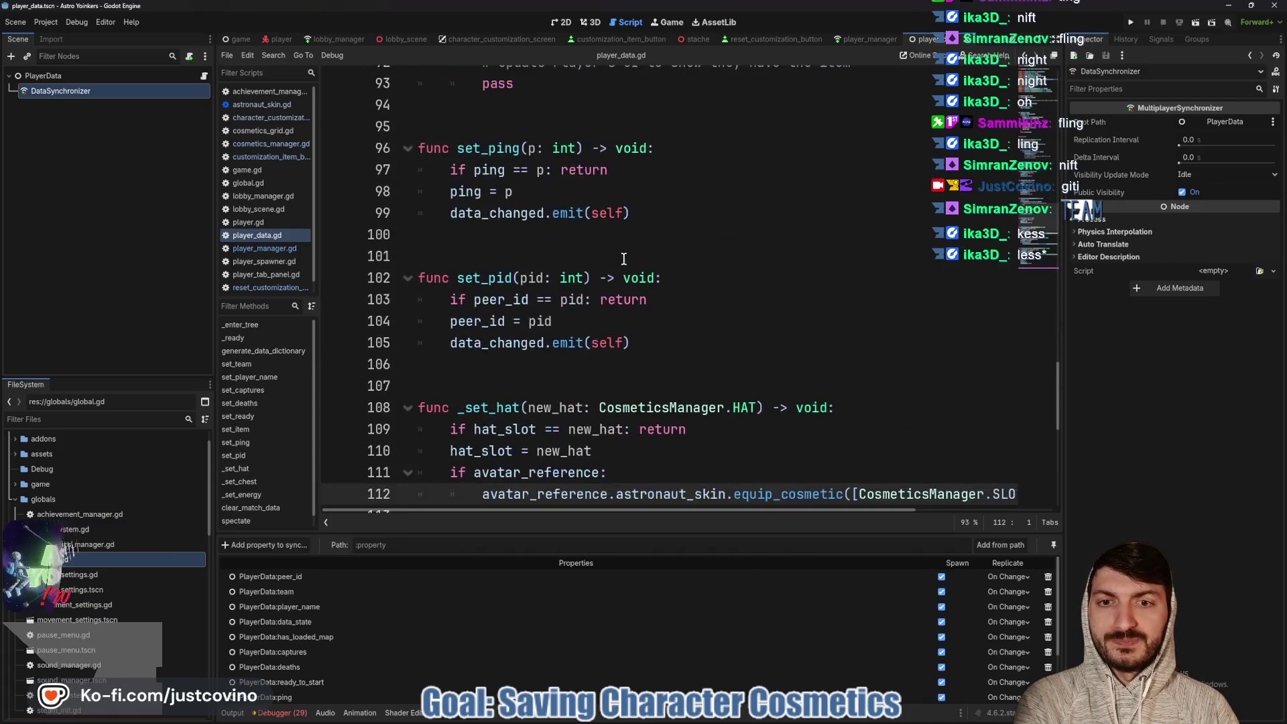
{"action": "left_click", "coordinate": [482, 39]}
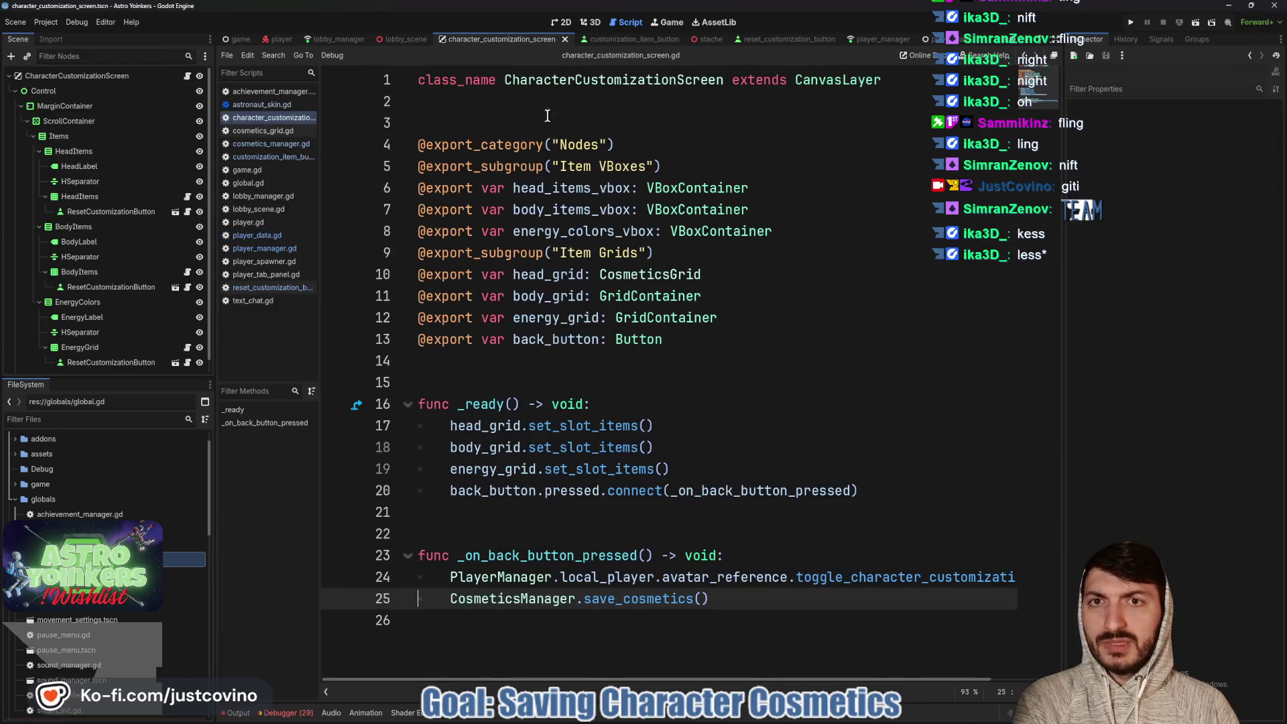
Add a '## When Adding NEW Stat or Achievement Fill Out' comment above cosmetic_requirements and save
{"action": "left_click", "coordinate": [272, 143]}
{"action": "scroll", "coordinate": [660, 291], "scroll_direction": "up", "scroll_amount": 5}
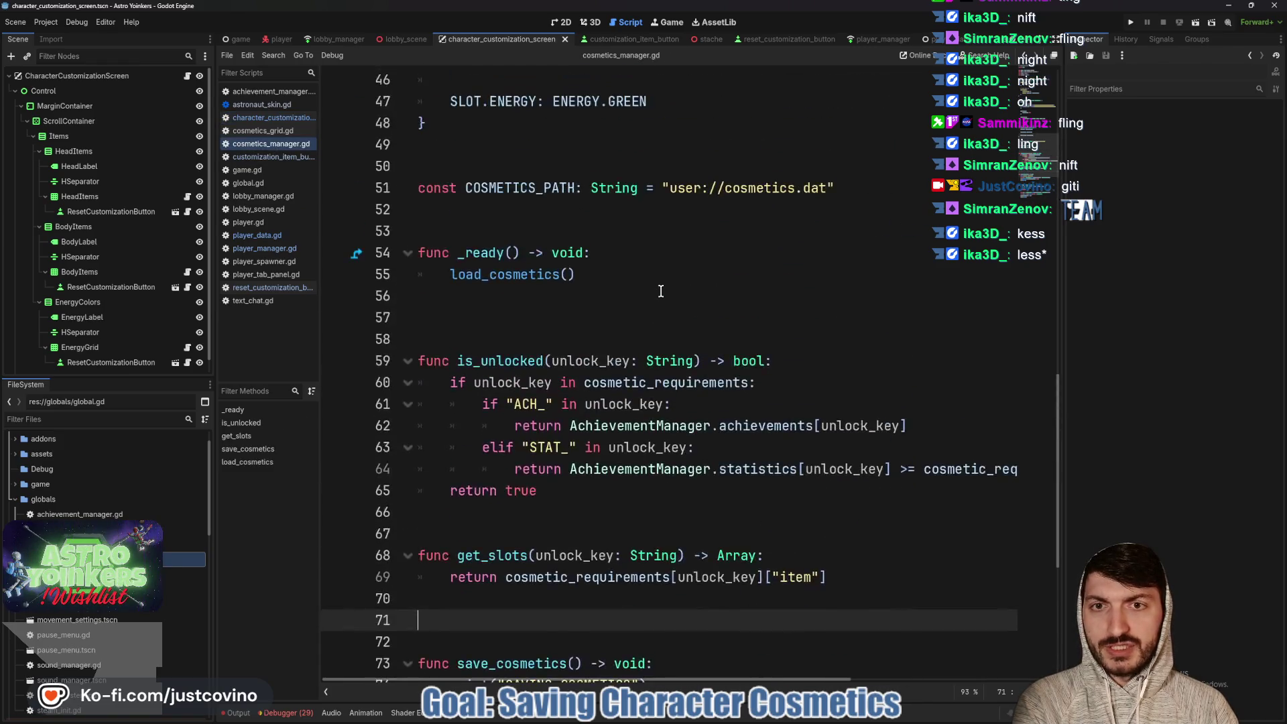
{"action": "scroll", "coordinate": [660, 291], "scroll_direction": "up", "scroll_amount": 12}
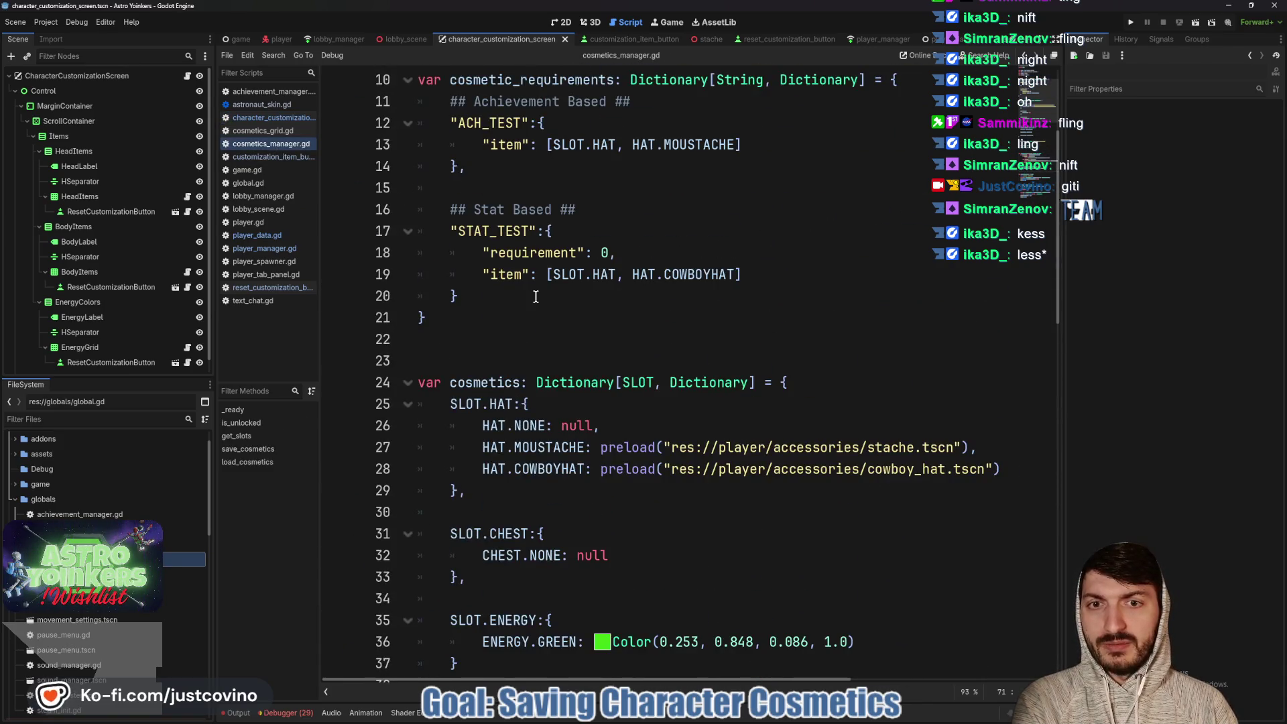
{"action": "scroll", "coordinate": [583, 307], "scroll_direction": "up", "scroll_amount": 1}
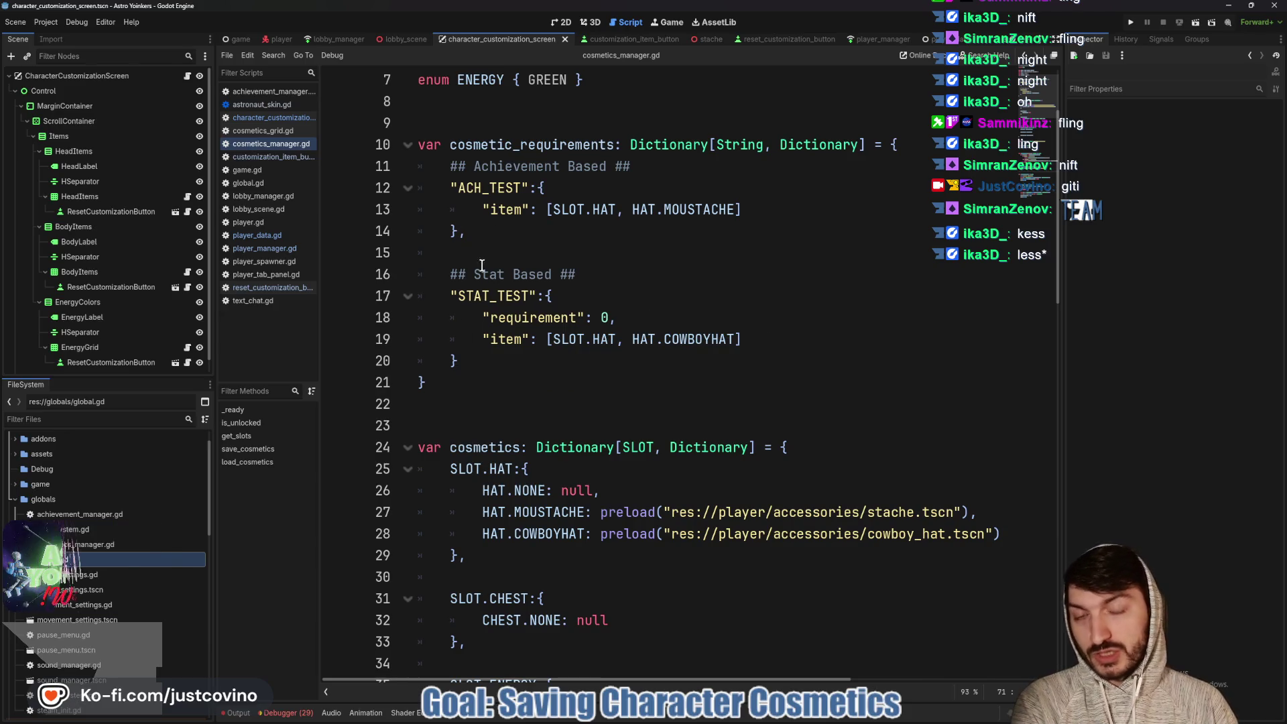
{"action": "scroll", "coordinate": [578, 319], "scroll_direction": "up", "scroll_amount": 2}
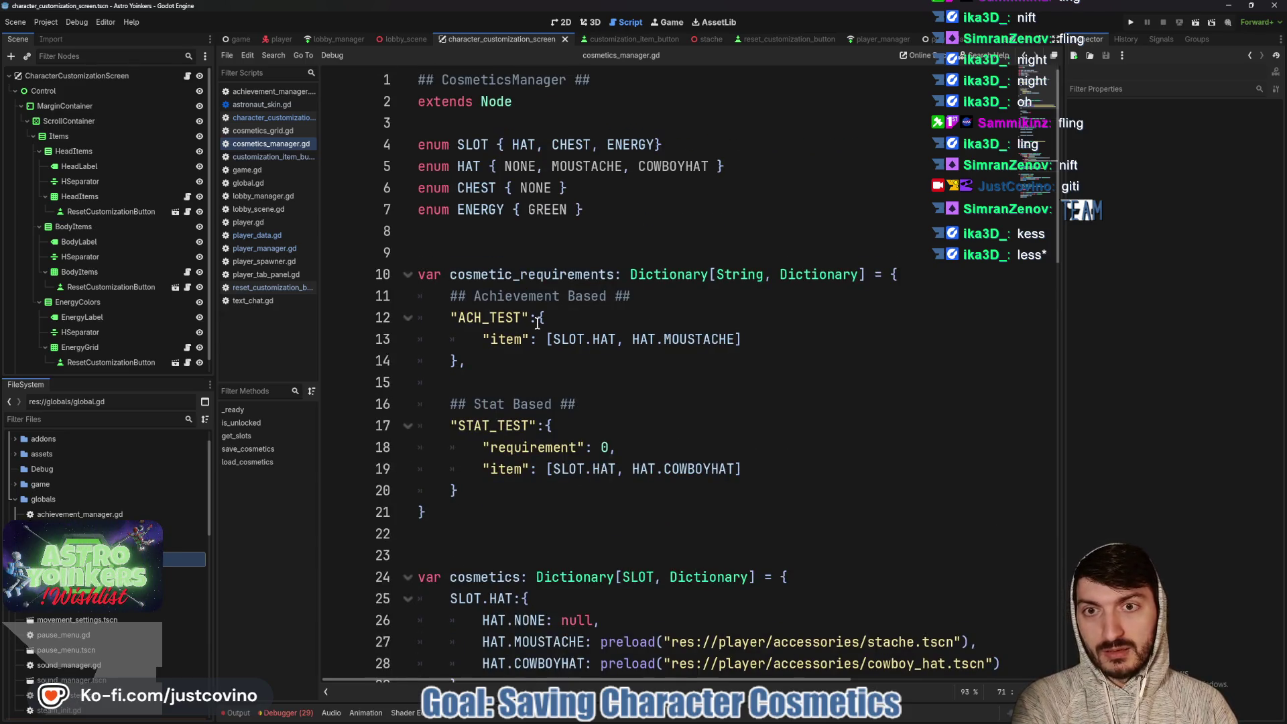
{"action": "scroll", "coordinate": [537, 323], "scroll_direction": "down", "scroll_amount": 4}
{"action": "scroll", "coordinate": [533, 301], "scroll_direction": "up", "scroll_amount": 4}
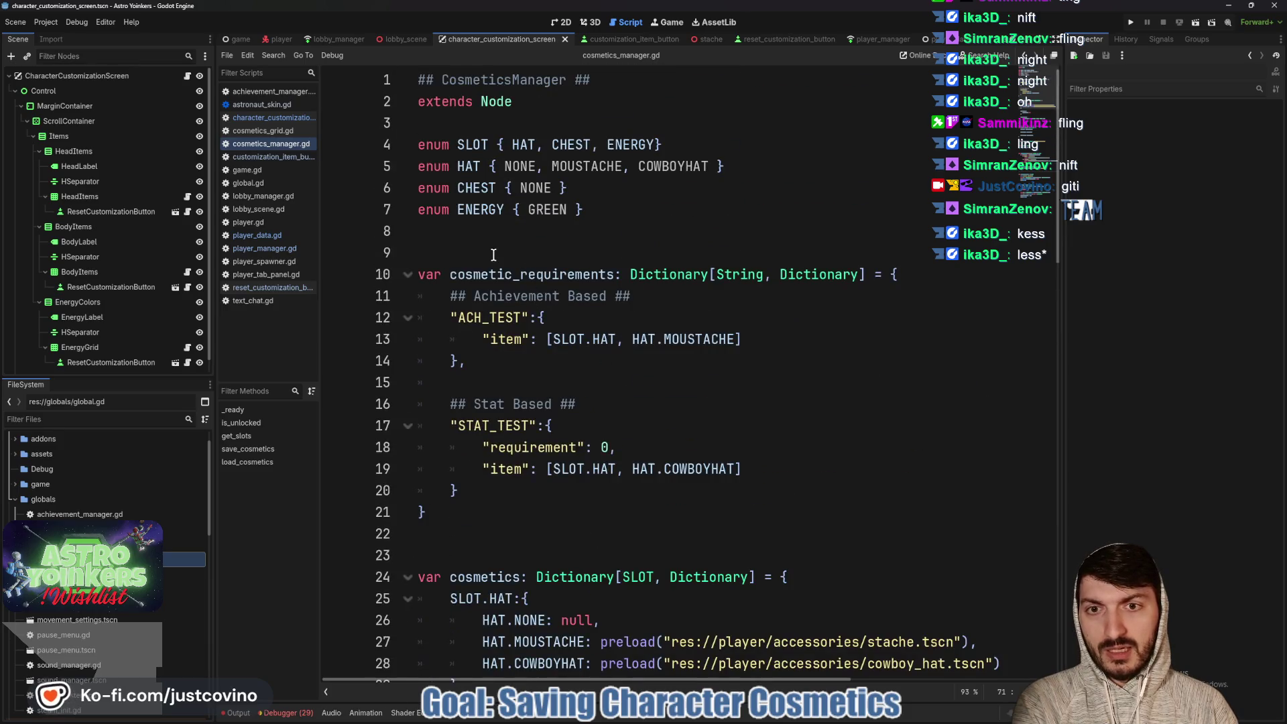
{"action": "left_click", "coordinate": [494, 255]}
{"action": "type", "text": "## Wh"}
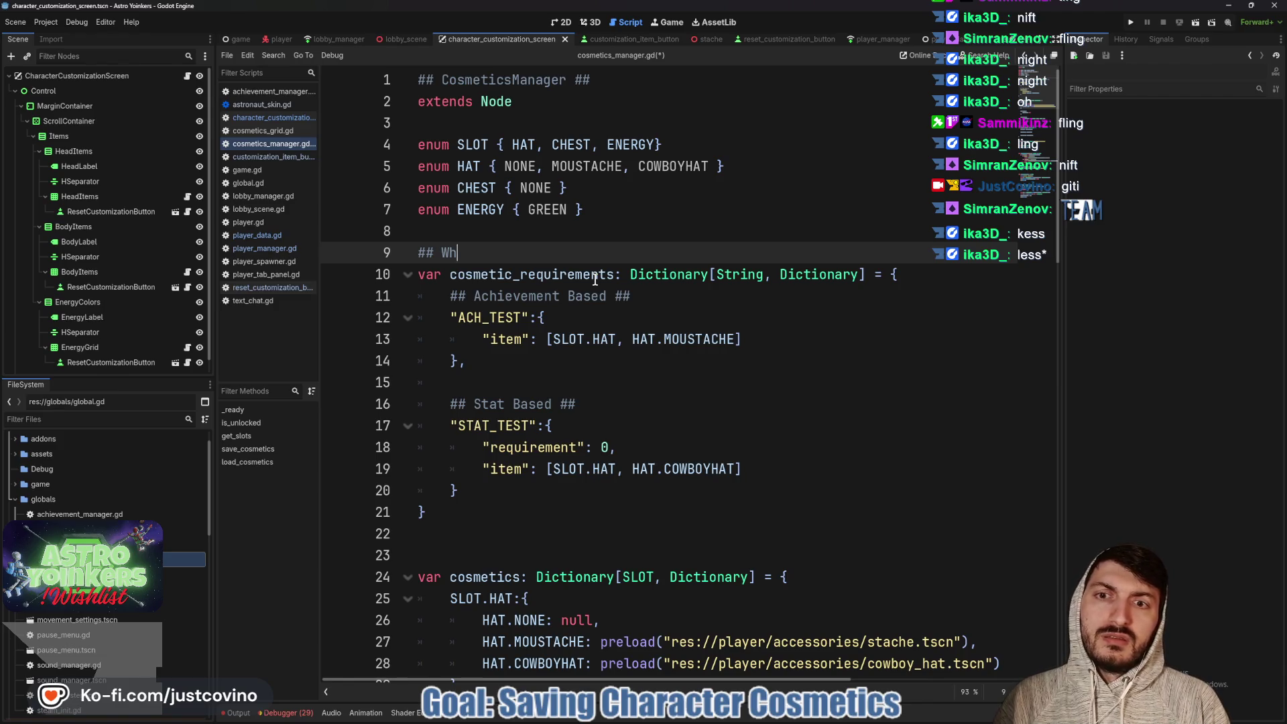
{"action": "type", "text": "en Adding NEW Stat or Achiev"}
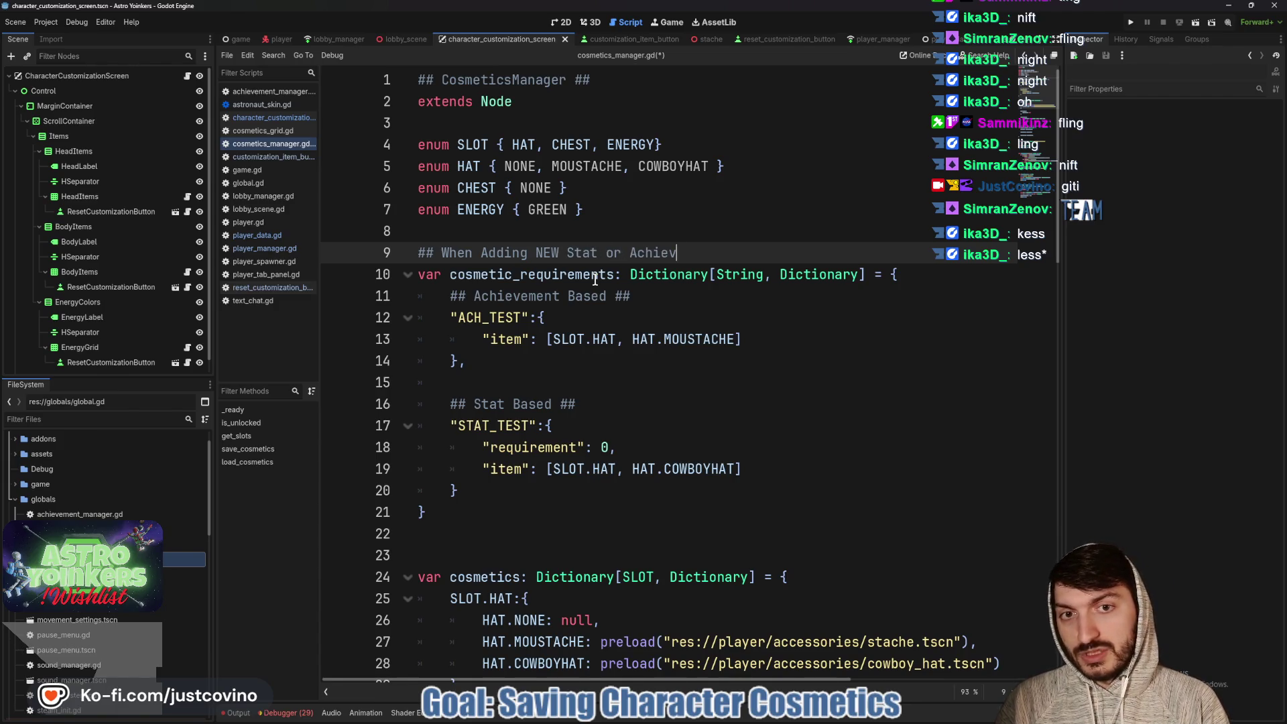
{"action": "type", "text": "ement Fi"}
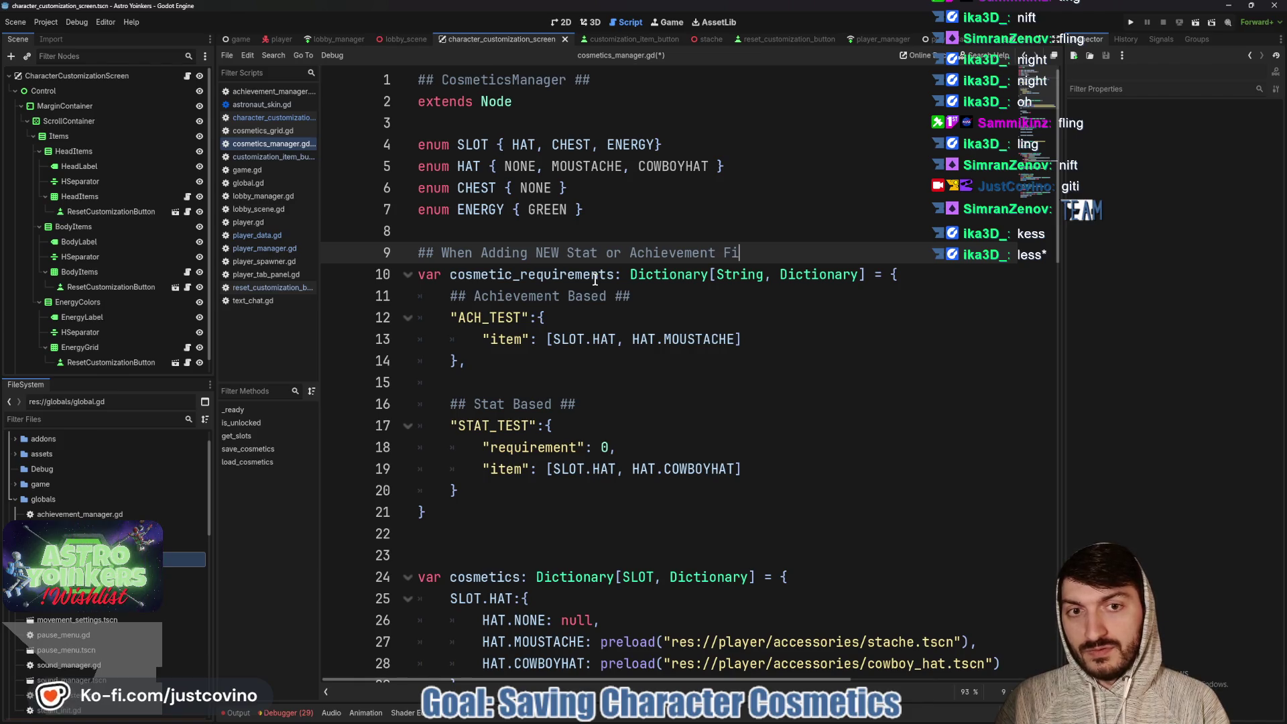
{"action": "type", "text": "llO"}
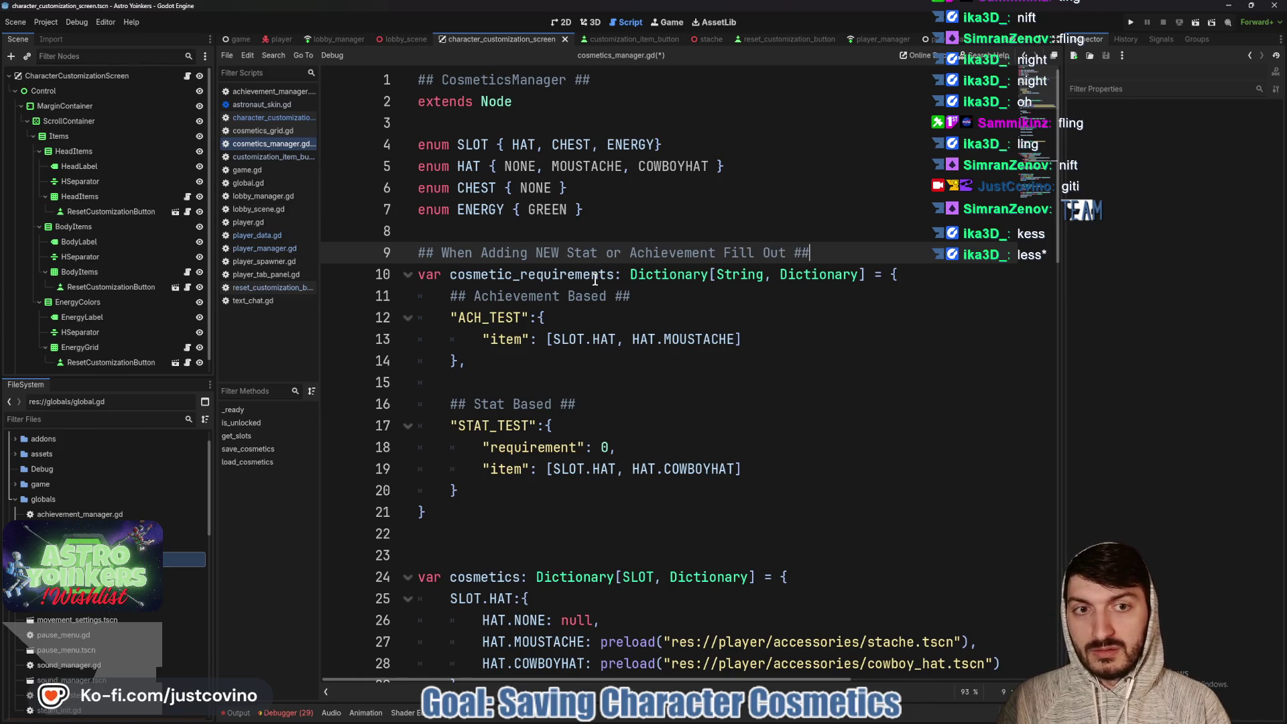
{"action": "key", "text": "ctrl+s"}
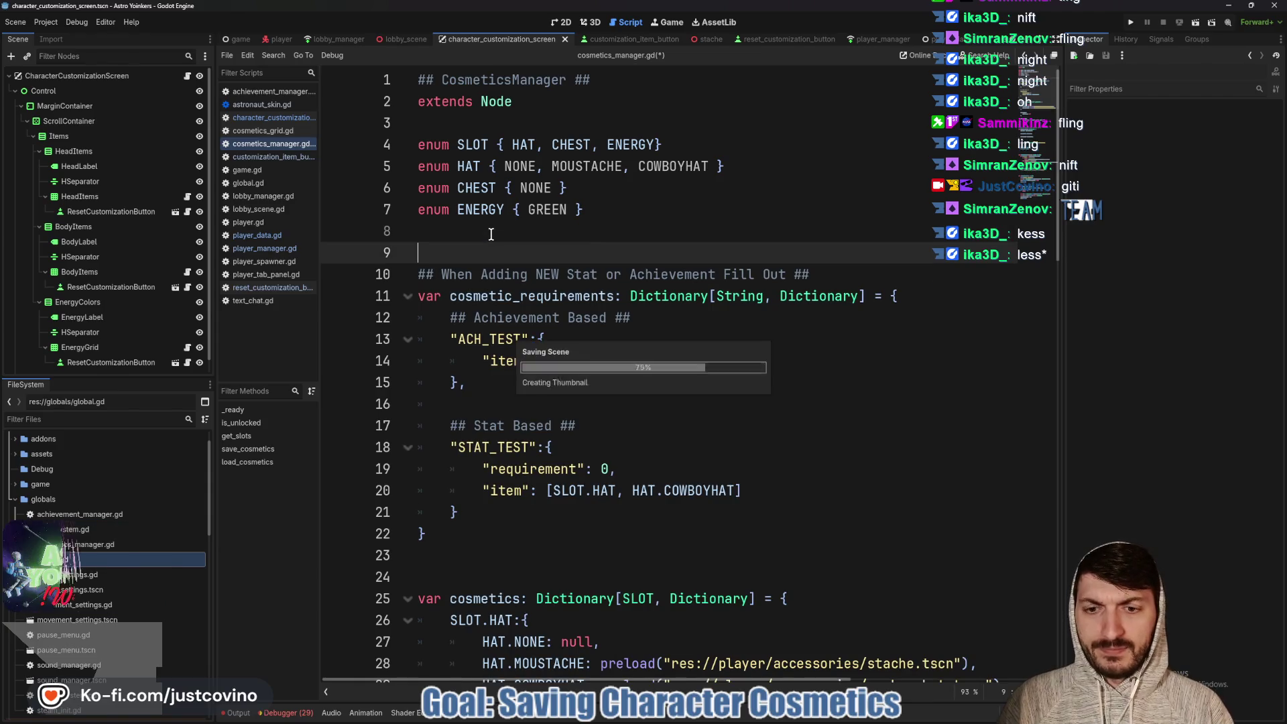
Add '## When Adding new Cosmetic, Fill Out ##' above the cosmetics dictionary and save
{"action": "scroll", "coordinate": [492, 316], "scroll_direction": "down", "scroll_amount": 4}
{"action": "left_click", "coordinate": [480, 319]}
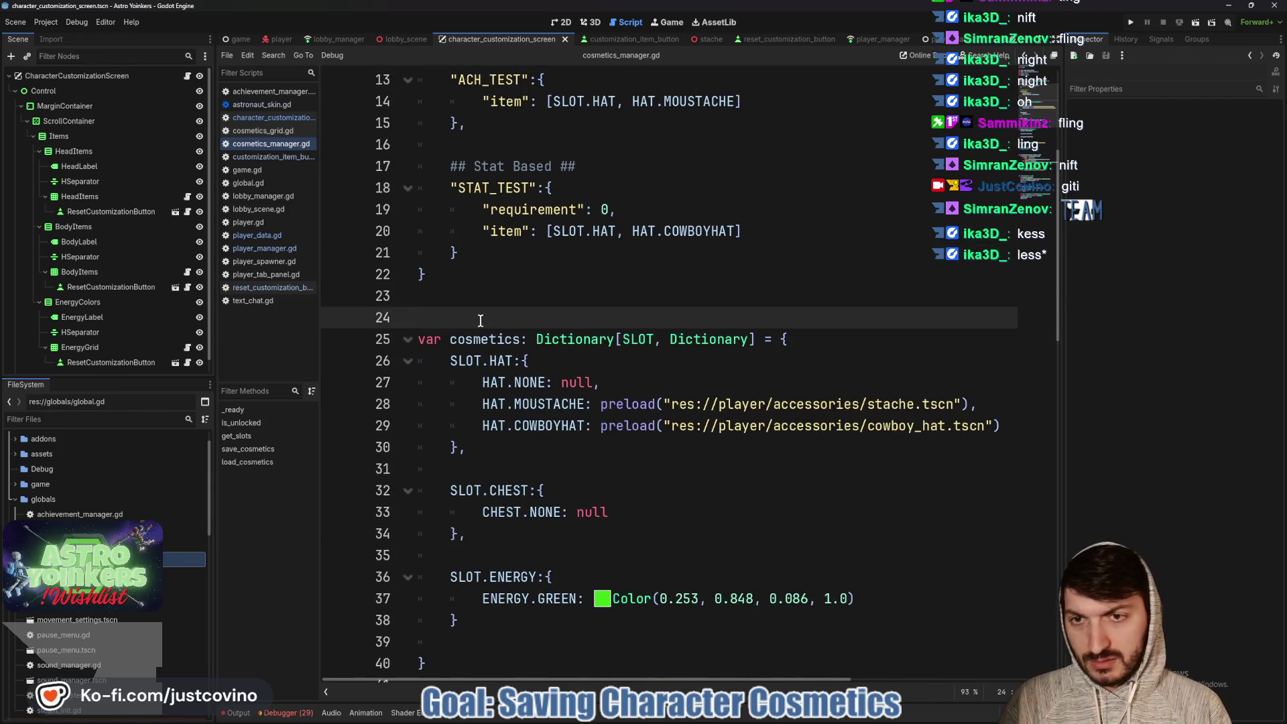
{"action": "key", "text": "Return"}
{"action": "type", "text": "## Wh"}
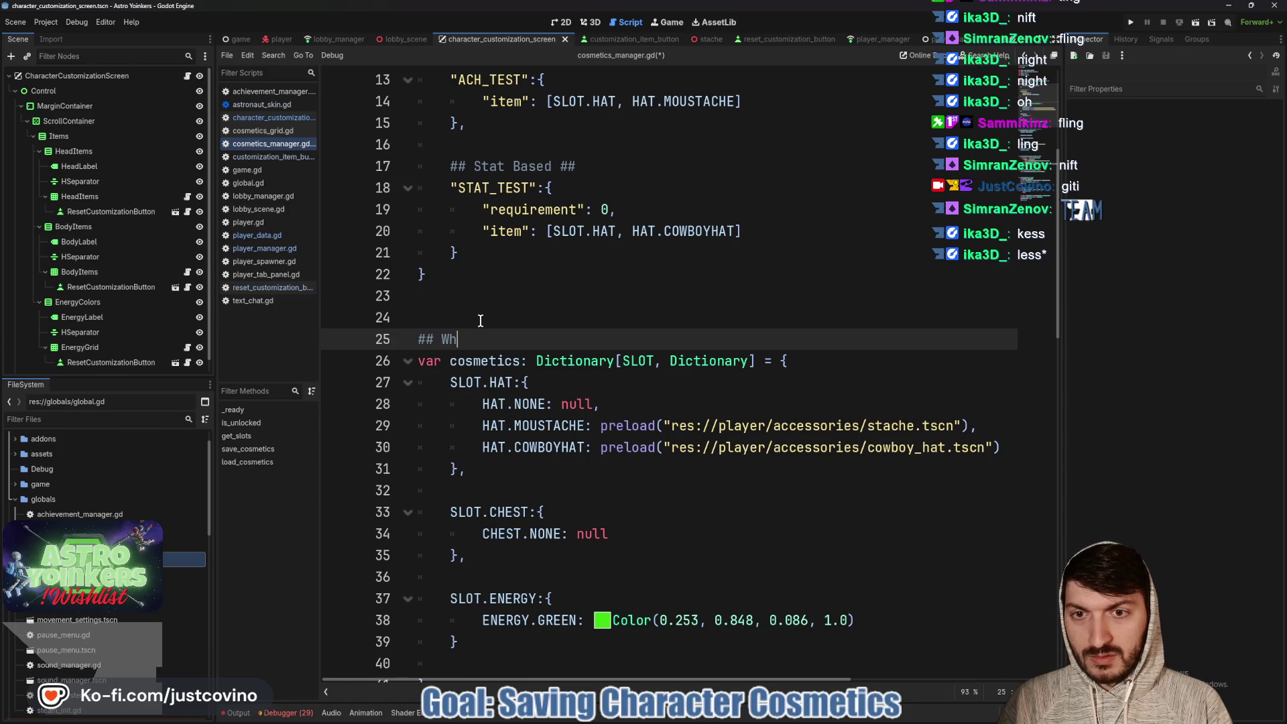
{"action": "type", "text": "en Adding new Cosmetic"}
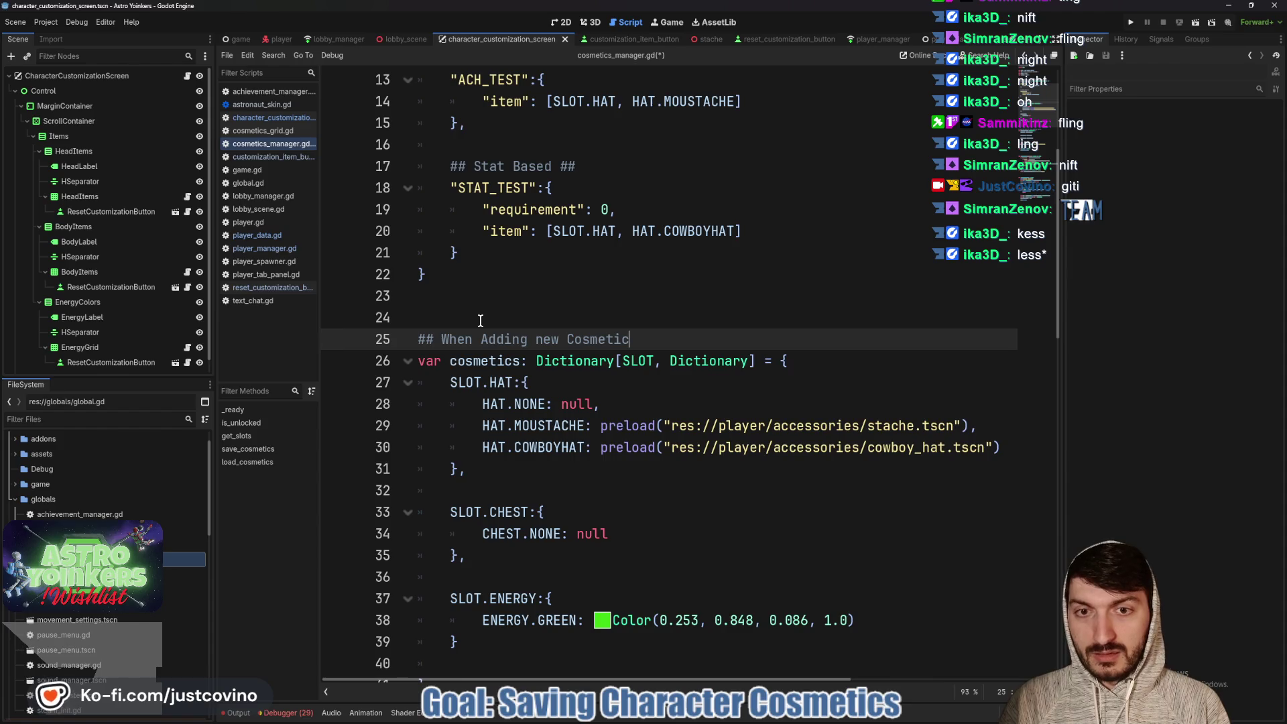
{"action": "type", "text": ", Fill Out ##"}
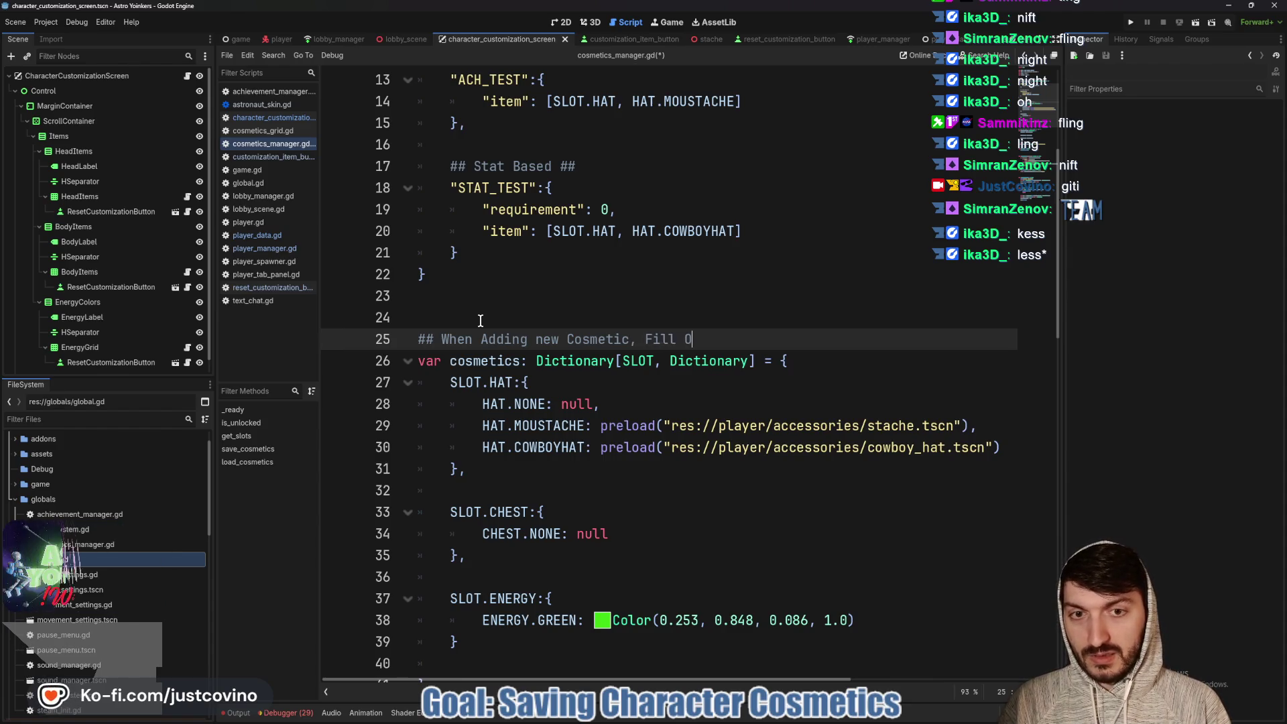
{"action": "key", "text": "ctrl+s"}
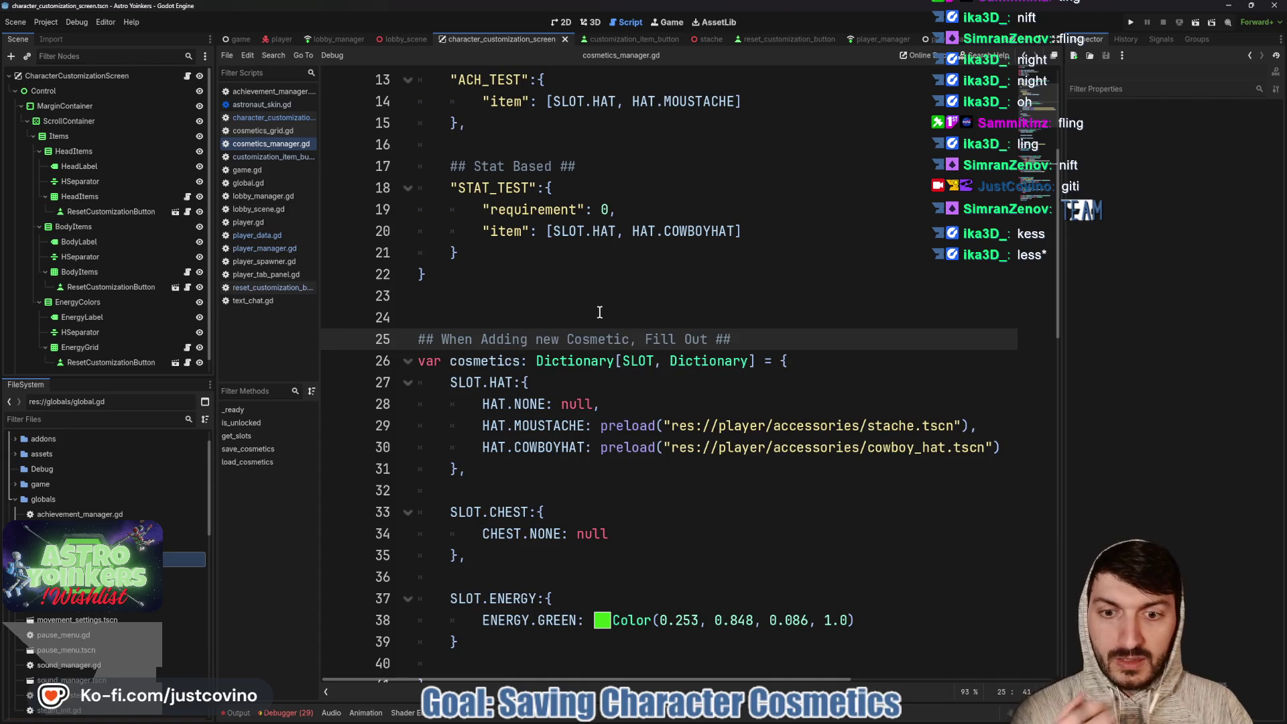
{"action": "scroll", "coordinate": [593, 315], "scroll_direction": "down", "scroll_amount": 8}
{"action": "scroll", "coordinate": [585, 397], "scroll_direction": "down", "scroll_amount": 9}
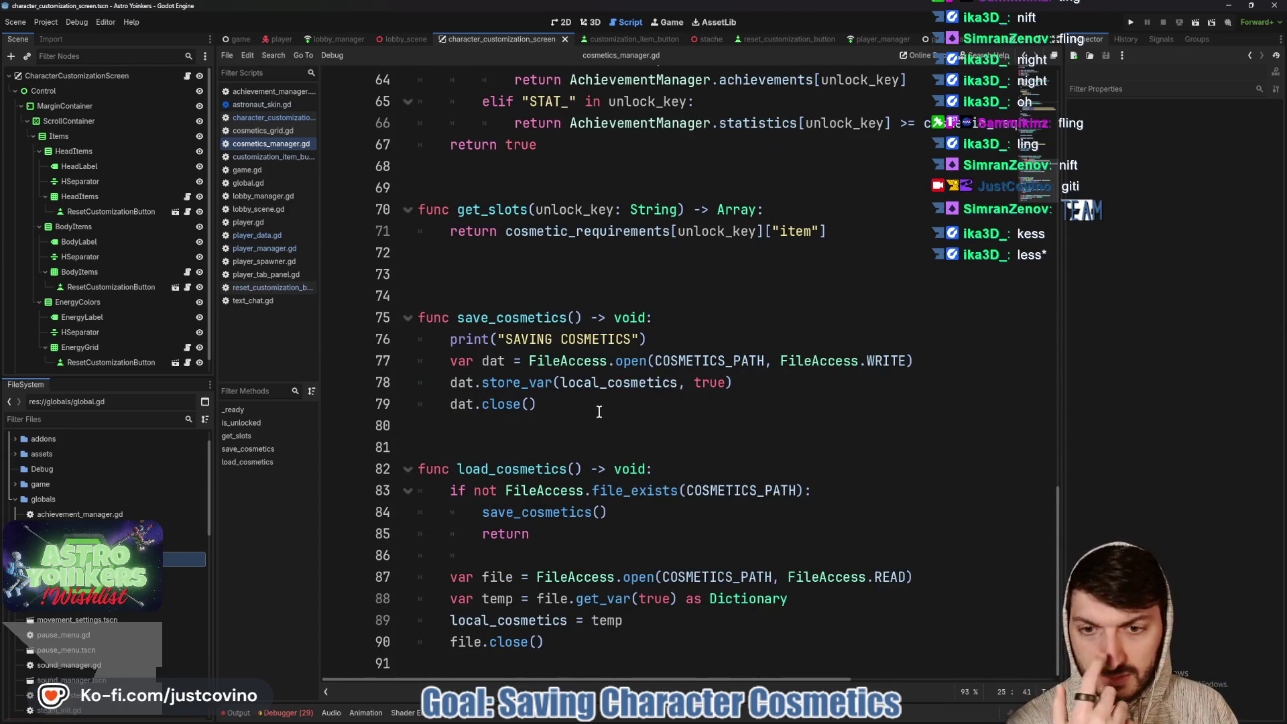
{"action": "left_click", "coordinate": [260, 133]}
Open astronaut_skin.gd and scroll through its equip_cosmetic and remove_cosmetic functions
{"action": "left_click", "coordinate": [251, 121]}
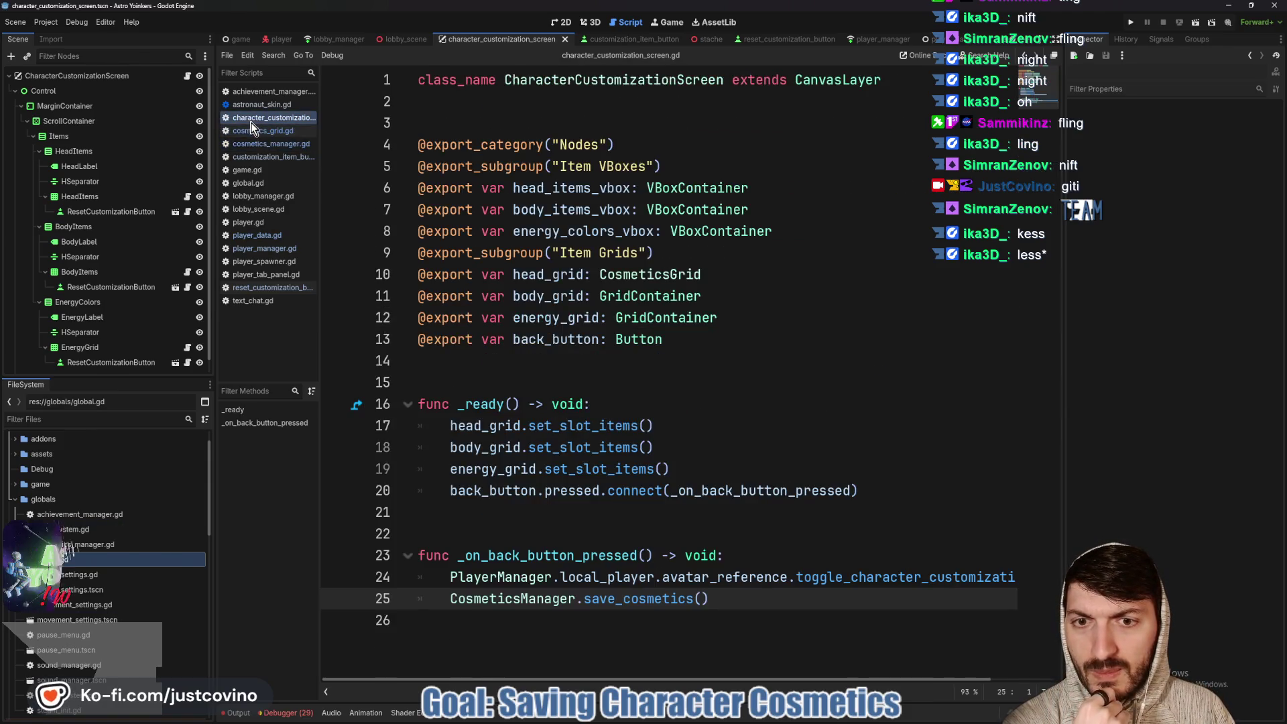
{"action": "mouse_move", "coordinate": [617, 318]}
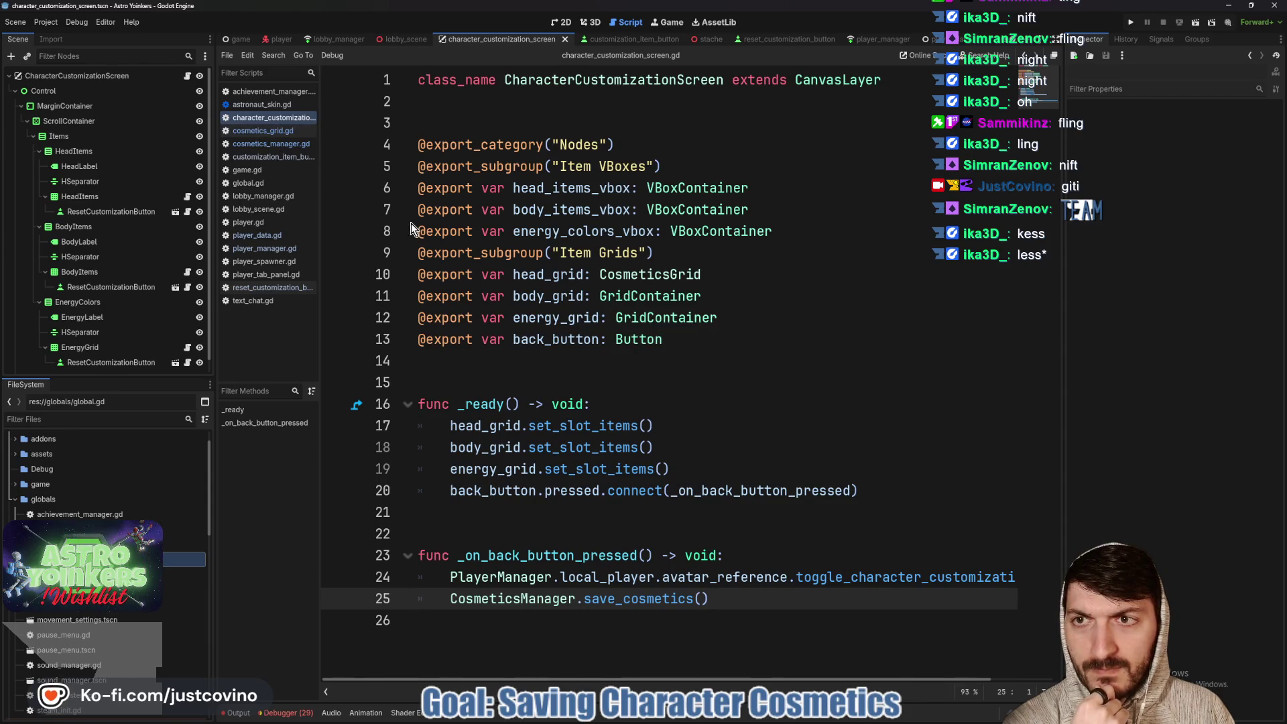
{"action": "left_click", "coordinate": [268, 105]}
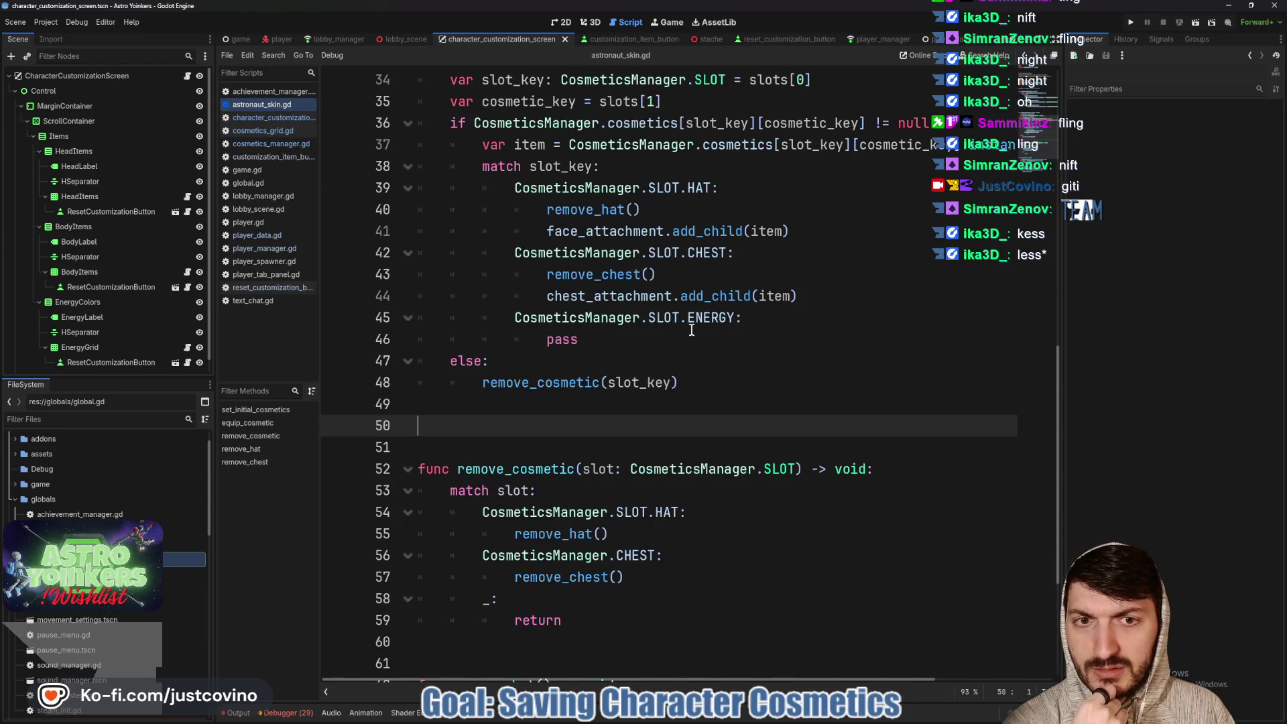
{"action": "scroll", "coordinate": [694, 332], "scroll_direction": "up", "scroll_amount": 2}
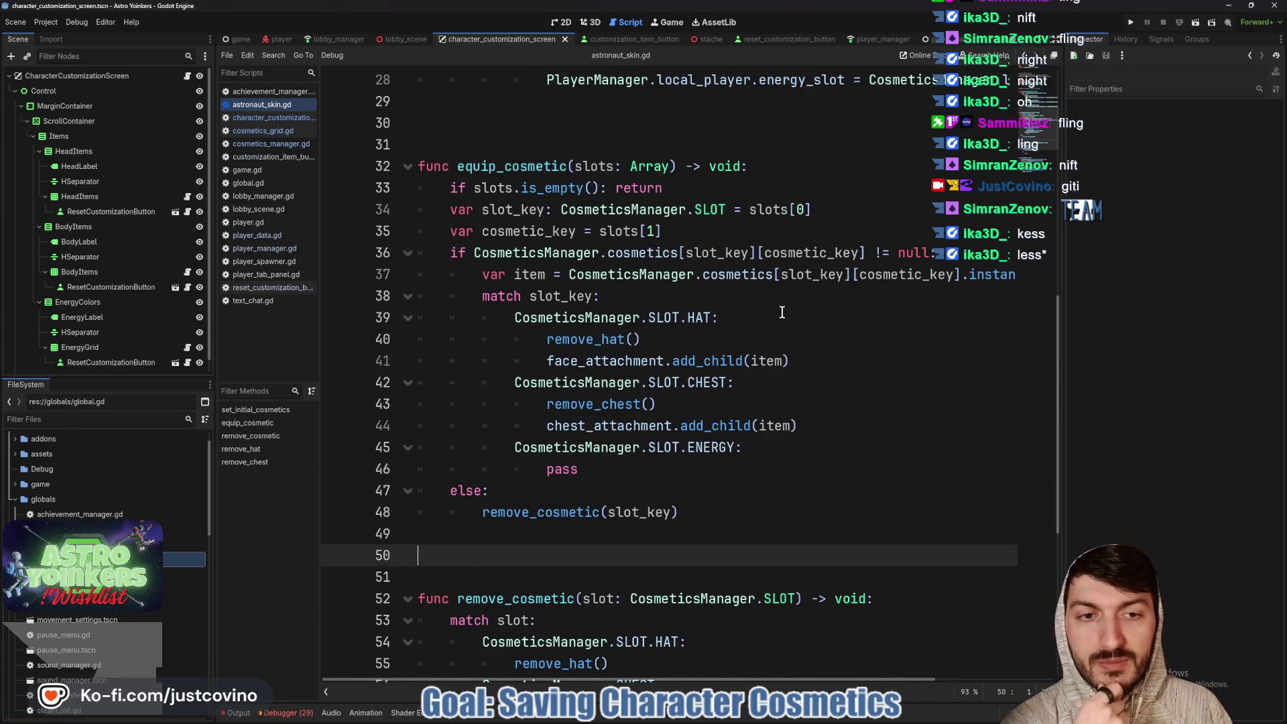
{"action": "scroll", "coordinate": [781, 312], "scroll_direction": "down", "scroll_amount": 3}
{"action": "scroll", "coordinate": [779, 310], "scroll_direction": "down", "scroll_amount": 2}
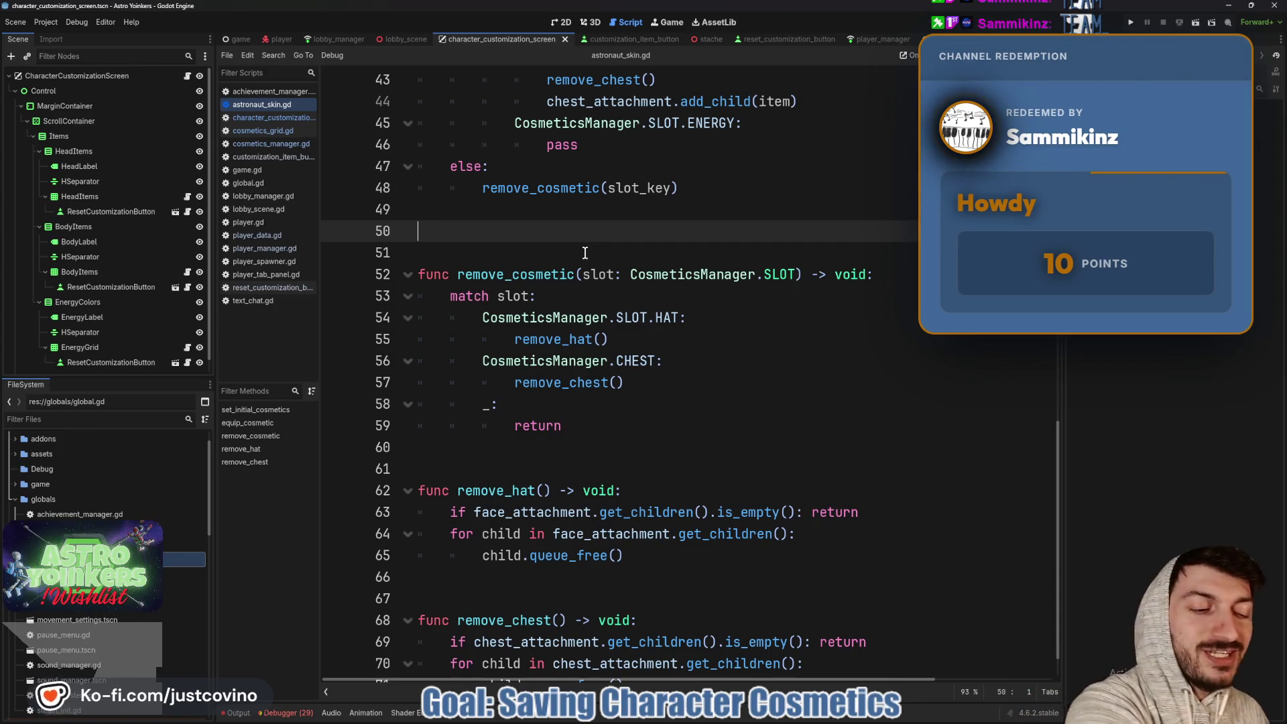
{"action": "left_click", "coordinate": [585, 252]}
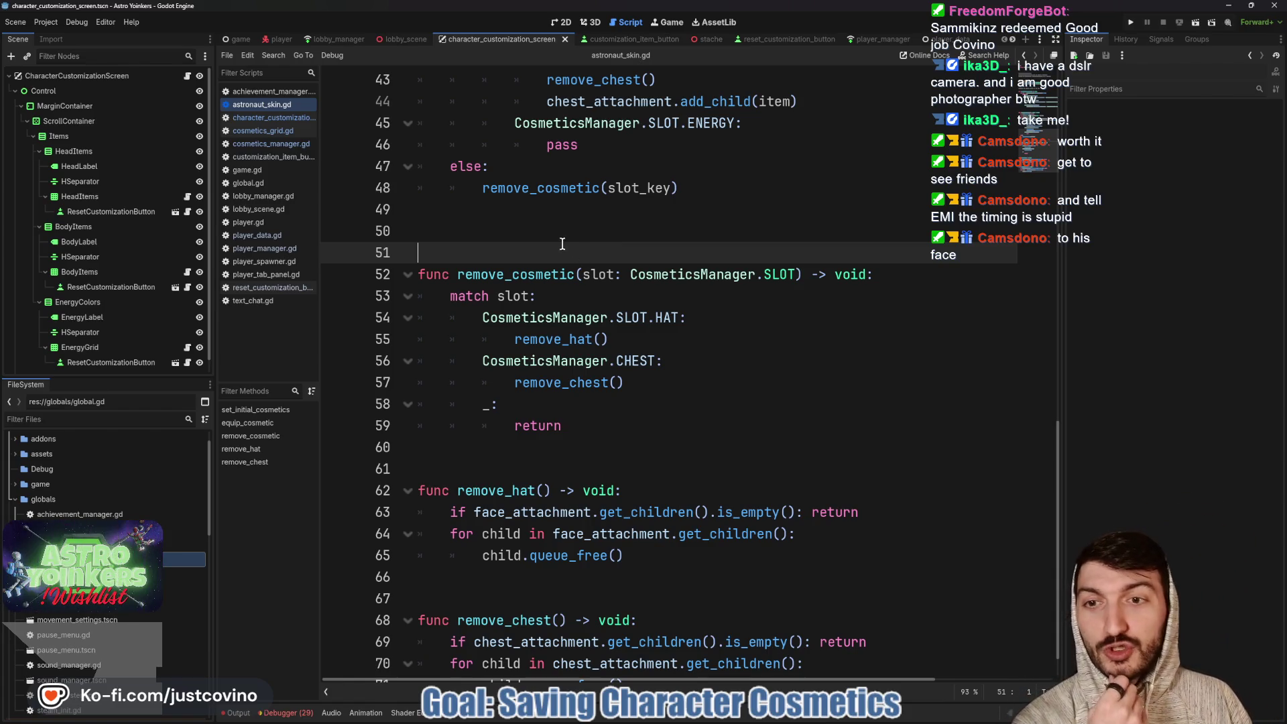
{"action": "left_click", "coordinate": [543, 230]}
{"action": "scroll", "coordinate": [560, 315], "scroll_direction": "up", "scroll_amount": 6}
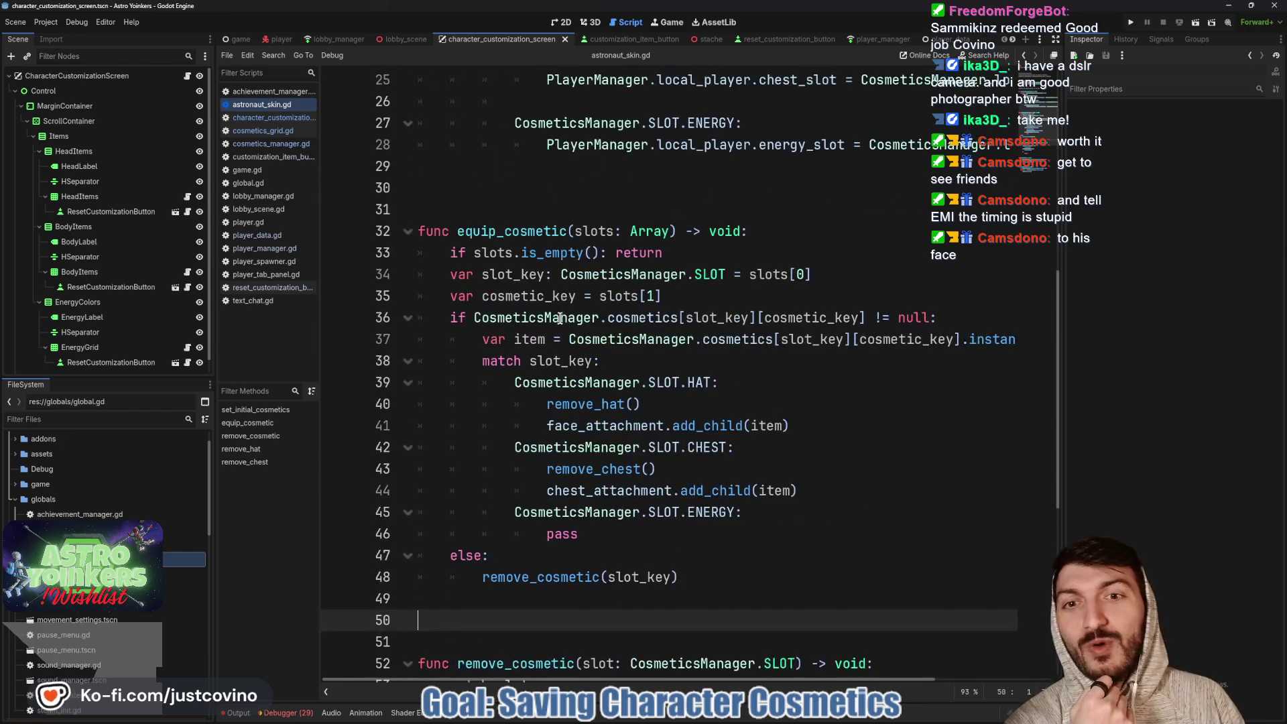
{"action": "scroll", "coordinate": [518, 213], "scroll_direction": "up", "scroll_amount": 2}
{"action": "left_click", "coordinate": [475, 329]}
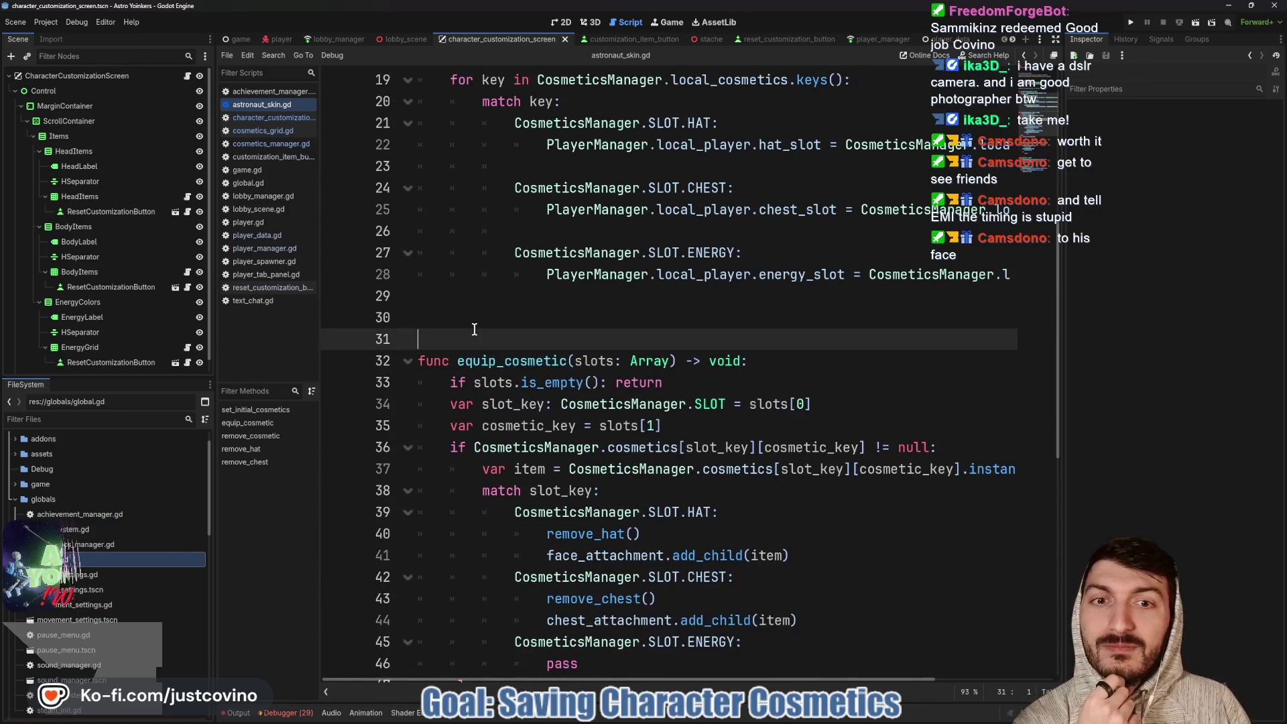
{"action": "scroll", "coordinate": [507, 215], "scroll_direction": "up", "scroll_amount": 3}
{"action": "left_click", "coordinate": [497, 233]}
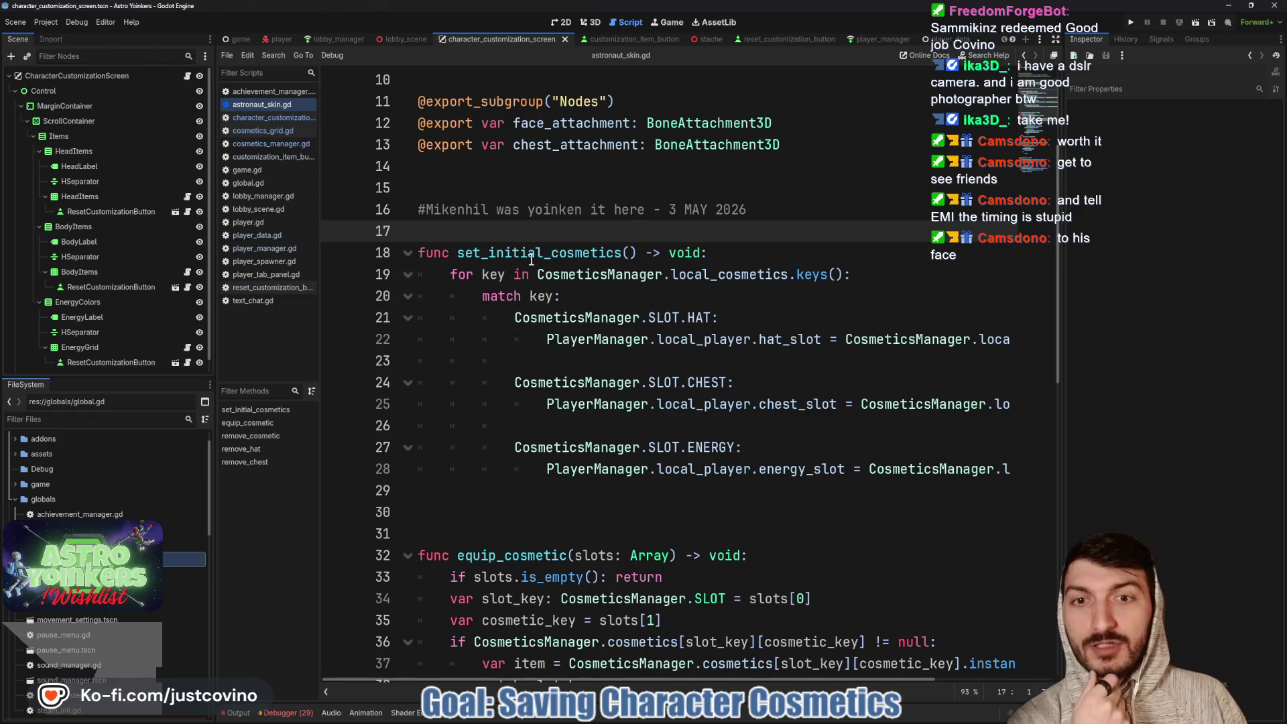
{"action": "mouse_move", "coordinate": [661, 278]}
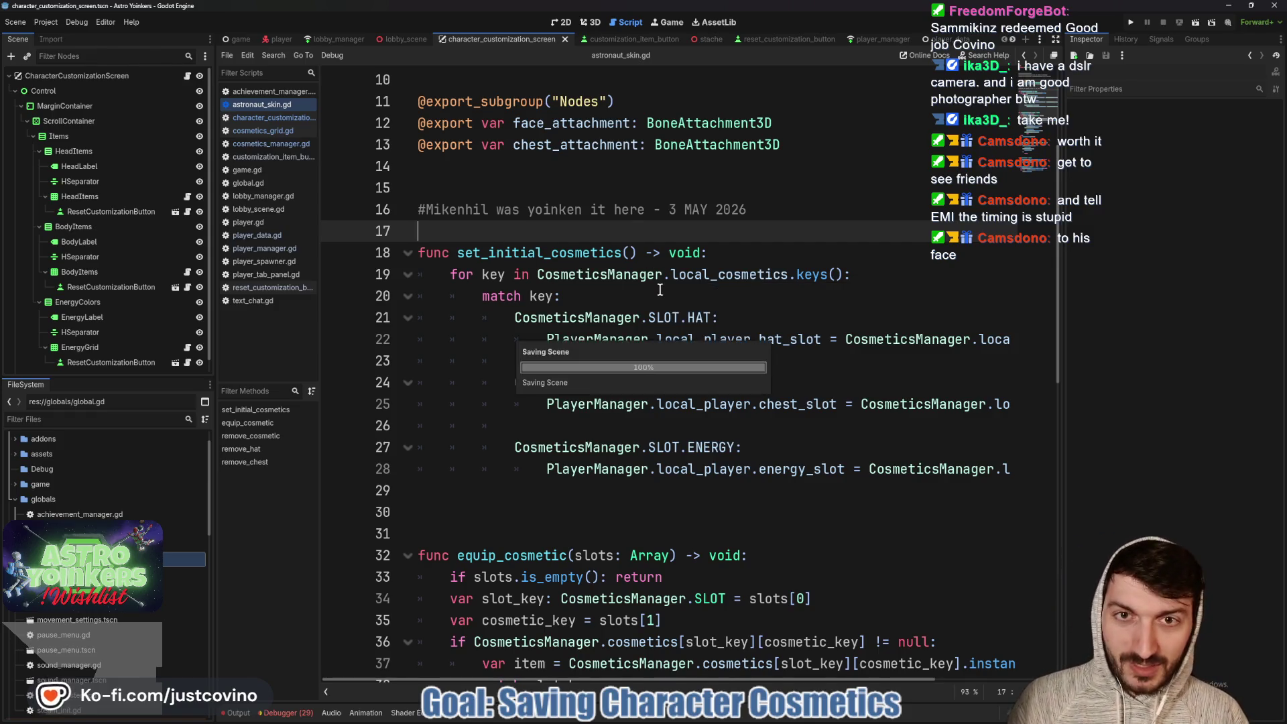
{"action": "scroll", "coordinate": [627, 228], "scroll_direction": "up", "scroll_amount": 1}
{"action": "scroll", "coordinate": [643, 237], "scroll_direction": "up", "scroll_amount": 2}
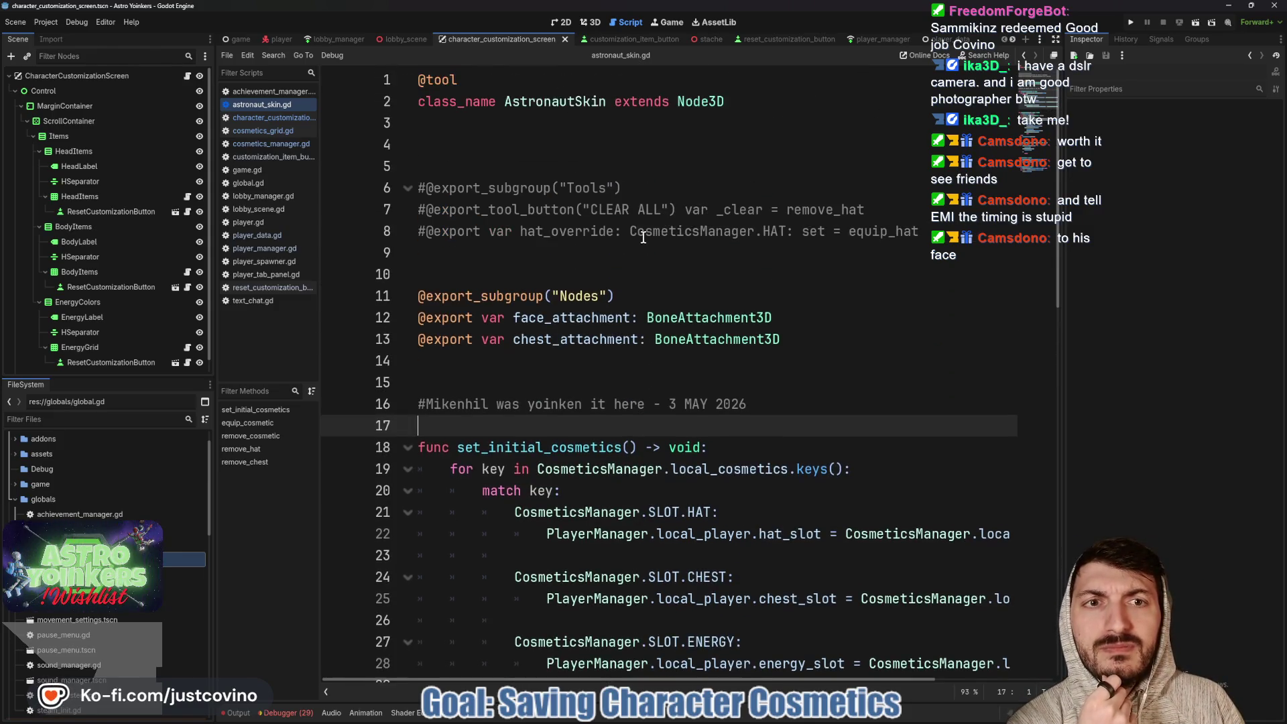
{"action": "left_click_drag", "start_coordinate": [464, 259], "coordinate": [409, 186]}
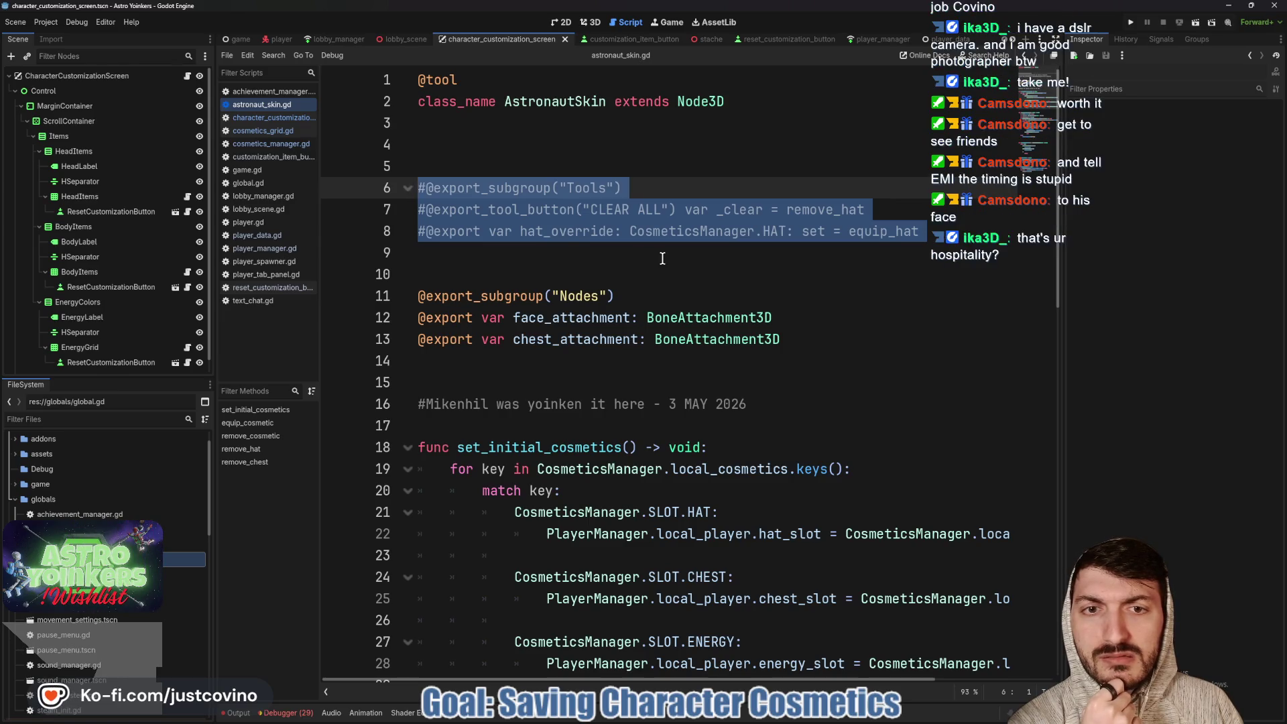
{"action": "scroll", "coordinate": [662, 258], "scroll_direction": "down", "scroll_amount": 6}
{"action": "scroll", "coordinate": [654, 259], "scroll_direction": "up", "scroll_amount": 5}
{"action": "scroll", "coordinate": [651, 259], "scroll_direction": "down", "scroll_amount": 5}
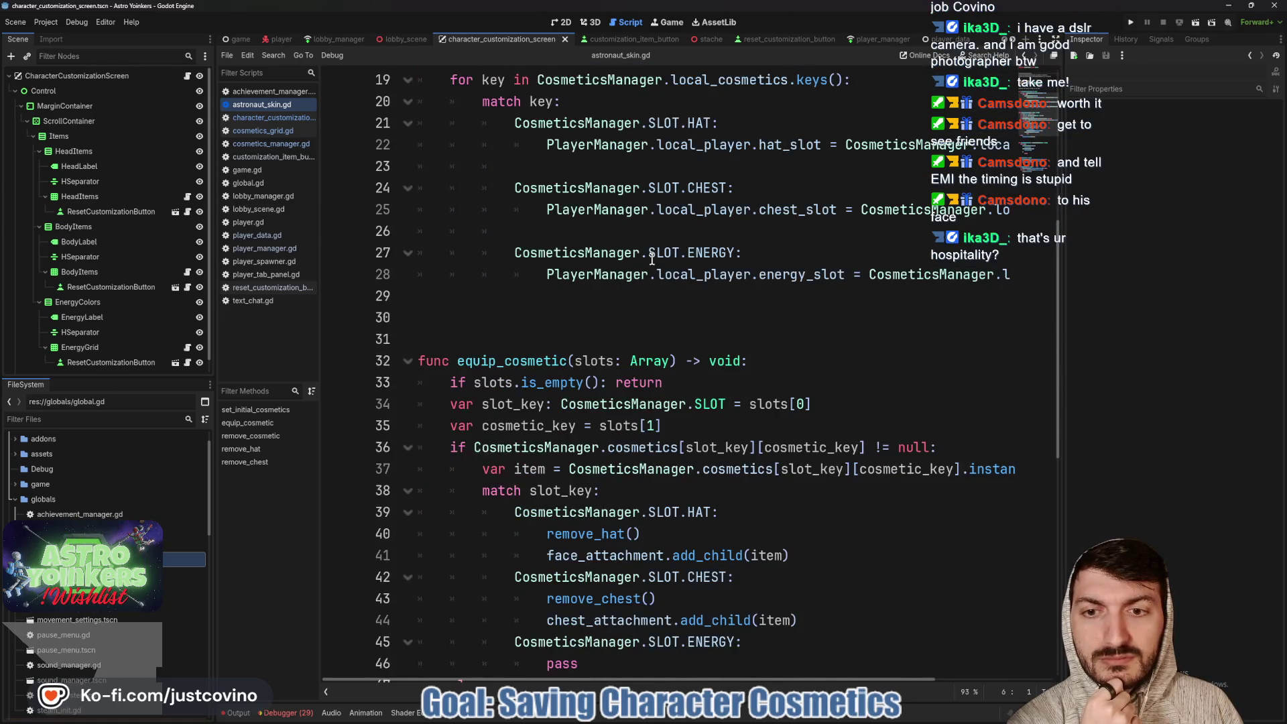
{"action": "scroll", "coordinate": [652, 259], "scroll_direction": "up", "scroll_amount": 5}
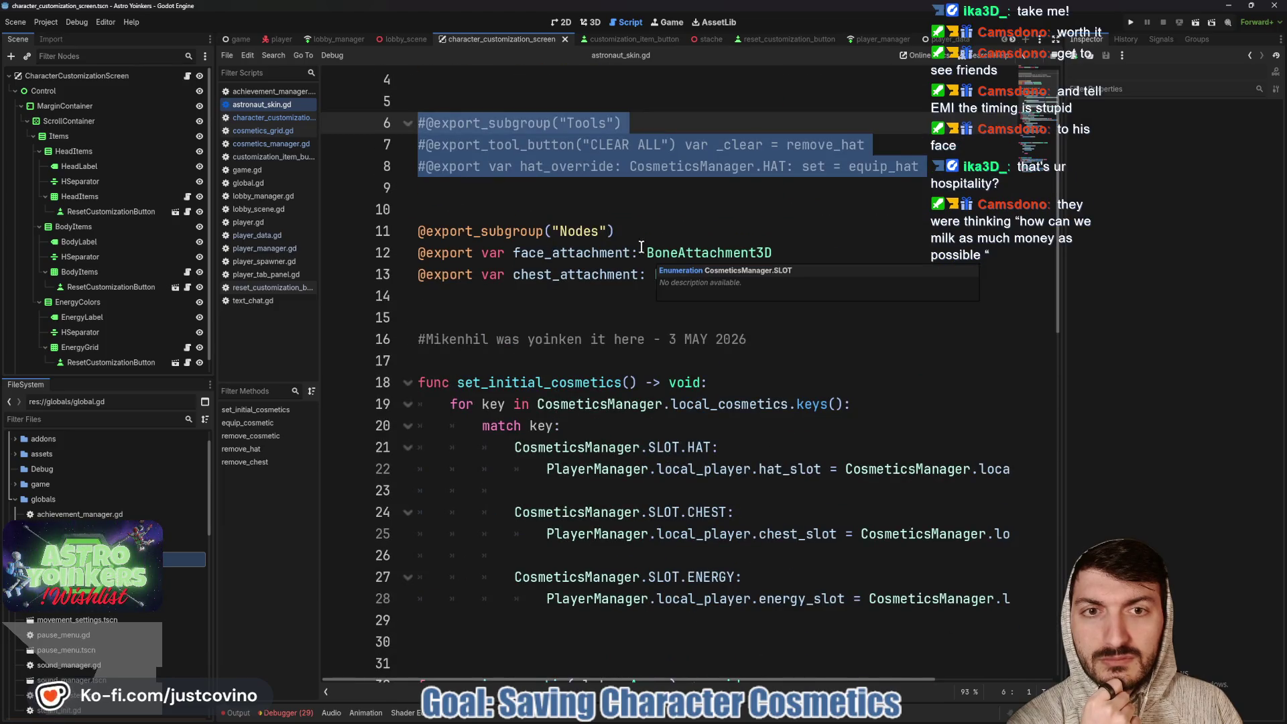
{"action": "scroll", "coordinate": [644, 241], "scroll_direction": "up", "scroll_amount": 1}
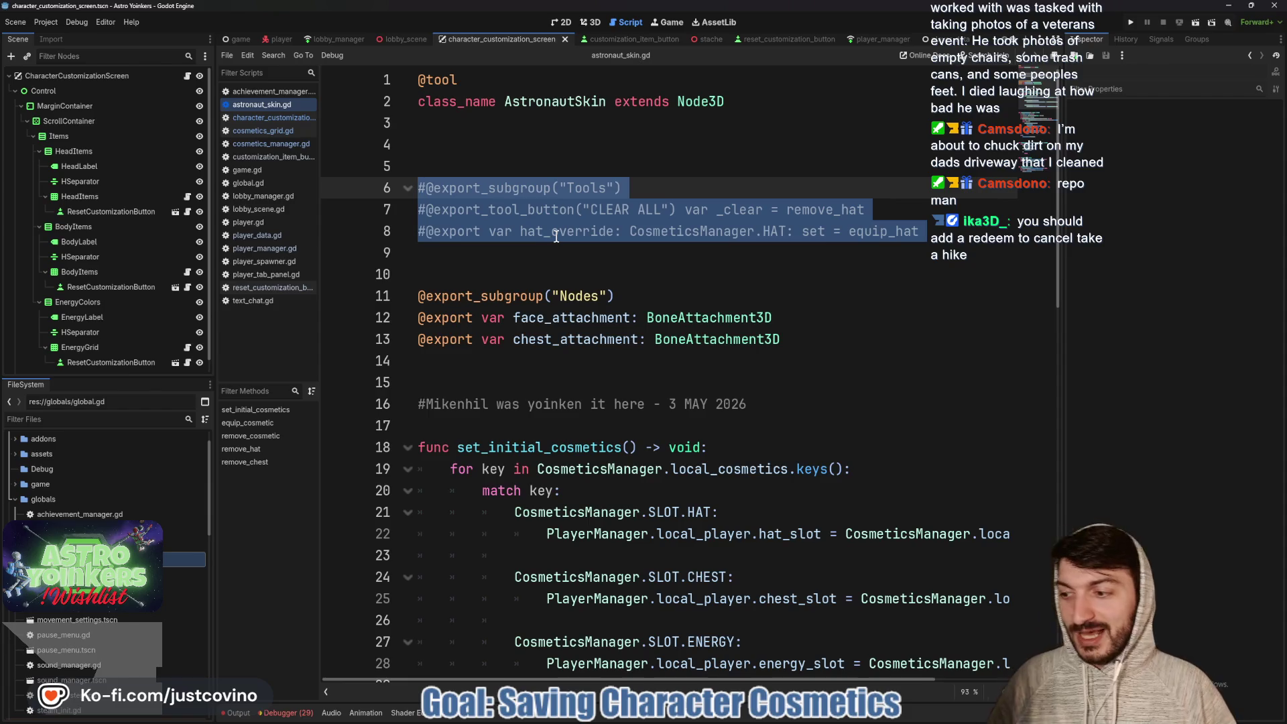
{"action": "left_click", "coordinate": [567, 270]}
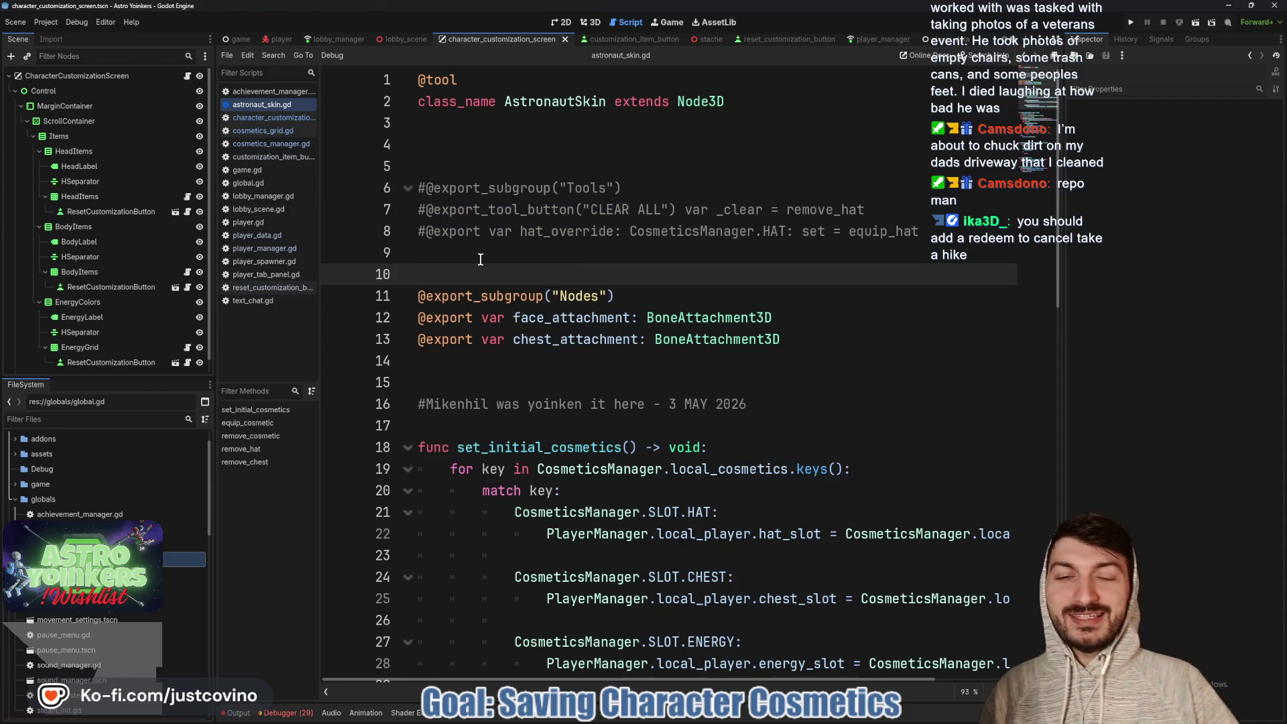
{"action": "left_click", "coordinate": [449, 158]}
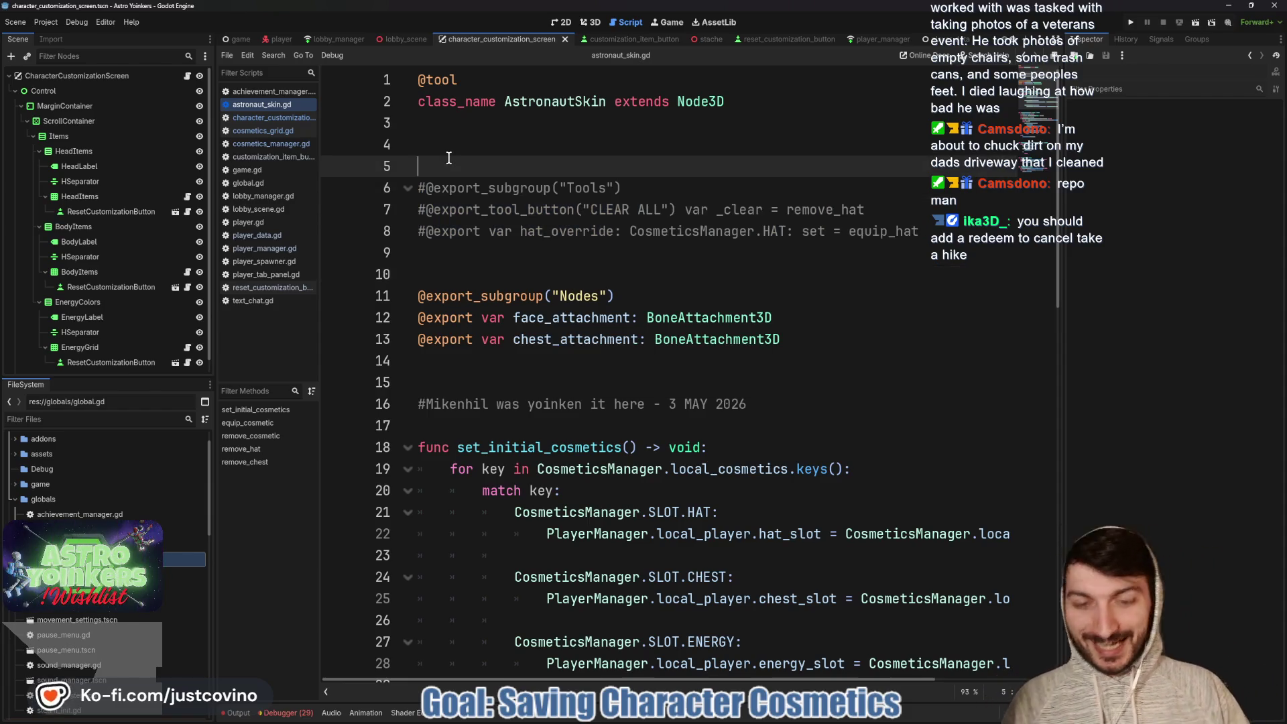
Delete extra blank line 5 in astronaut_skin.gd, save, and review the commented-out tool exports
{"action": "key", "text": "BackSpace"}
{"action": "key", "text": "ctrl+s"}
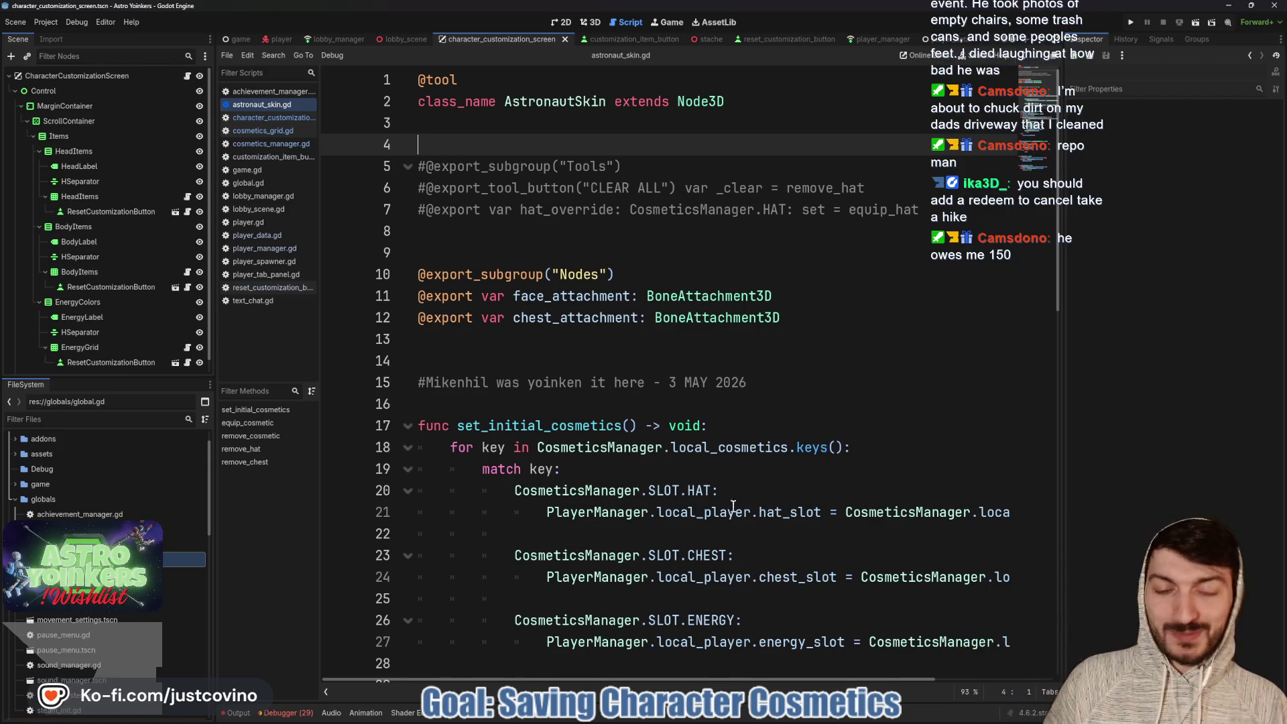
{"action": "mouse_move", "coordinate": [744, 713]}
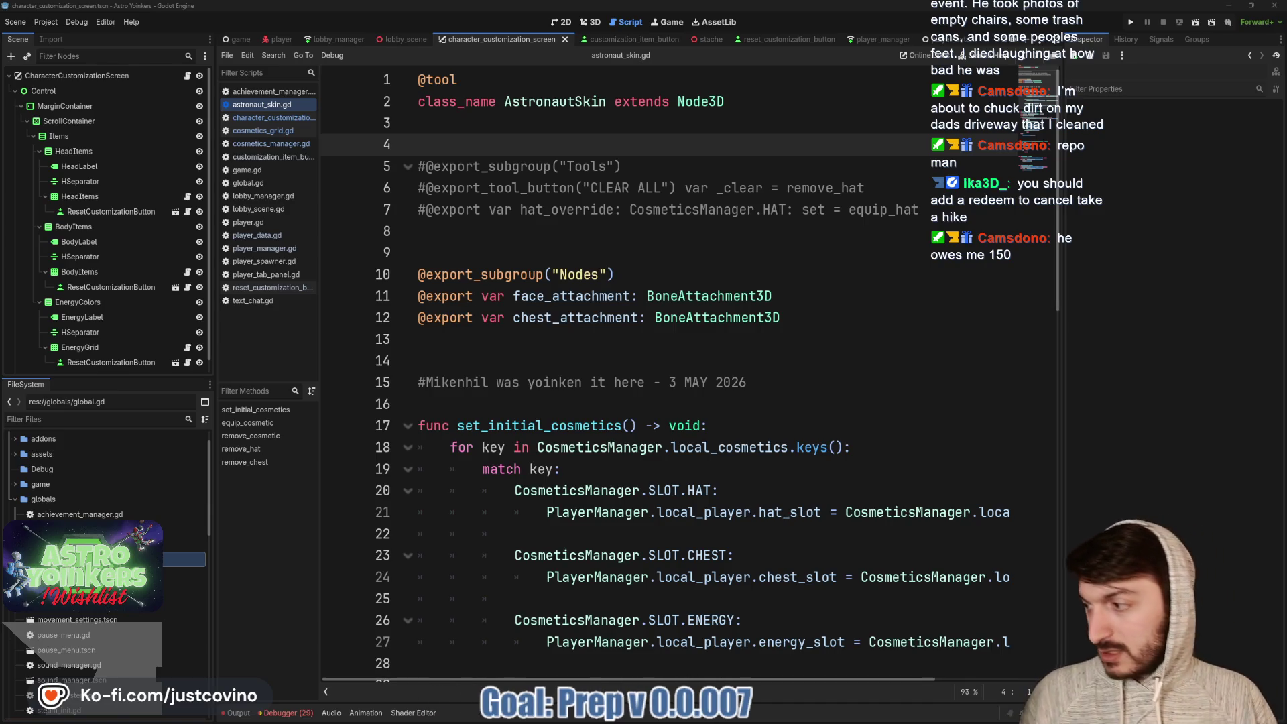
{"action": "left_click", "coordinate": [616, 310]}
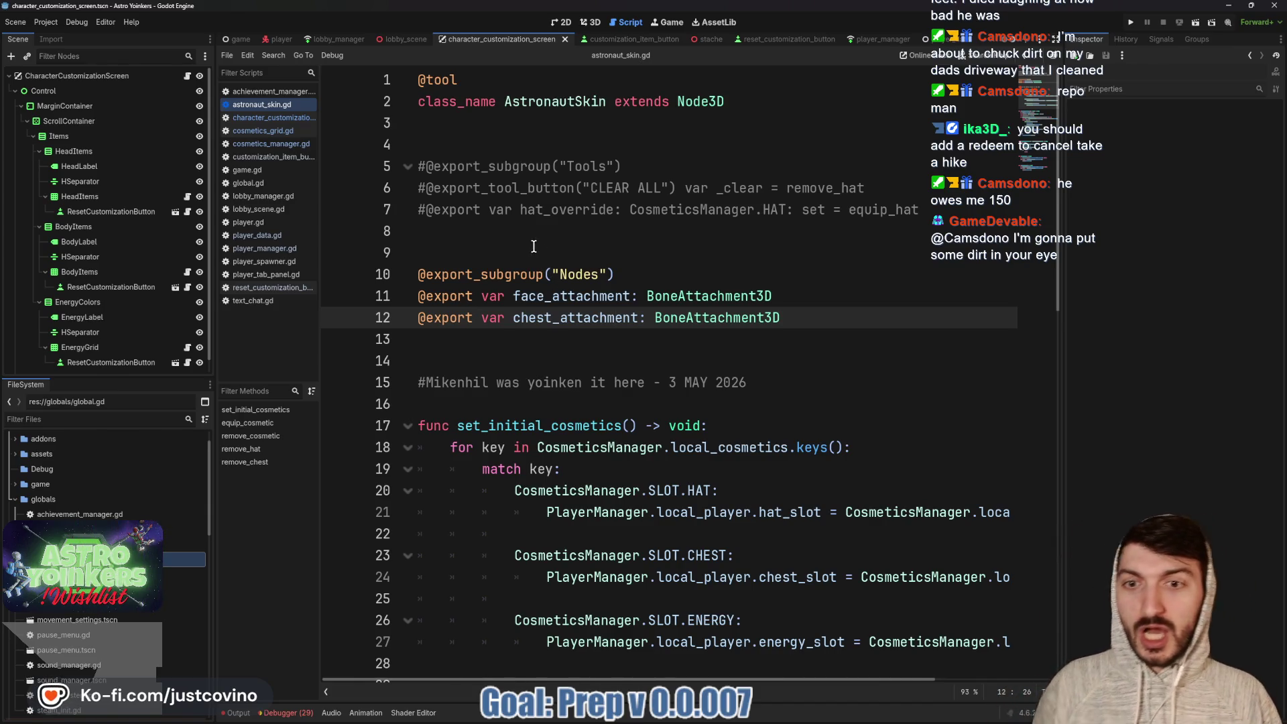
{"action": "scroll", "coordinate": [530, 241], "scroll_direction": "down", "scroll_amount": 3}
{"action": "scroll", "coordinate": [526, 218], "scroll_direction": "up", "scroll_amount": 3}
{"action": "left_click", "coordinate": [462, 232]}
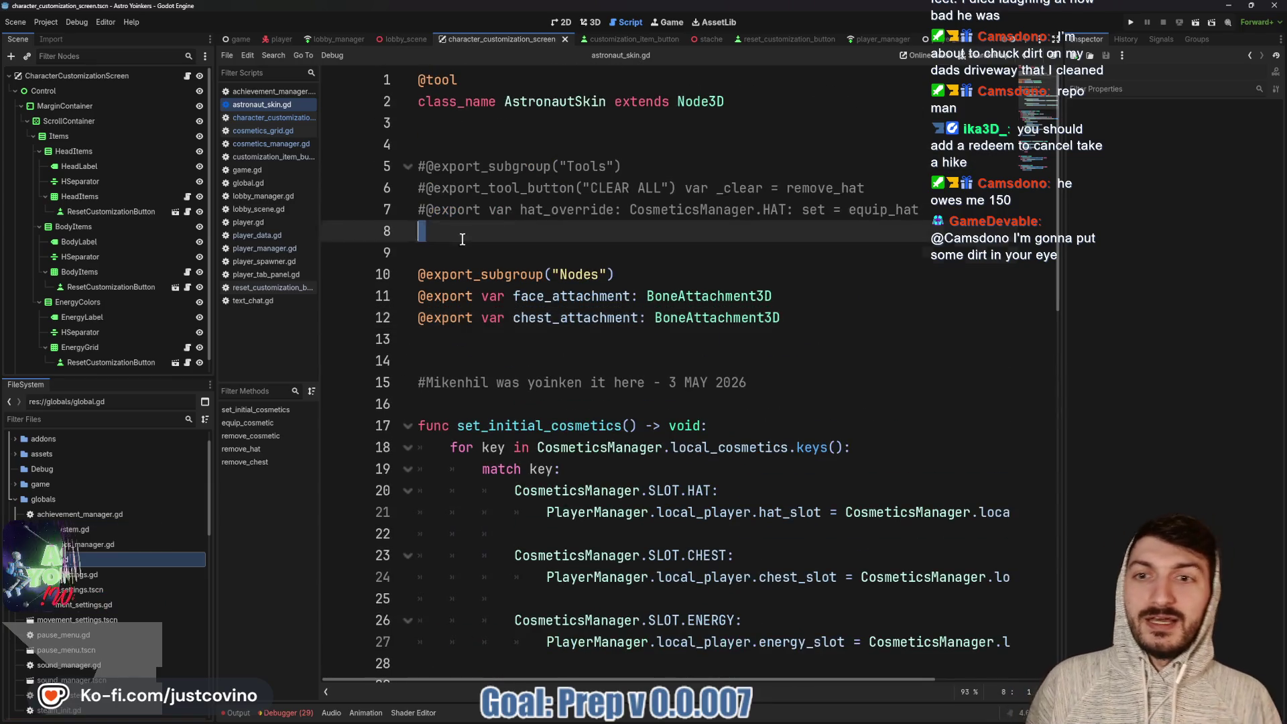
{"action": "key", "text": "shift+Up"}
{"action": "key", "text": "shift+Up"}
{"action": "key", "text": "shift+Up"}
{"action": "left_click", "coordinate": [482, 233]}
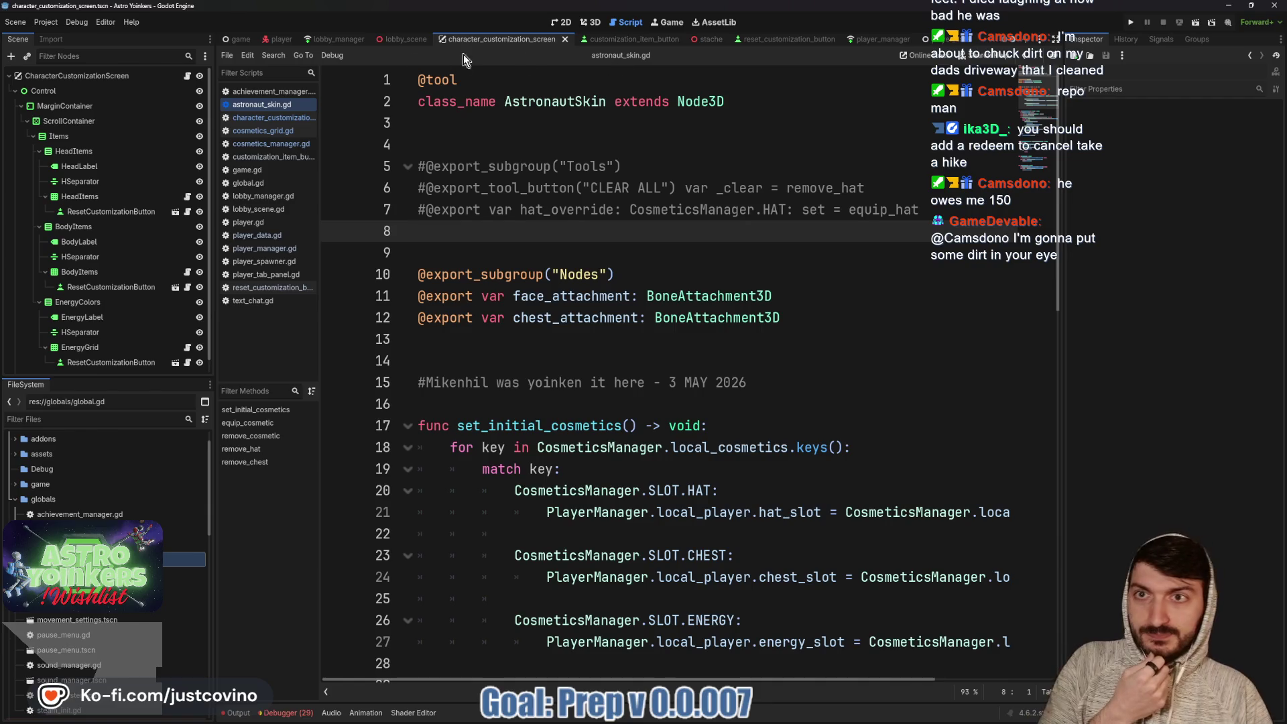
Switch to the lobby scene's 3D view and fly the camera through the lobby to an overview
{"action": "left_click", "coordinate": [392, 42]}
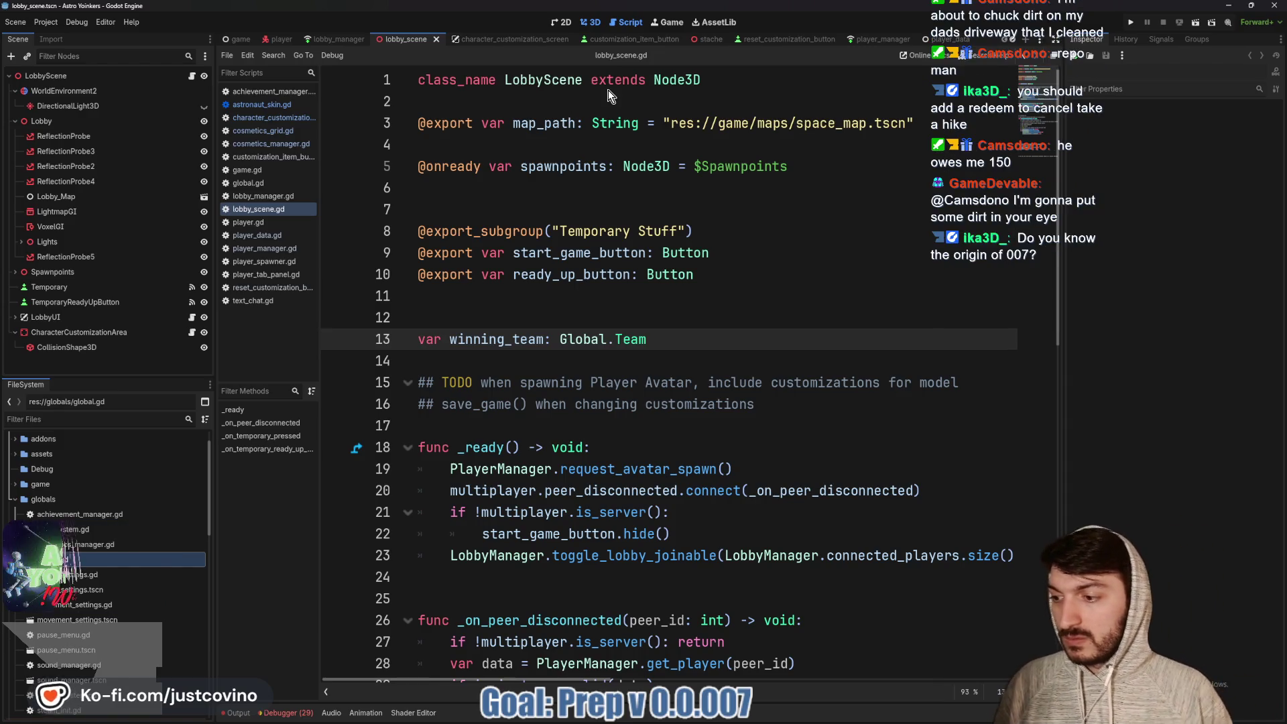
{"action": "key", "text": "ctrl+F2"}
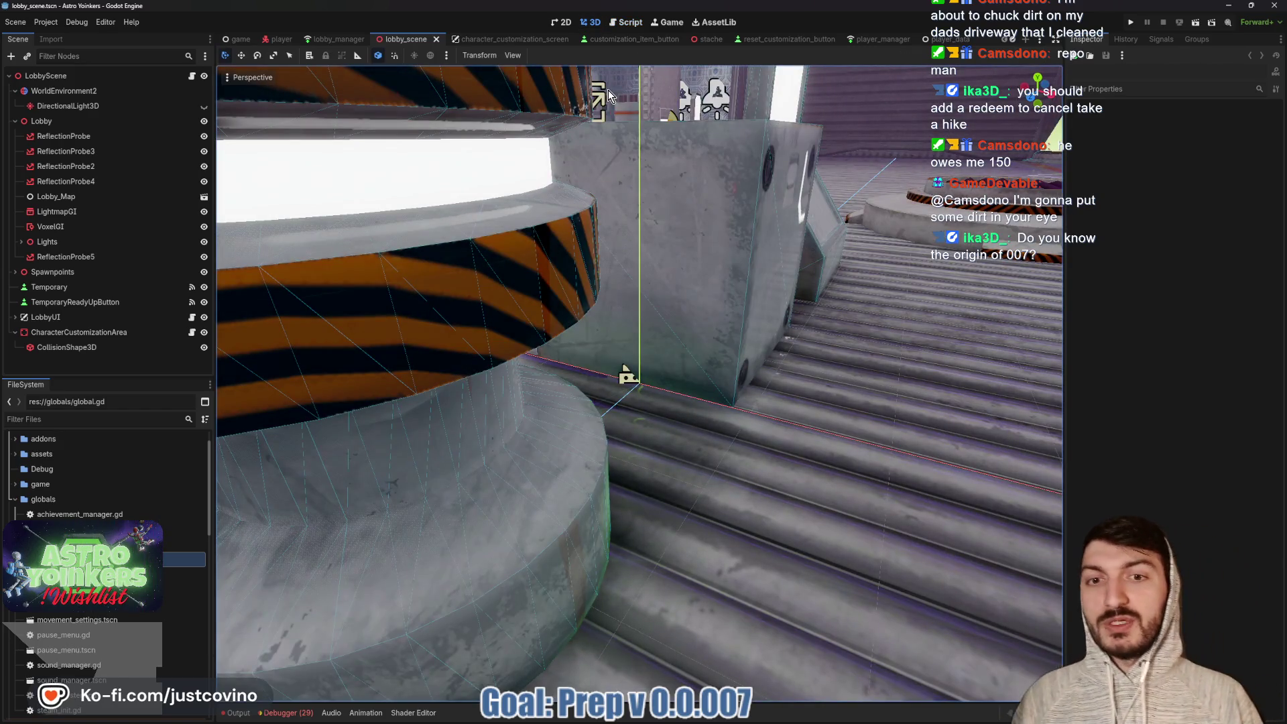
{"action": "right_click", "coordinate": [693, 256]}
{"action": "key", "text": "w"}
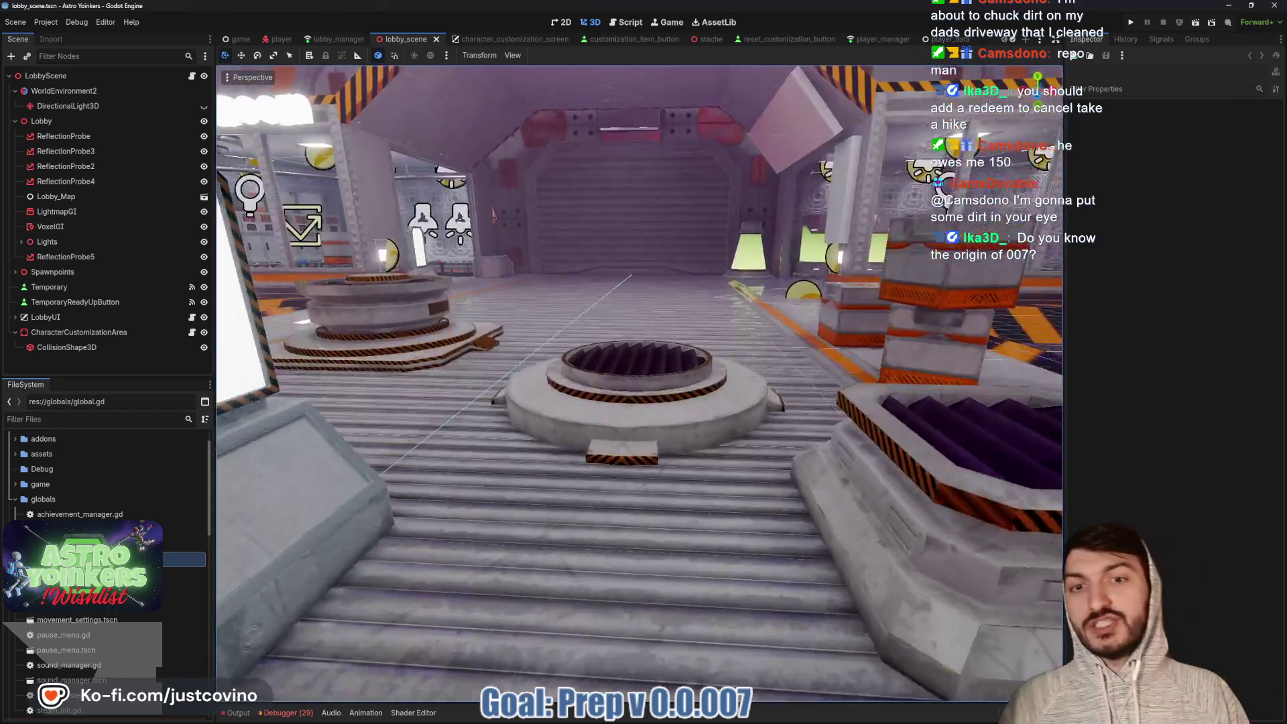
{"action": "scroll", "coordinate": [639, 385], "scroll_direction": "up", "scroll_amount": 2}
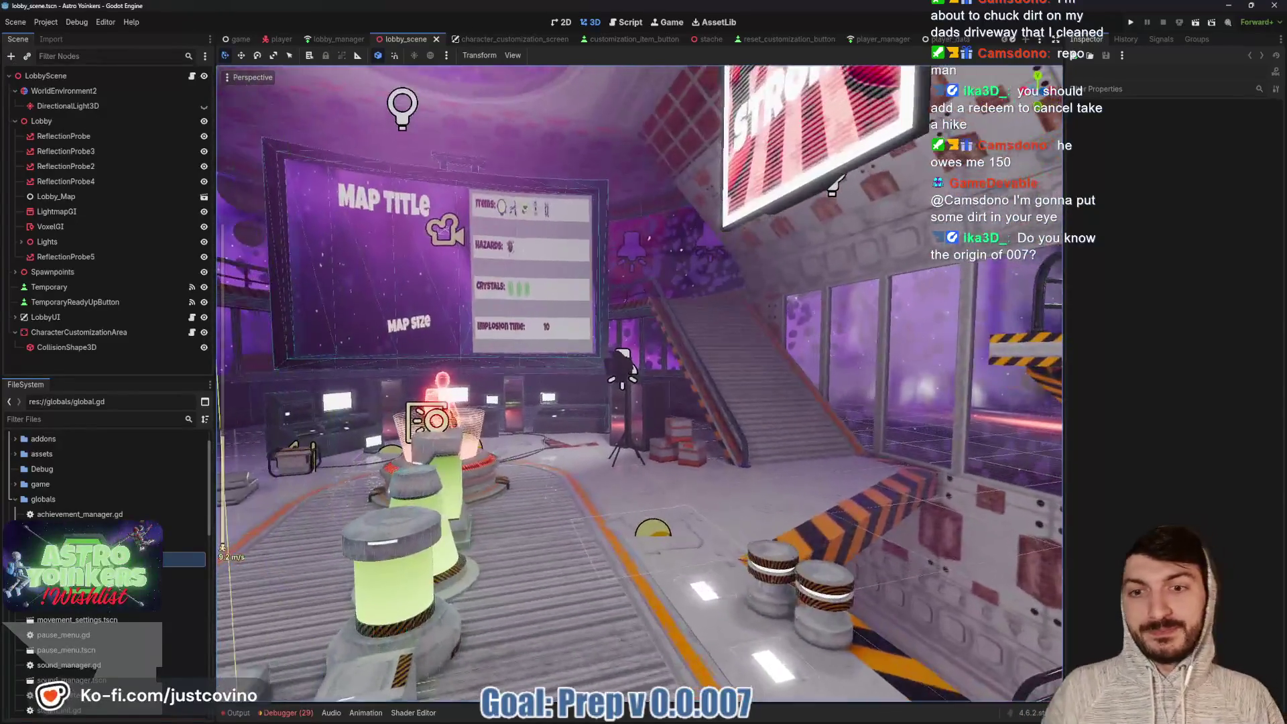
{"action": "key", "text": "w"}
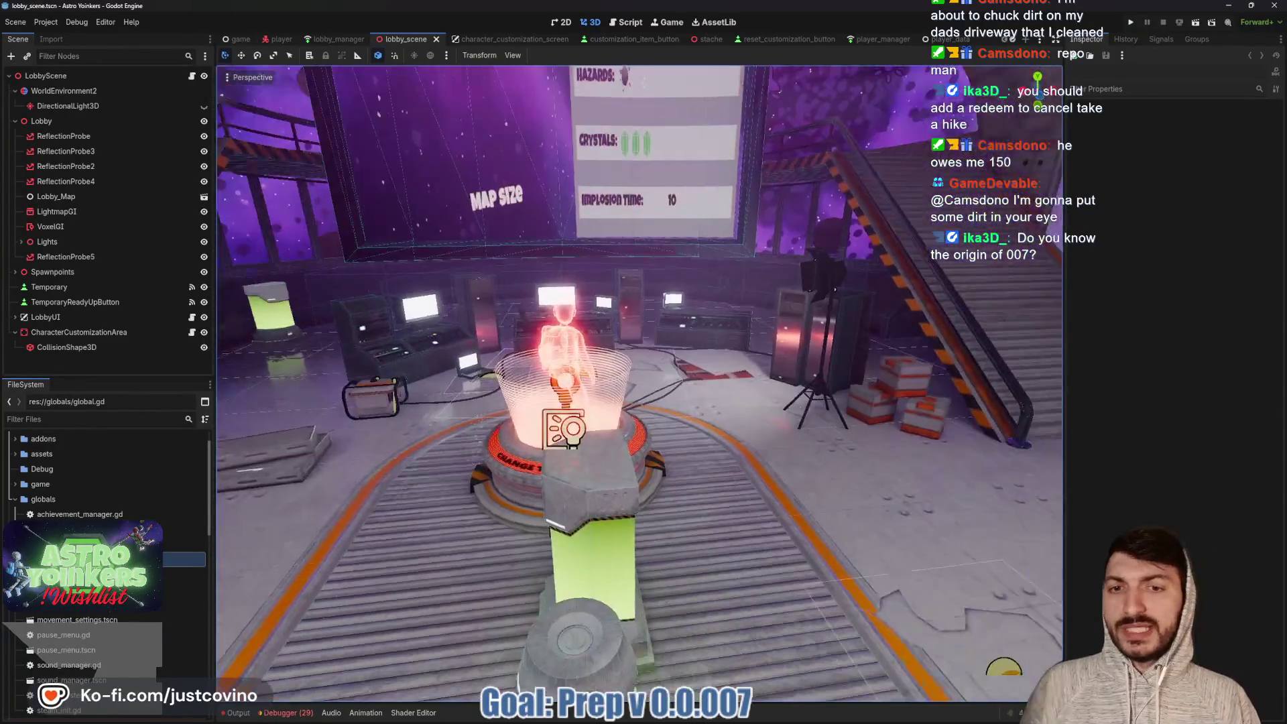
{"action": "key", "text": "s"}
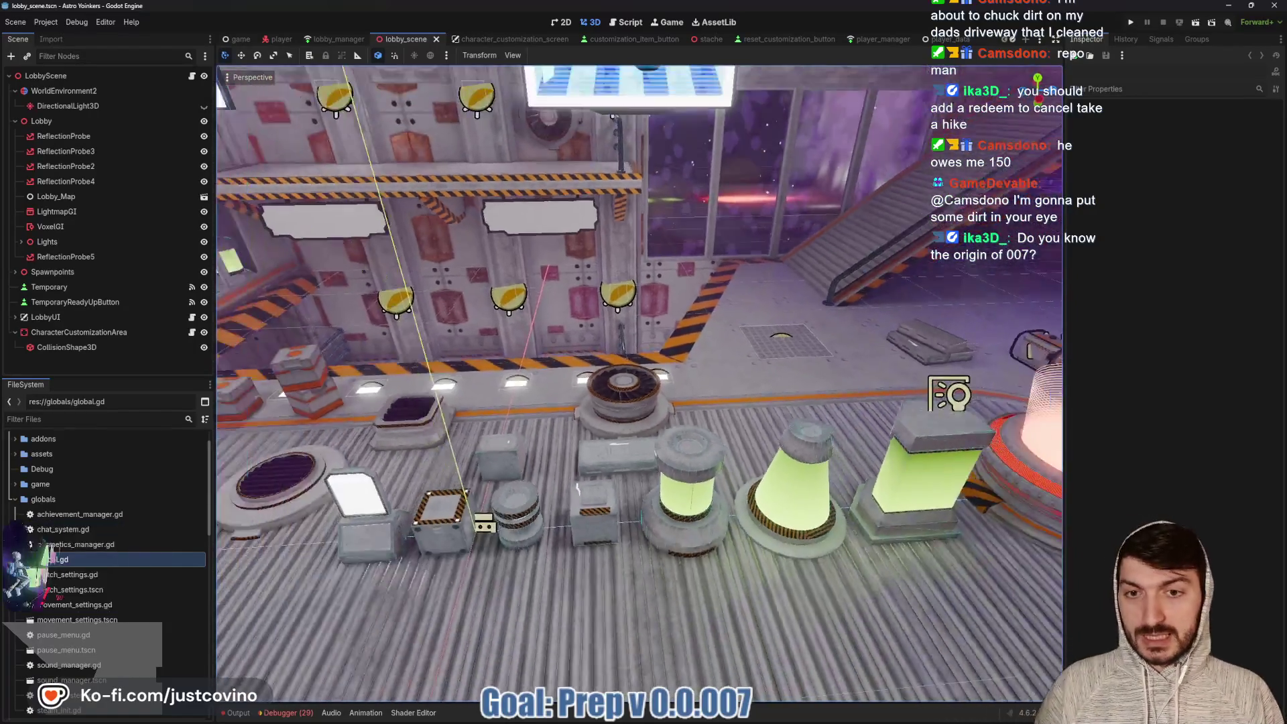
{"action": "key", "text": "s"}
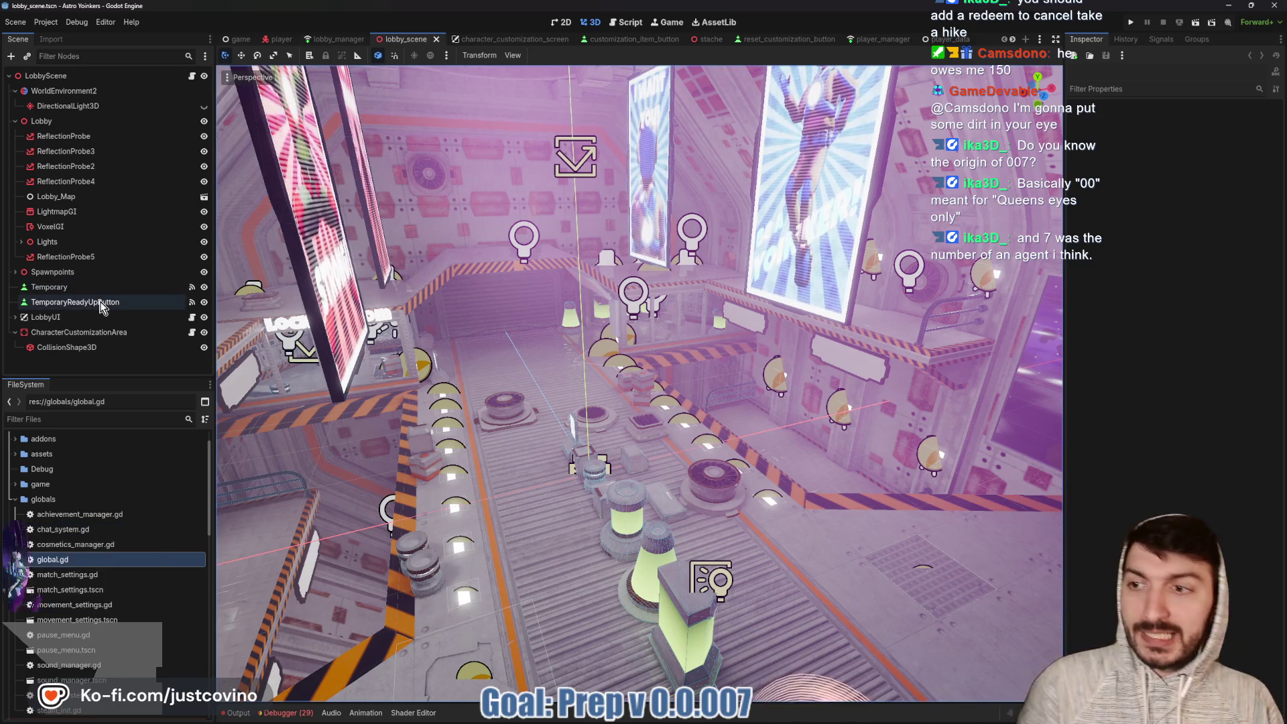
Fly the view past the charging pad and Map Type screen, then run the project
{"action": "key", "text": "w"}
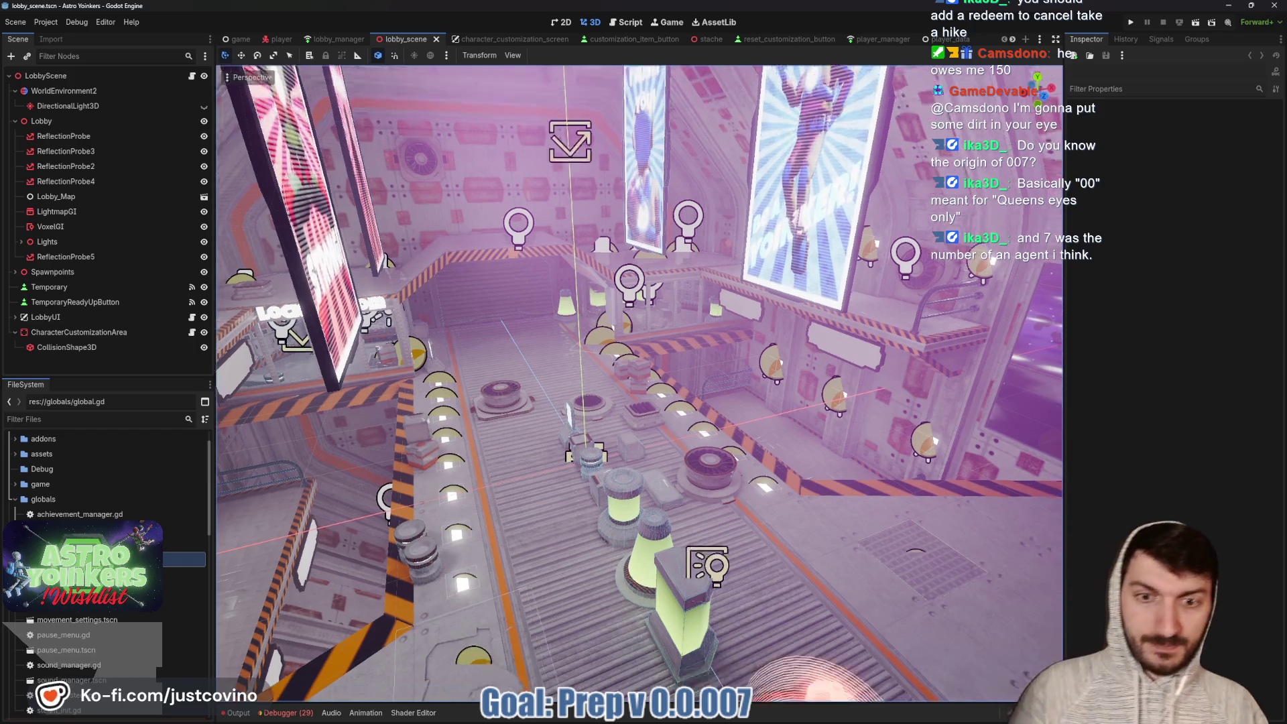
{"action": "key", "text": "s"}
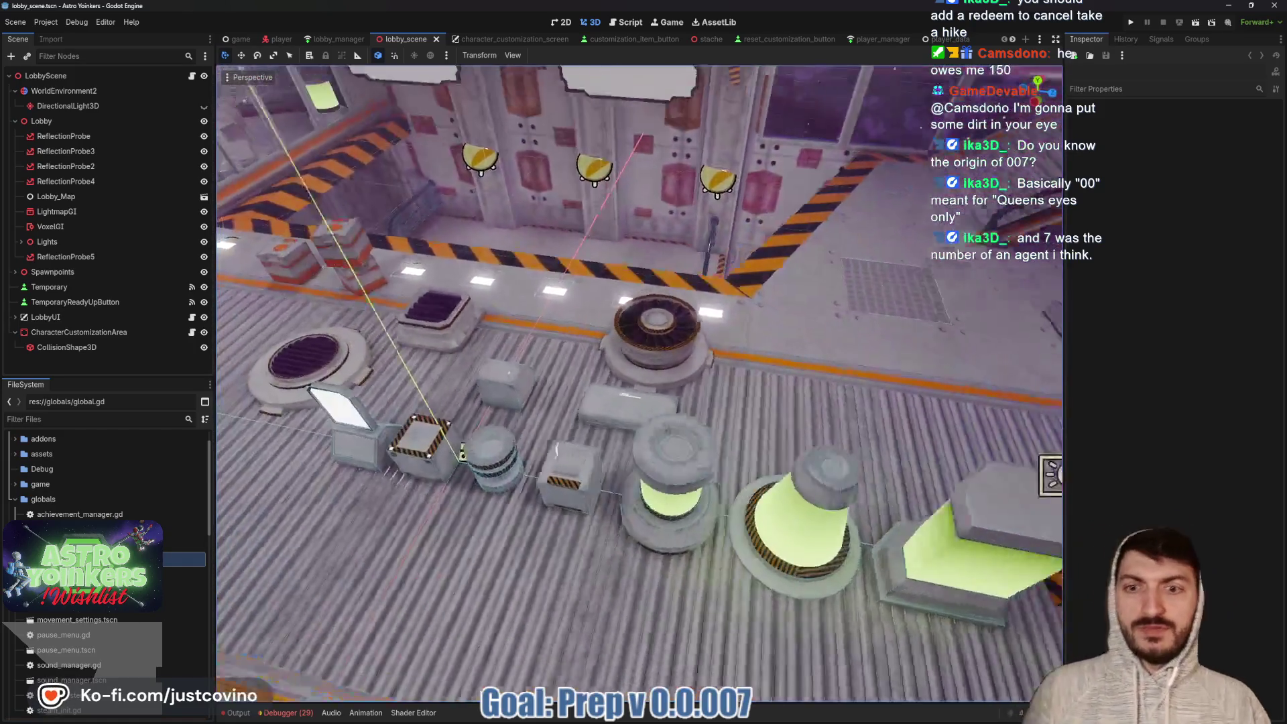
{"action": "key", "text": "w"}
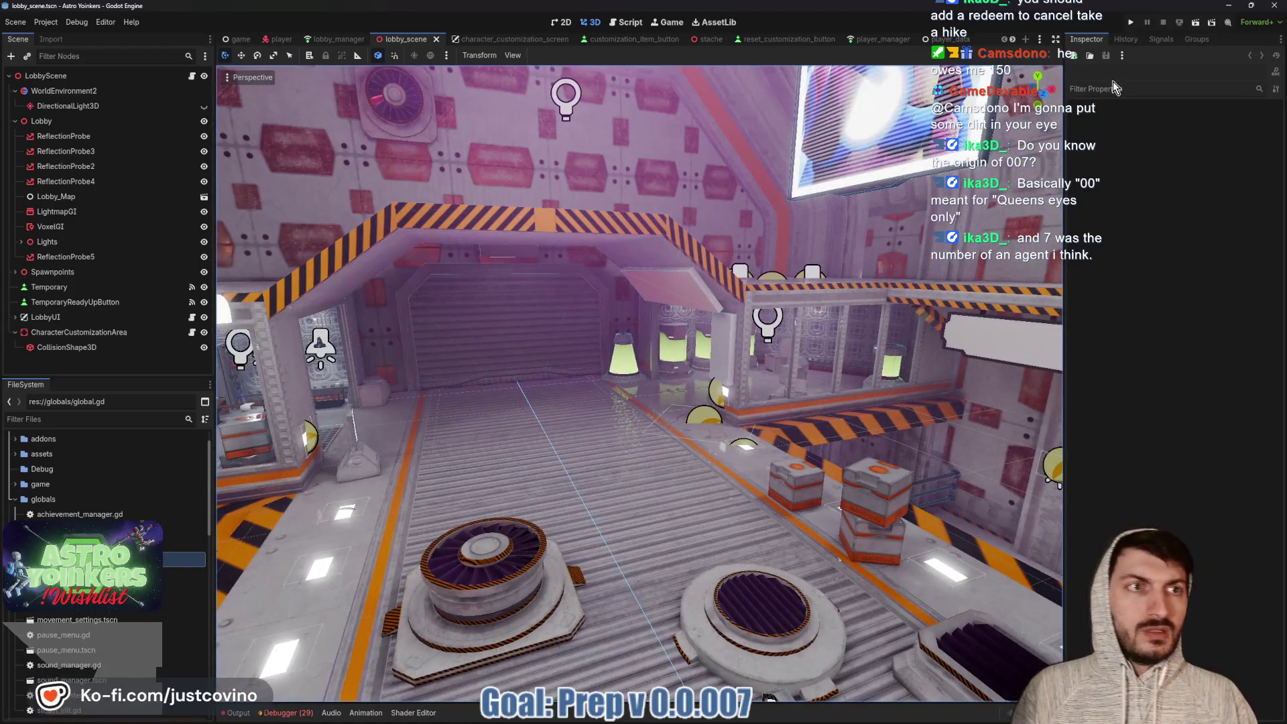
{"action": "key", "text": "F5"}
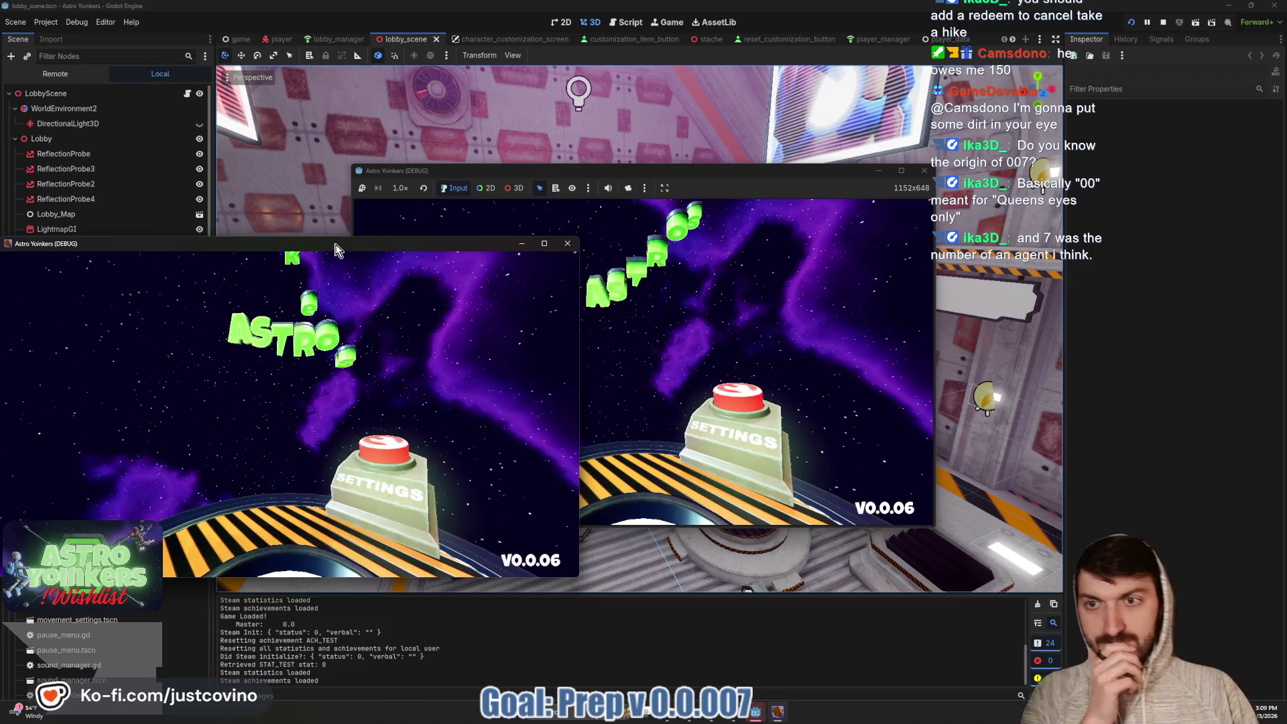
Host a new private lobby in the running game
{"action": "left_click", "coordinate": [571, 256]}
{"action": "left_click", "coordinate": [459, 299]}
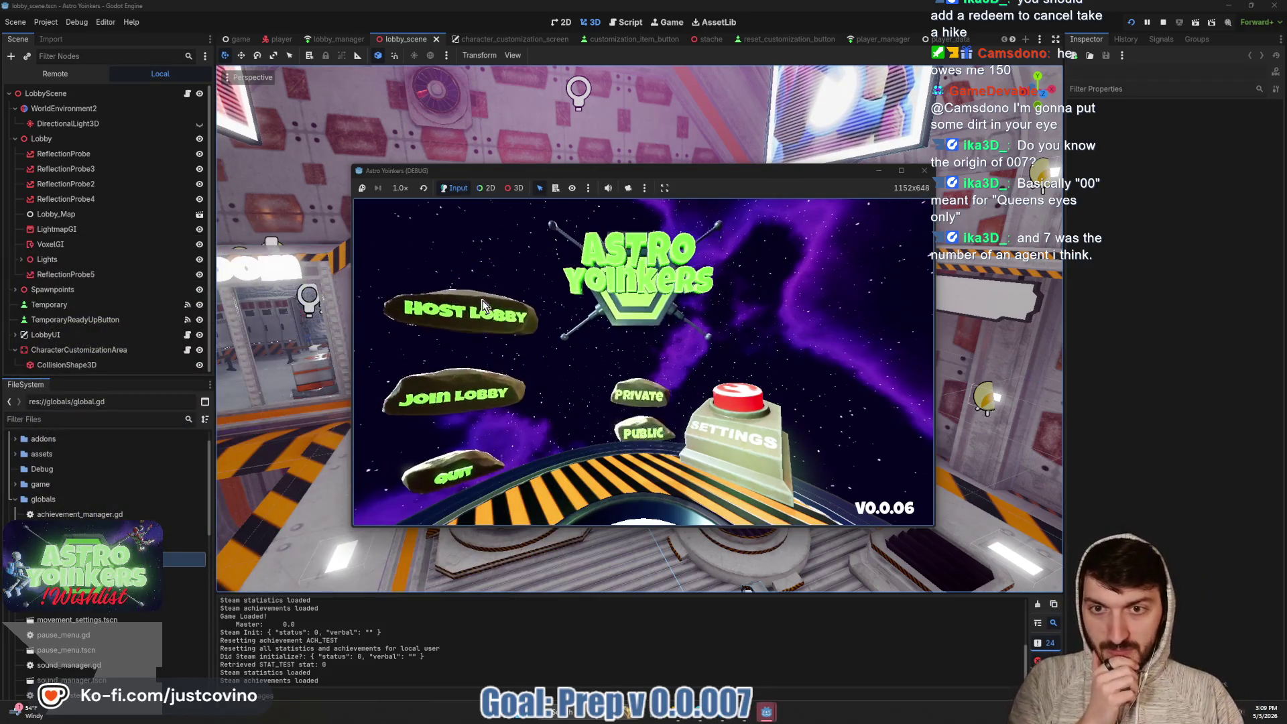
{"action": "left_click", "coordinate": [611, 295]}
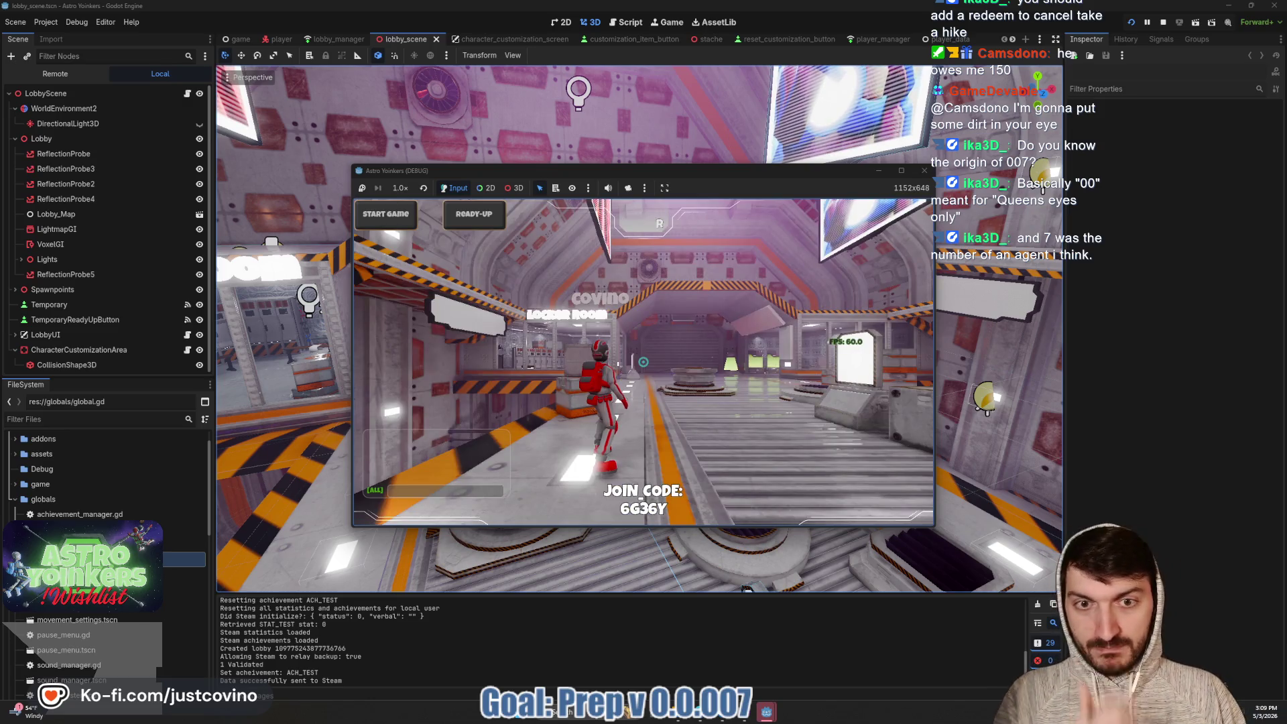
Walk the character up the stairs, leap toward the purple hall and run to the hologram pod
{"action": "key", "text": "w"}
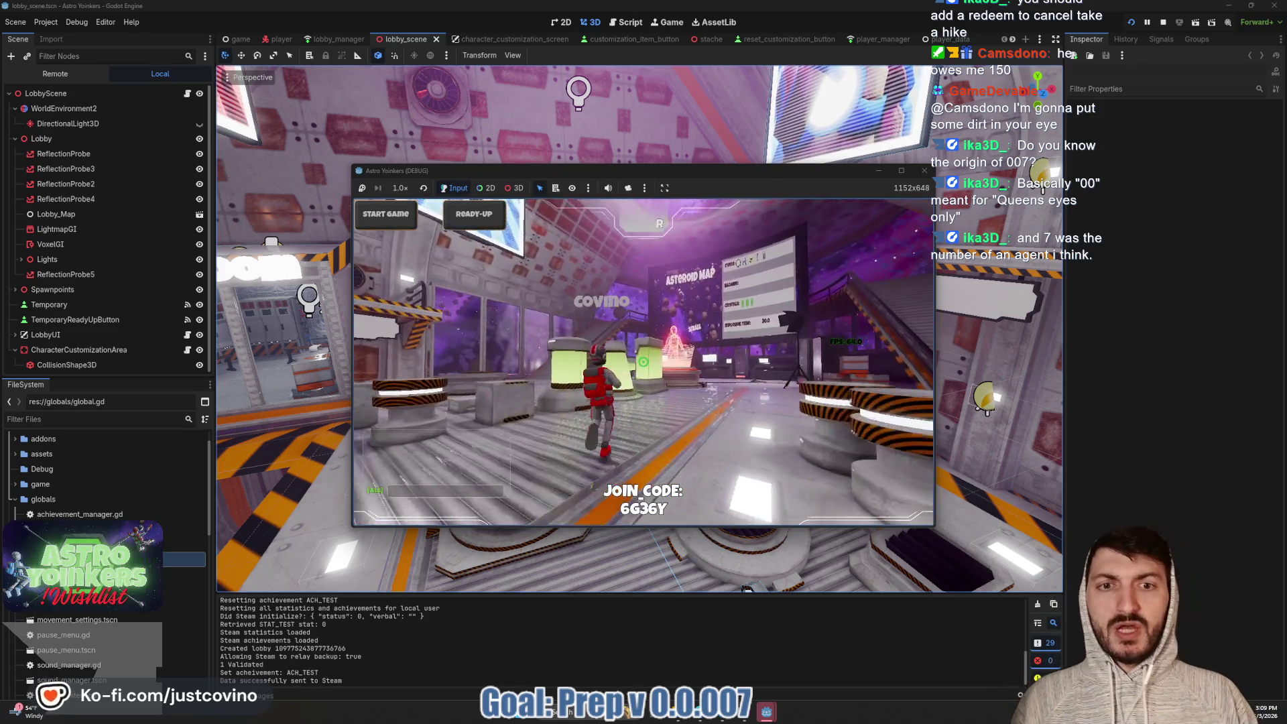
{"action": "key", "text": "w"}
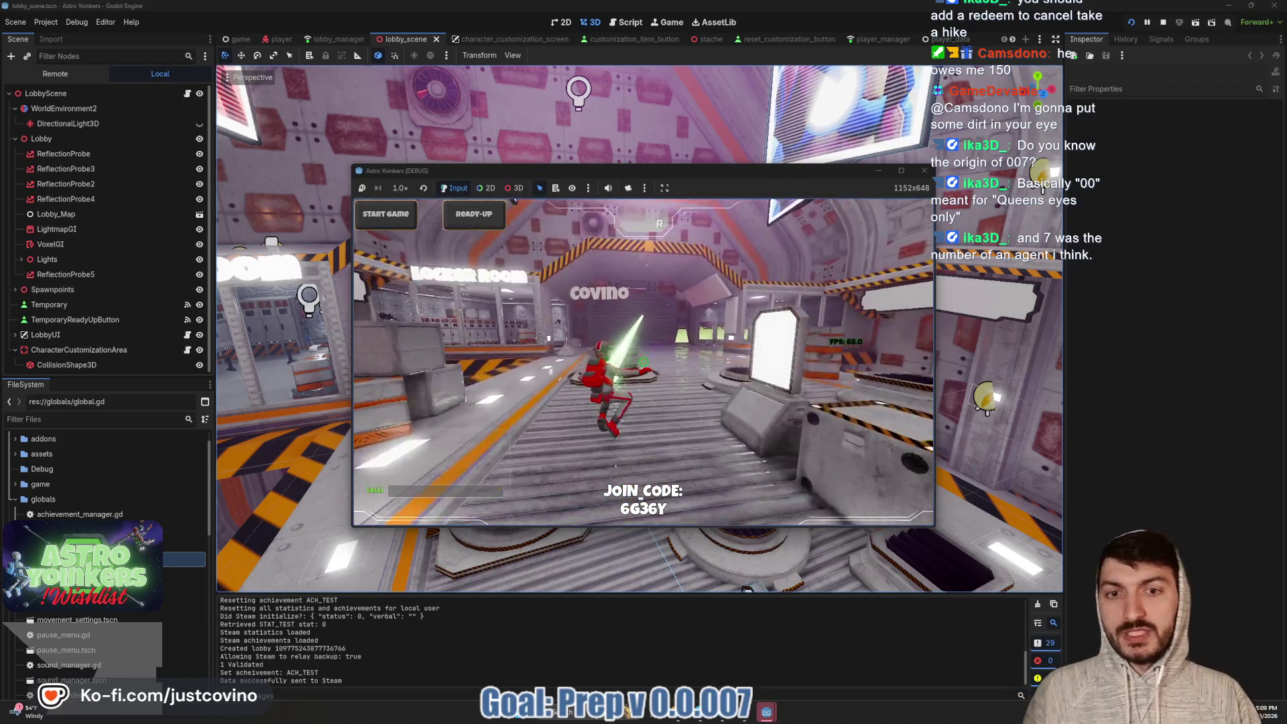
{"action": "key", "text": "w"}
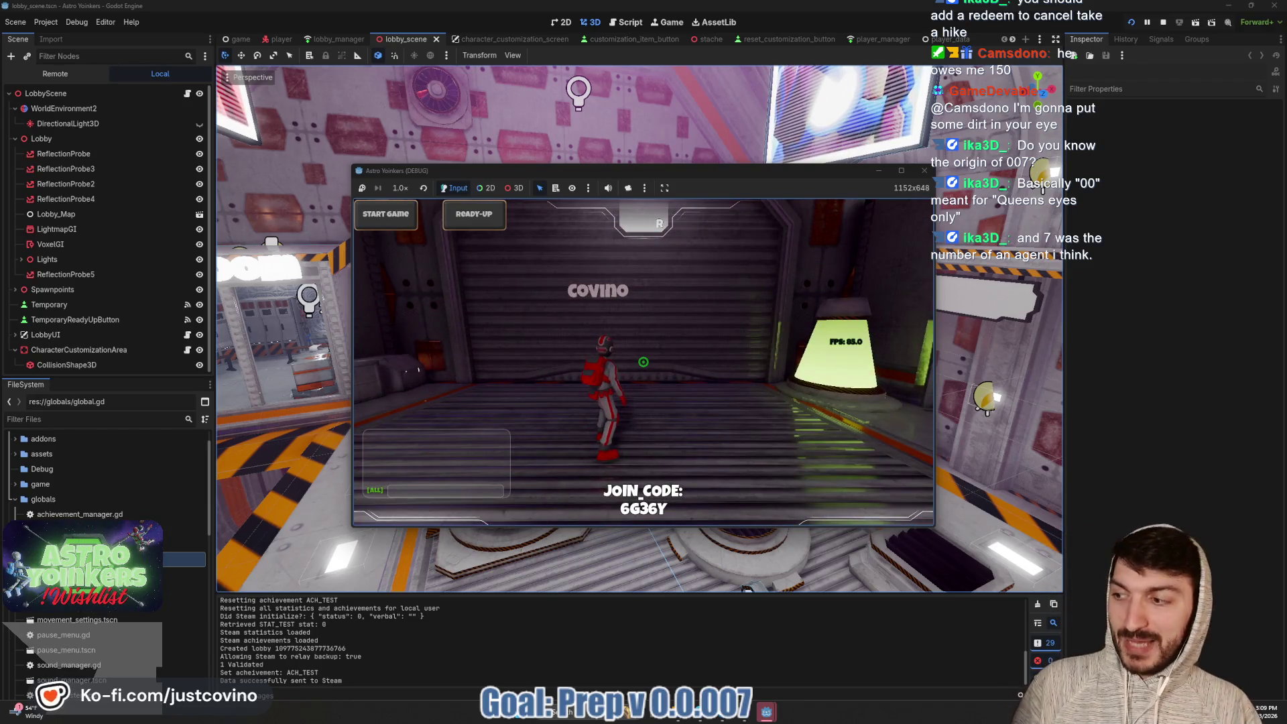
{"action": "key", "text": "q"}
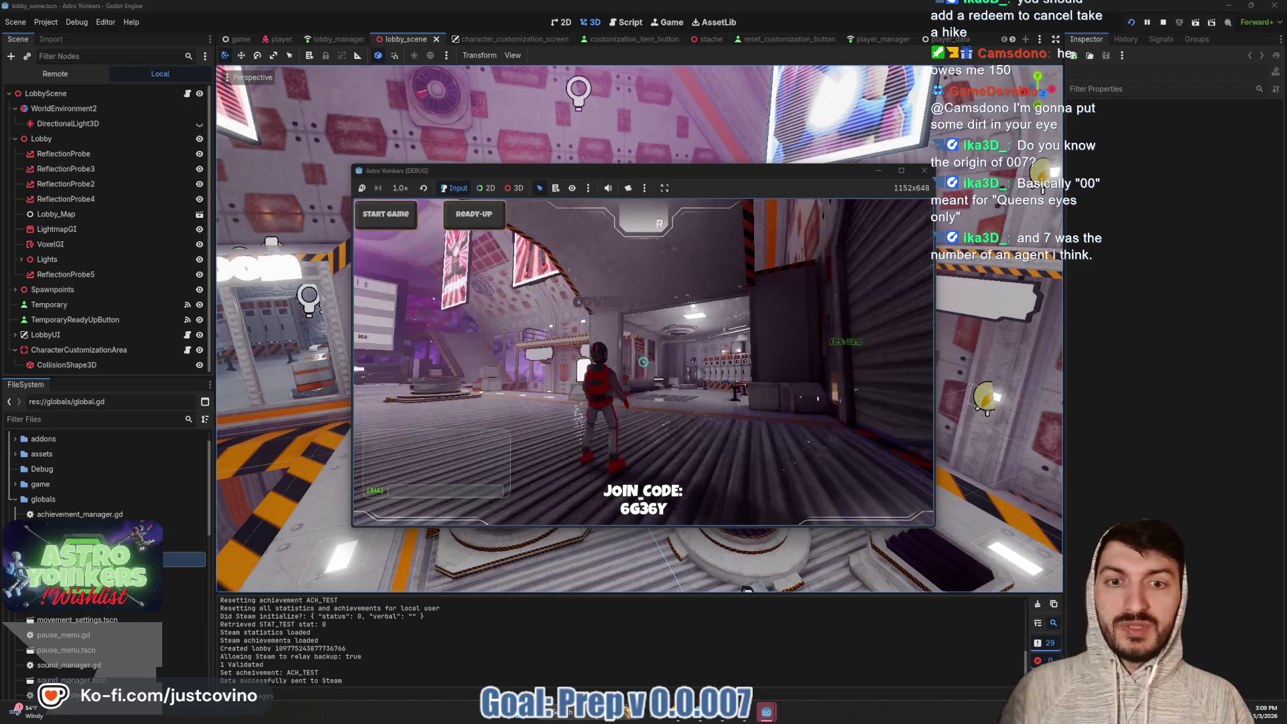
{"action": "key", "text": "w"}
{"action": "key", "text": "space"}
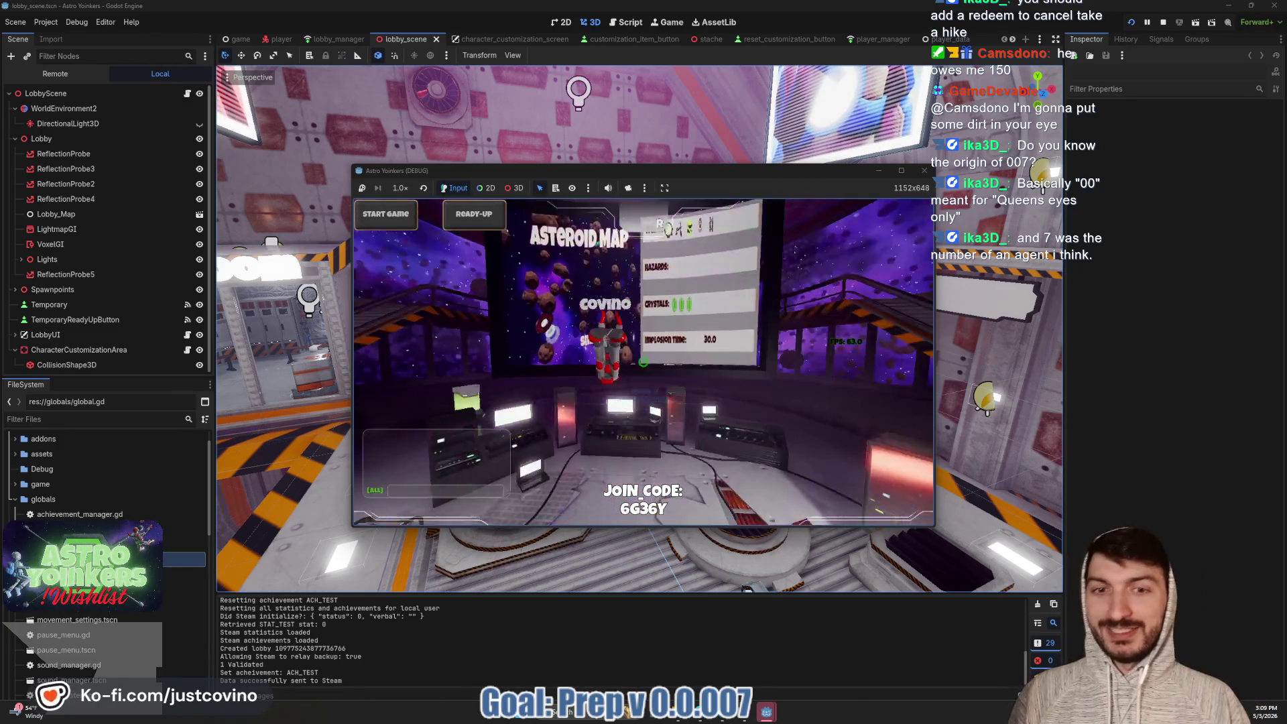
{"action": "key", "text": "w"}
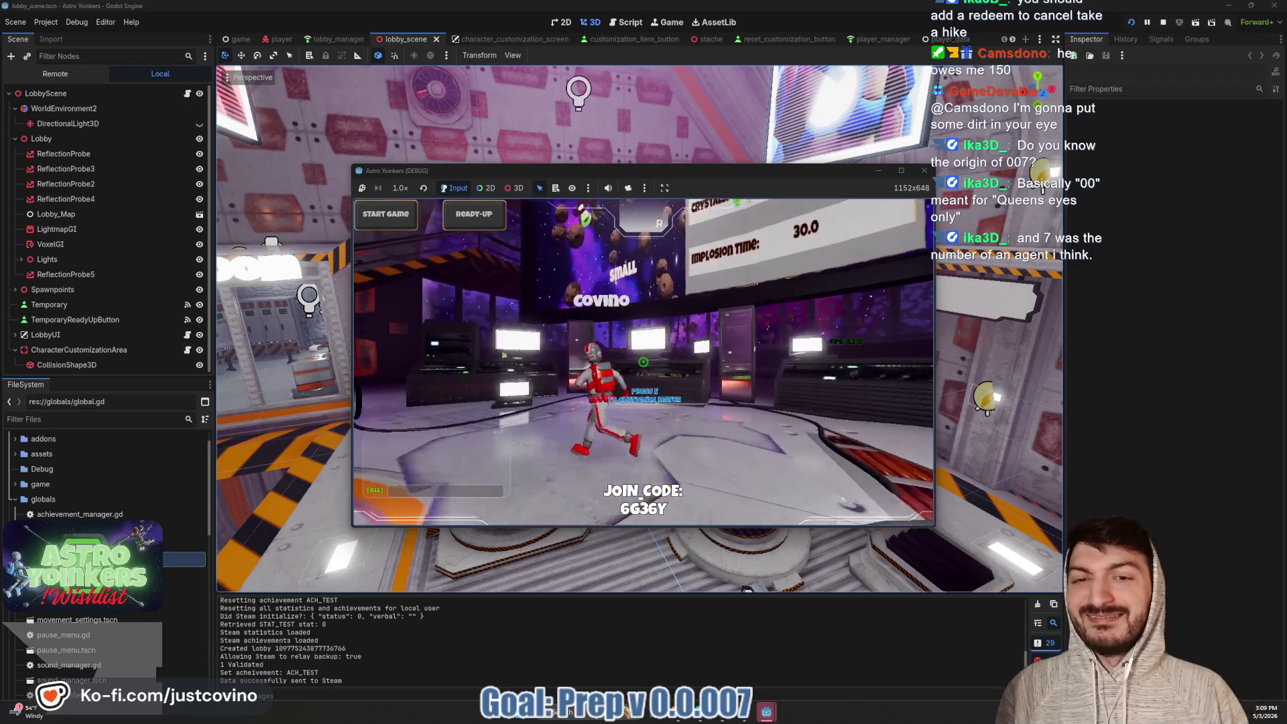
{"action": "key", "text": "w"}
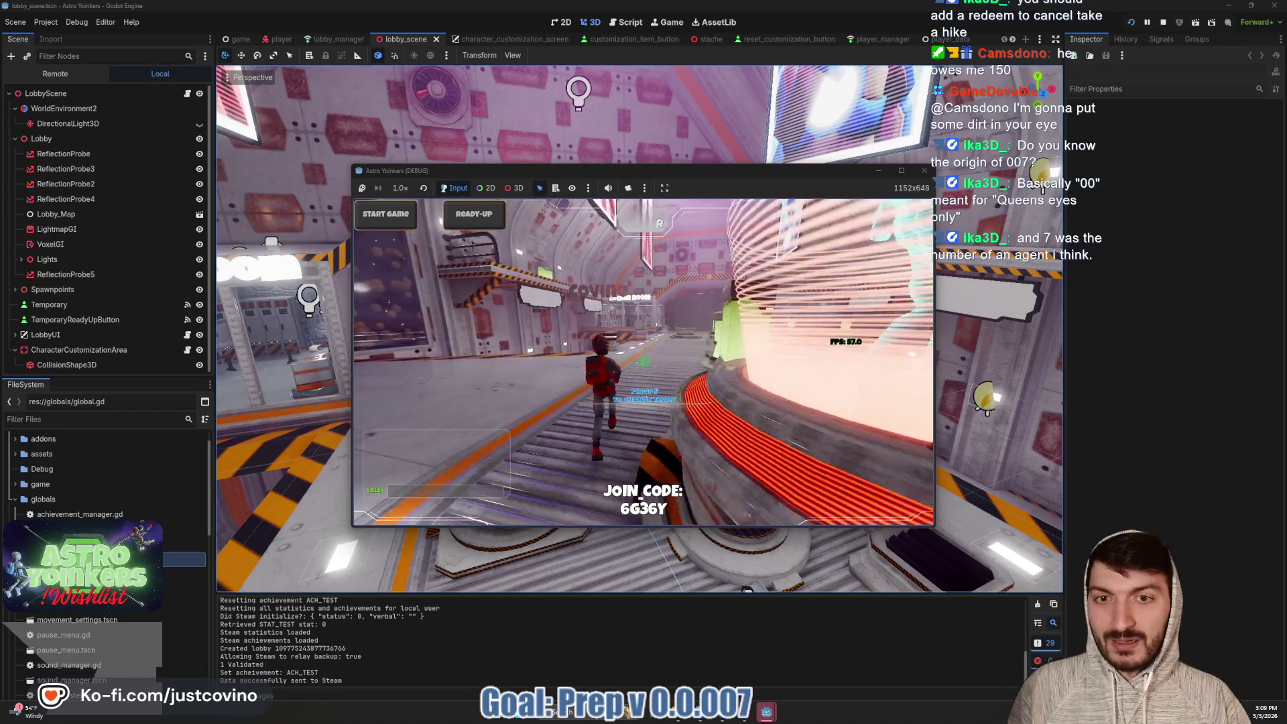
{"action": "key", "text": "space"}
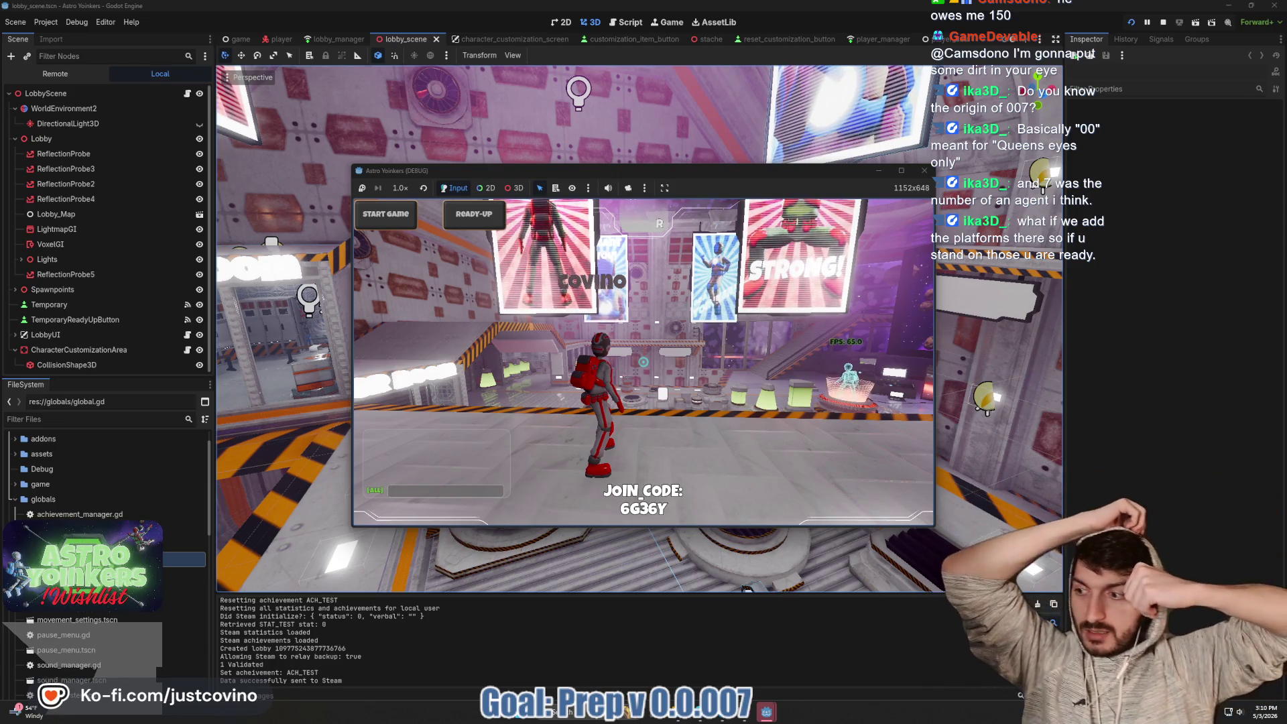
Walk to the posters, jump into the room, and run the walkway past the green pods
{"action": "key", "text": "w"}
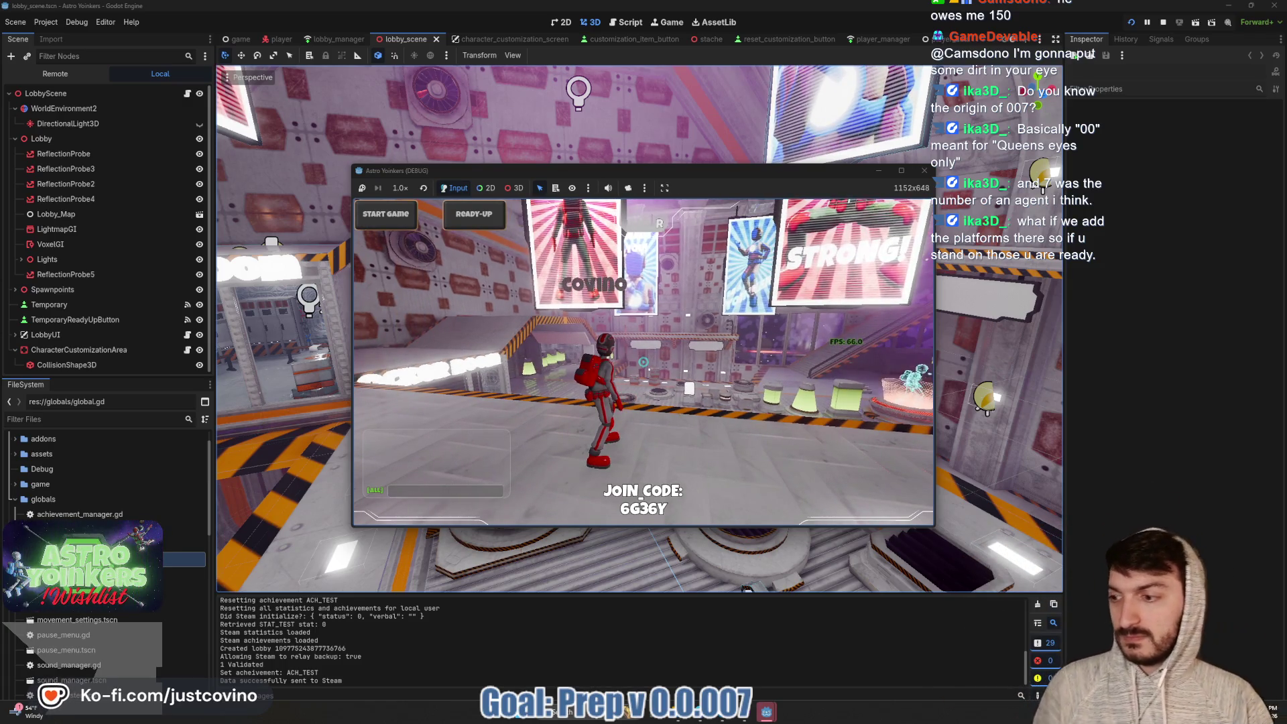
{"action": "key", "text": "w"}
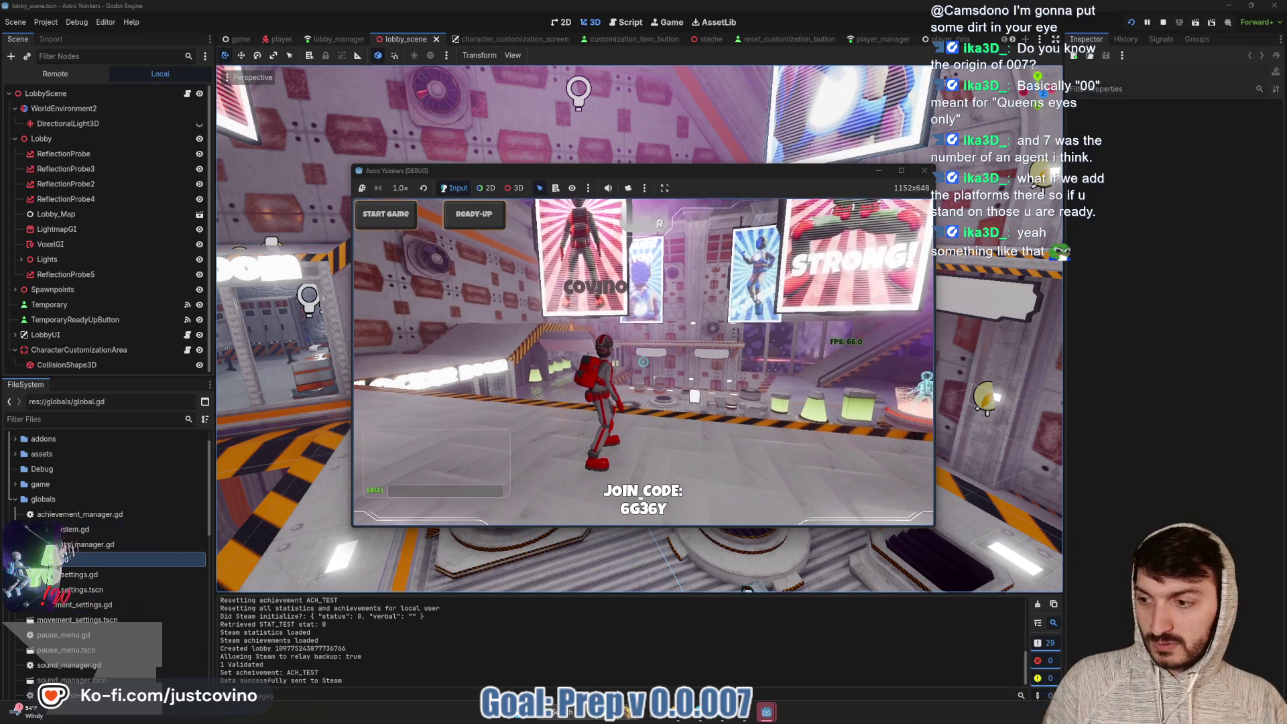
{"action": "key", "text": "w"}
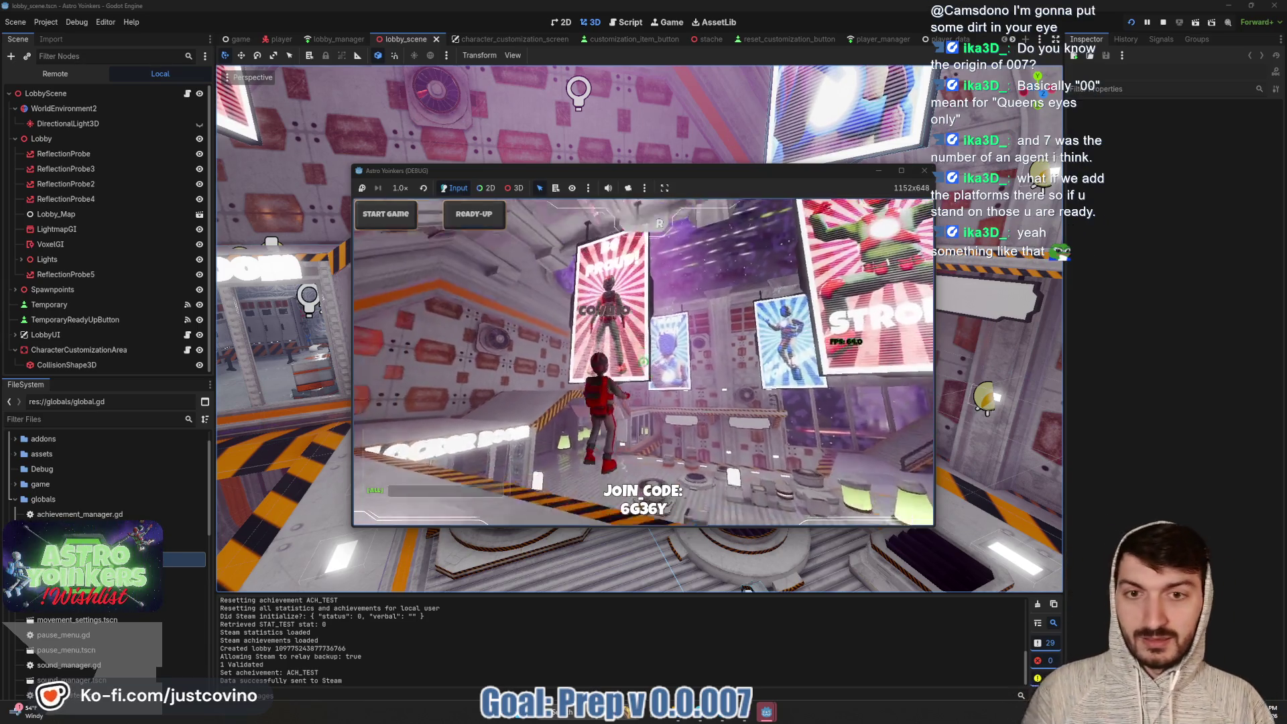
{"action": "key", "text": "space"}
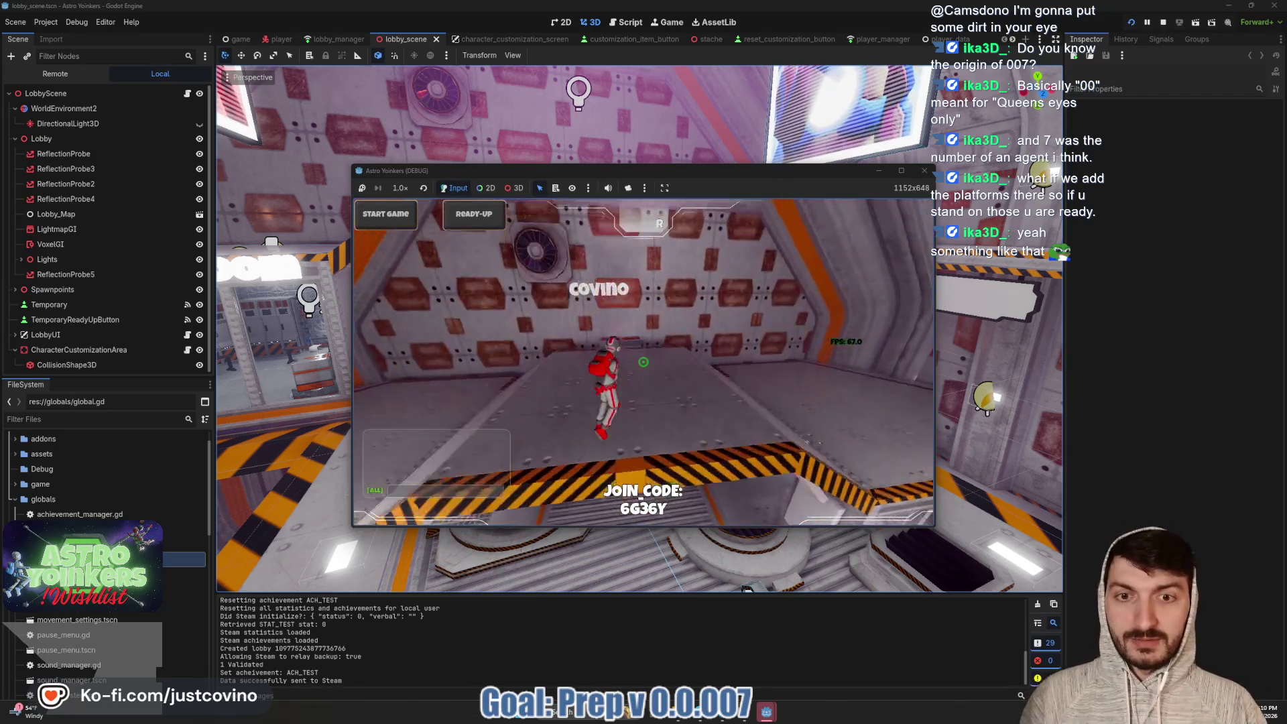
{"action": "key", "text": "w"}
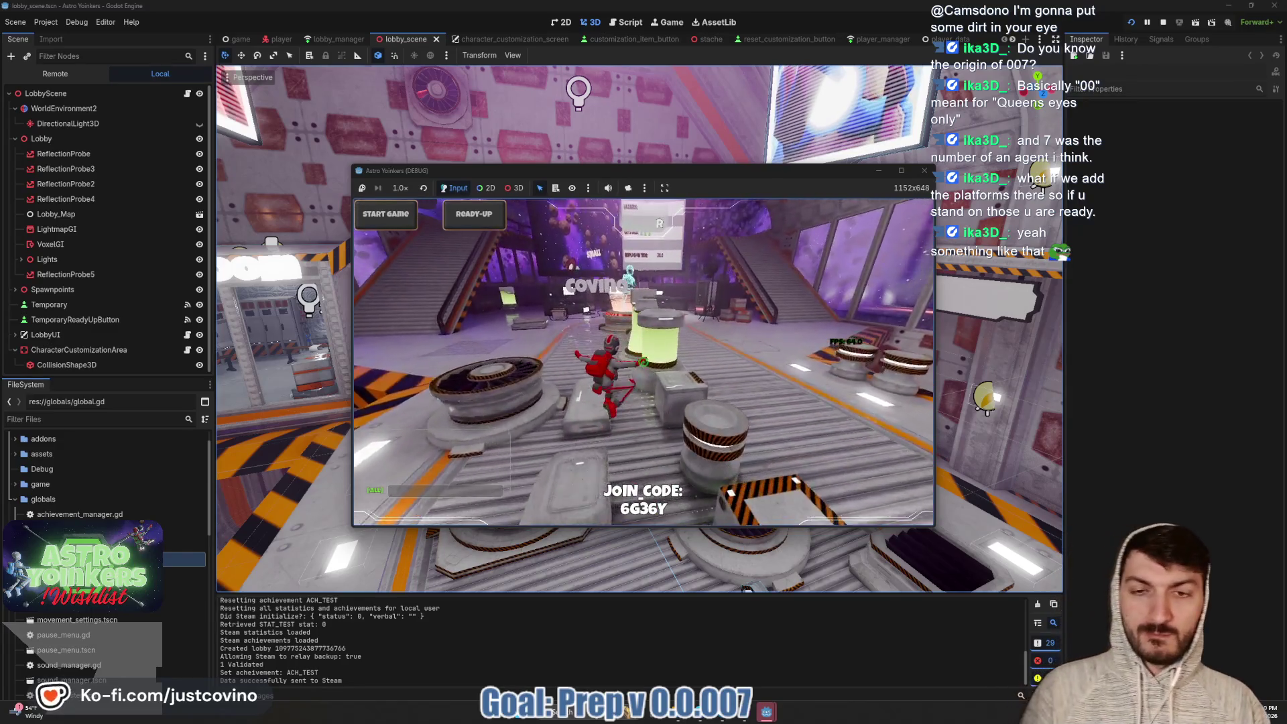
{"action": "key", "text": "w"}
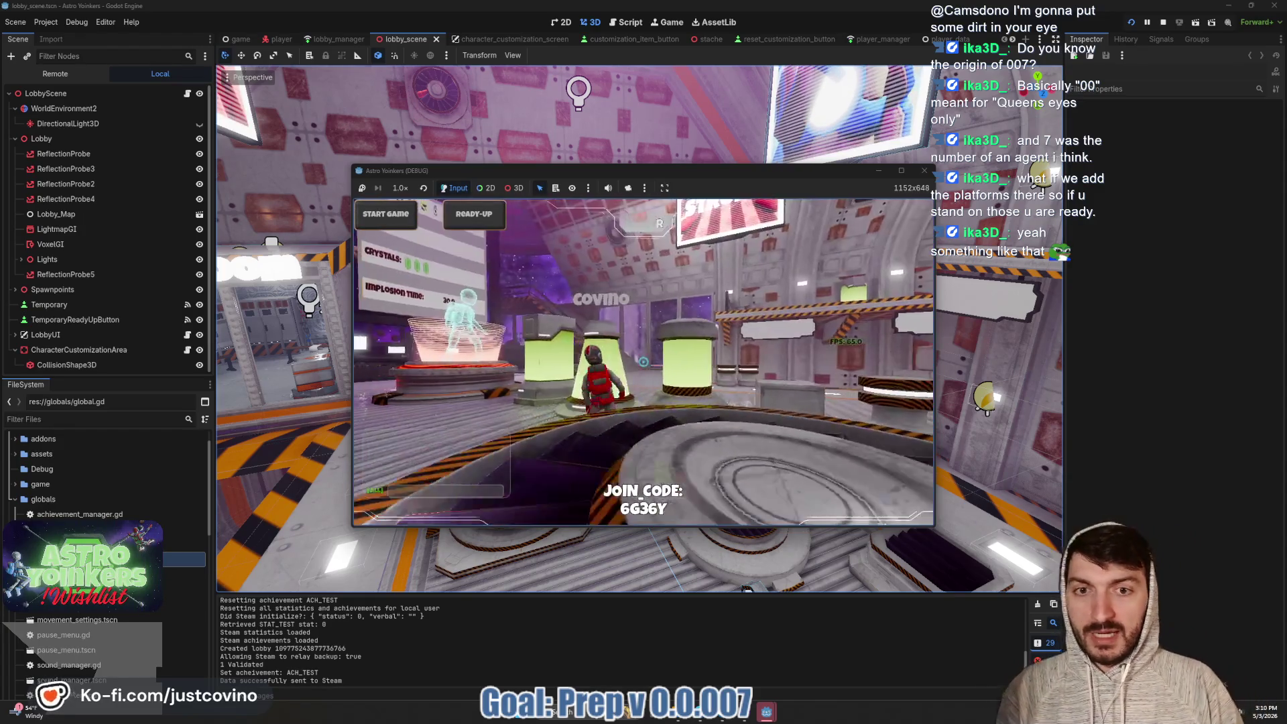
{"action": "key", "text": "w"}
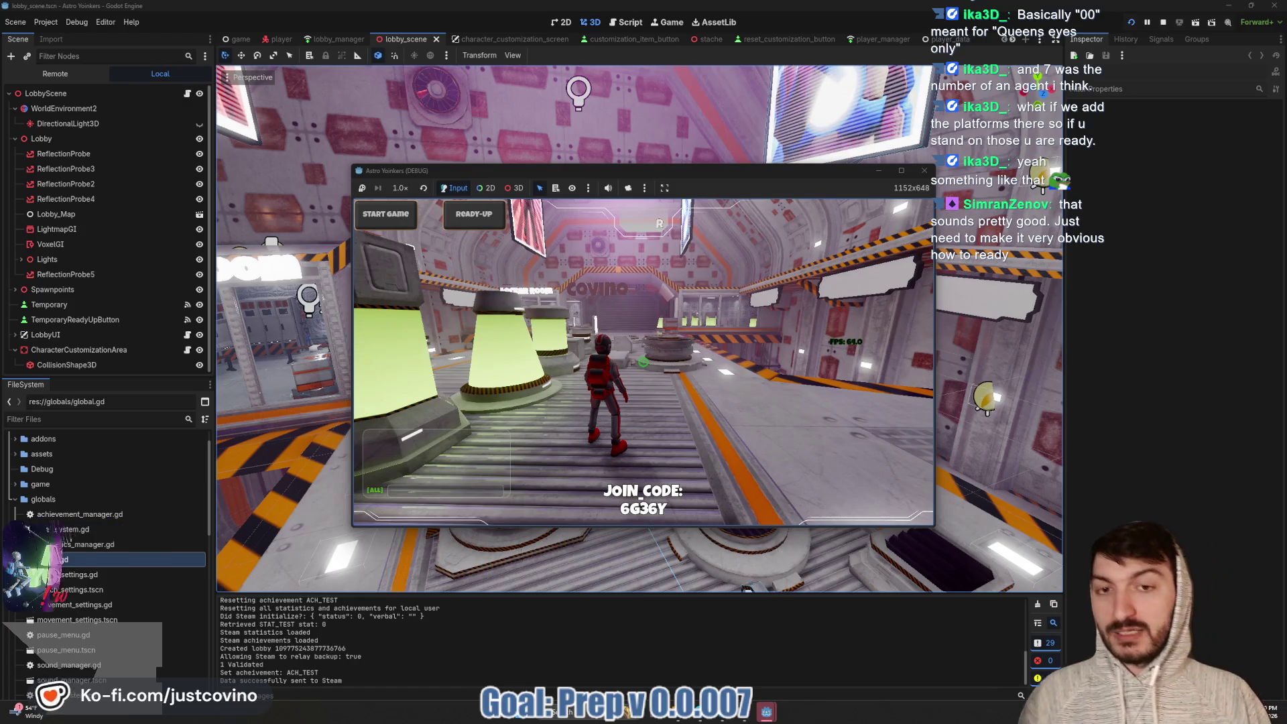
{"action": "key", "text": "w"}
{"action": "key", "text": "space"}
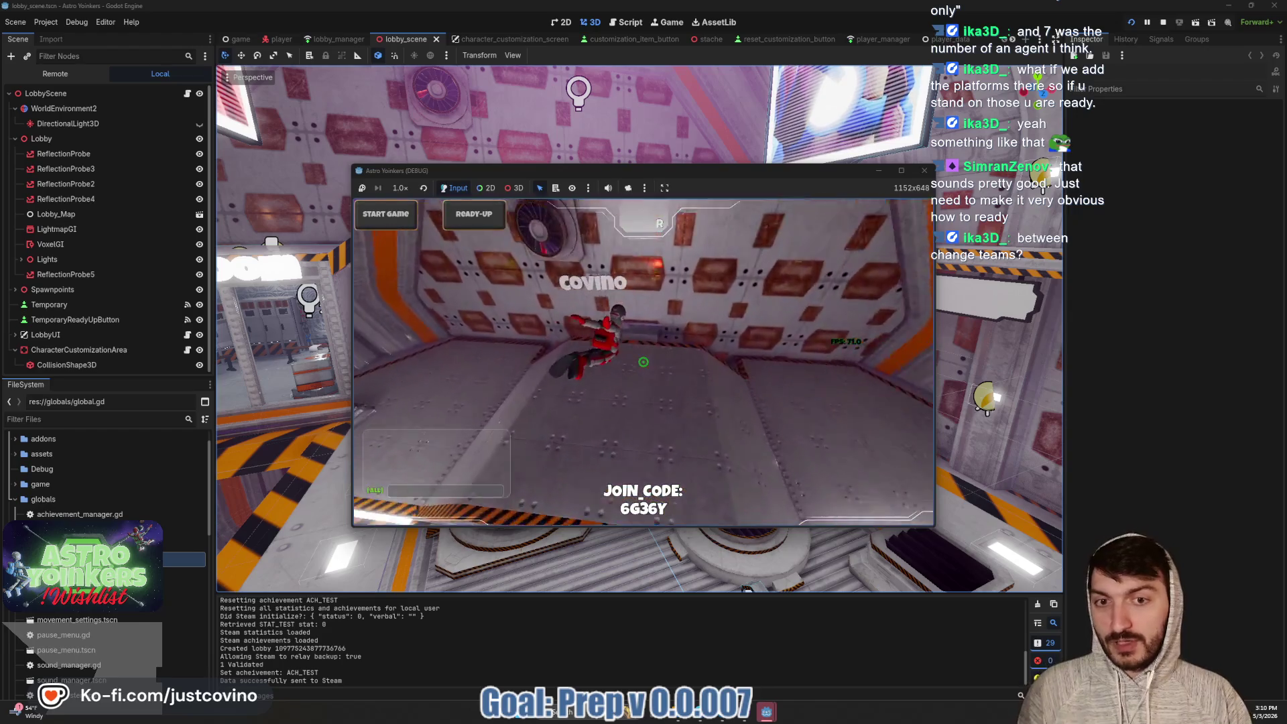
{"action": "key", "text": "w"}
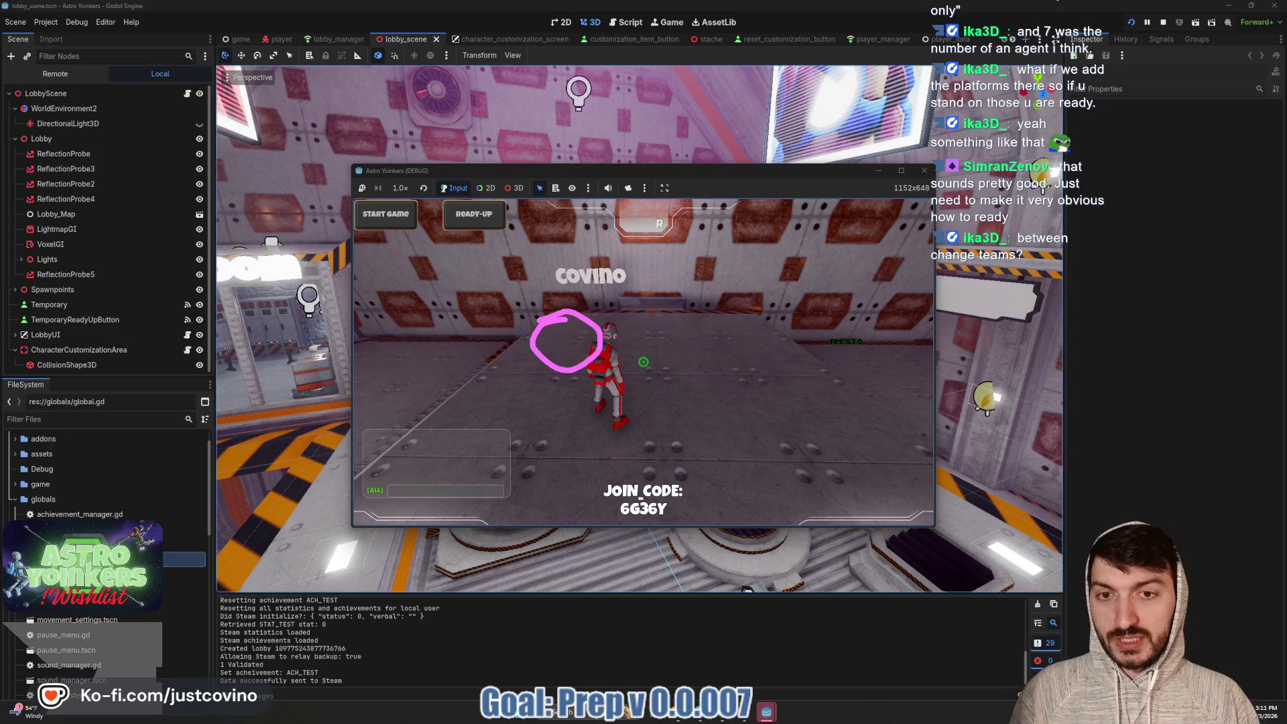
{"action": "mouse_move", "coordinate": [555, 219]}
{"action": "left_mouse_down"}
{"action": "mouse_move", "coordinate": [822, 275]}
{"action": "mouse_move", "coordinate": [556, 223]}
{"action": "left_mouse_up"}
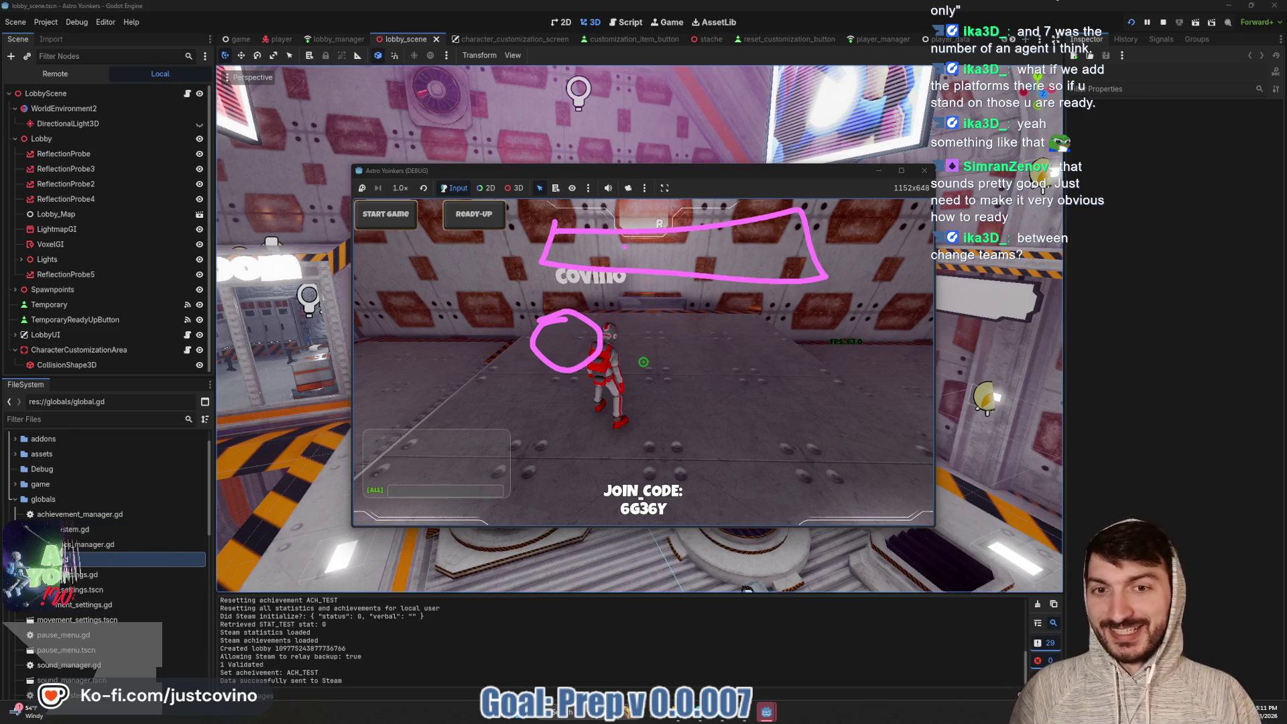
{"action": "left_click", "coordinate": [596, 254]}
{"action": "type", "text": "Ready"}
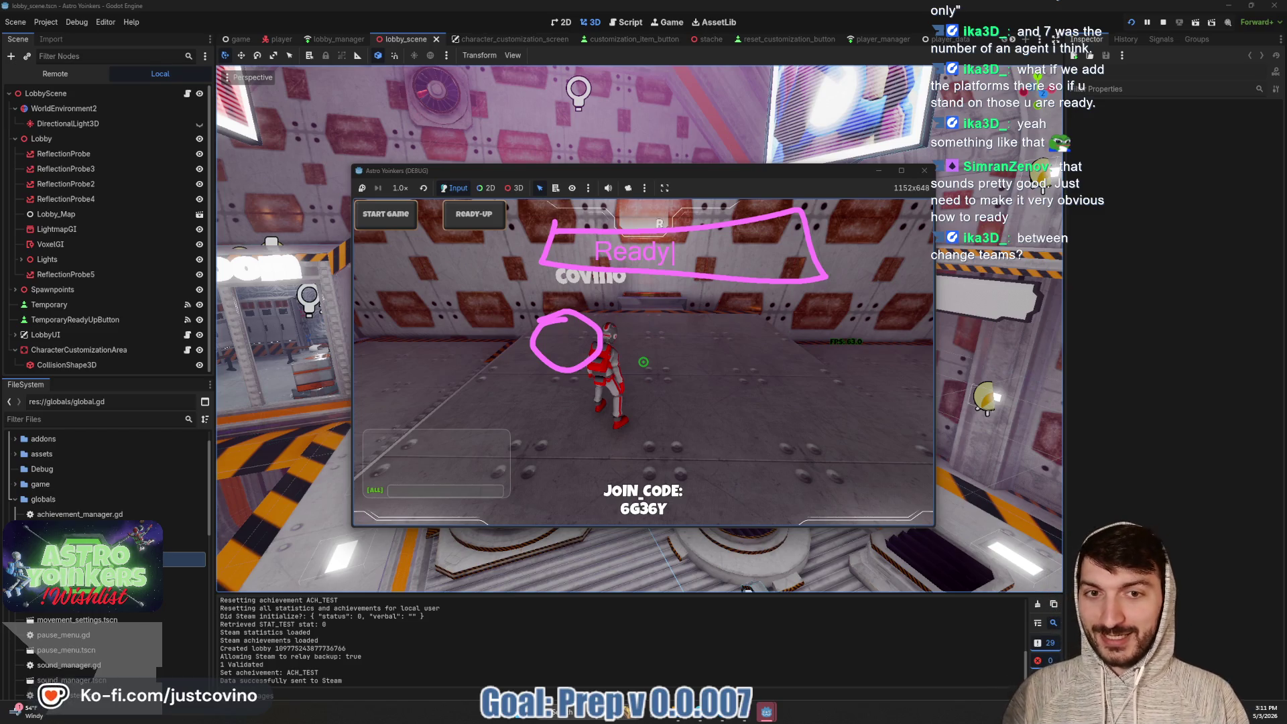
{"action": "type", "text": " to Laucnh"}
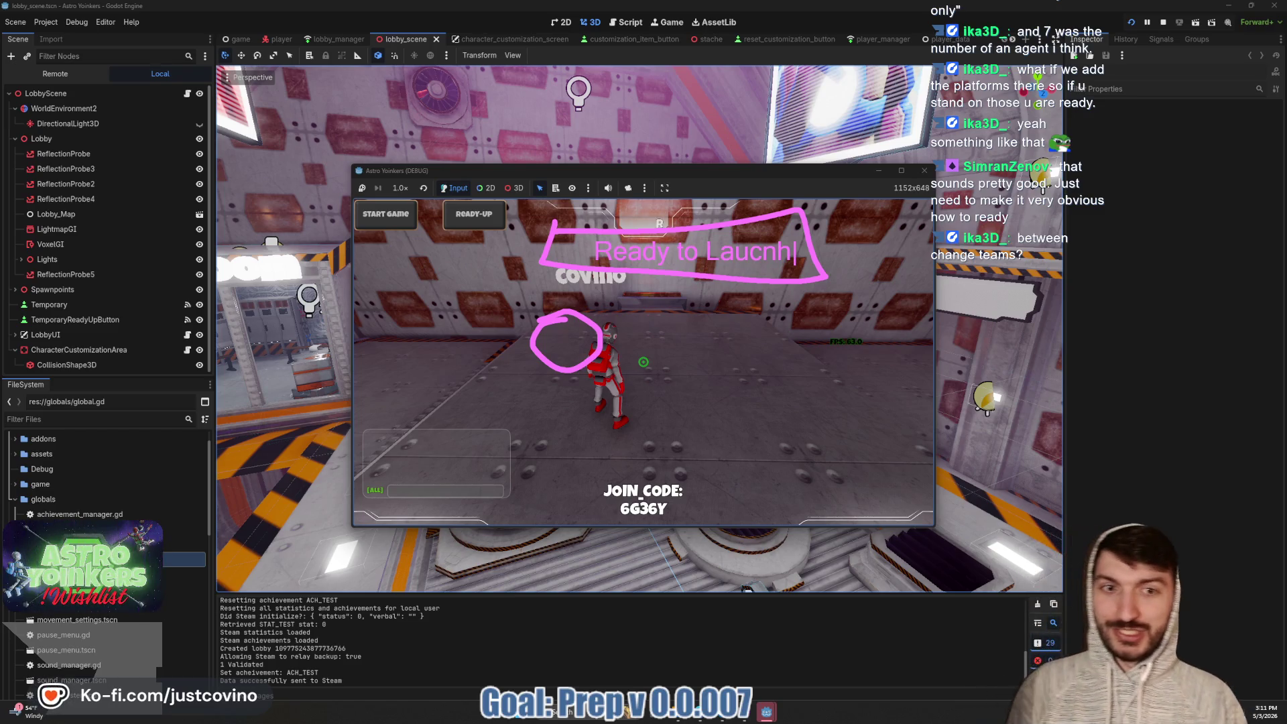
{"action": "key", "text": "BackSpace"}
{"action": "key", "text": "BackSpace"}
{"action": "key", "text": "BackSpace"}
{"action": "type", "text": "nch"}
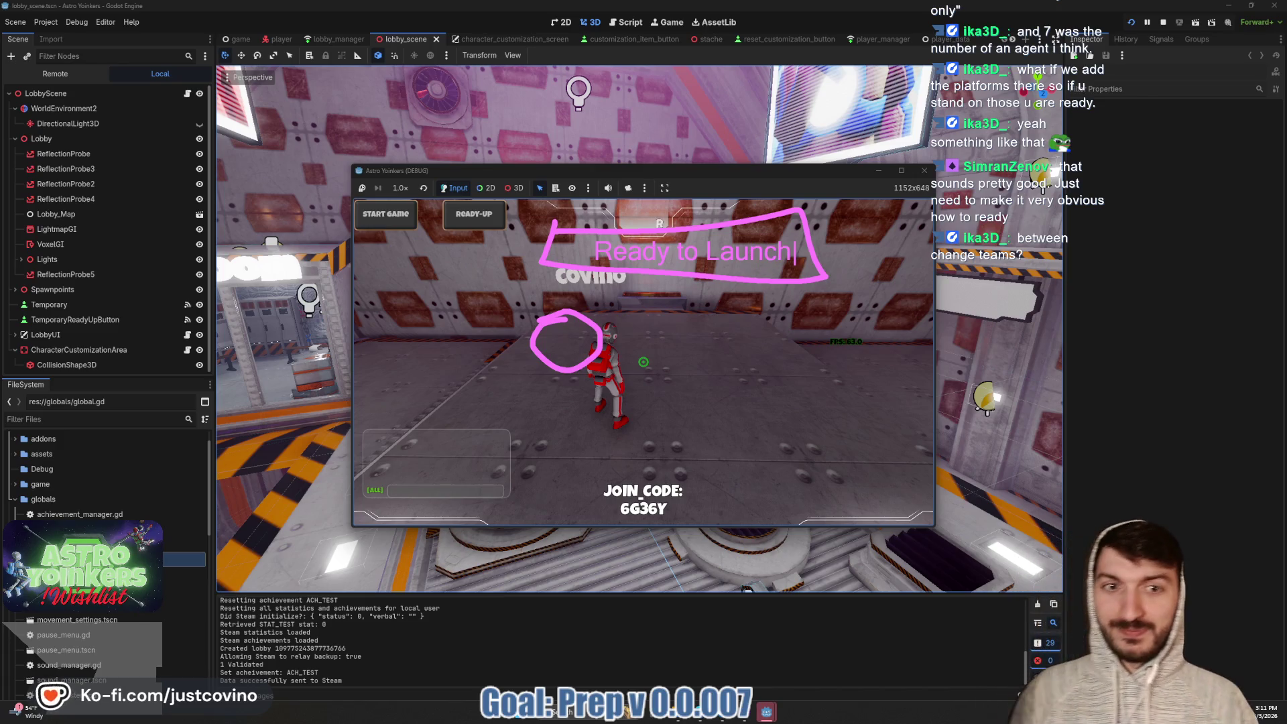
{"action": "type", "text": "!"}
{"action": "key", "text": "Escape"}
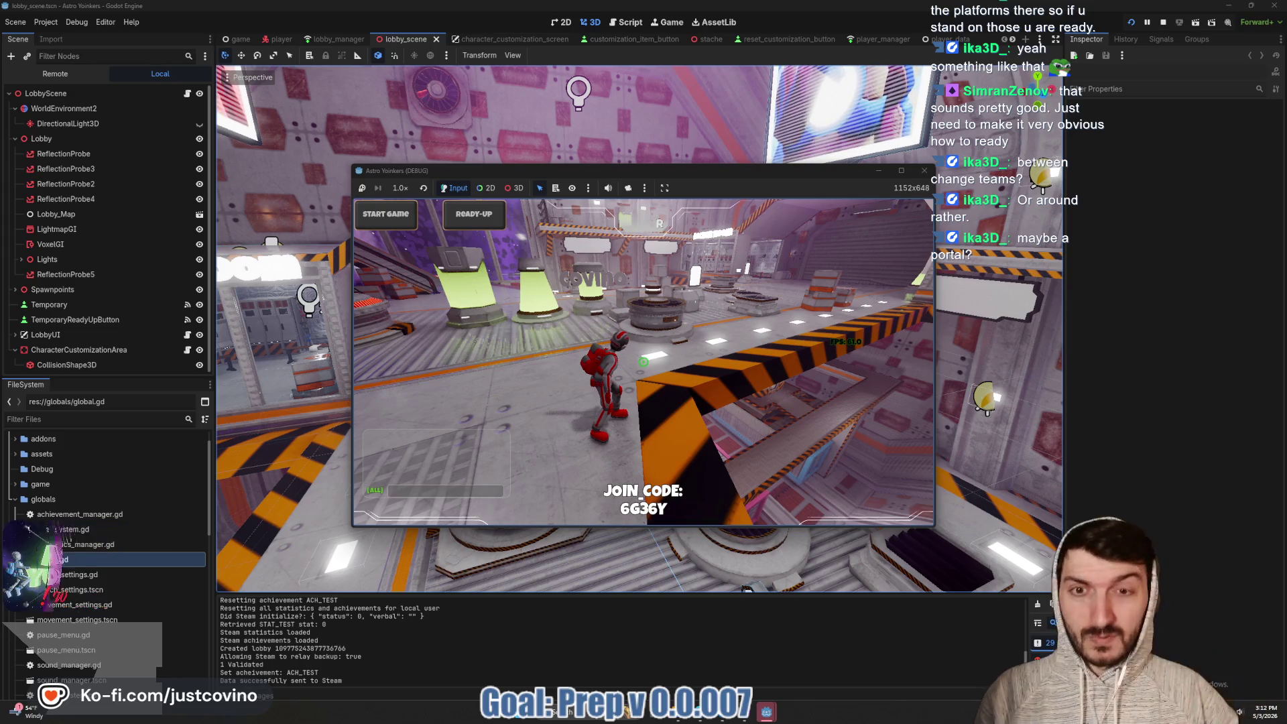
Run the character past the teleporter pad and Covino door into the purple hall
{"action": "key", "text": "w"}
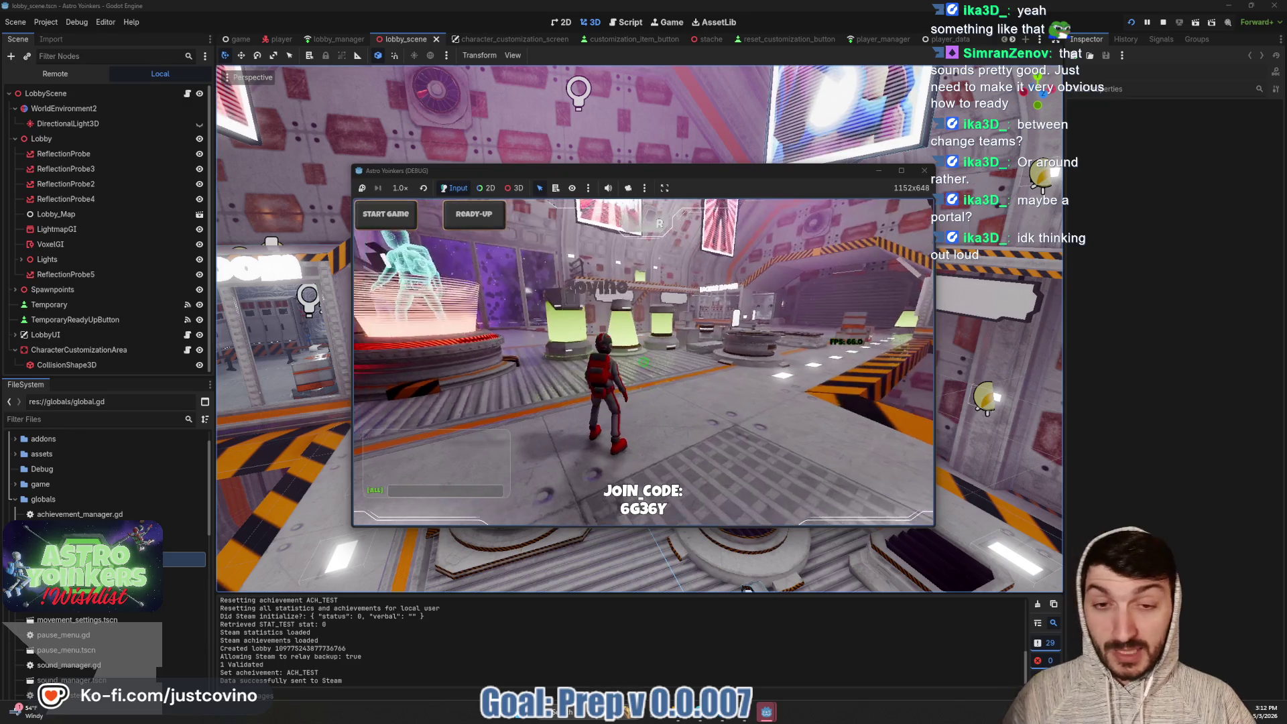
{"action": "key", "text": "w"}
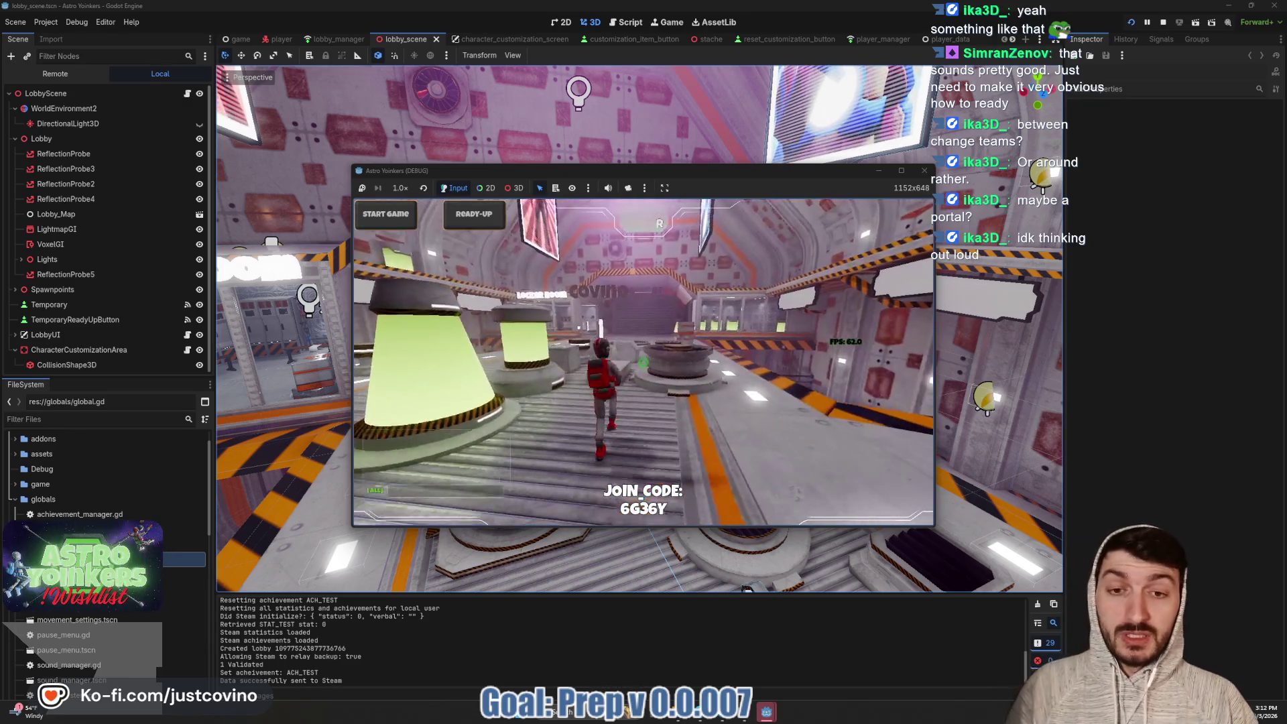
{"action": "key", "text": "w"}
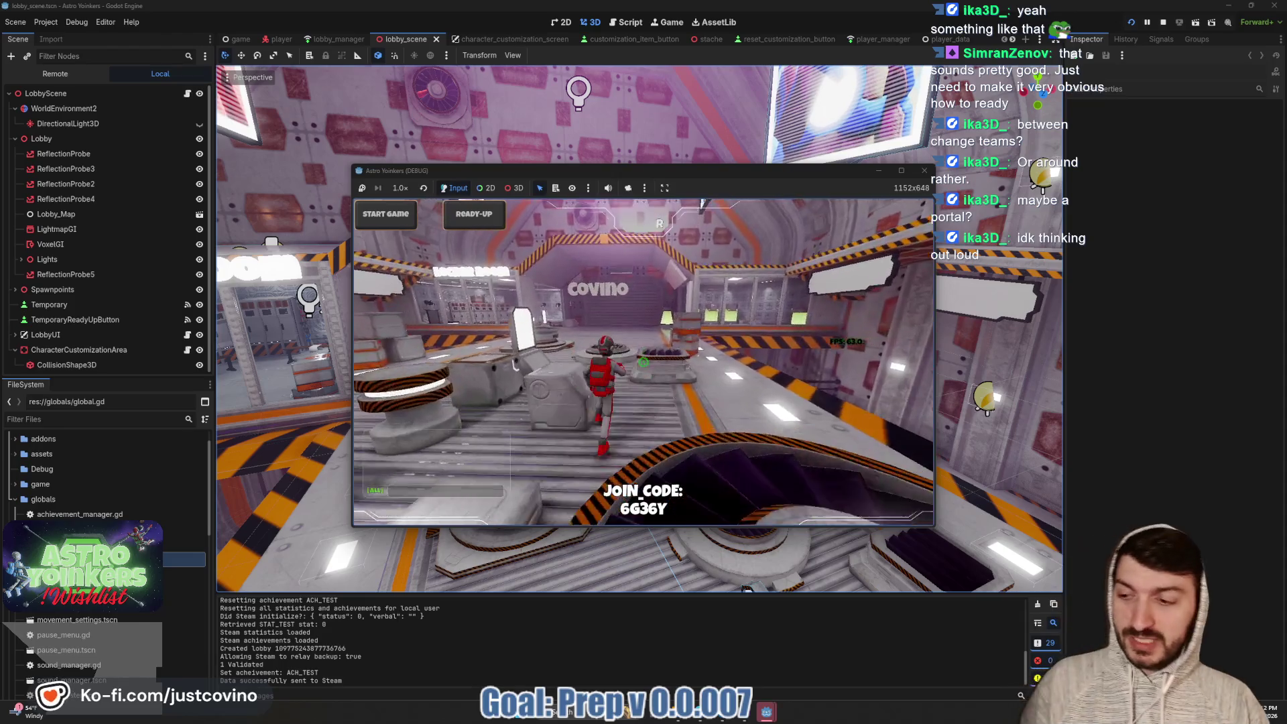
{"action": "key", "text": "w"}
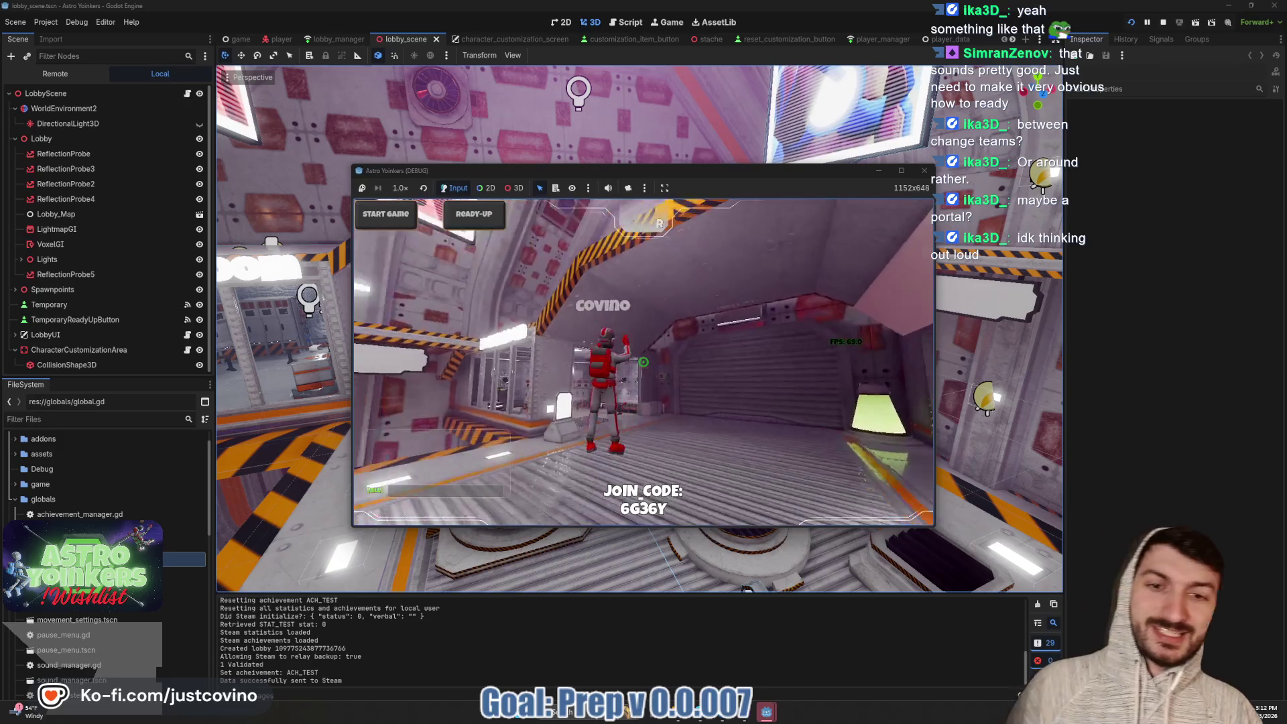
{"action": "key", "text": "space"}
{"action": "key", "text": "w"}
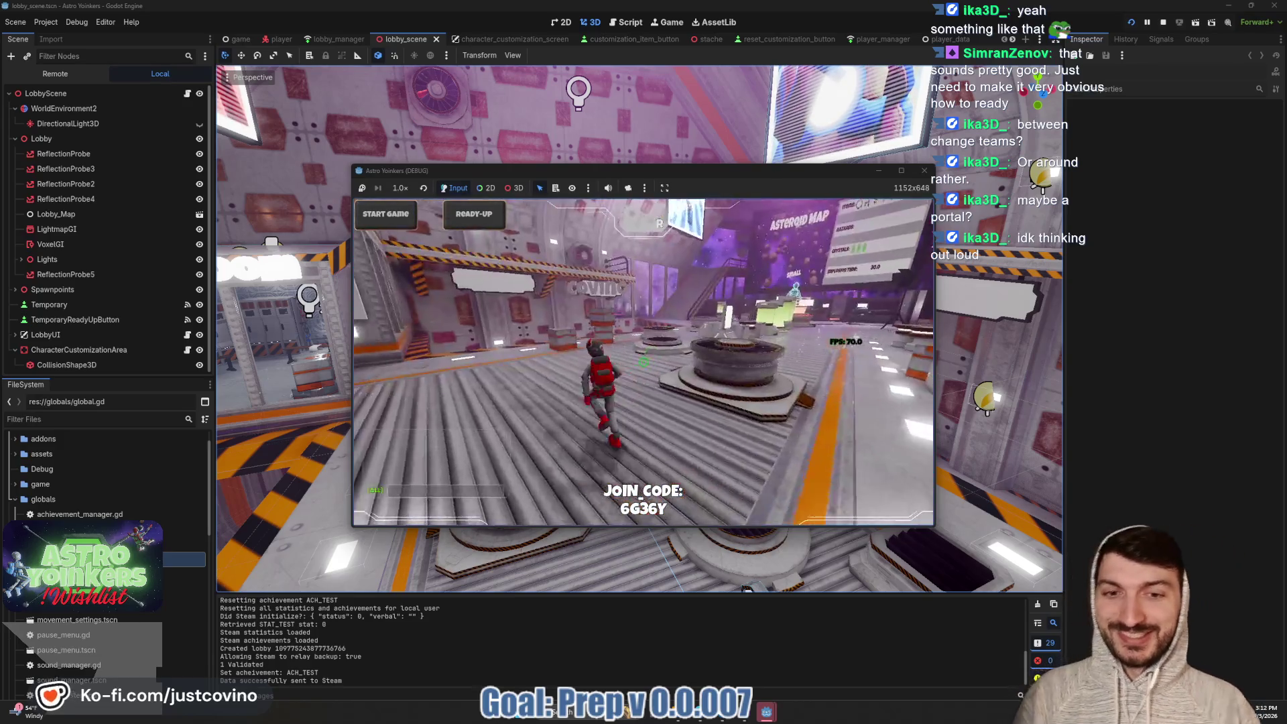
{"action": "key", "text": "w"}
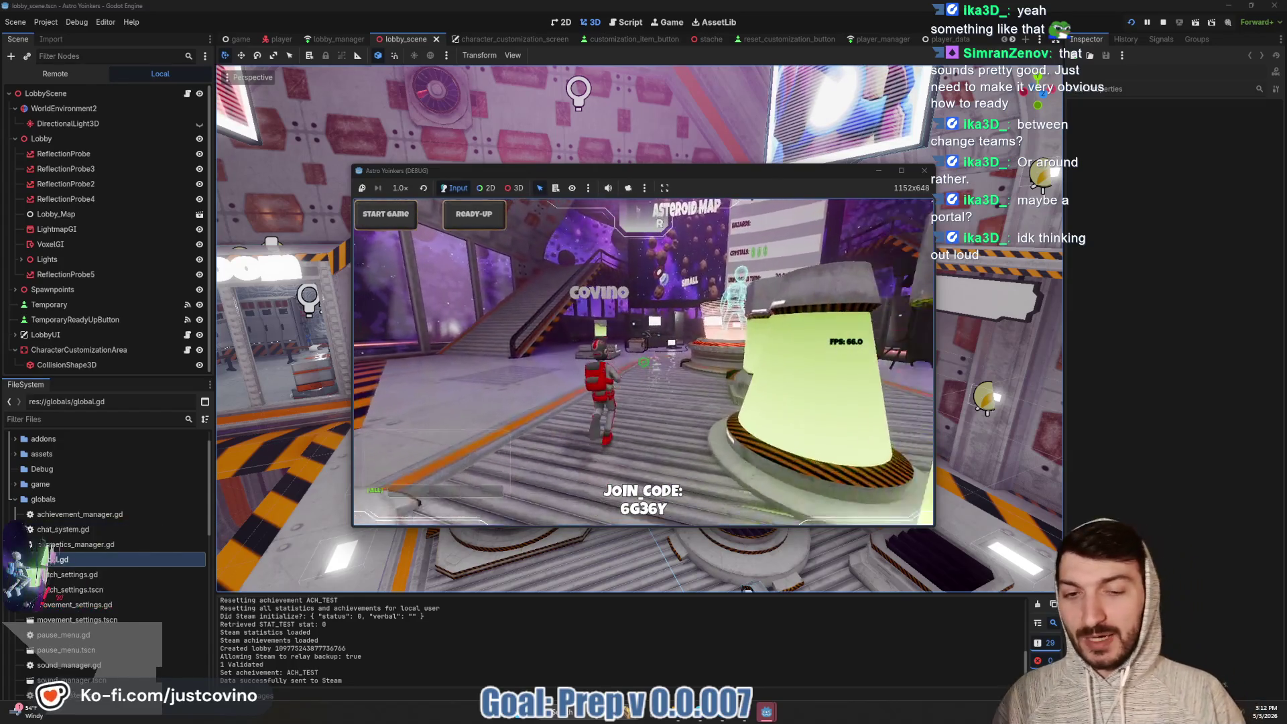
Jump up the wall and pillar into the purple portal orb, then return to the lobby
{"action": "key", "text": "space"}
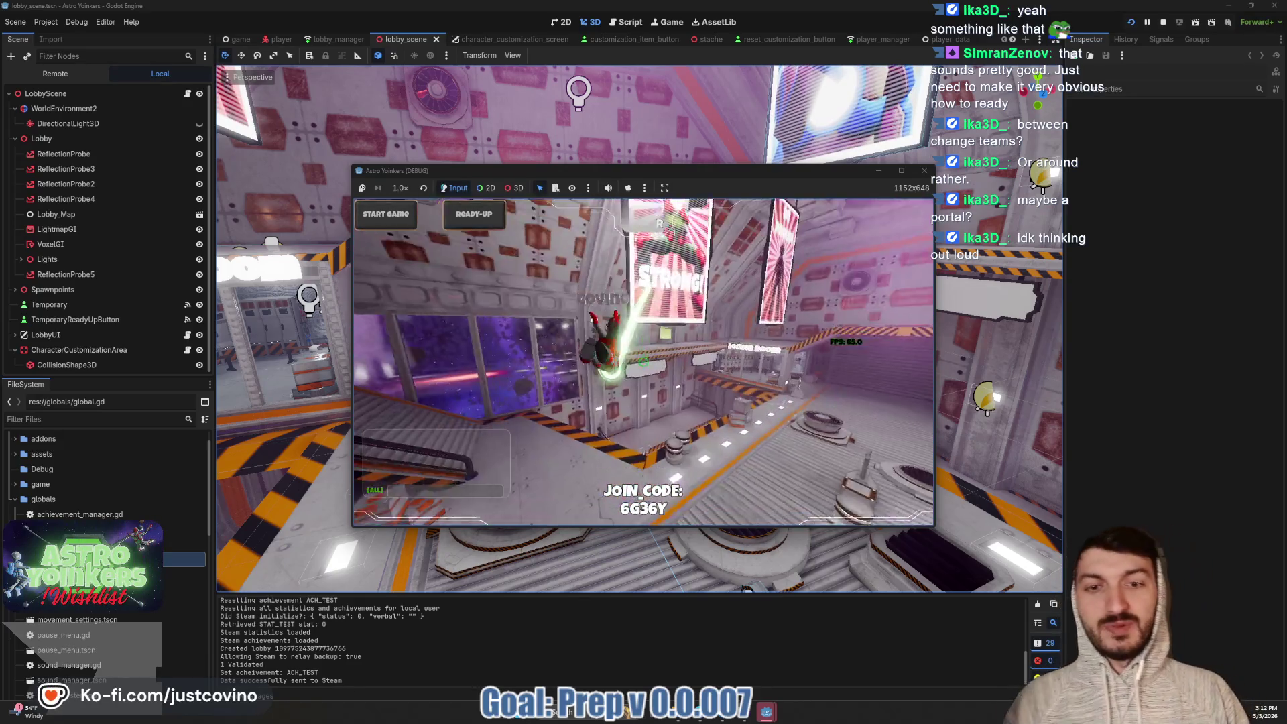
{"action": "key", "text": "w"}
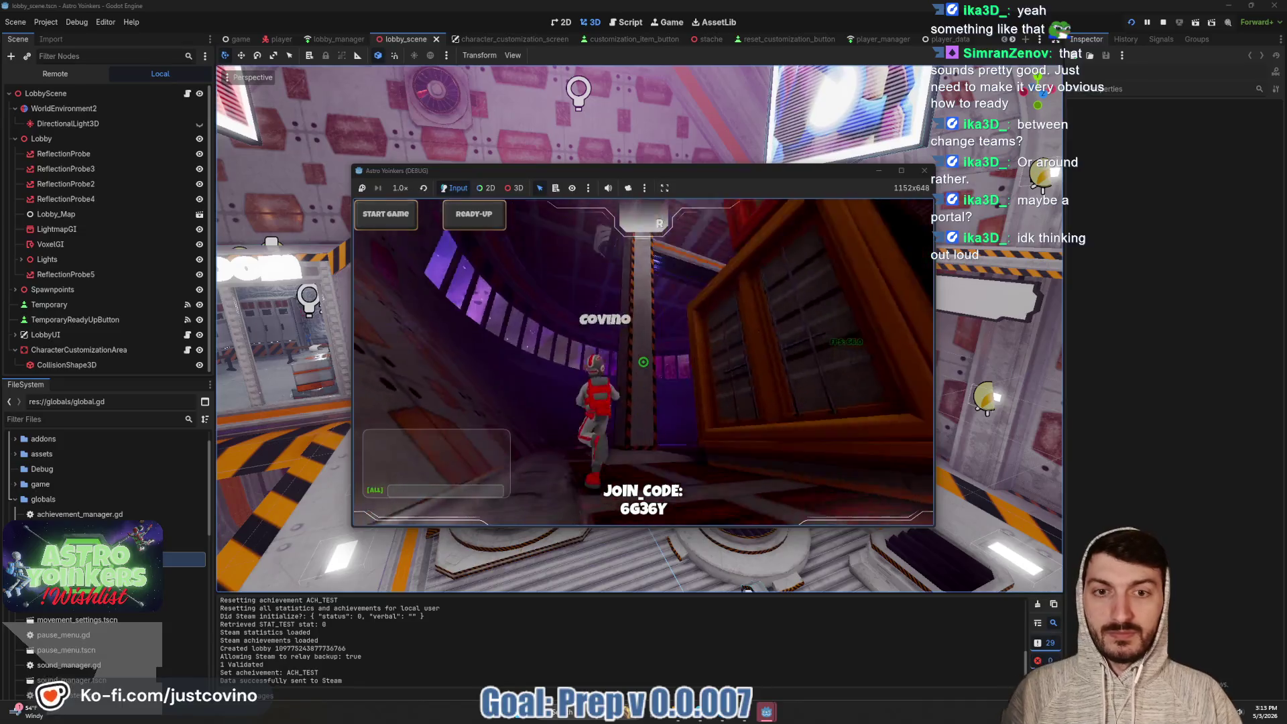
{"action": "key", "text": "space"}
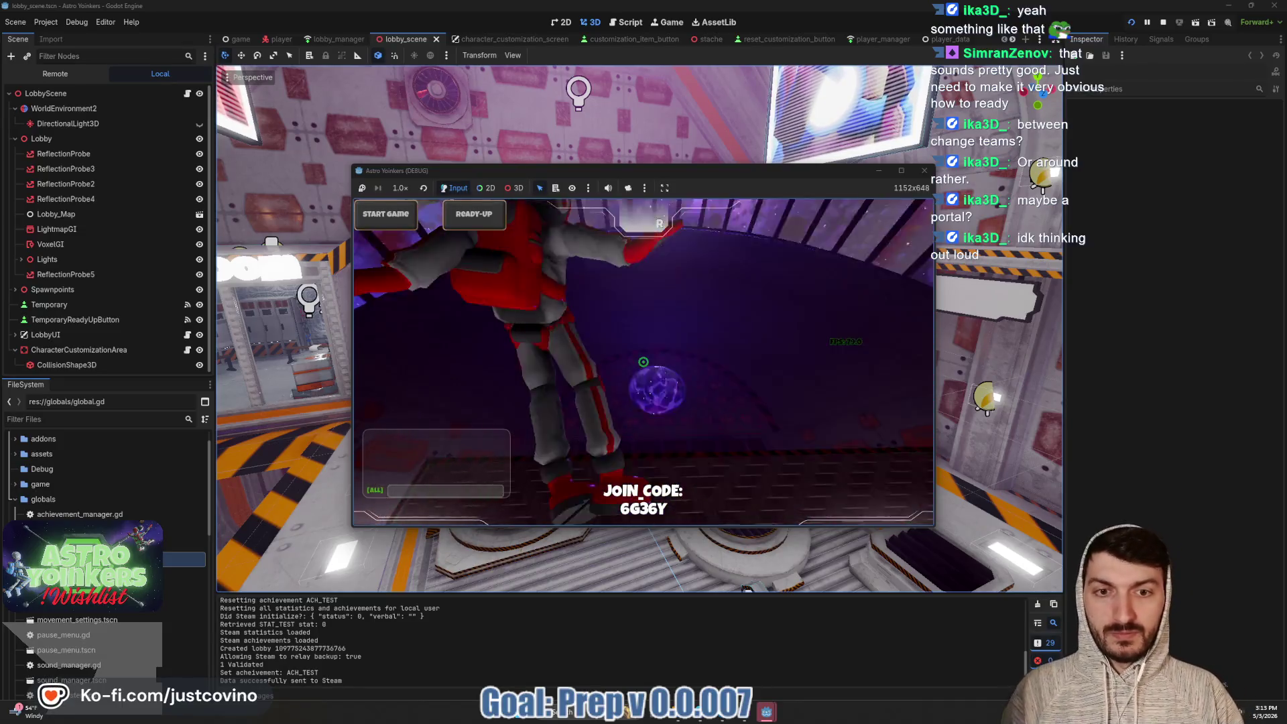
{"action": "key", "text": "w"}
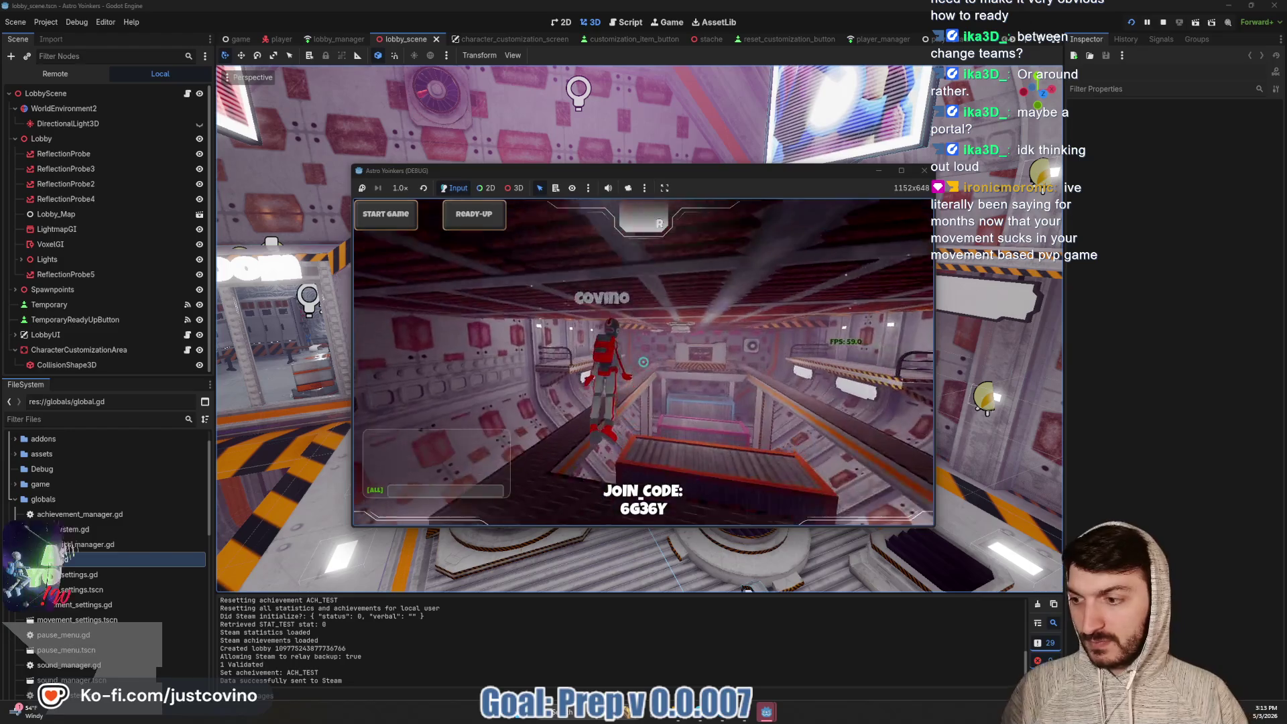
{"action": "key", "text": "space"}
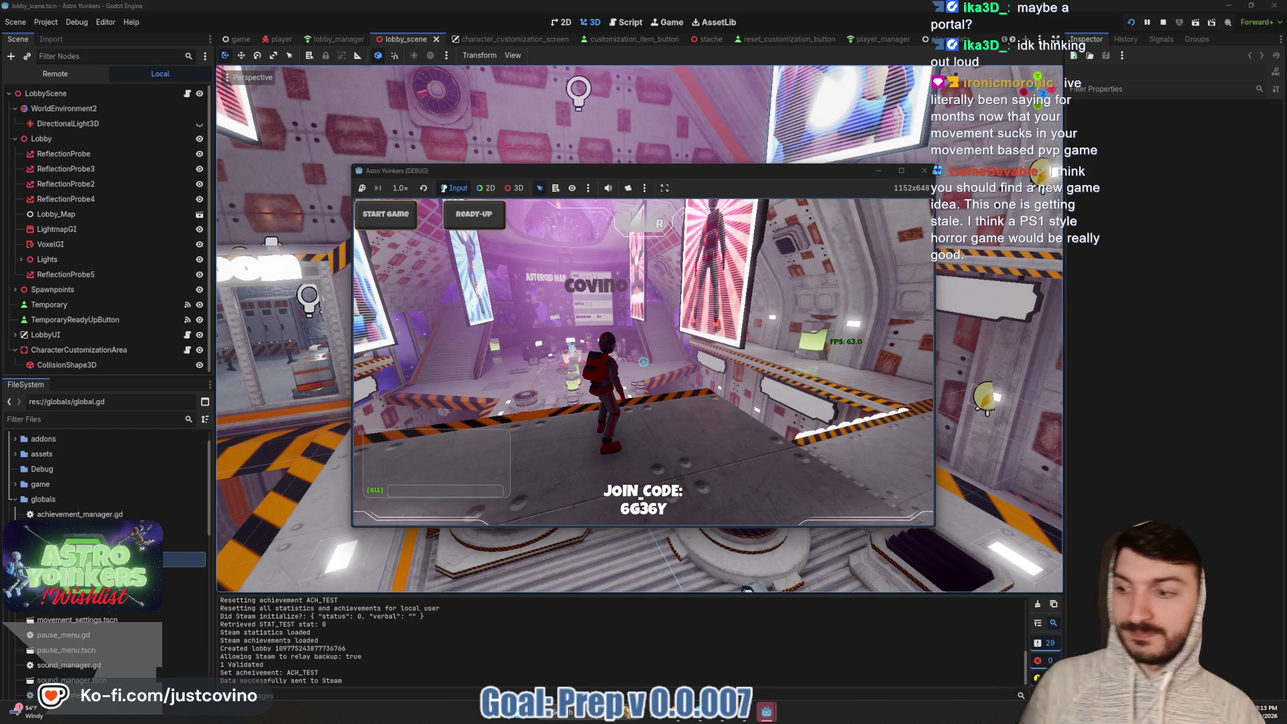
{"action": "key", "text": "w"}
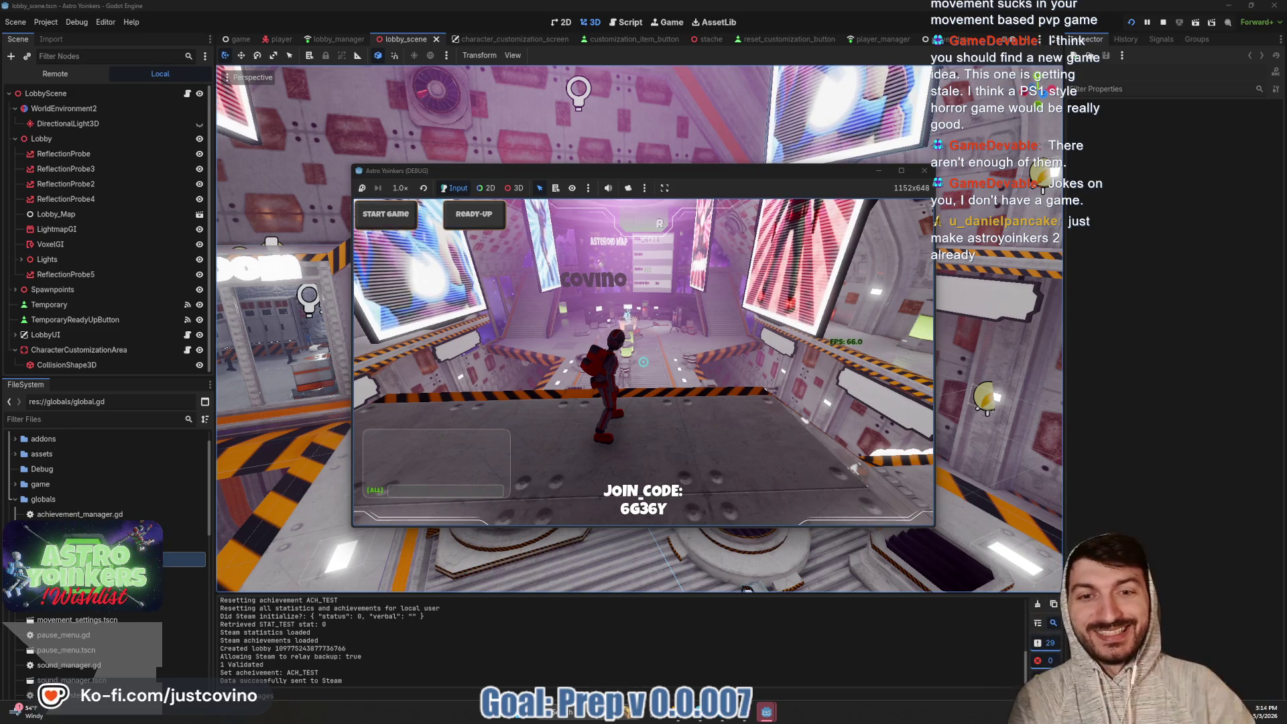
Wall-run the character past the Asteroid Map area to land facing the Astro posters
{"action": "key", "text": "w"}
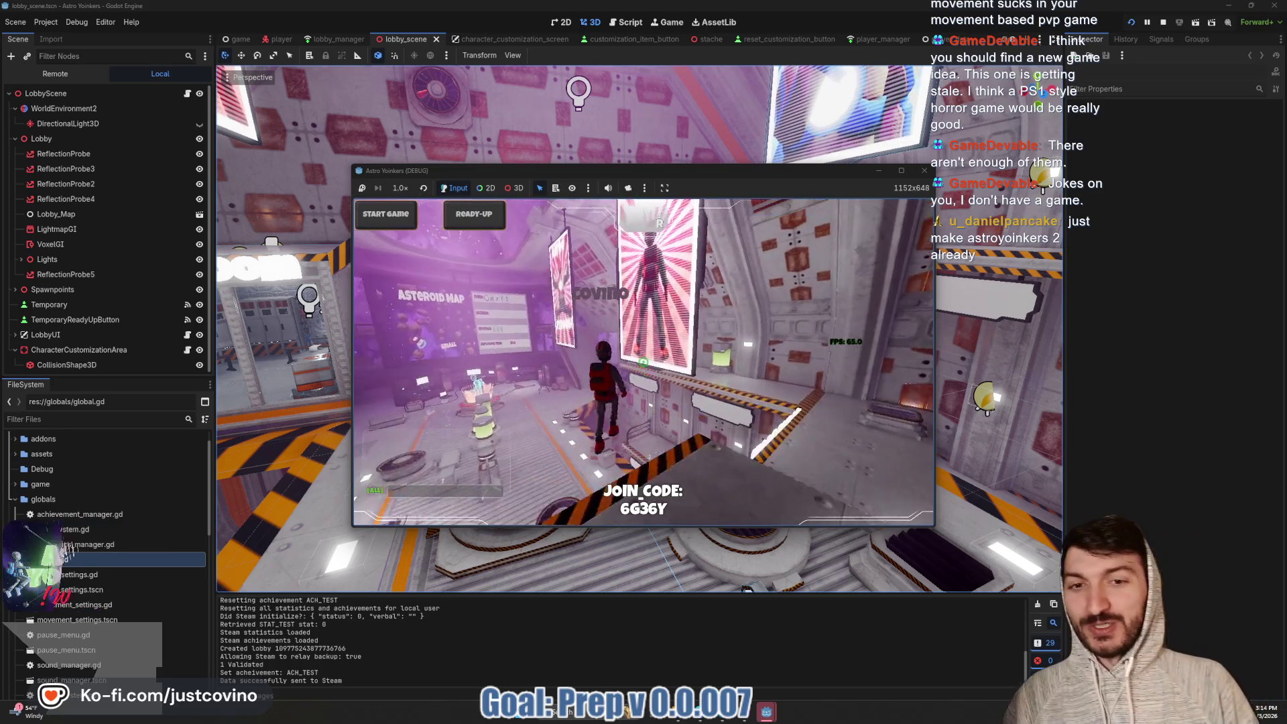
{"action": "key", "text": "w"}
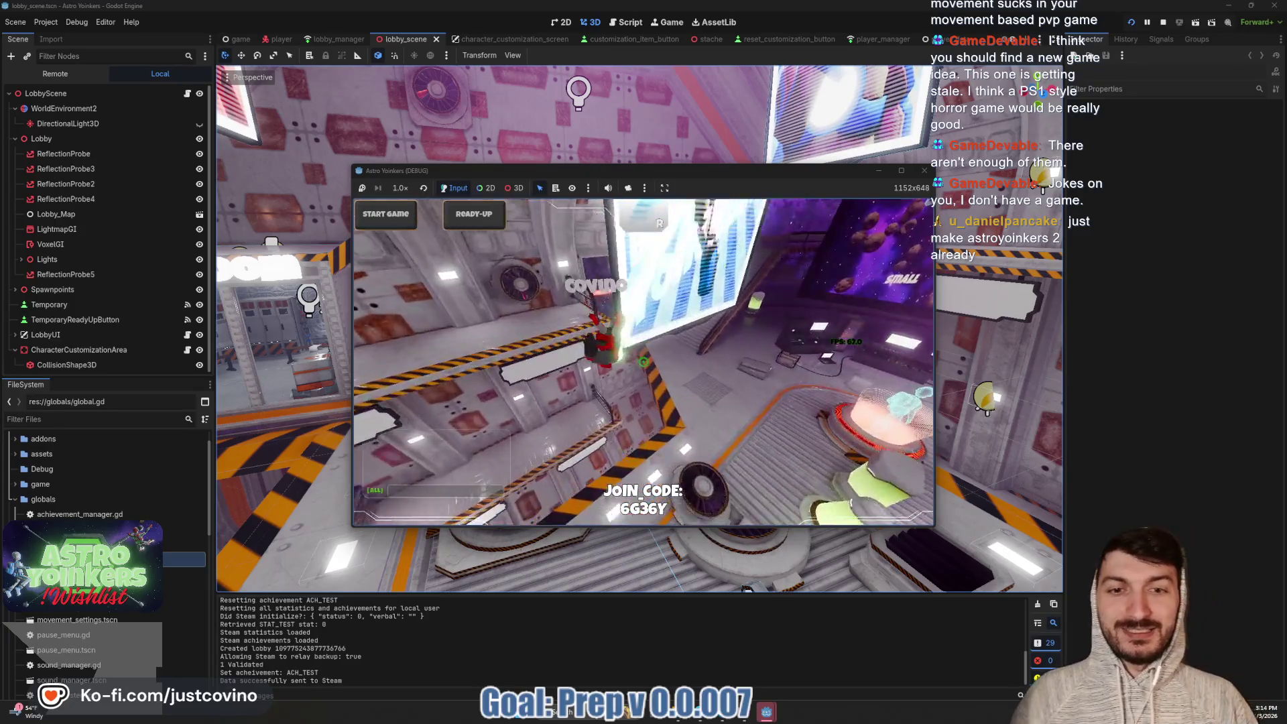
{"action": "key", "text": "w"}
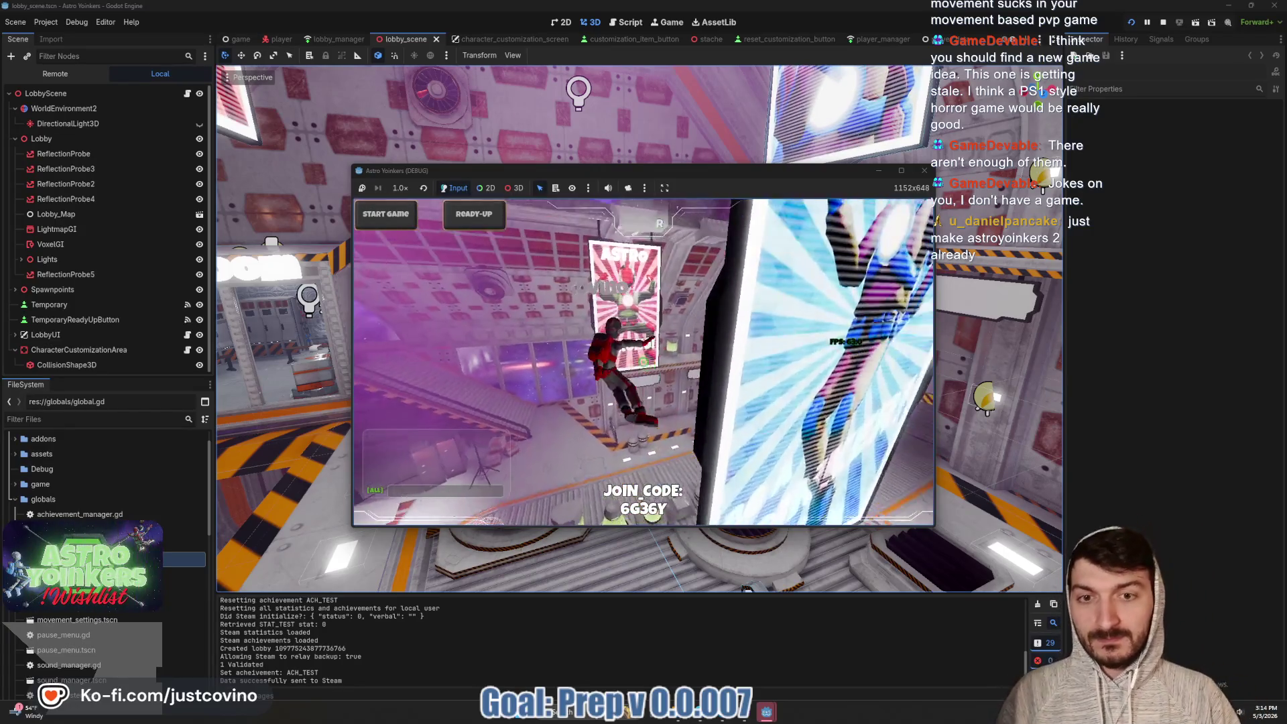
{"action": "key", "text": "w"}
{"action": "key", "text": "w"}
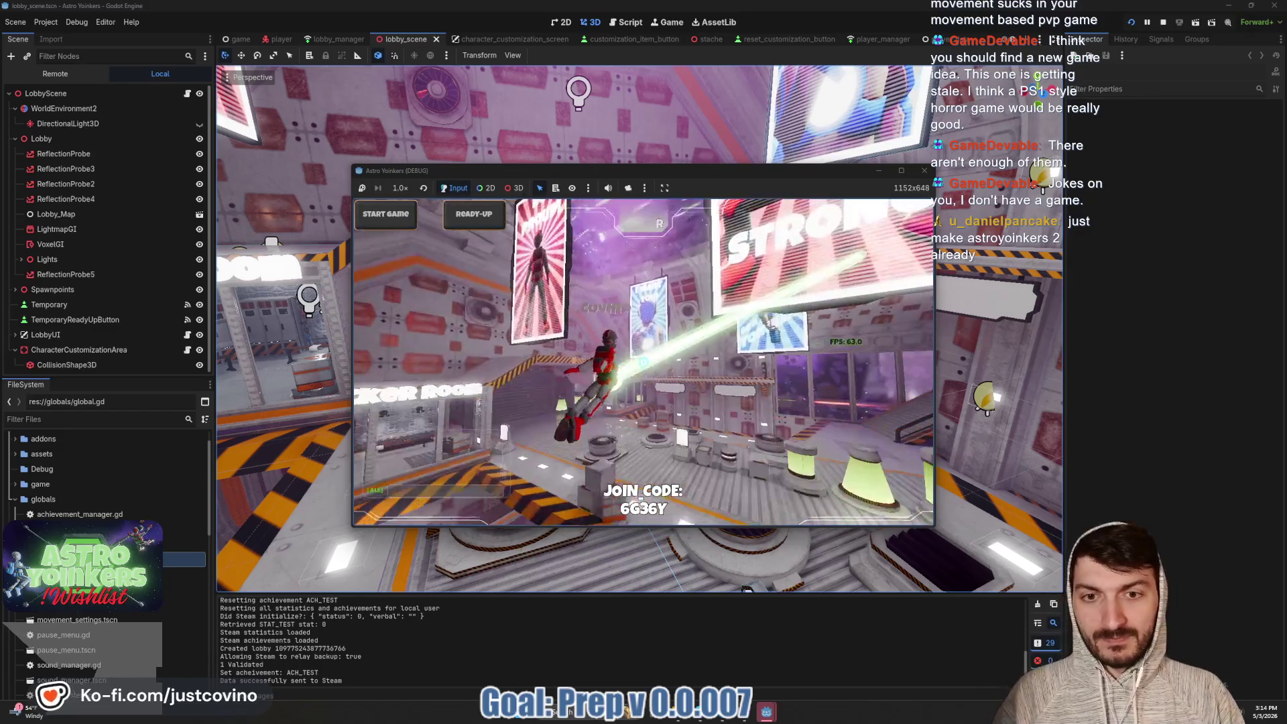
{"action": "key", "text": "w"}
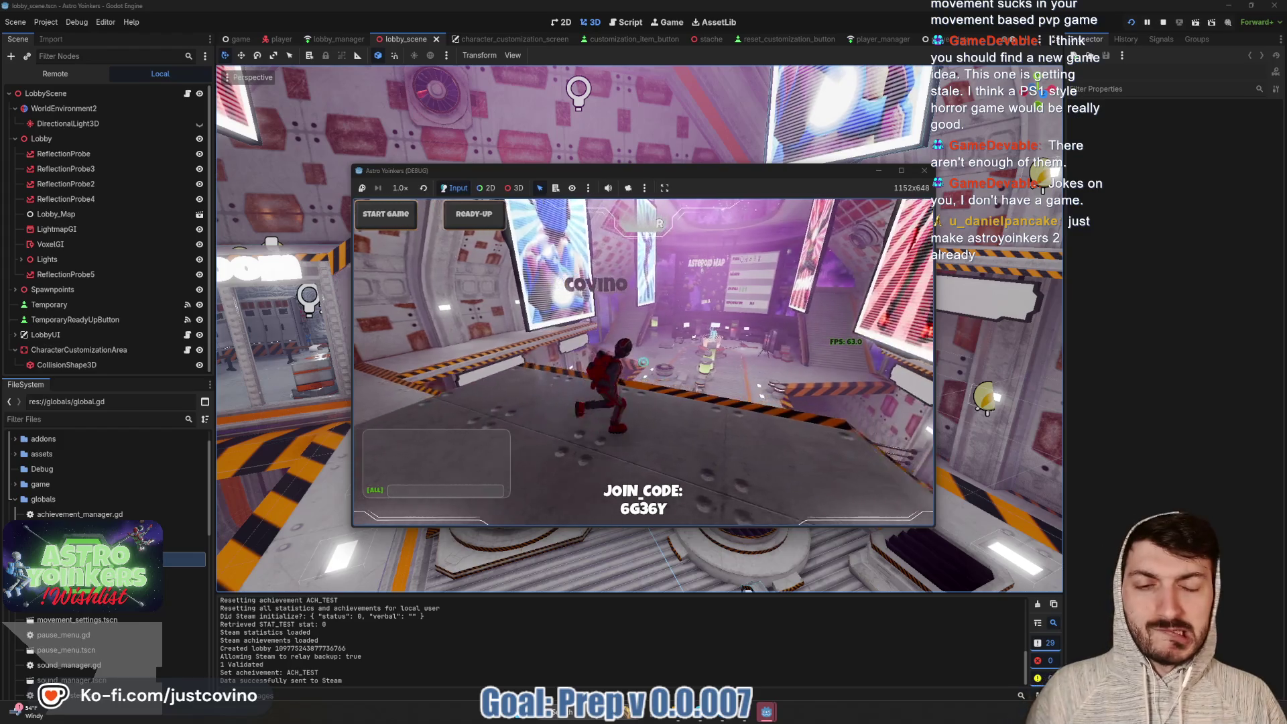
{"action": "key", "text": "w"}
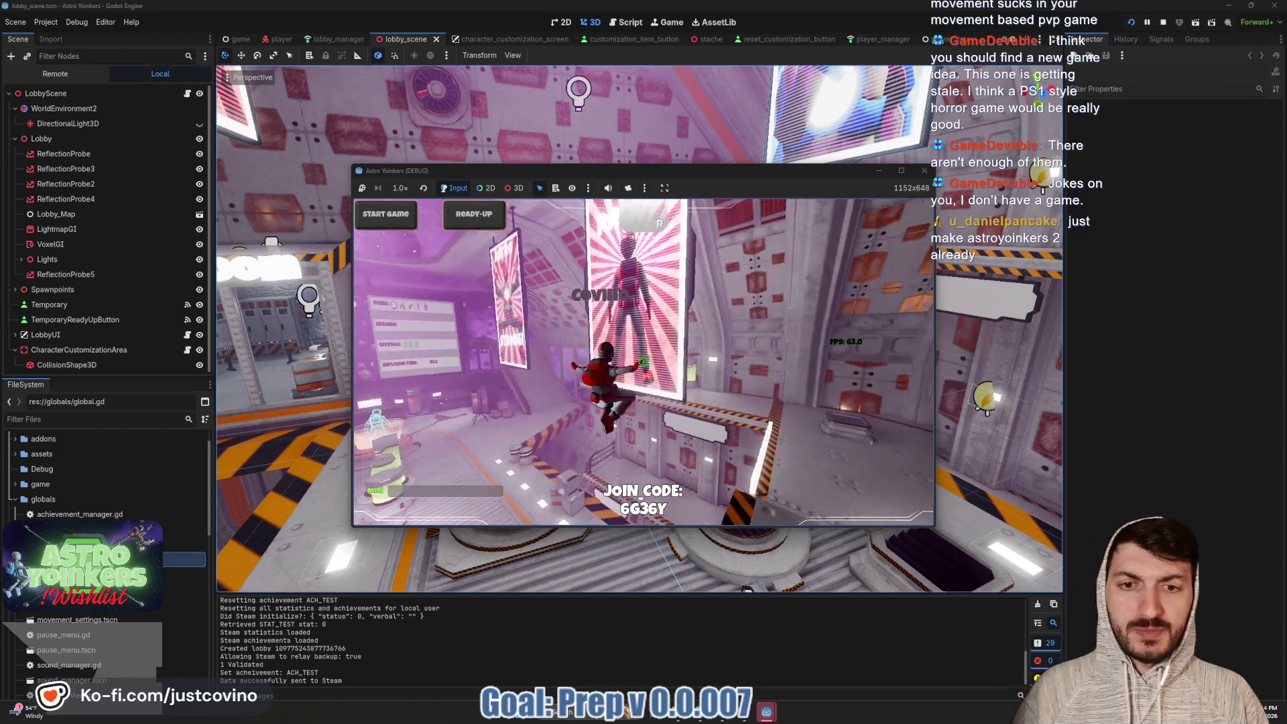
{"action": "key", "text": "w"}
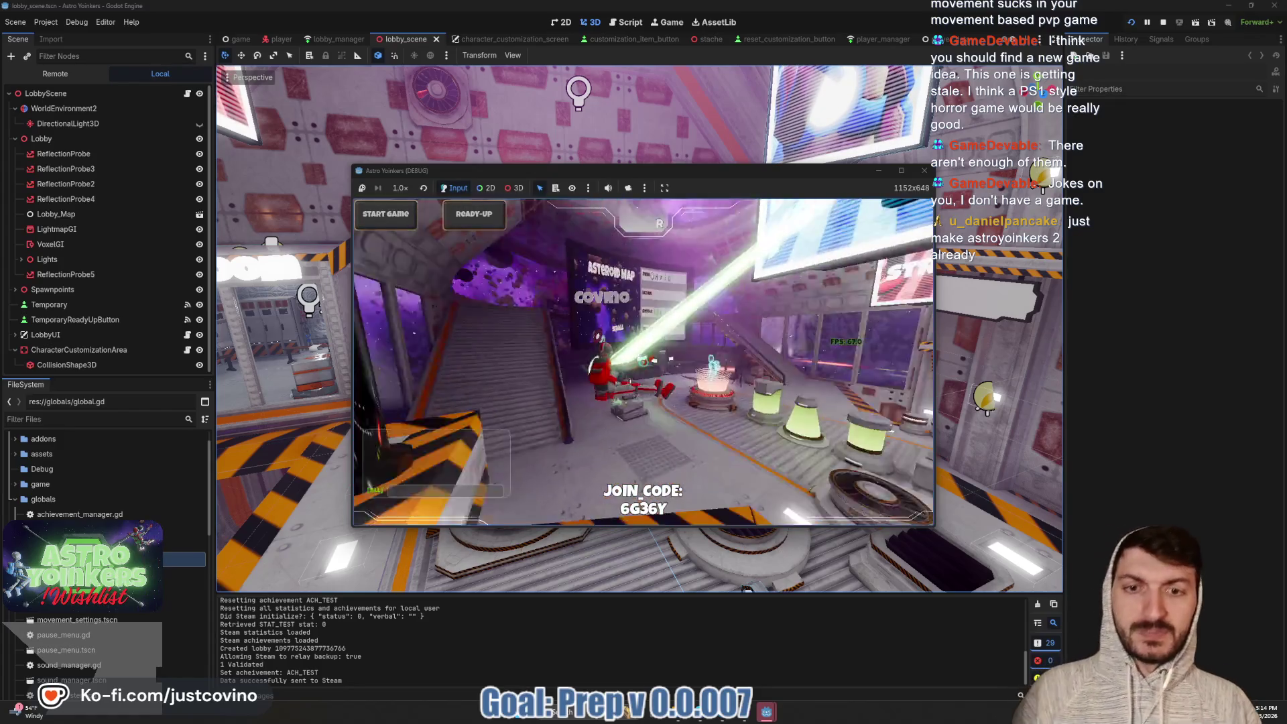
Climb the corridor wall, cross the platform, drop down the shaft and run back to the posters
{"action": "key", "text": "w"}
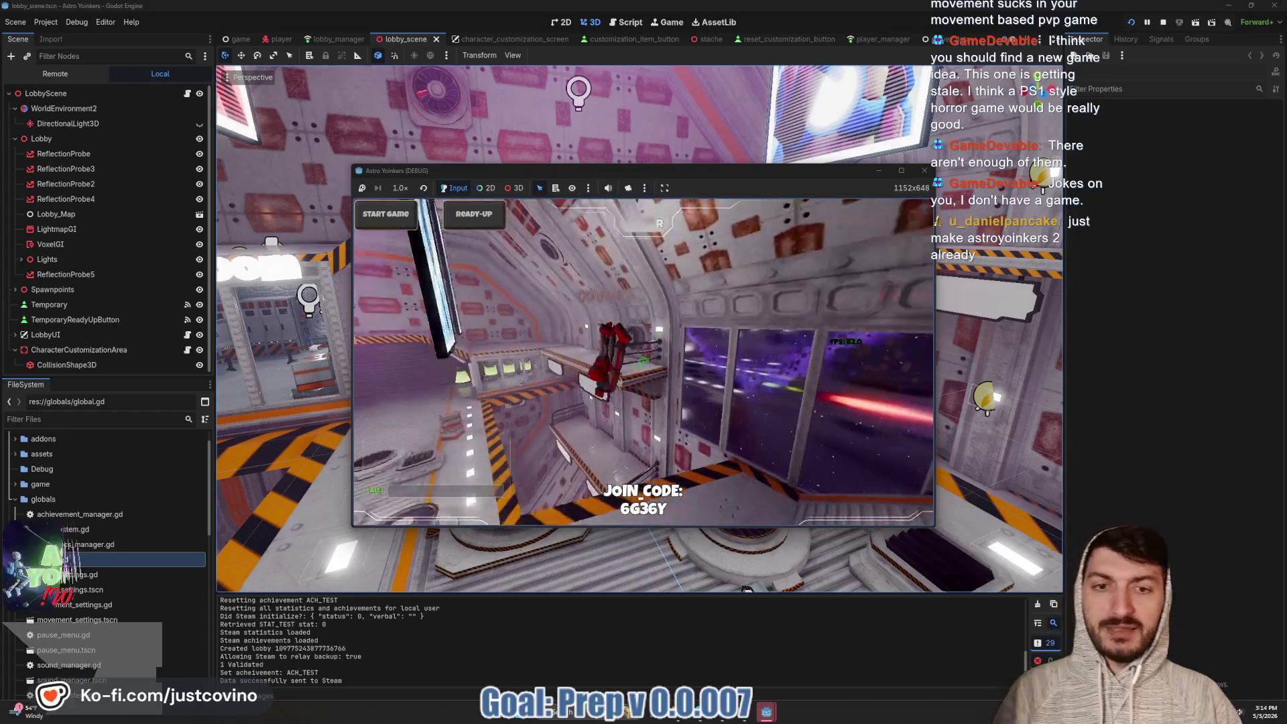
{"action": "key", "text": "w"}
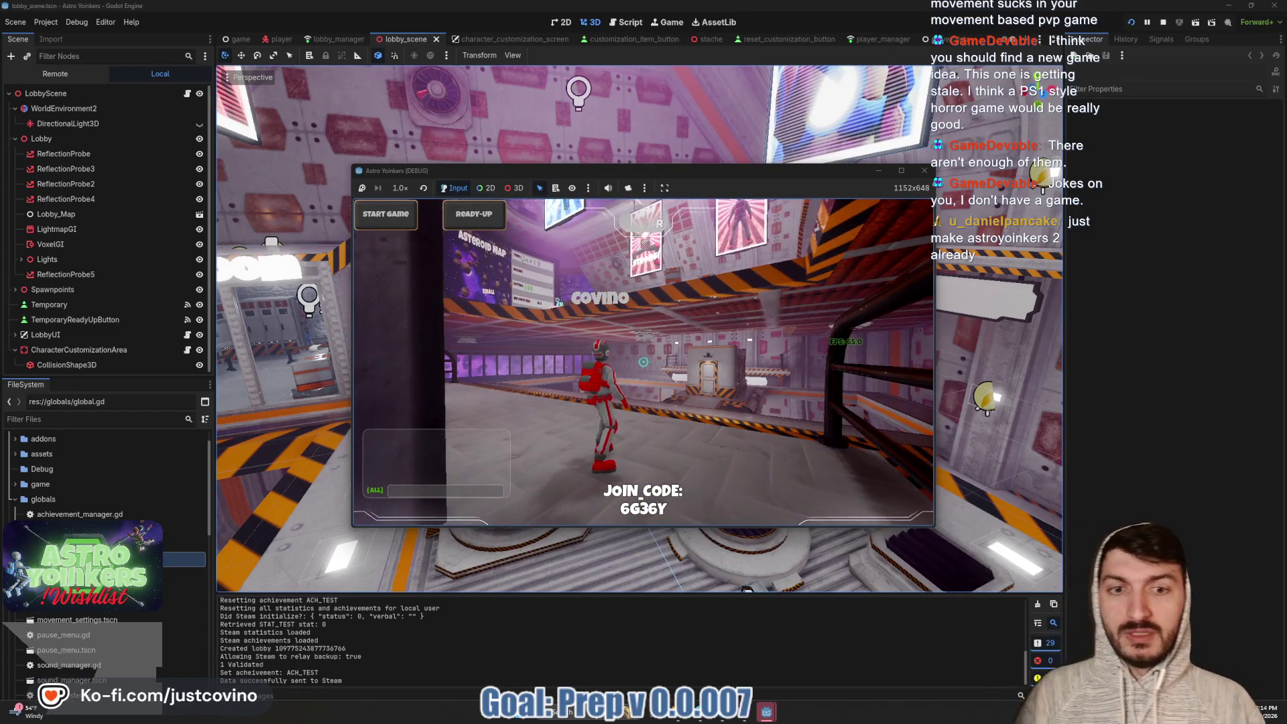
{"action": "key", "text": "w"}
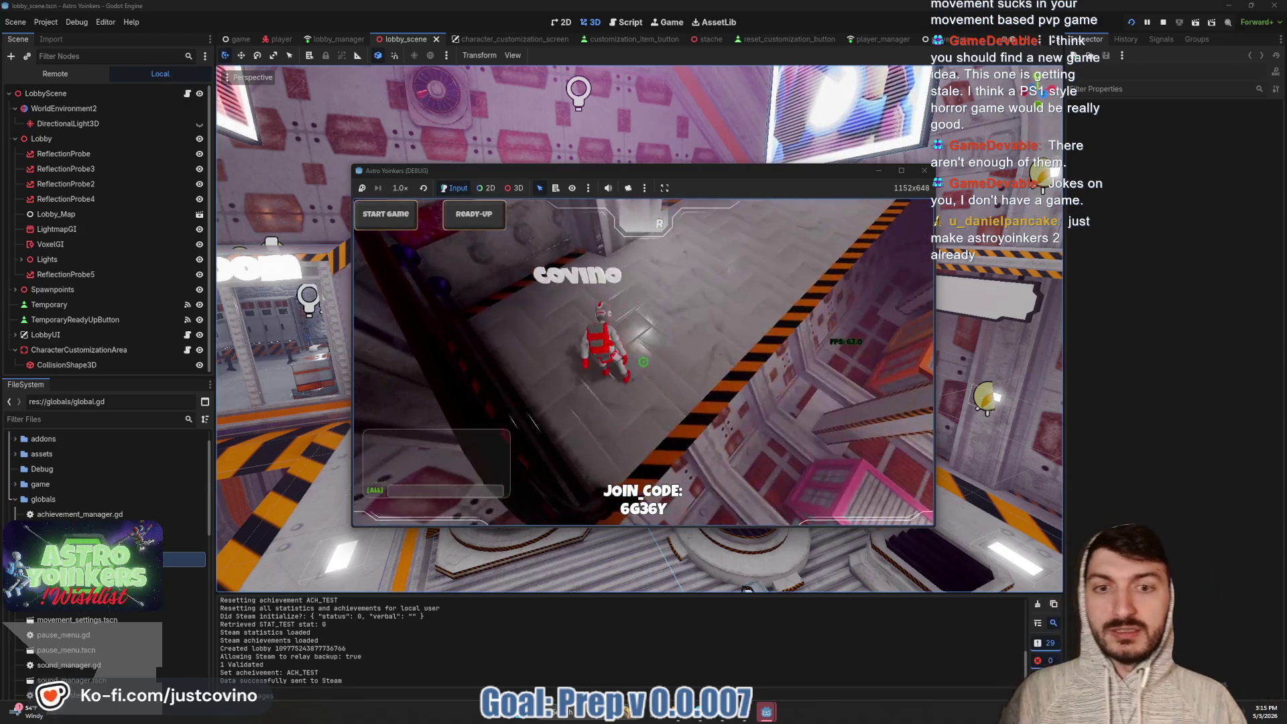
{"action": "key", "text": "w"}
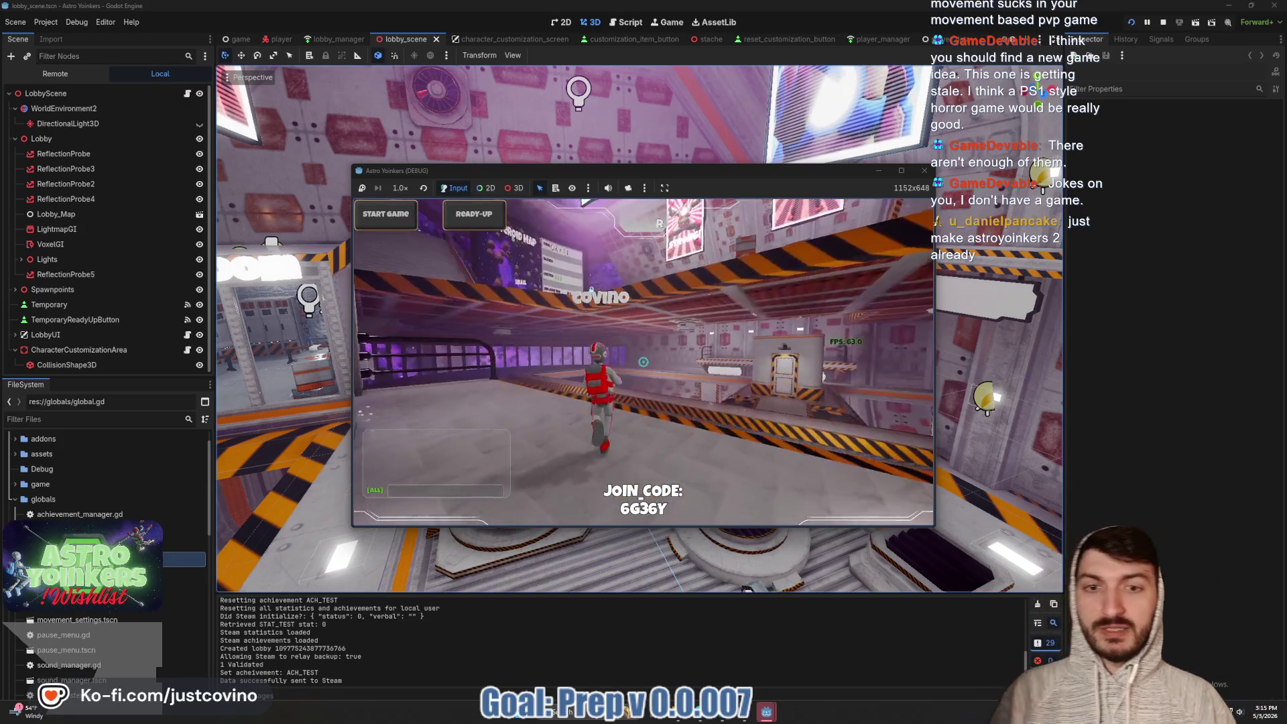
{"action": "key", "text": "w"}
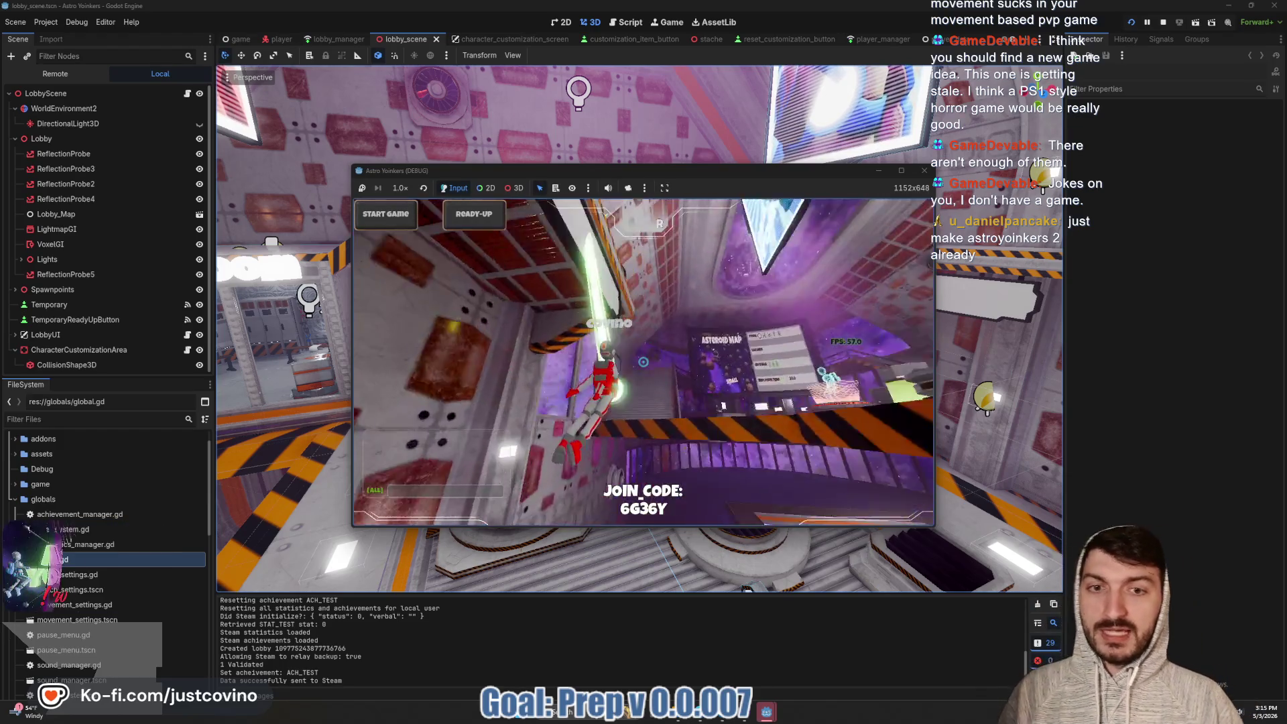
{"action": "key", "text": "w"}
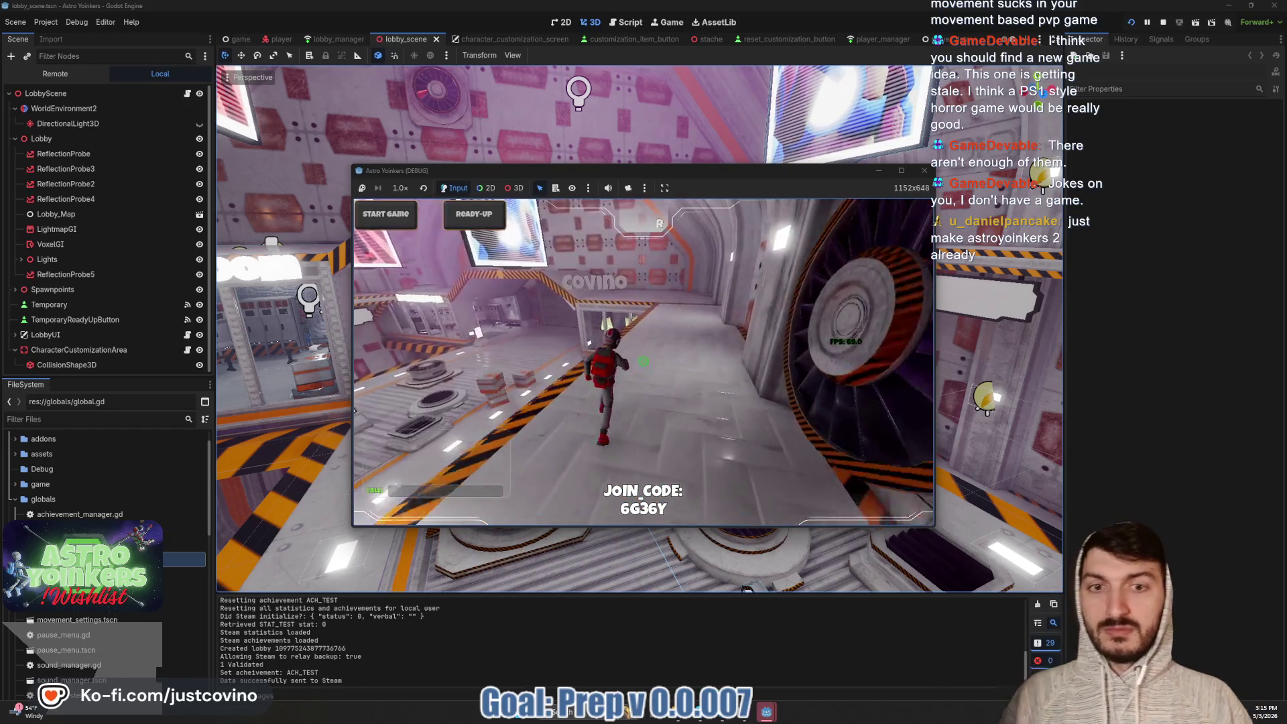
{"action": "key", "text": "w"}
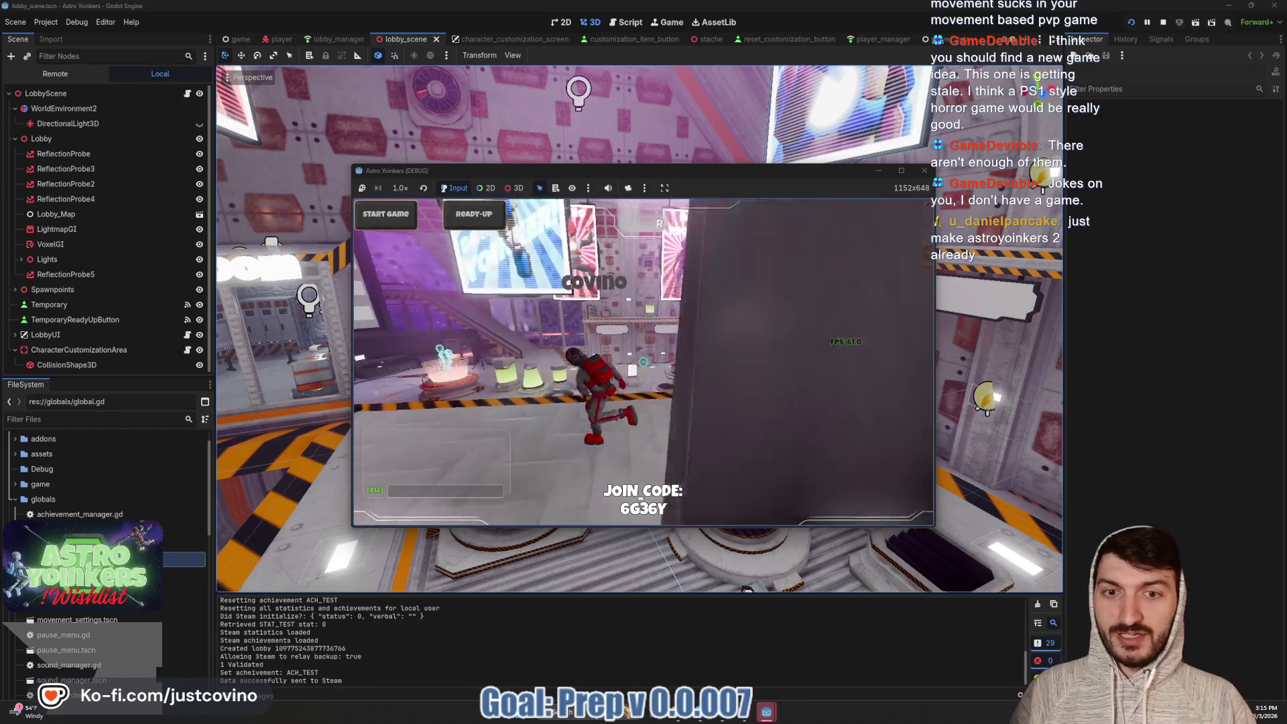
{"action": "key", "text": "w"}
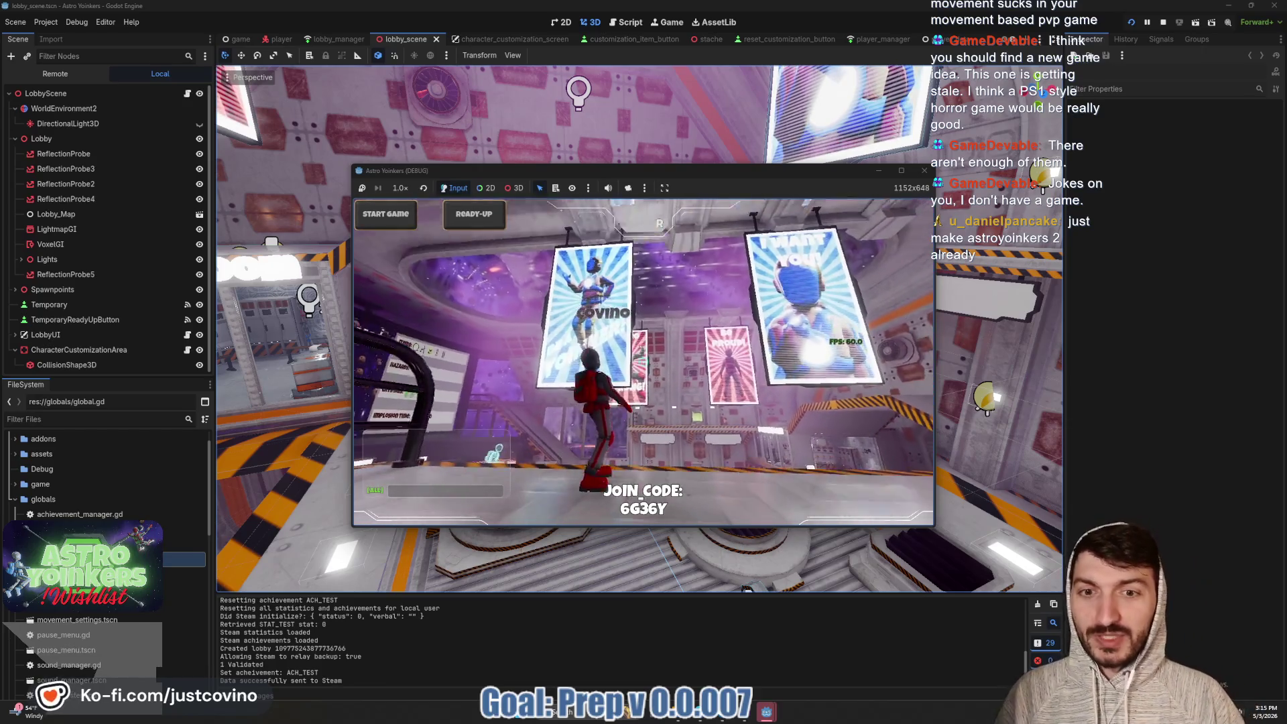
{"action": "key", "text": "w"}
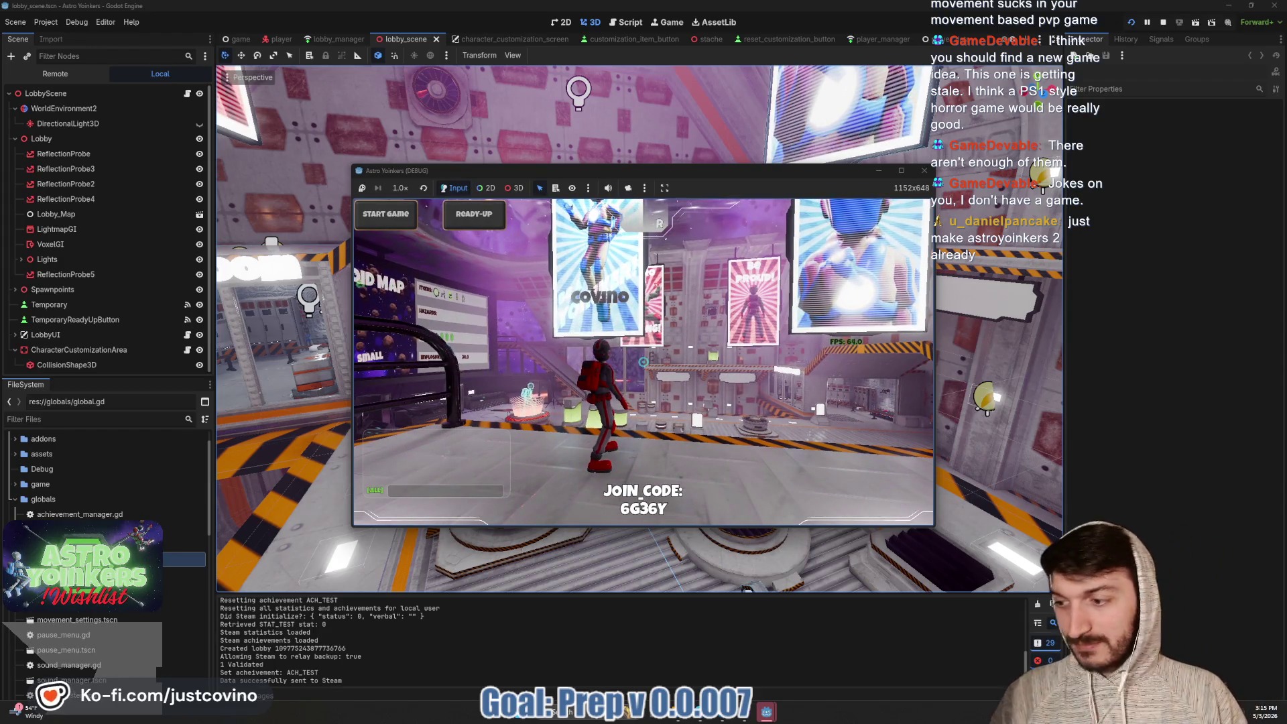
{"action": "key", "text": "w"}
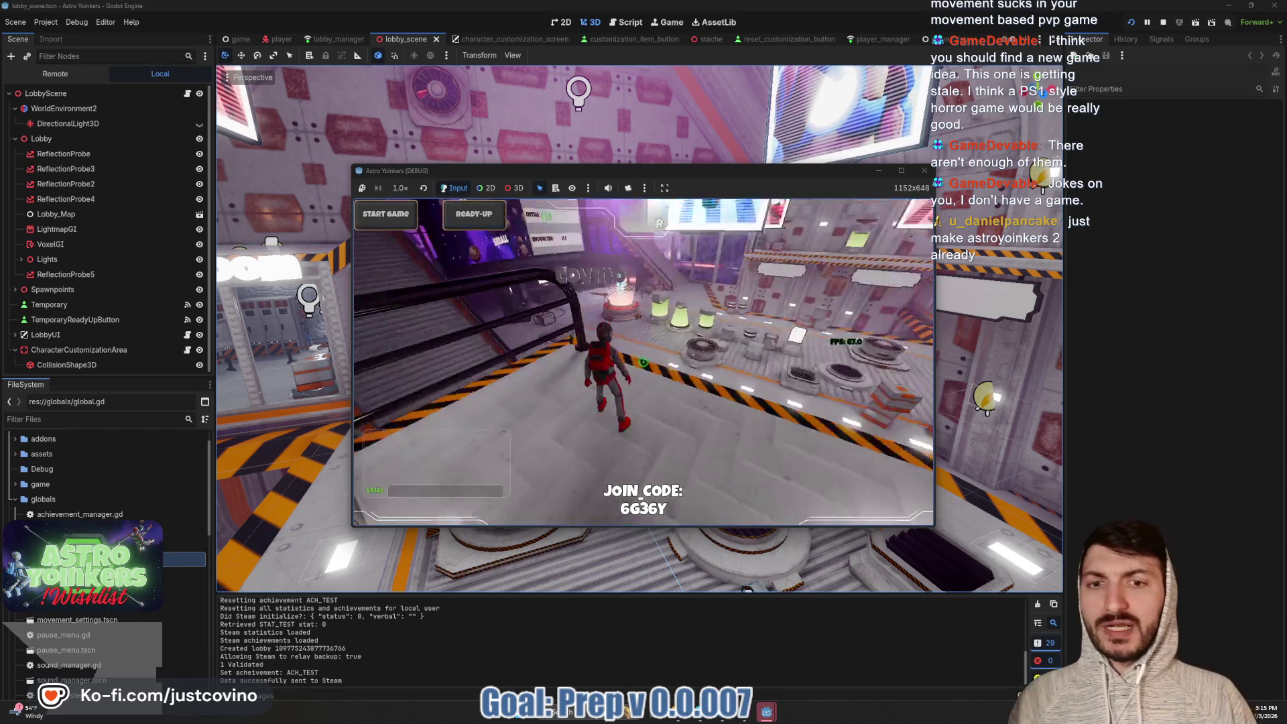
Run the character through the corridors, drop into the lobby and onto the glowing pad
{"action": "key", "text": "w"}
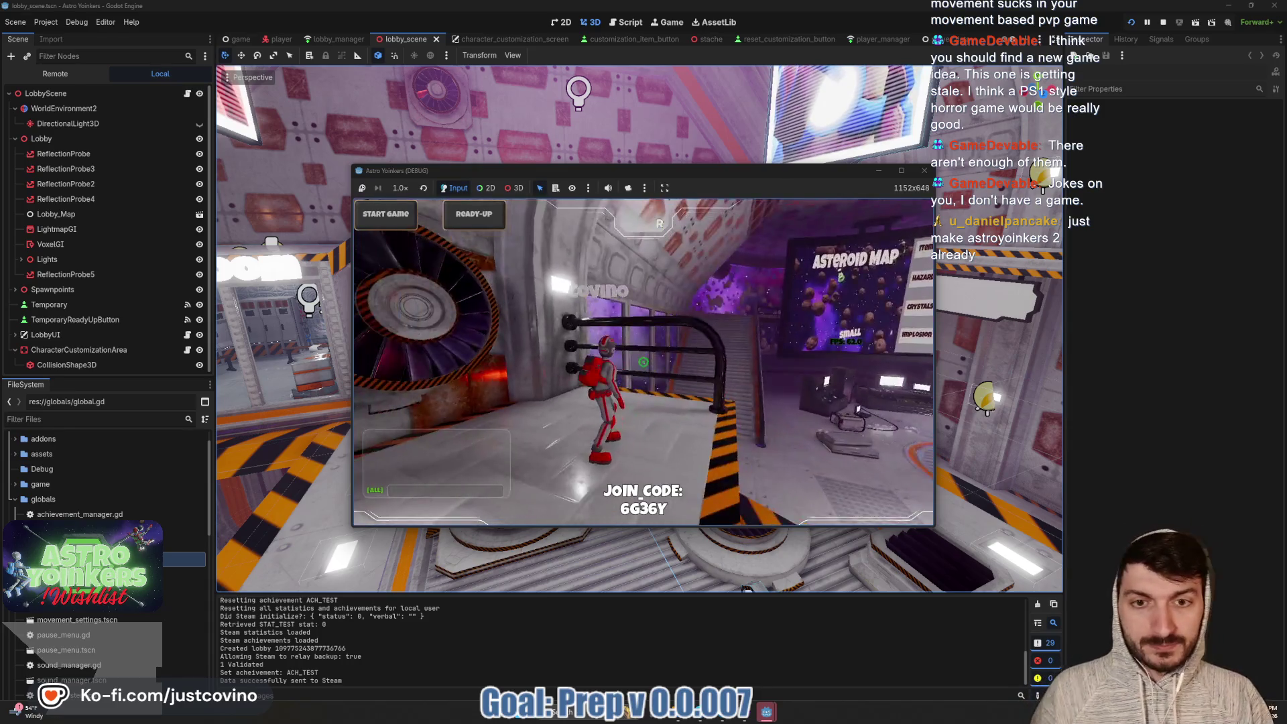
{"action": "key", "text": "w"}
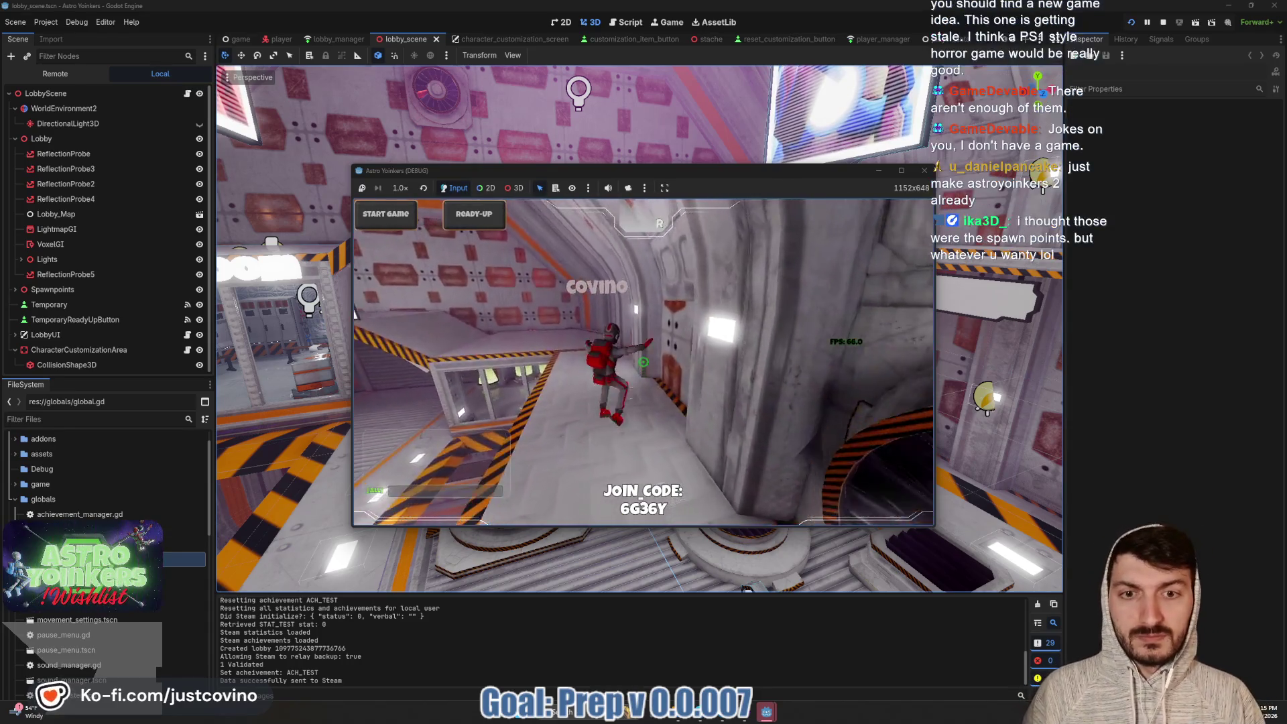
{"action": "key", "text": "w"}
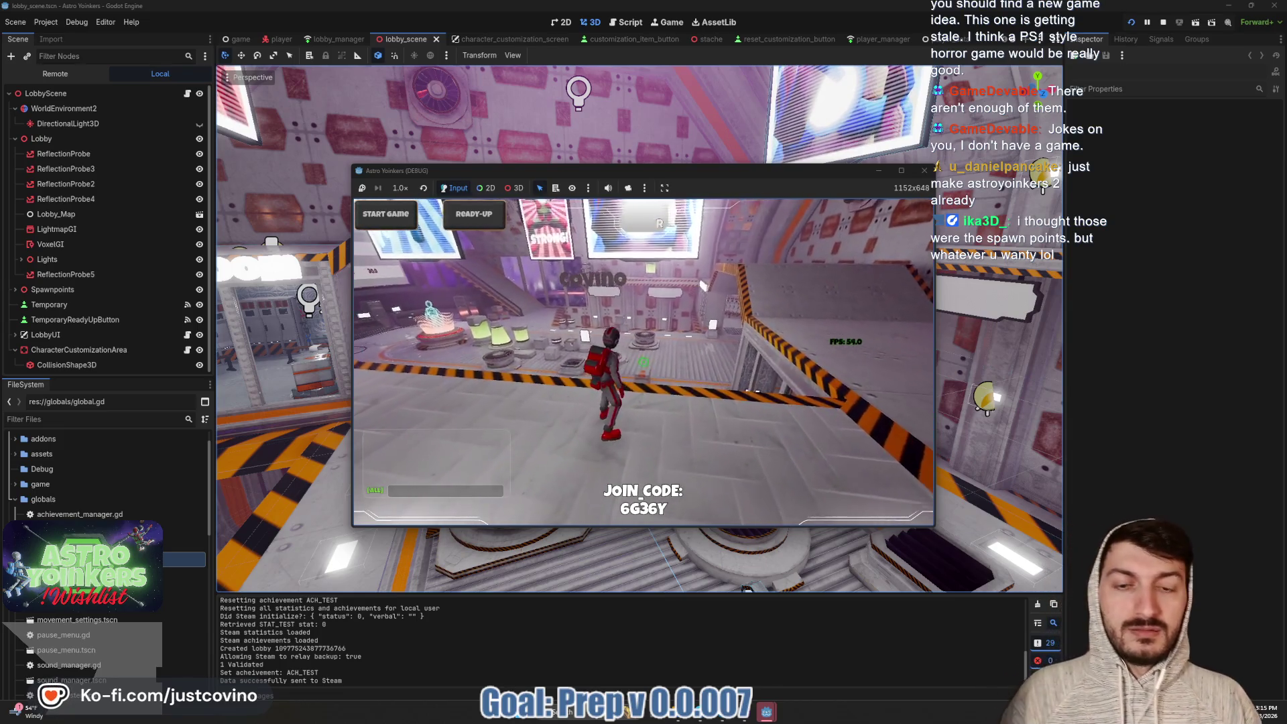
{"action": "key", "text": "w"}
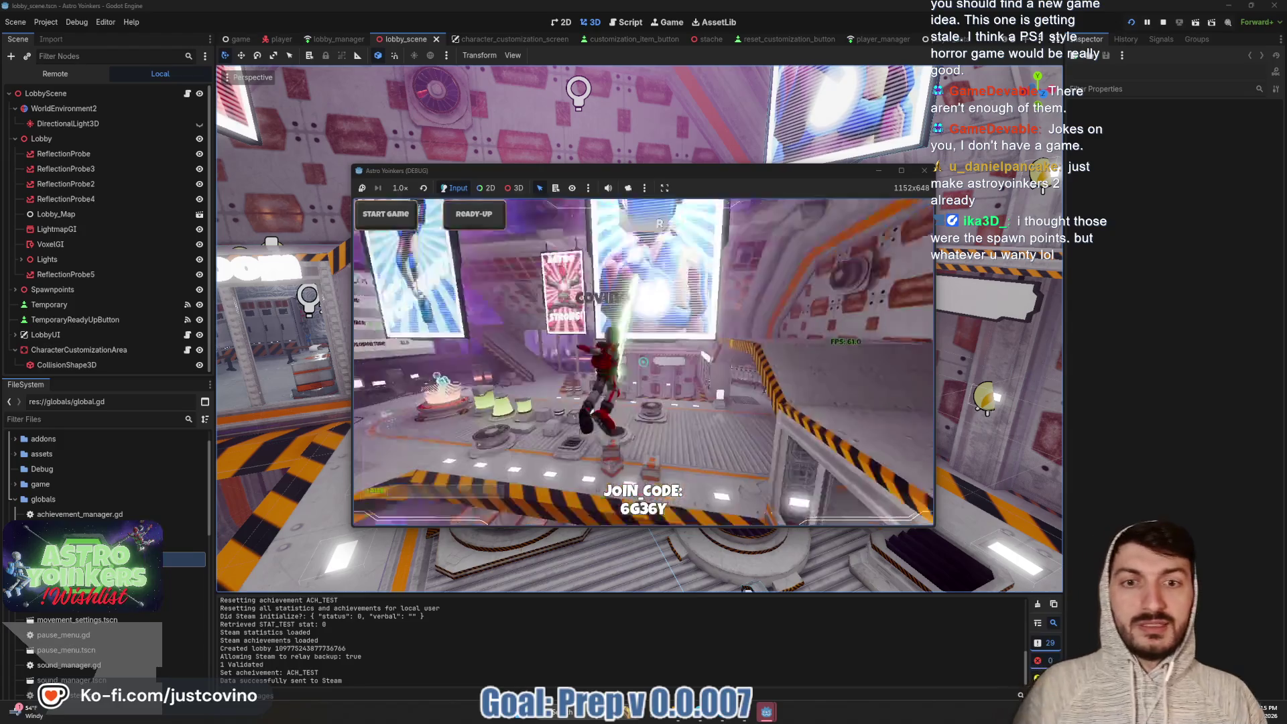
{"action": "key", "text": "w"}
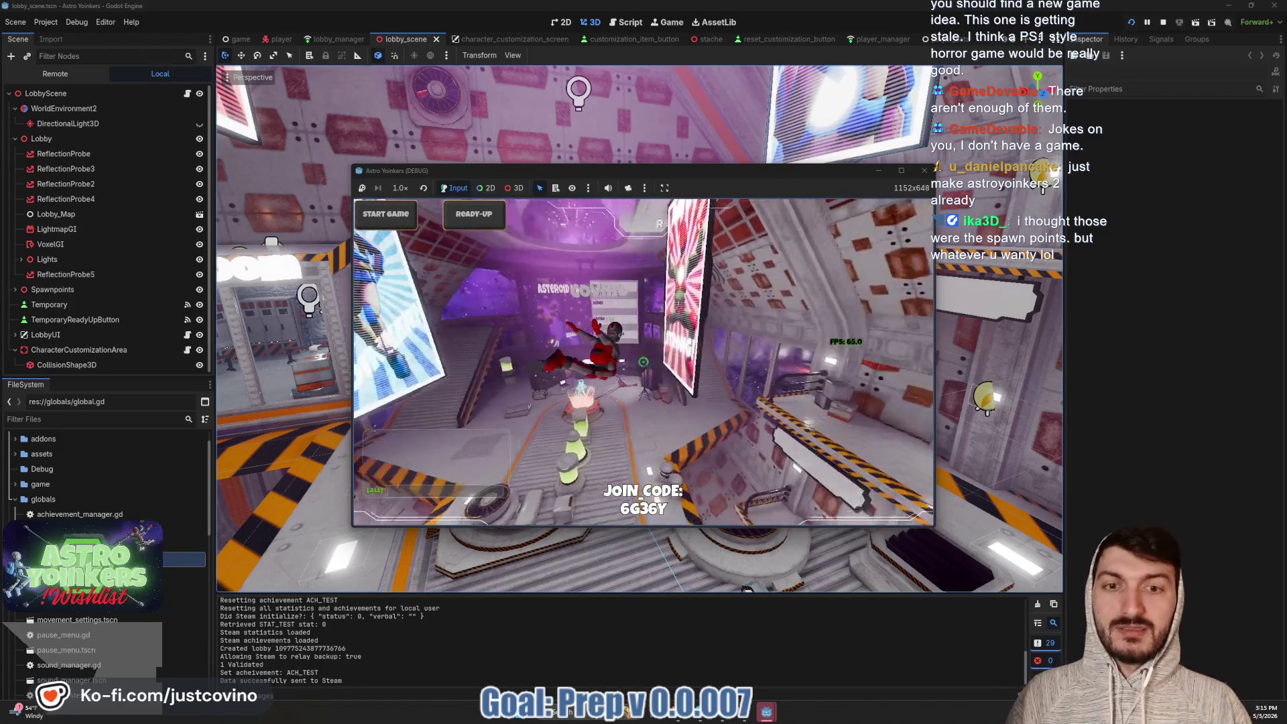
{"action": "key", "text": "w"}
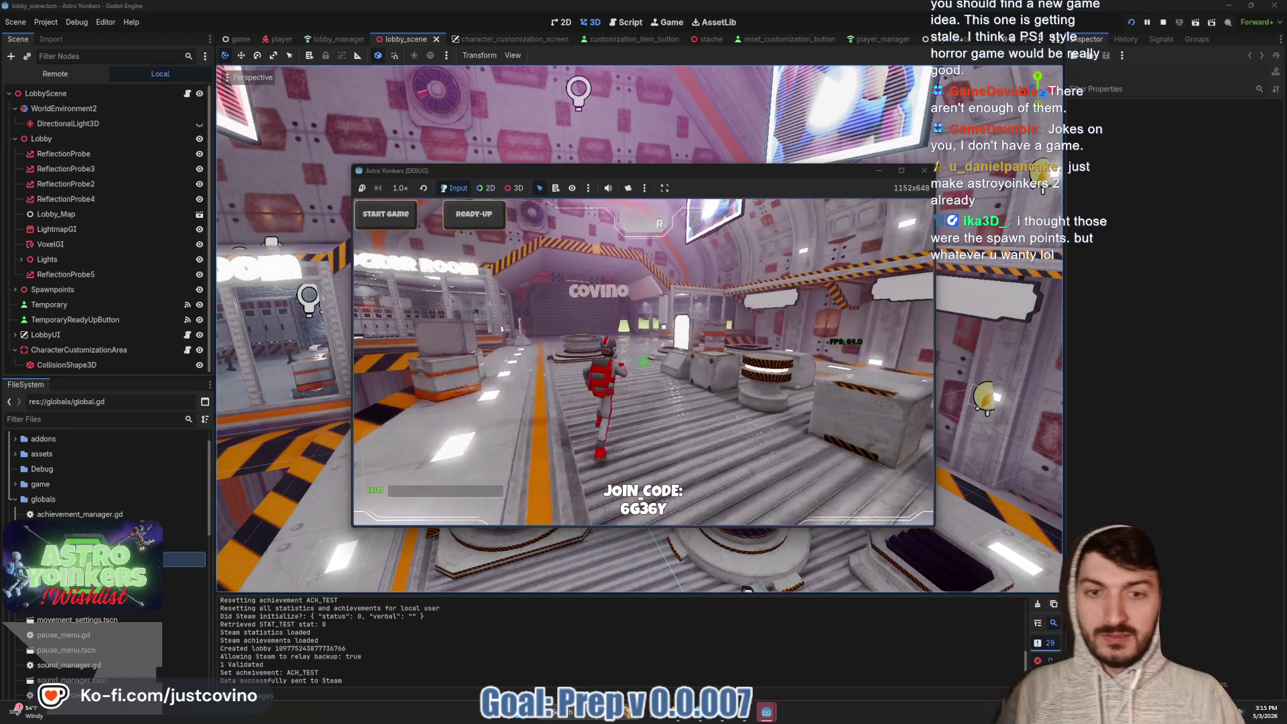
Run past the lockers, ride the green beam up the shaft, and open match customization
{"action": "key", "text": "w"}
{"action": "key", "text": "w"}
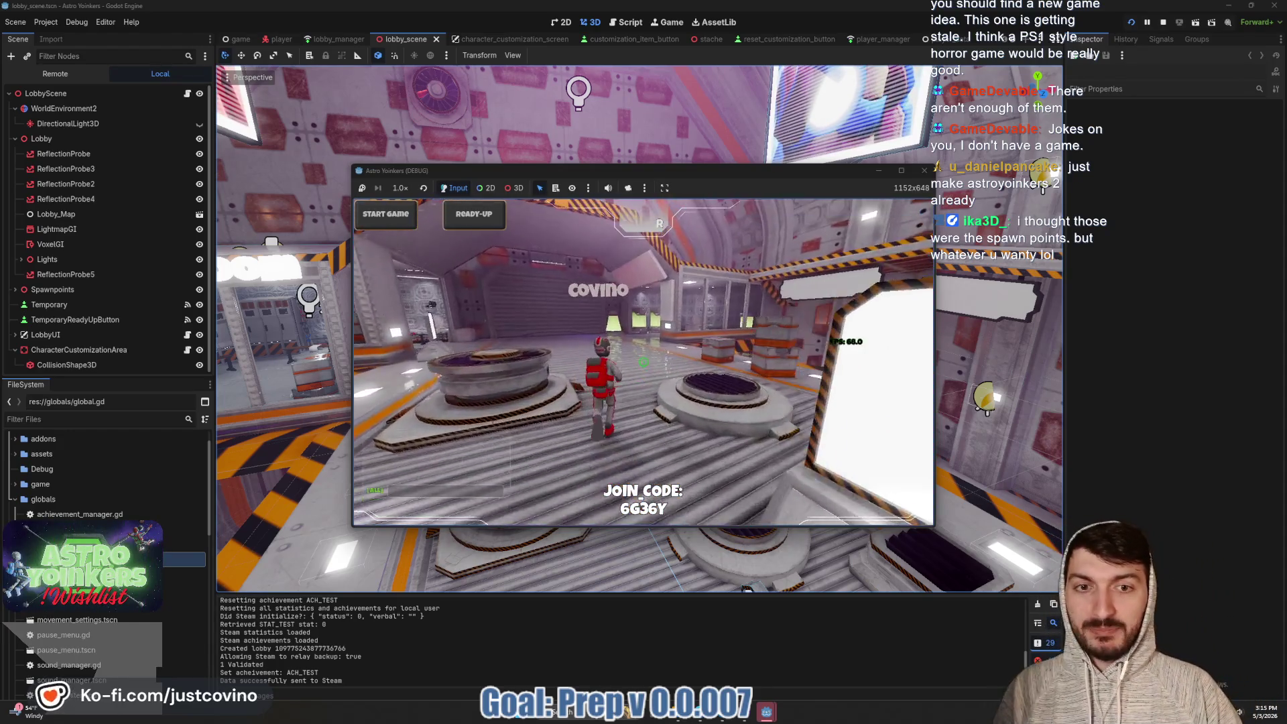
{"action": "key", "text": "w"}
{"action": "key", "text": "space"}
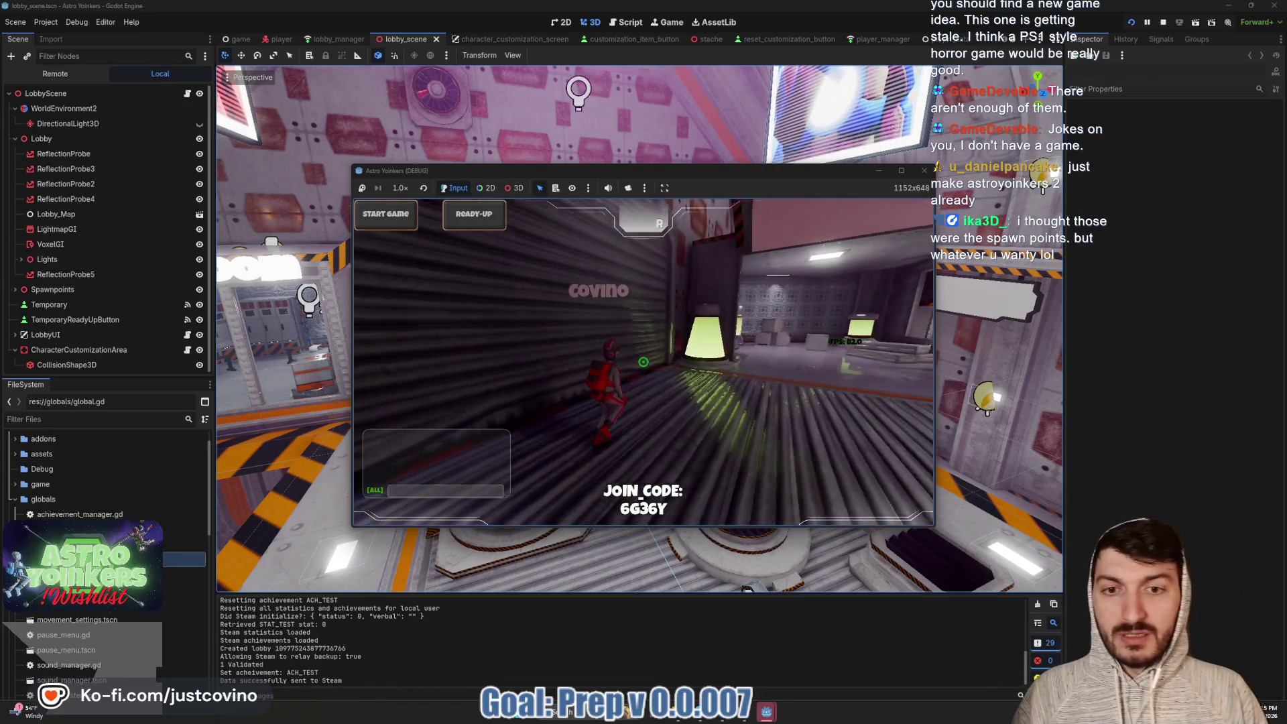
{"action": "key", "text": "w"}
{"action": "key", "text": "w"}
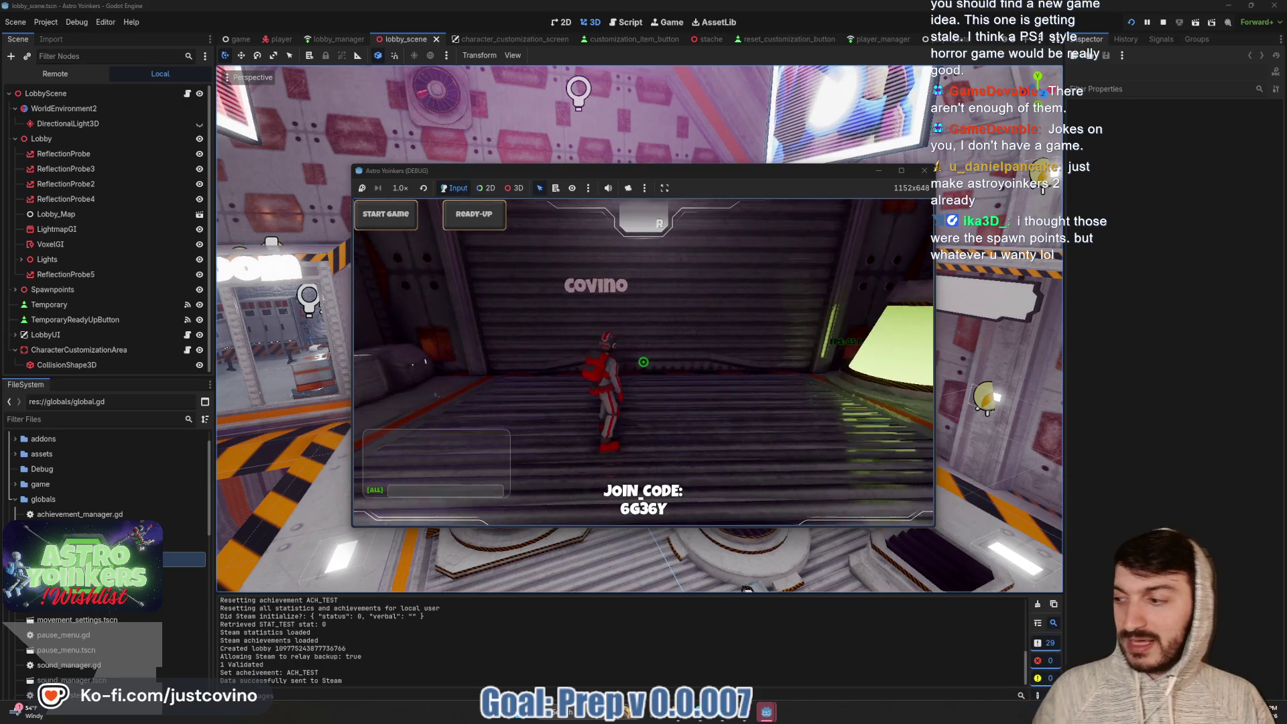
{"action": "key", "text": "w"}
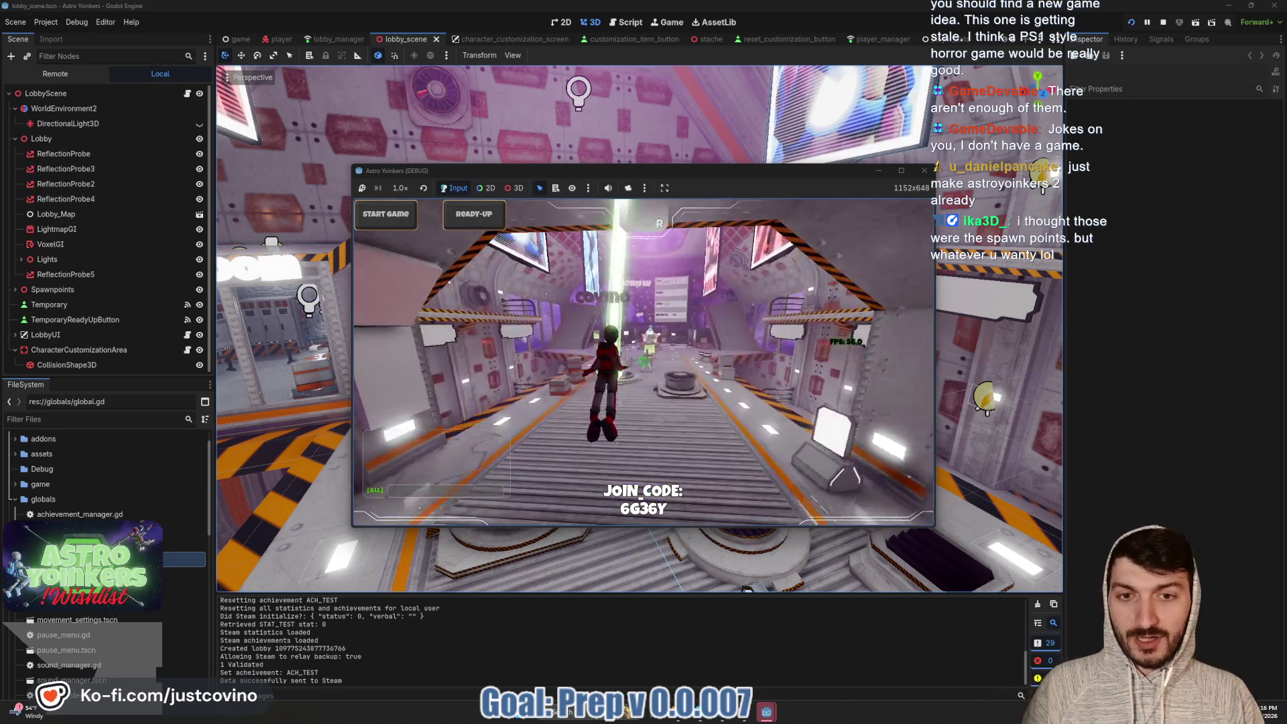
{"action": "key", "text": "w"}
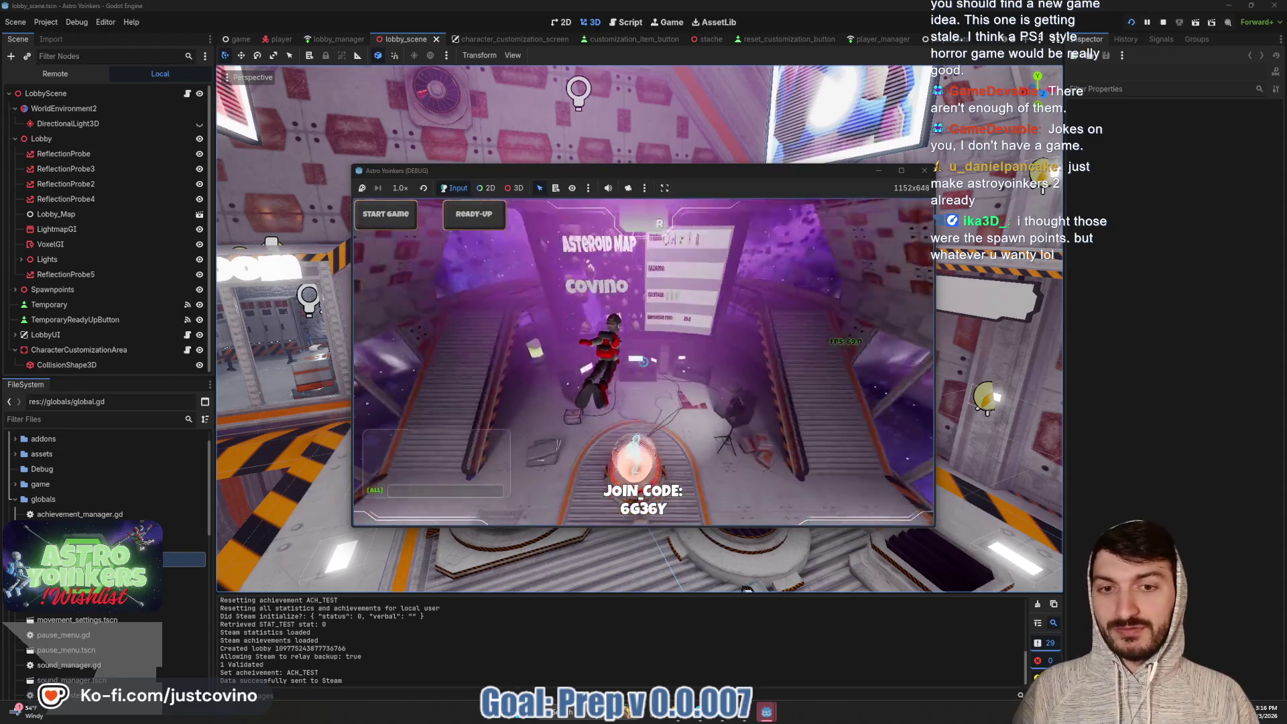
{"action": "key", "text": "e"}
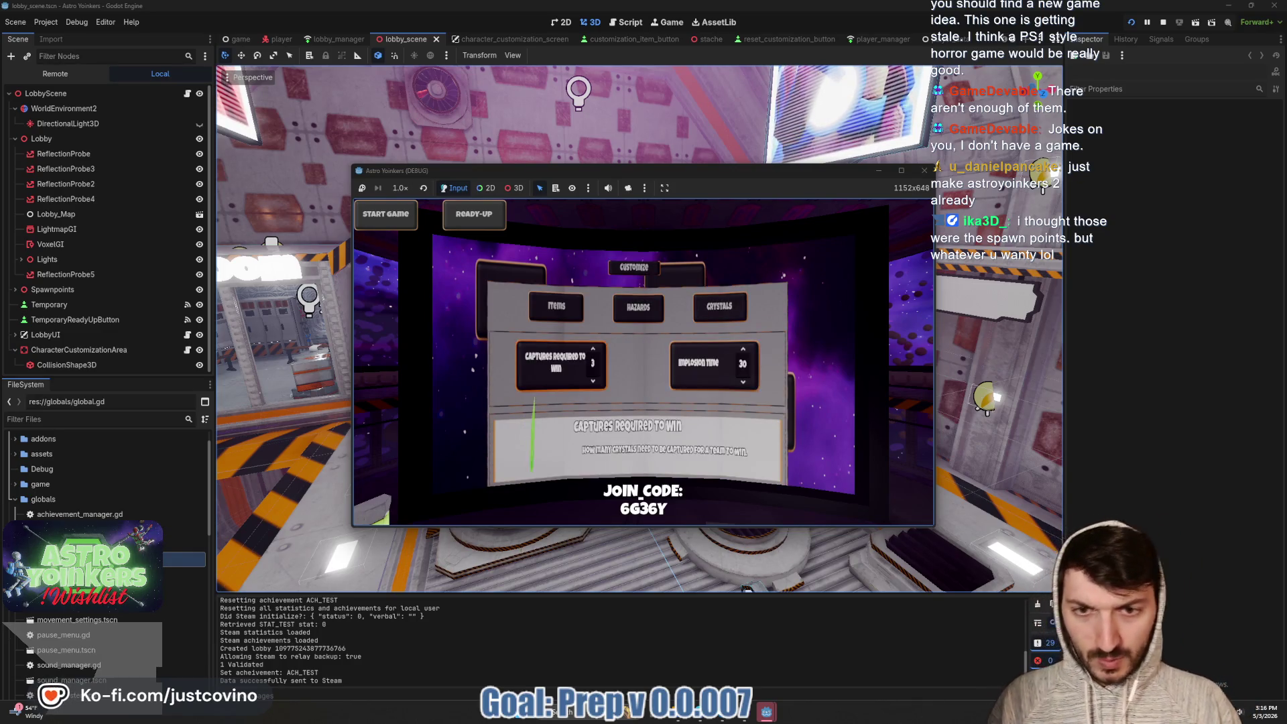
Close match customization and the pause settings, then run up the stairs toward the corridor
{"action": "key", "text": "Escape"}
{"action": "key", "text": "Escape"}
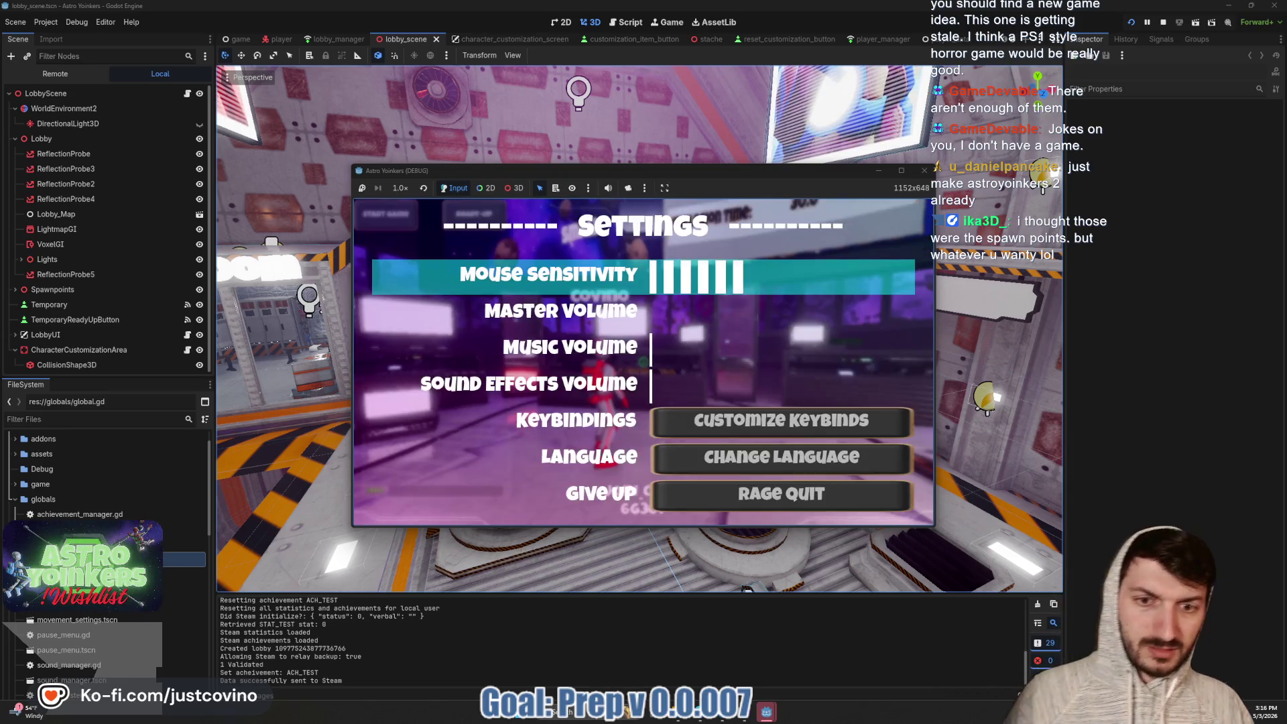
{"action": "key", "text": "Escape"}
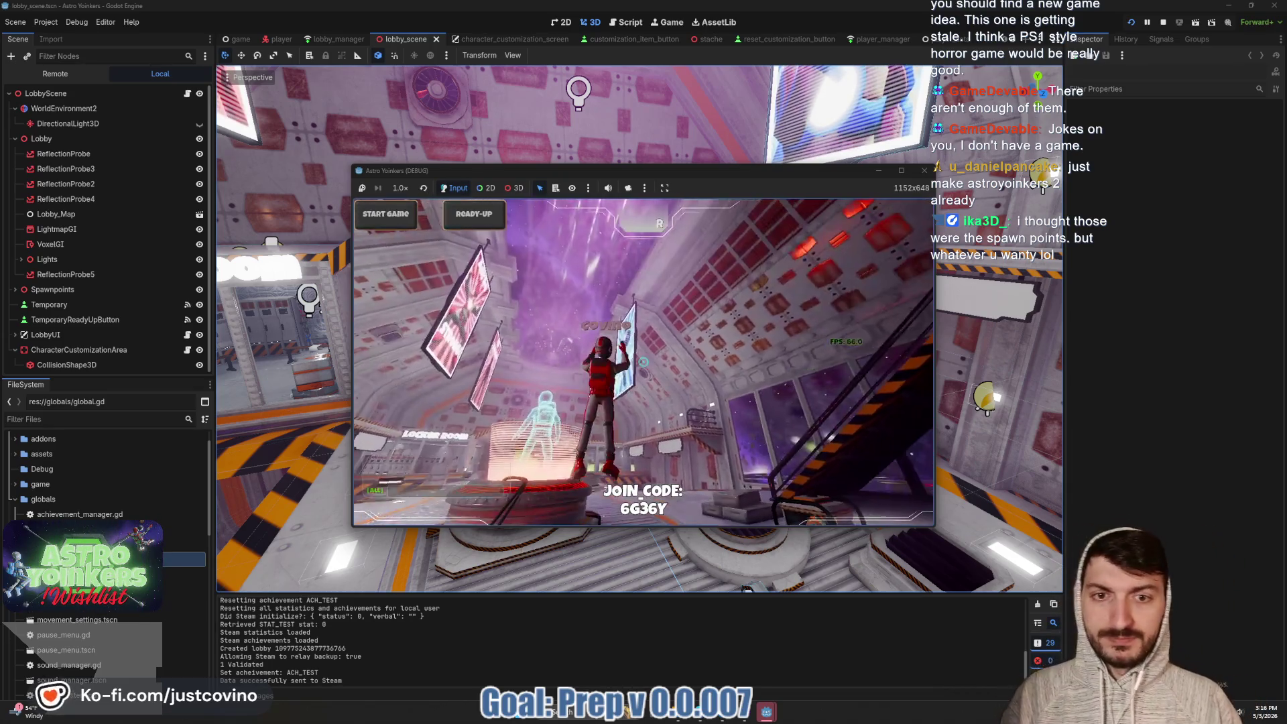
{"action": "key", "text": "w"}
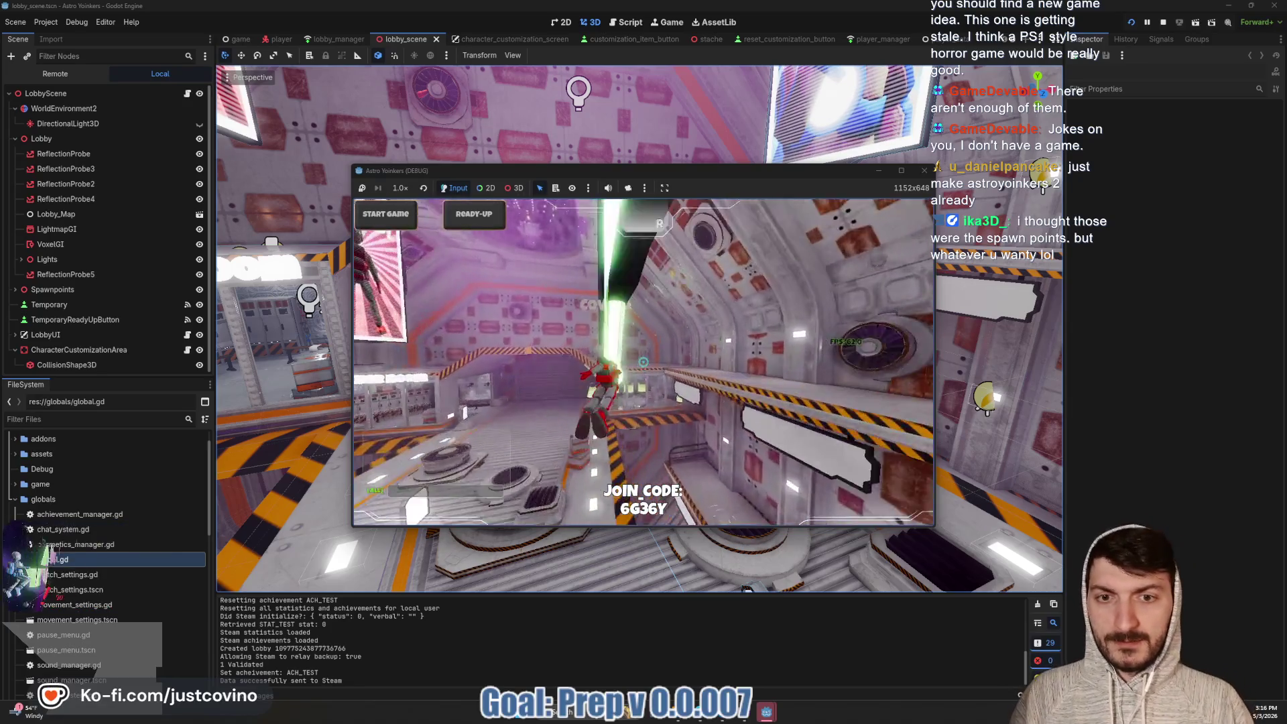
{"action": "key", "text": "w"}
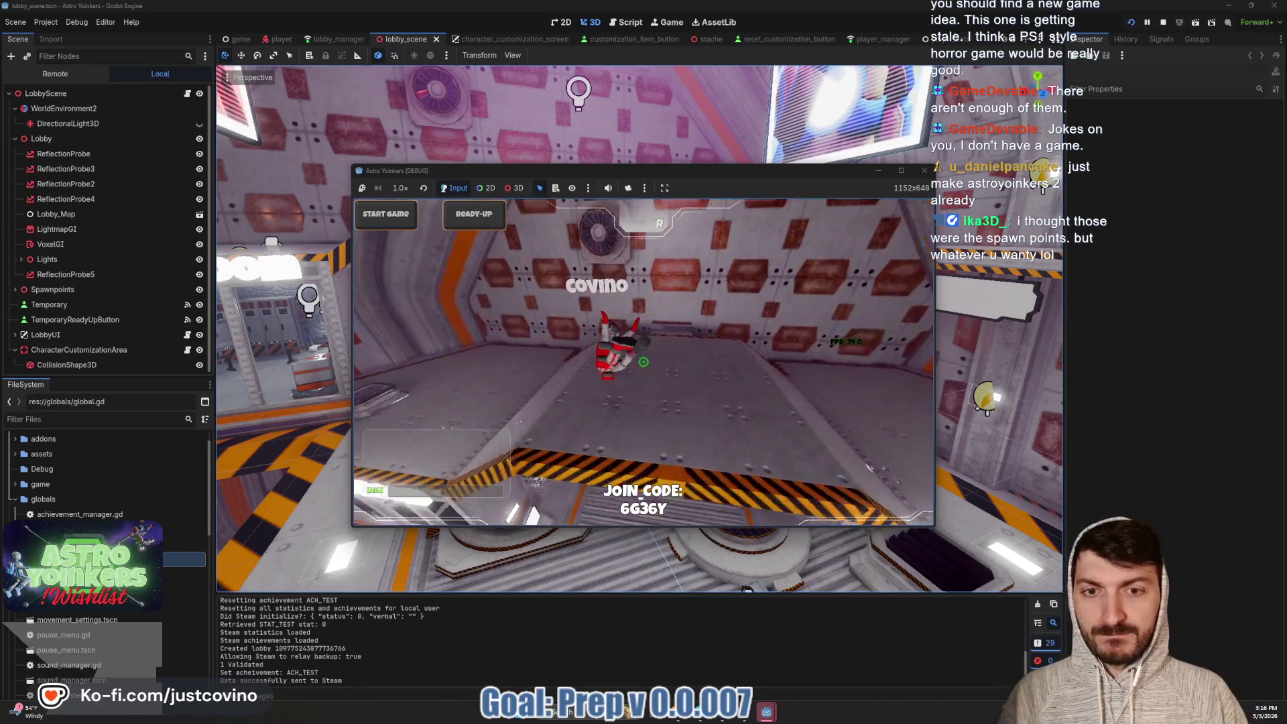
{"action": "key", "text": "w"}
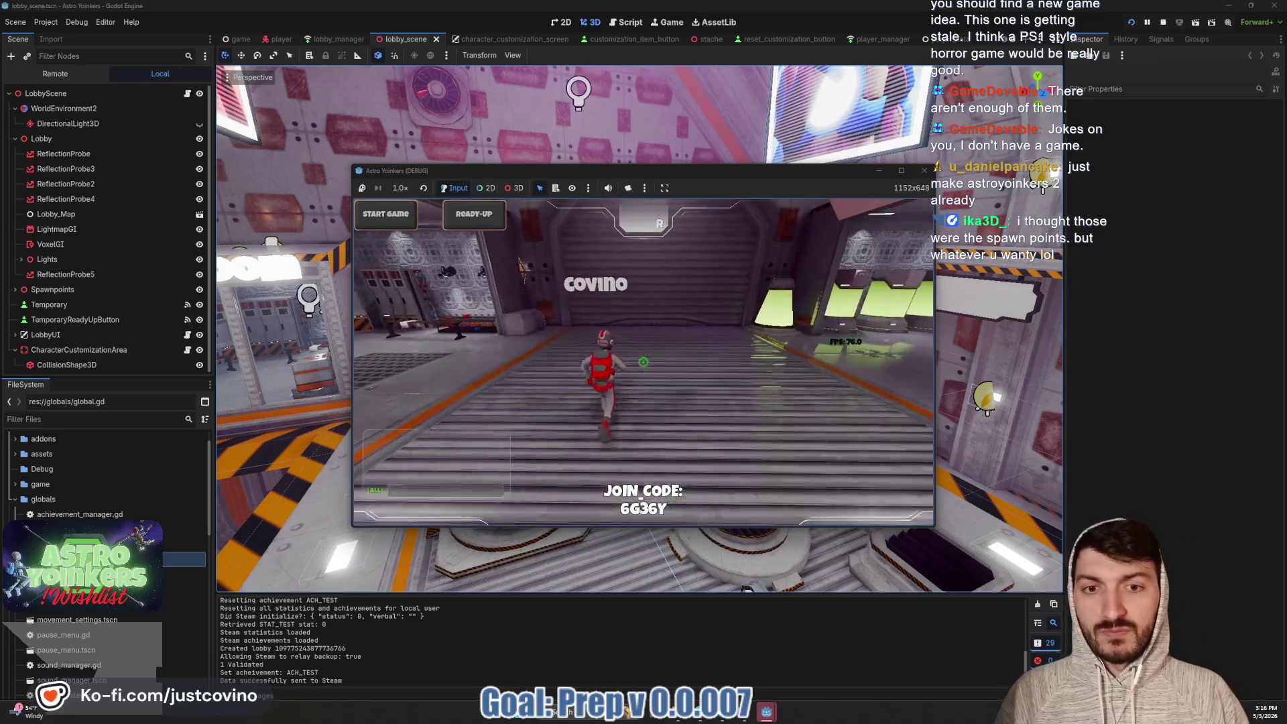
{"action": "key", "text": "w"}
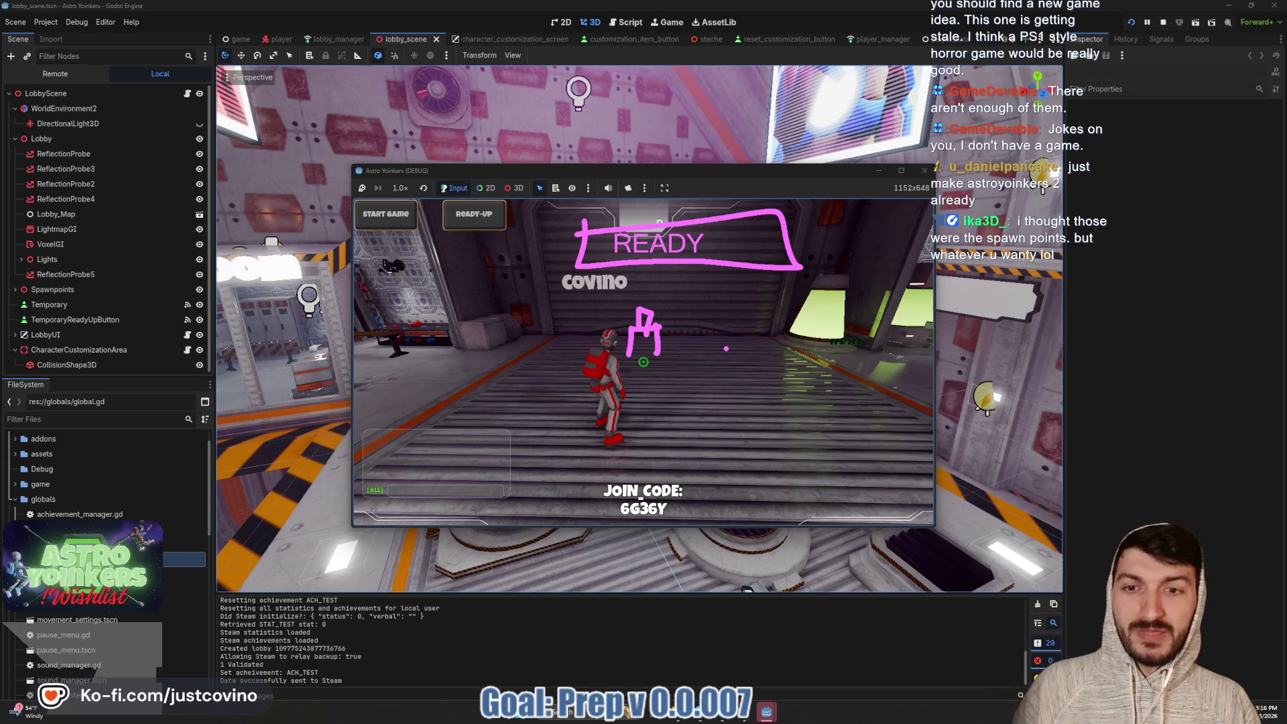
Run the character across the purple hall and deeper into the lobby
{"action": "key", "text": "w"}
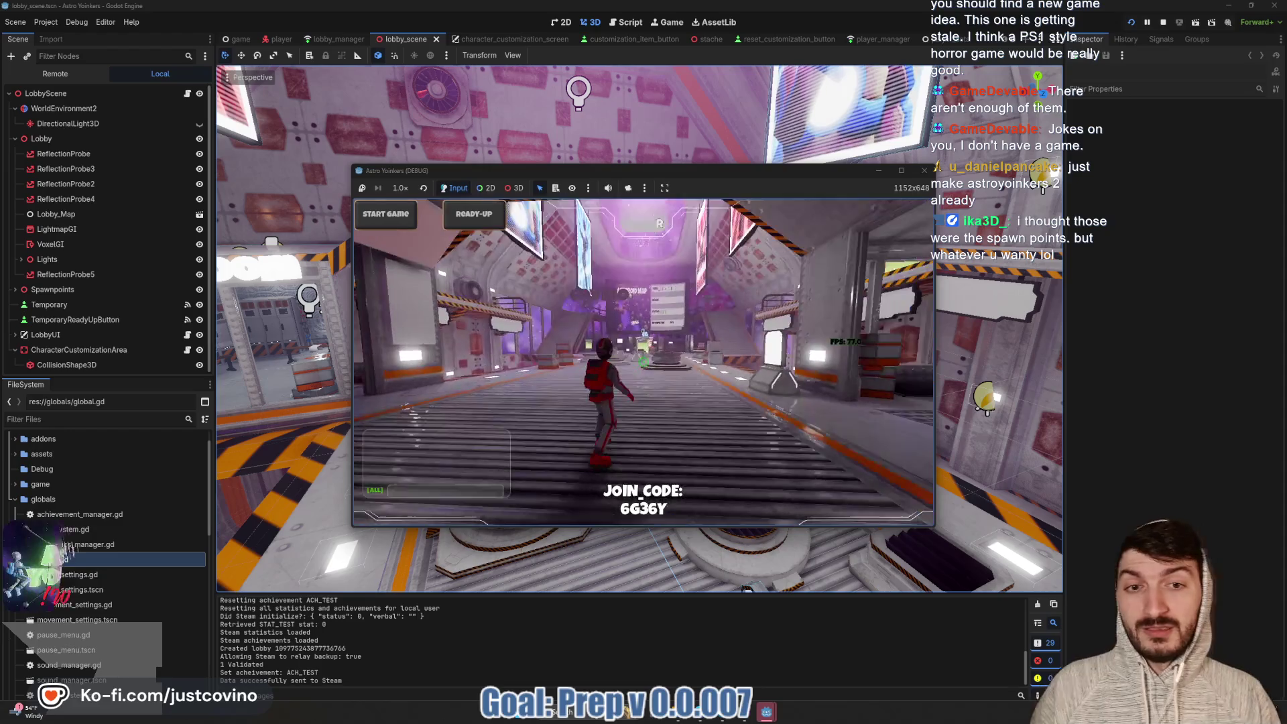
{"action": "key", "text": "w"}
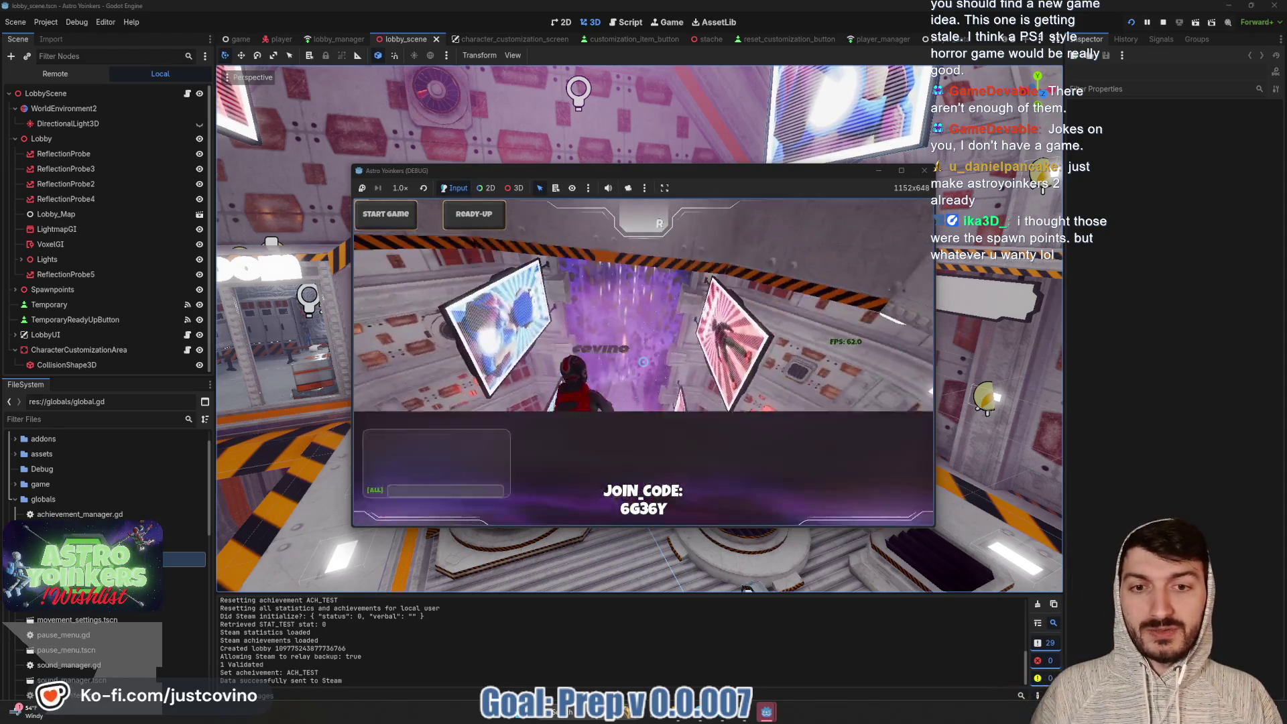
{"action": "key", "text": "w"}
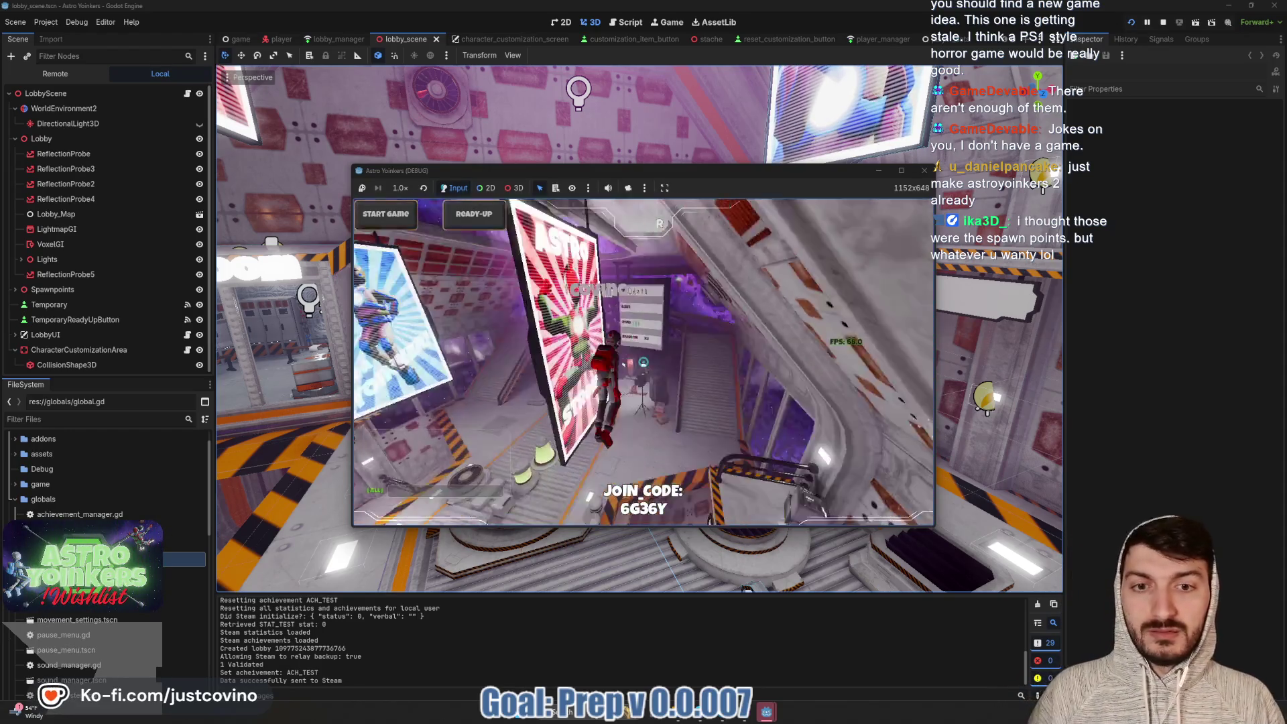
{"action": "key", "text": "w"}
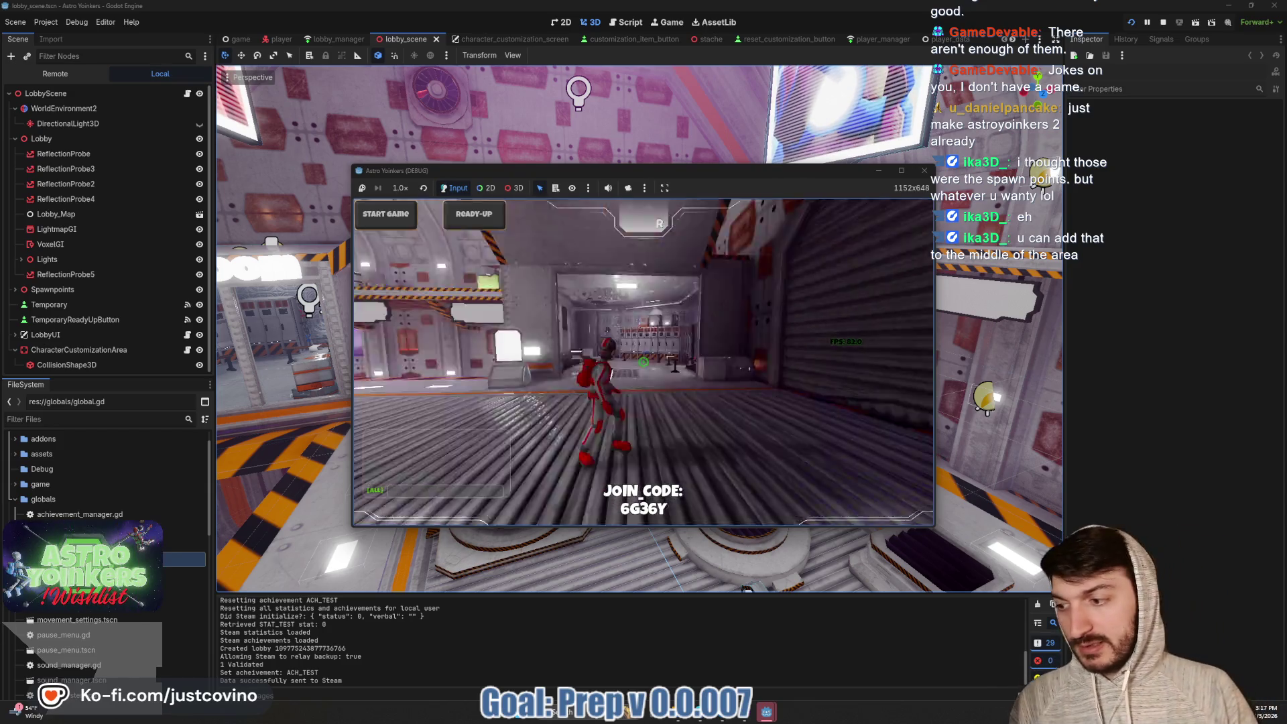
{"action": "key", "text": "w"}
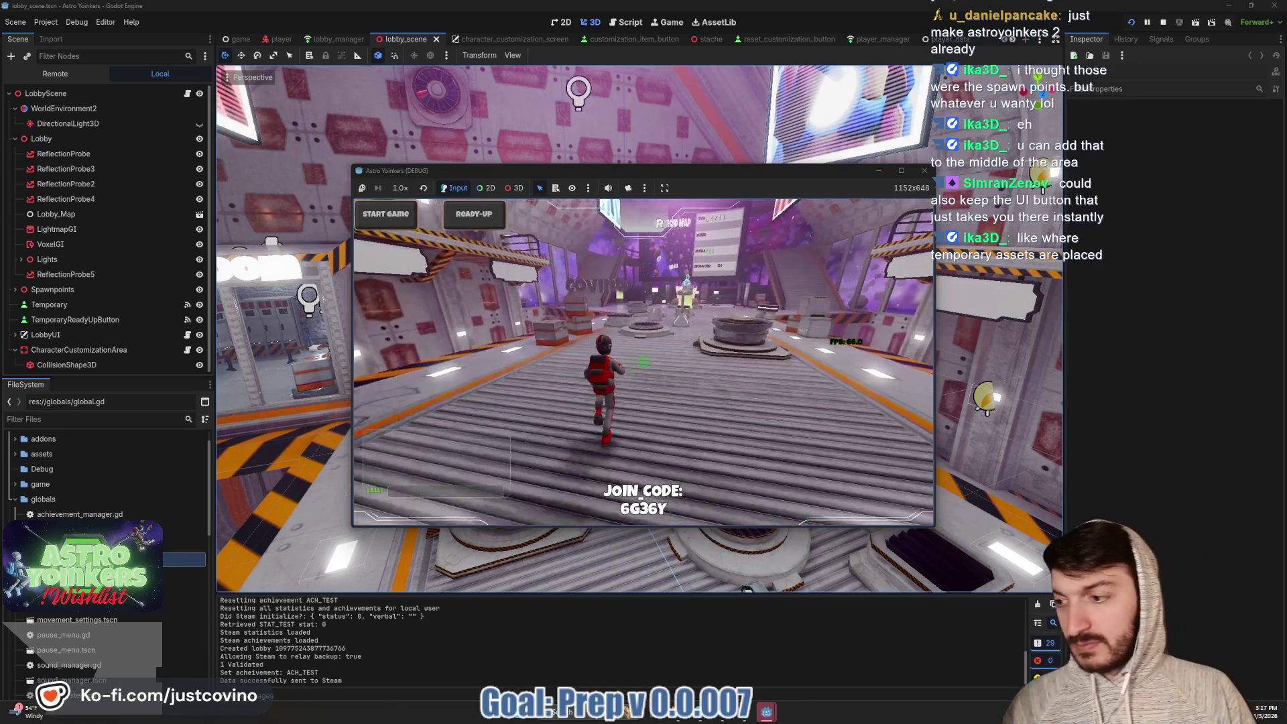
{"action": "key", "text": "w"}
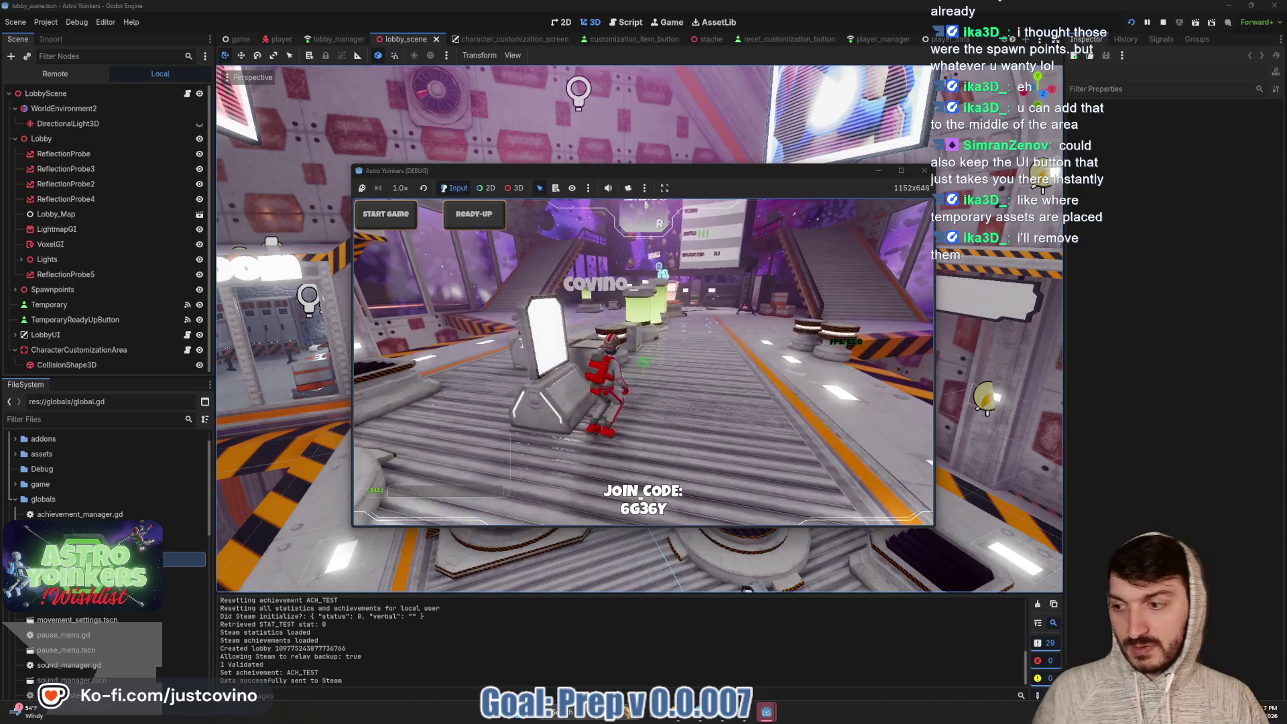
{"action": "key", "text": "w"}
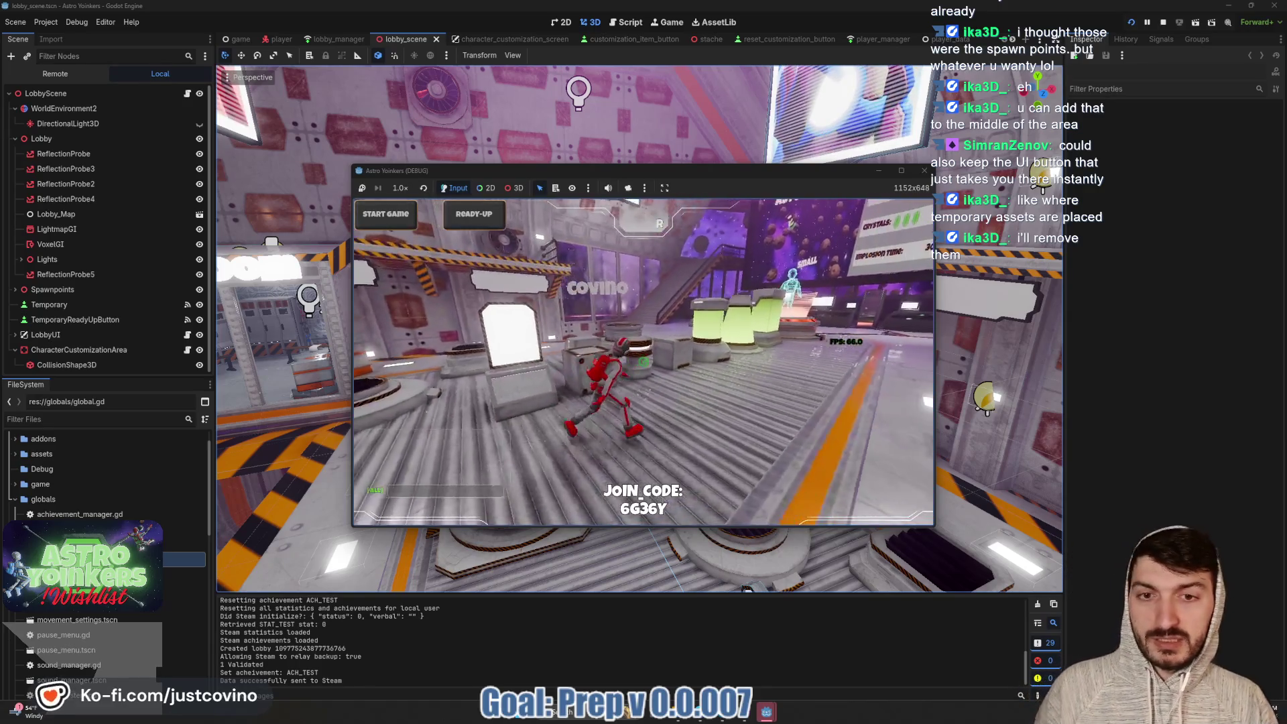
Run past the green pods and along the walkway up to the Asteroid Map board
{"action": "key", "text": "w"}
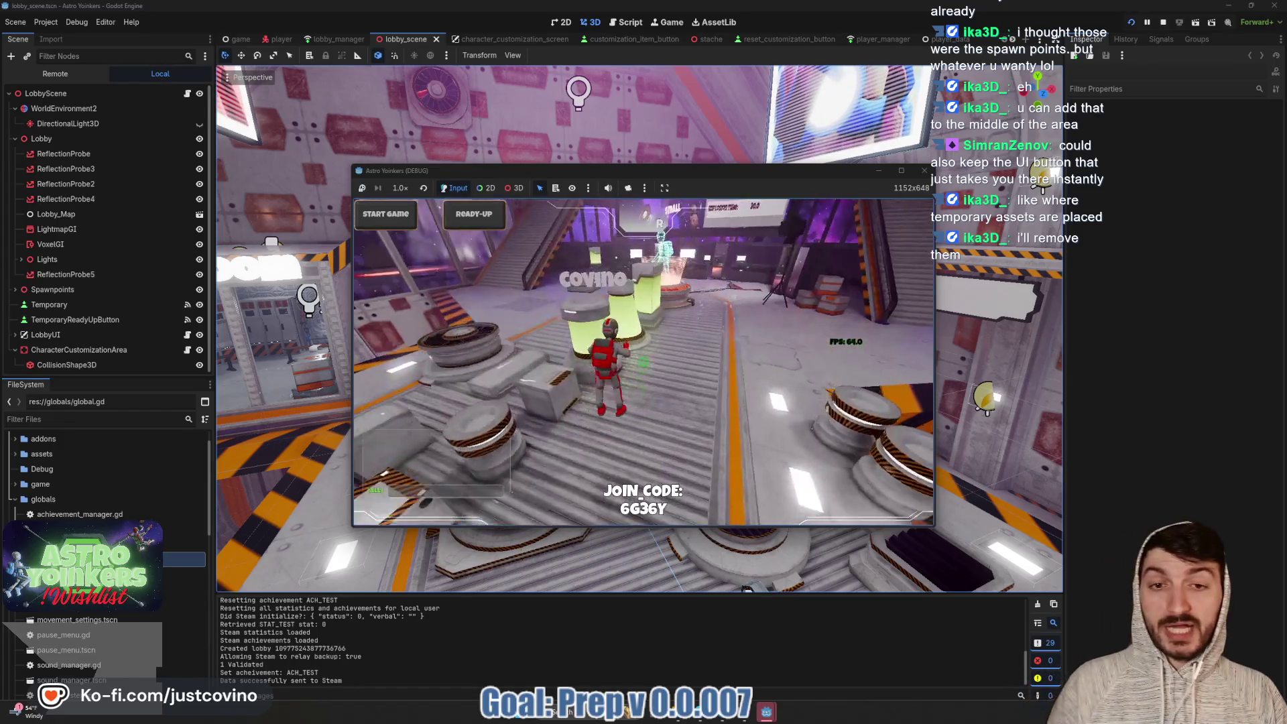
{"action": "key", "text": "w"}
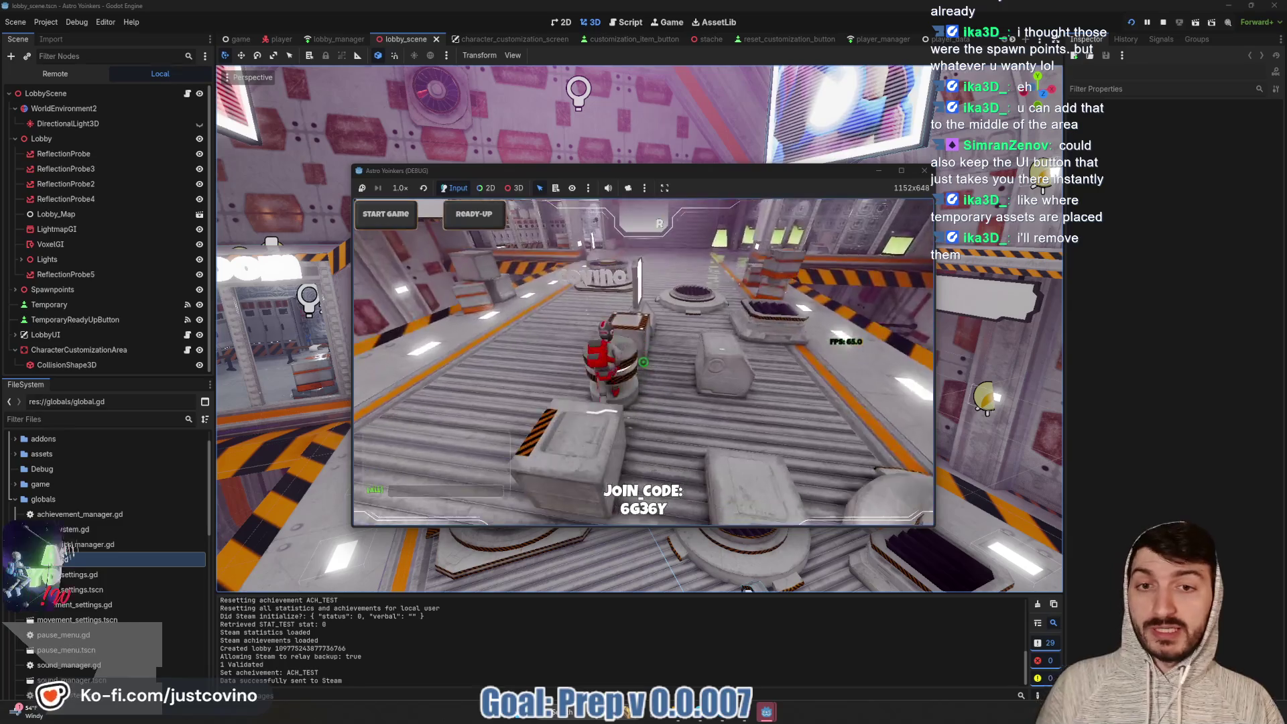
{"action": "key", "text": "w"}
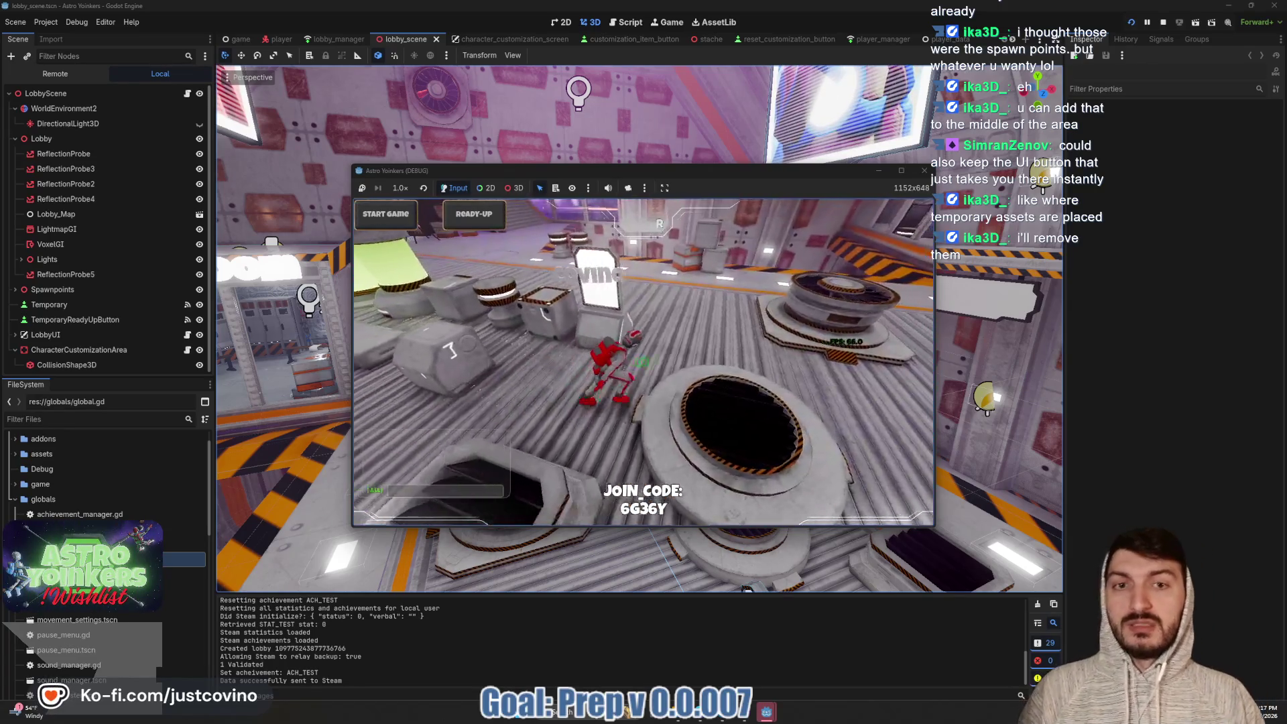
{"action": "key", "text": "w"}
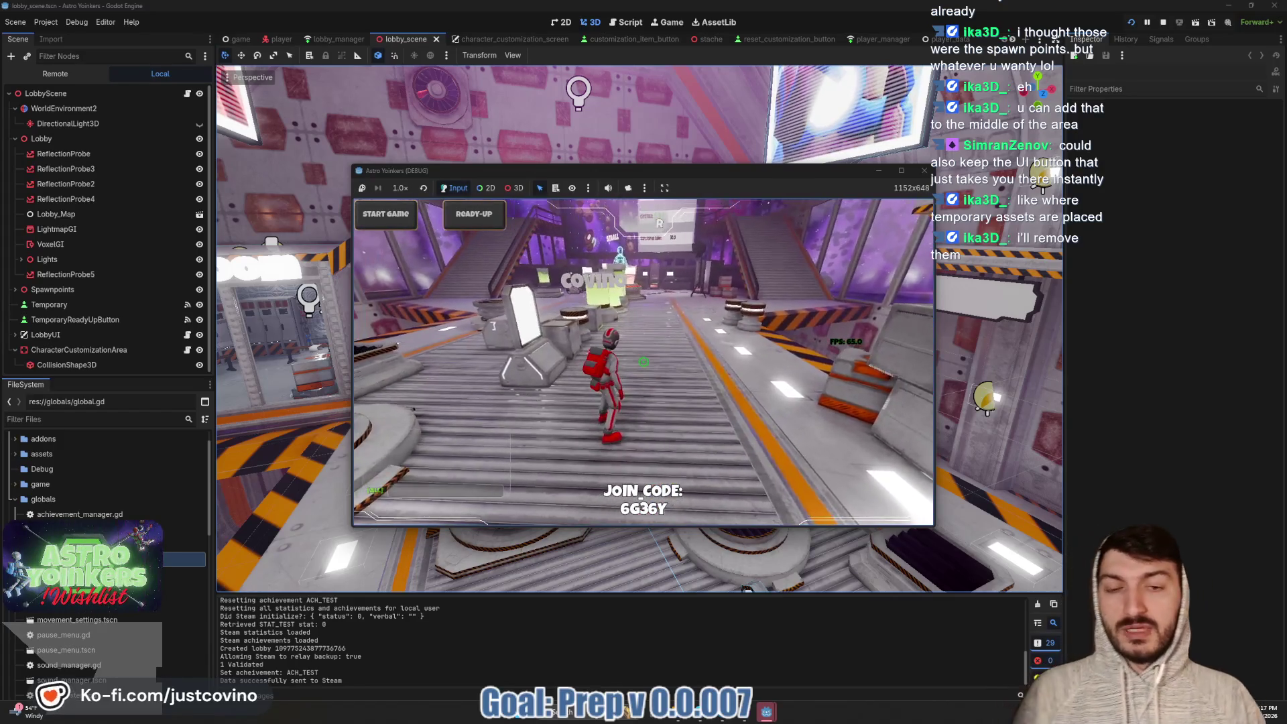
{"action": "key", "text": "w"}
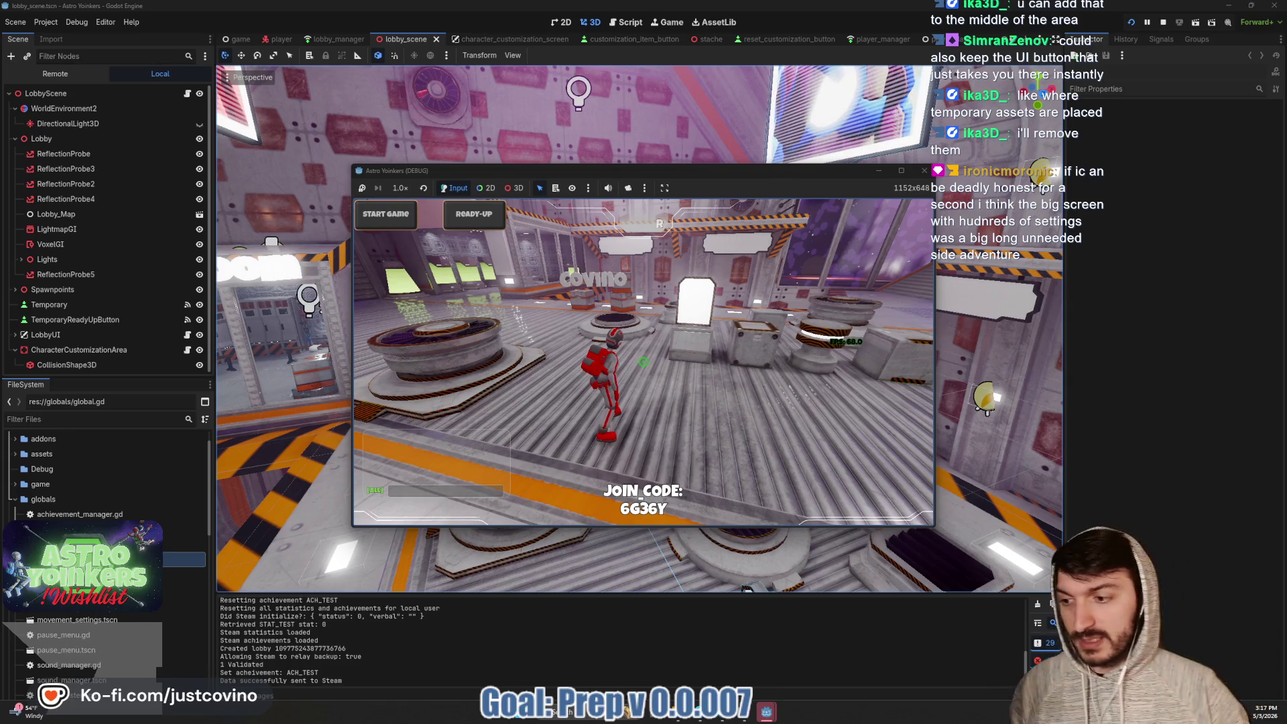
{"action": "key", "text": "w"}
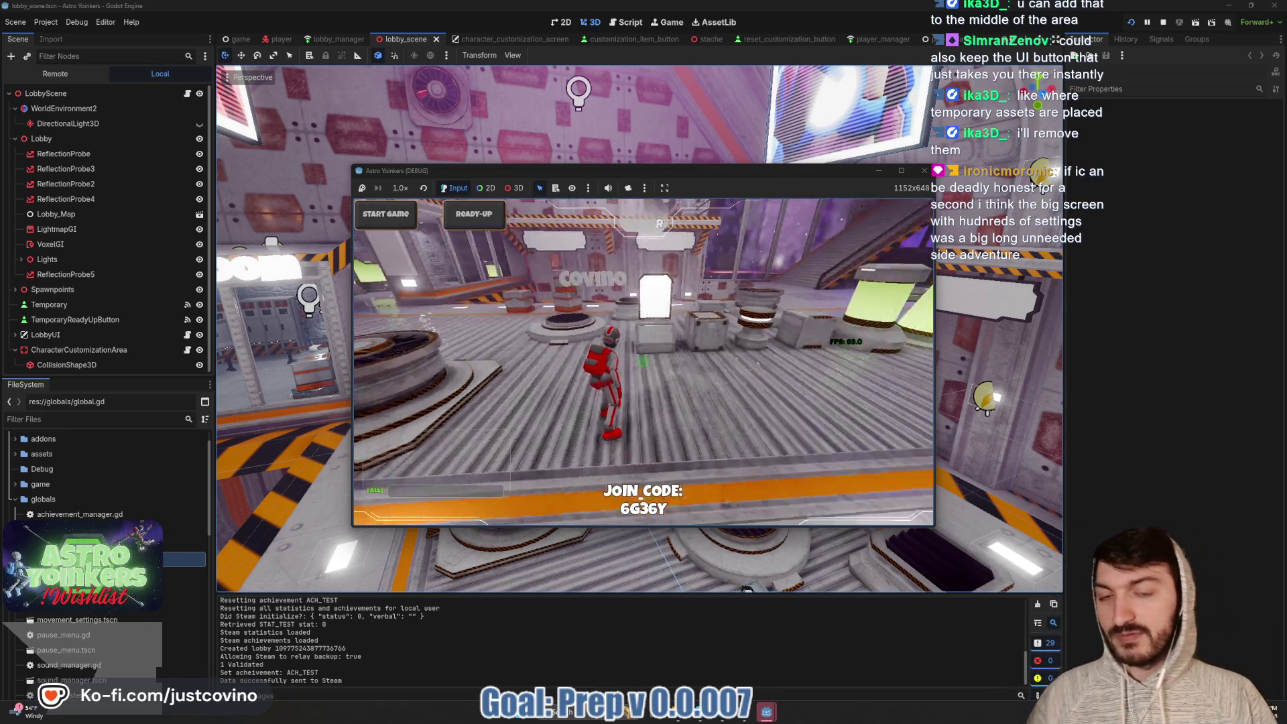
{"action": "key", "text": "w"}
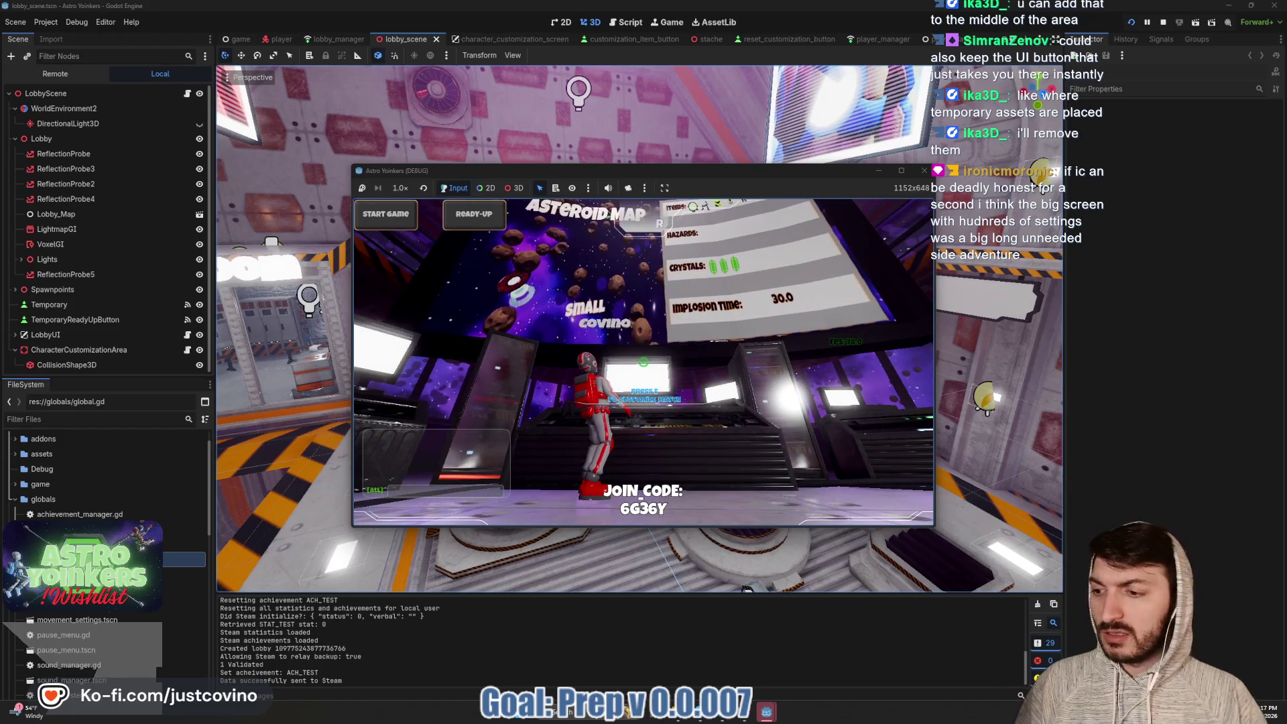
Open the Asteroid Map customize panel, browse hazards and Crystals settings, then close it
{"action": "key", "text": "e"}
{"action": "key", "text": "Return"}
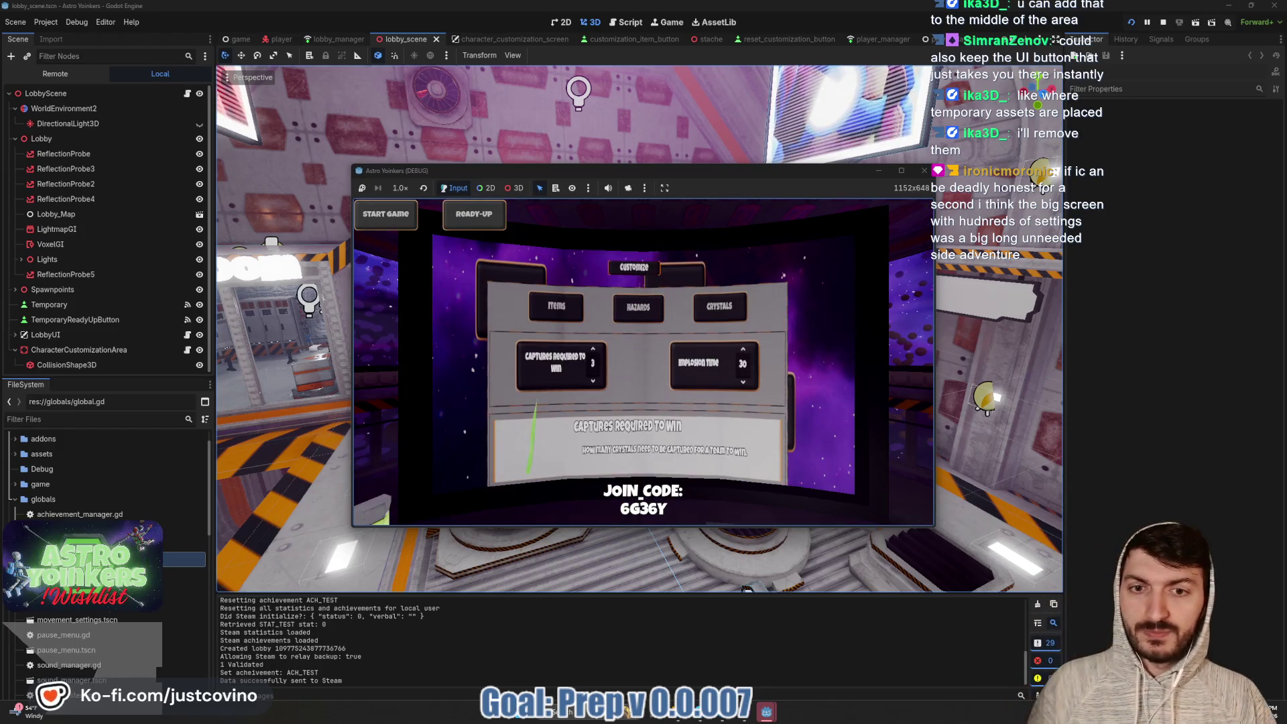
{"action": "key", "text": "Right"}
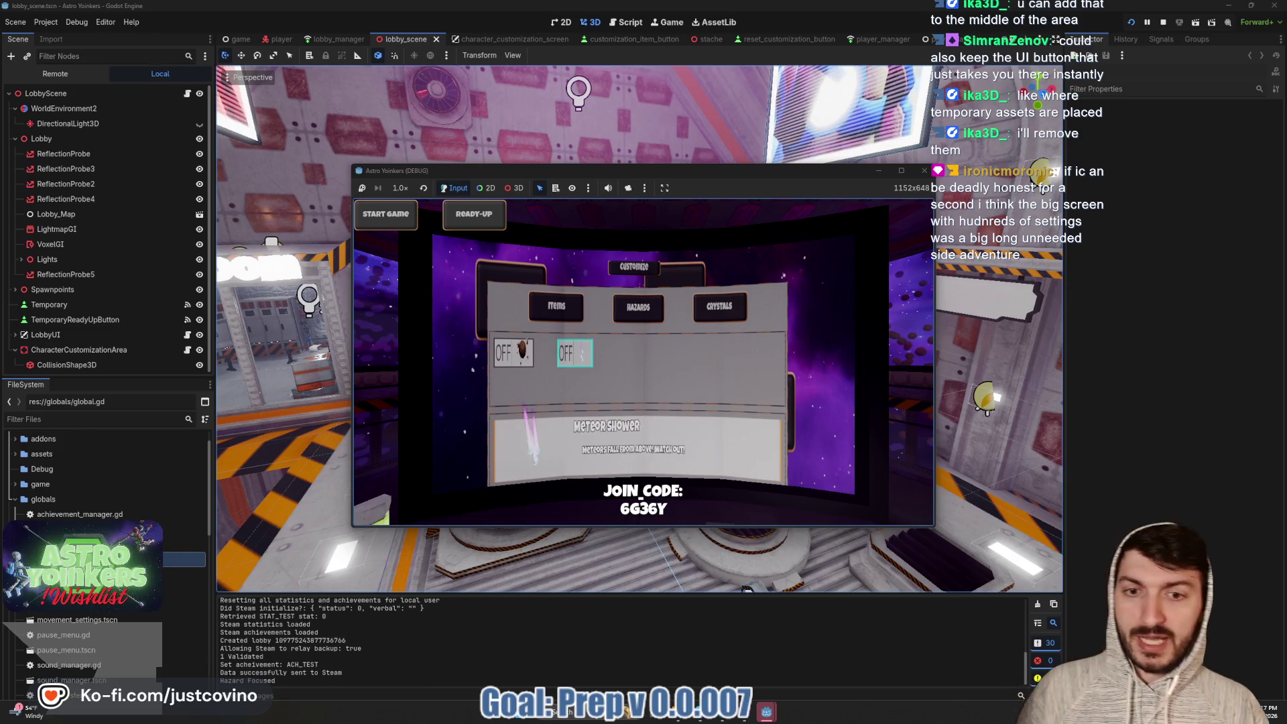
{"action": "key", "text": "Left"}
{"action": "key", "text": "Left"}
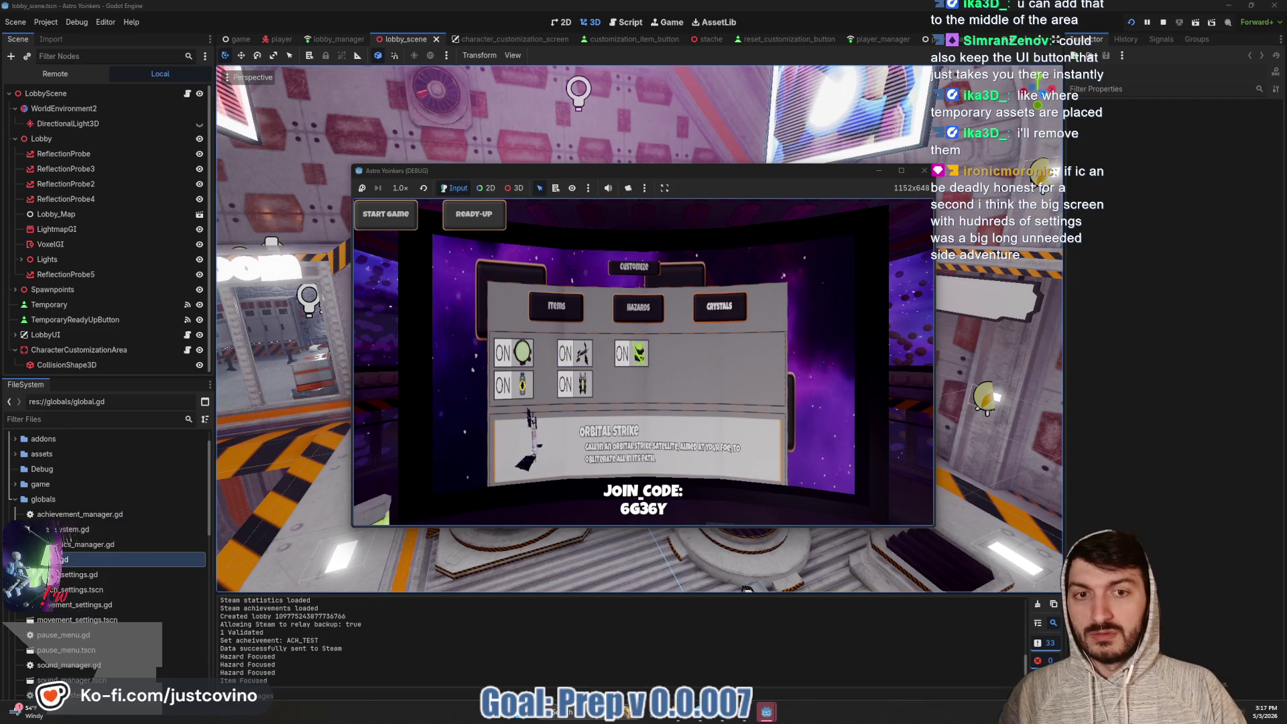
{"action": "key", "text": "e"}
{"action": "key", "text": "Left"}
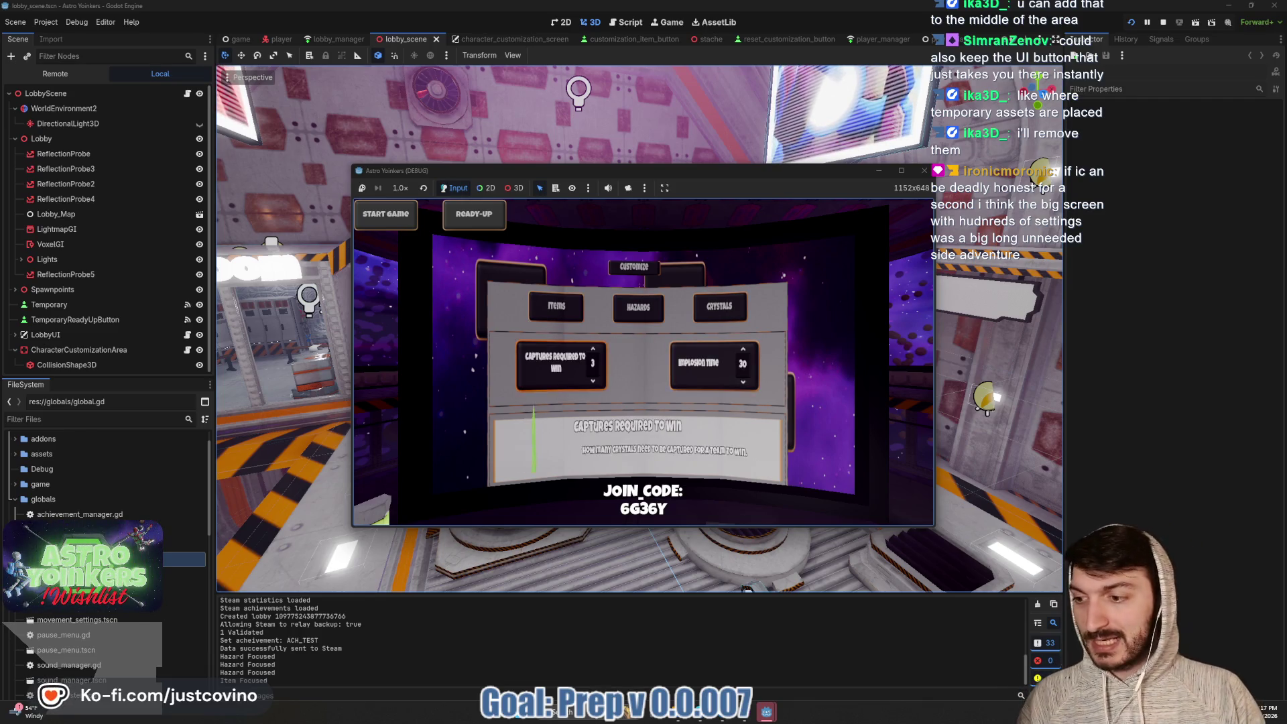
{"action": "key", "text": "Escape"}
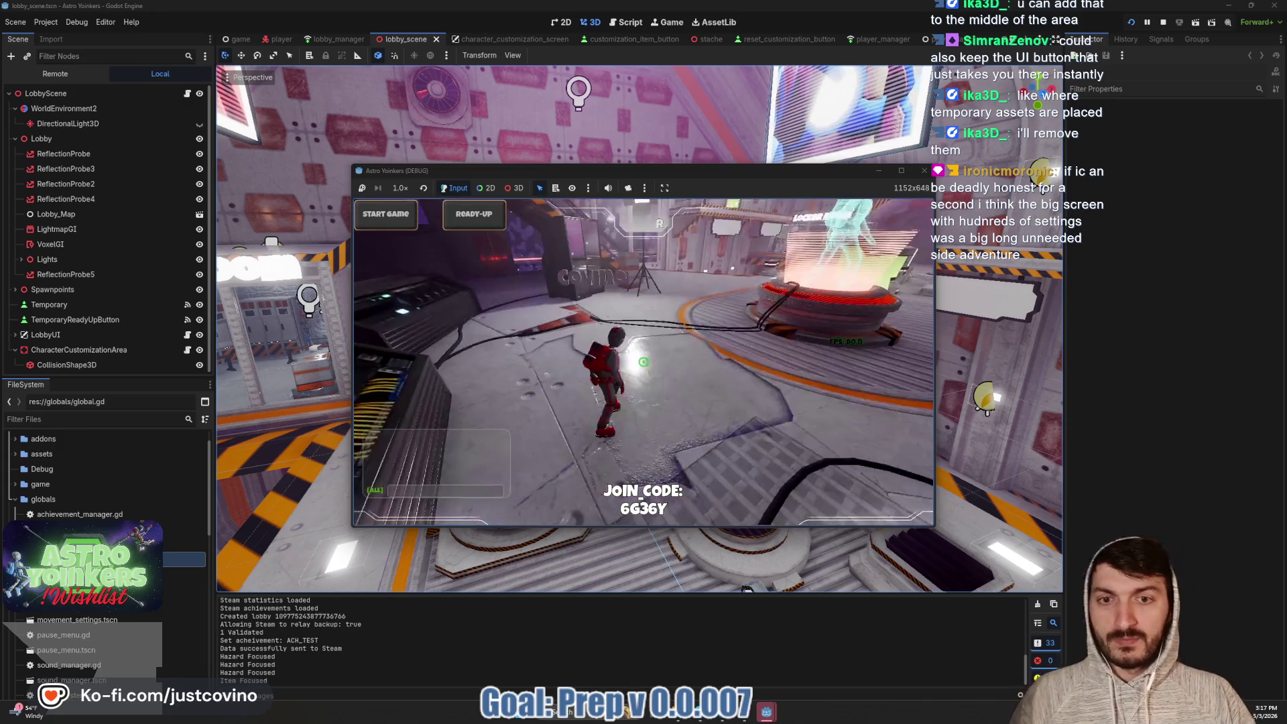
Run the character through the lobby and corridor, past the Asteroid Map board, into the purple portal
{"action": "key", "text": "w"}
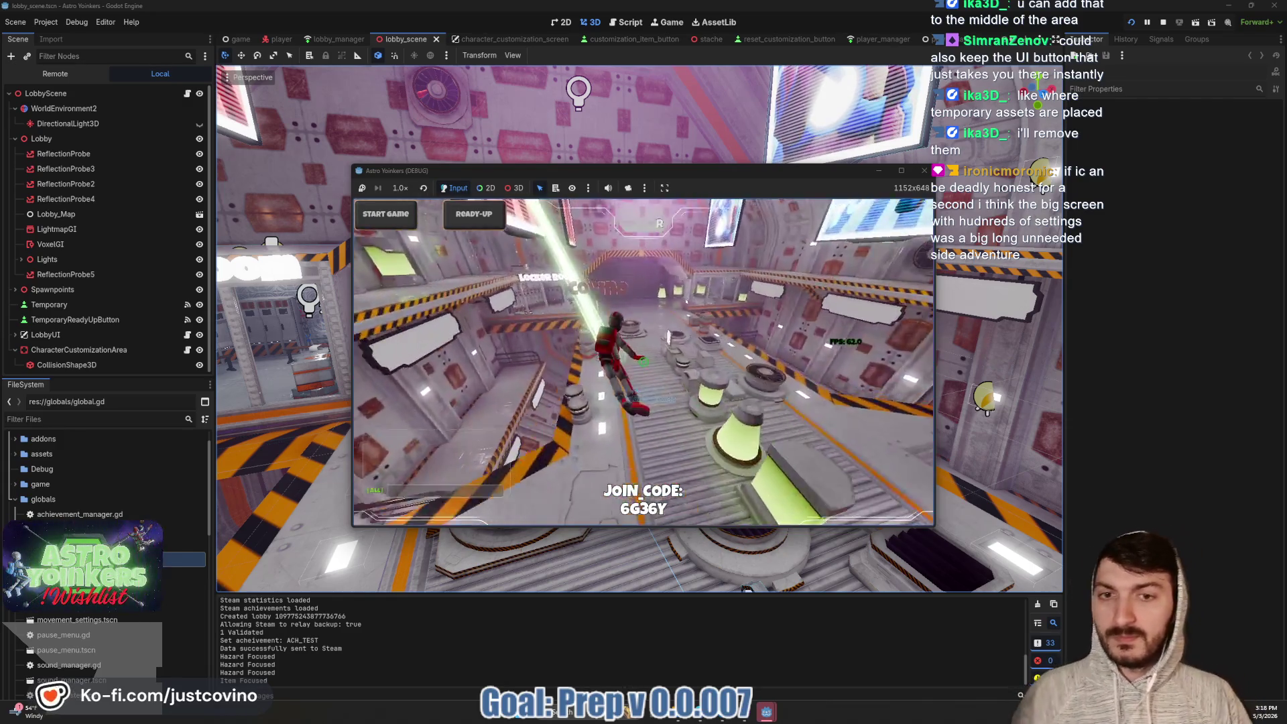
{"action": "key", "text": "w"}
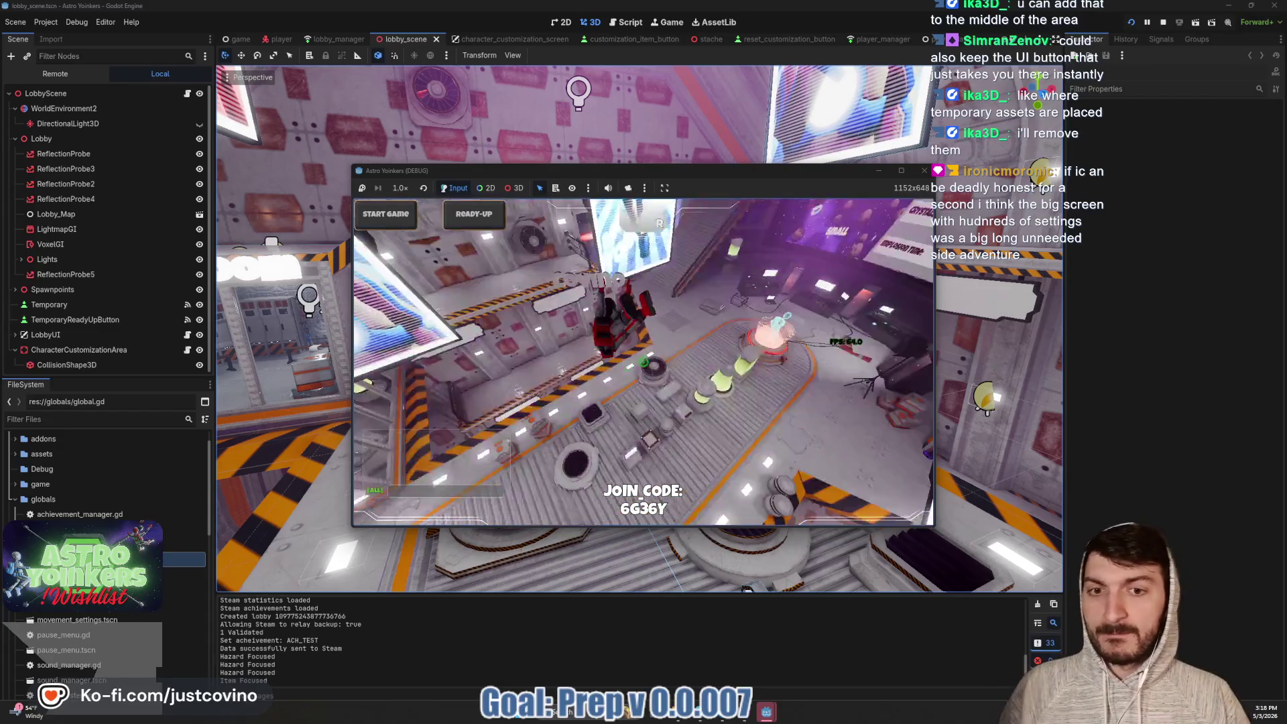
{"action": "key", "text": "w"}
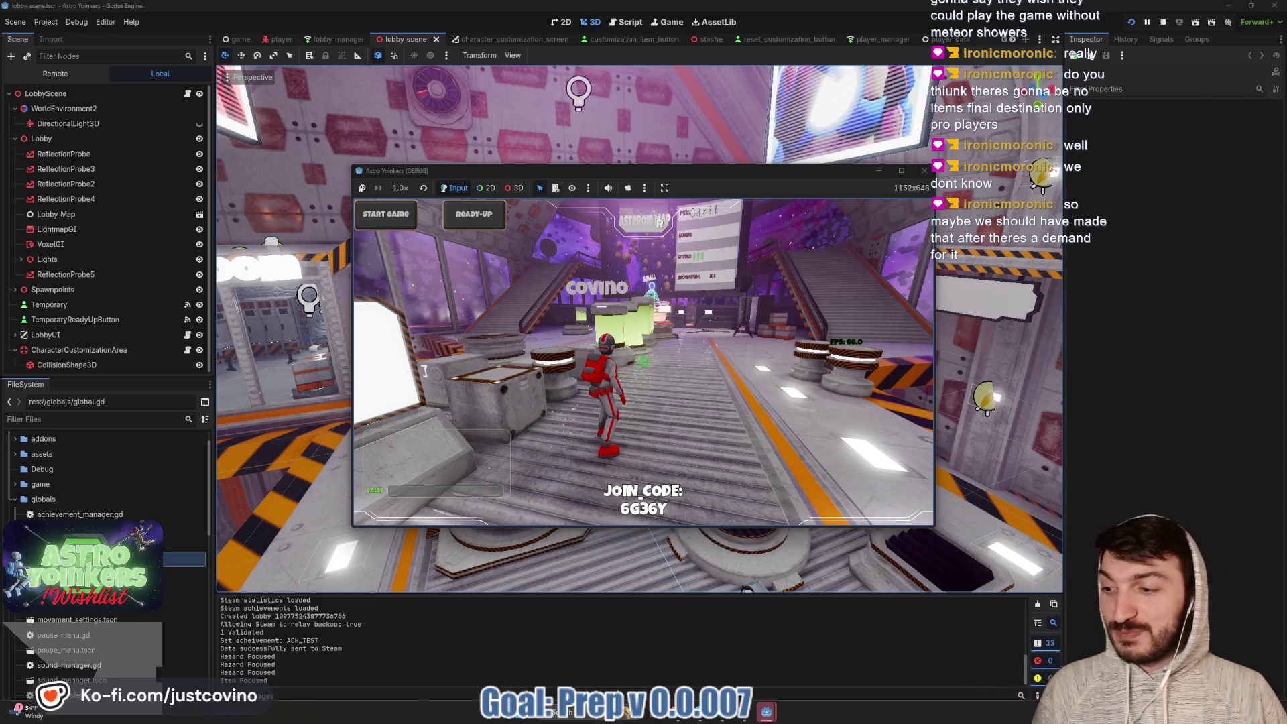
{"action": "key", "text": "w"}
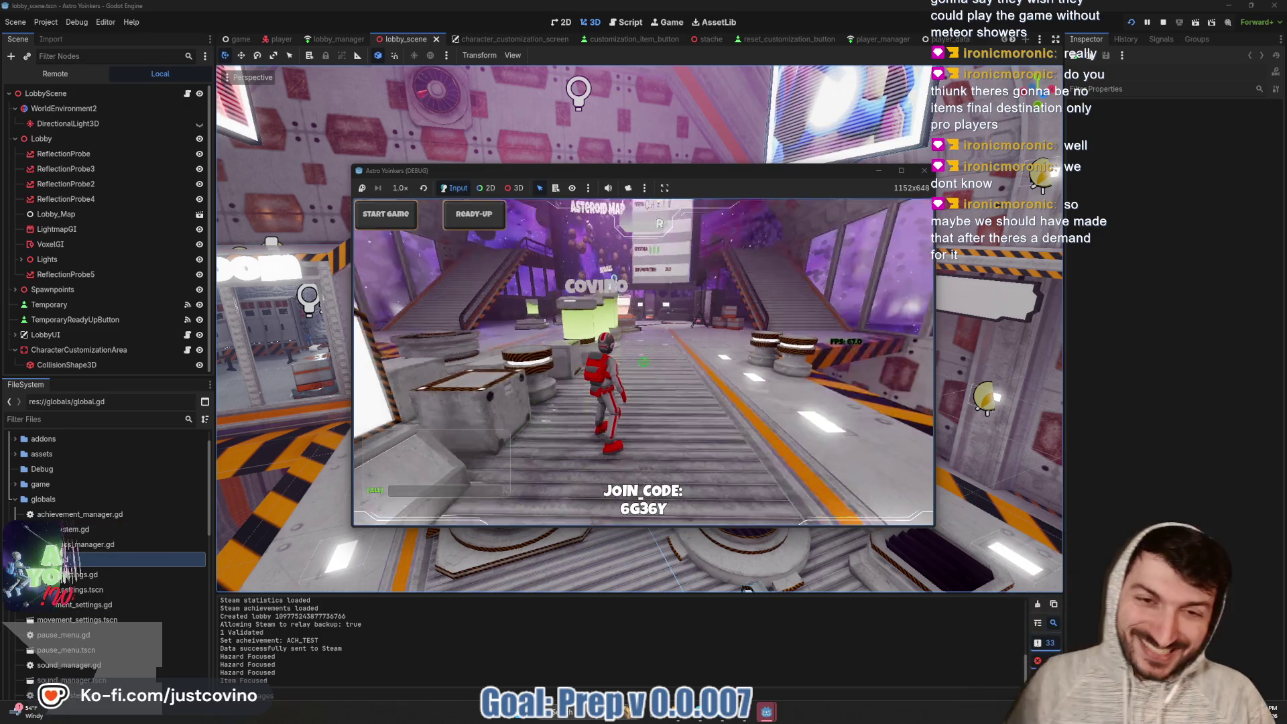
{"action": "key", "text": "w"}
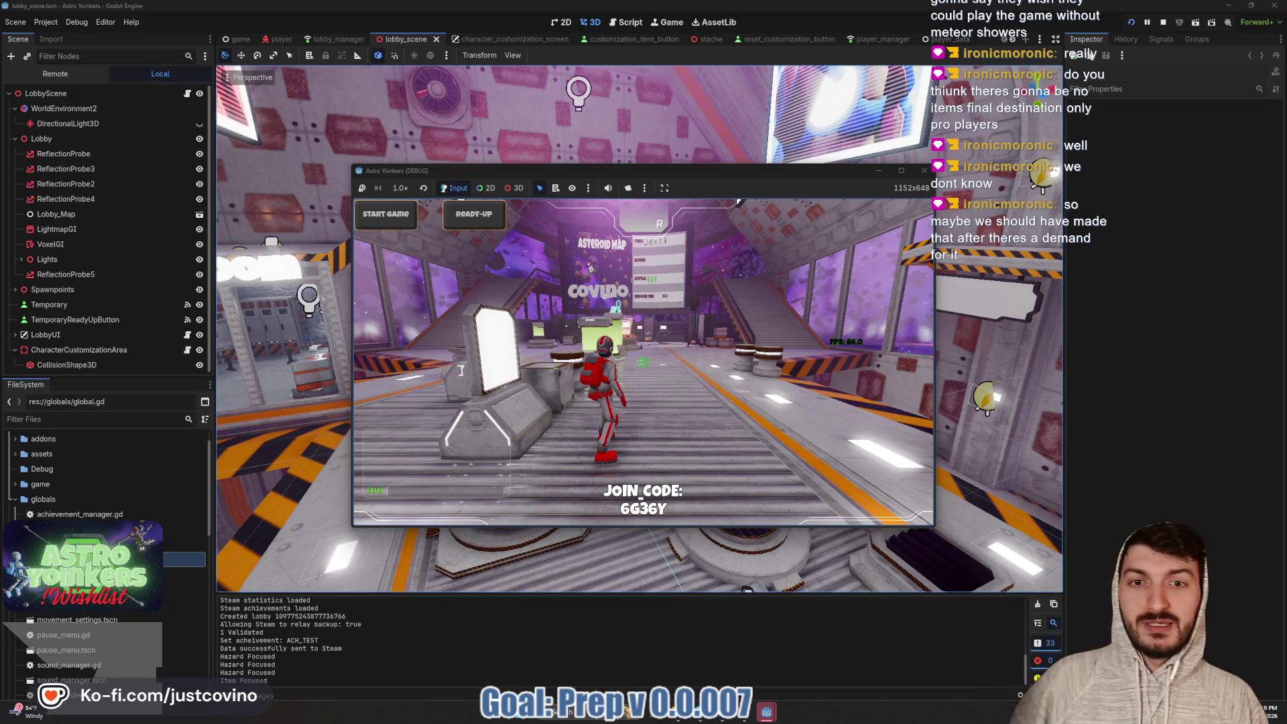
{"action": "key", "text": "space"}
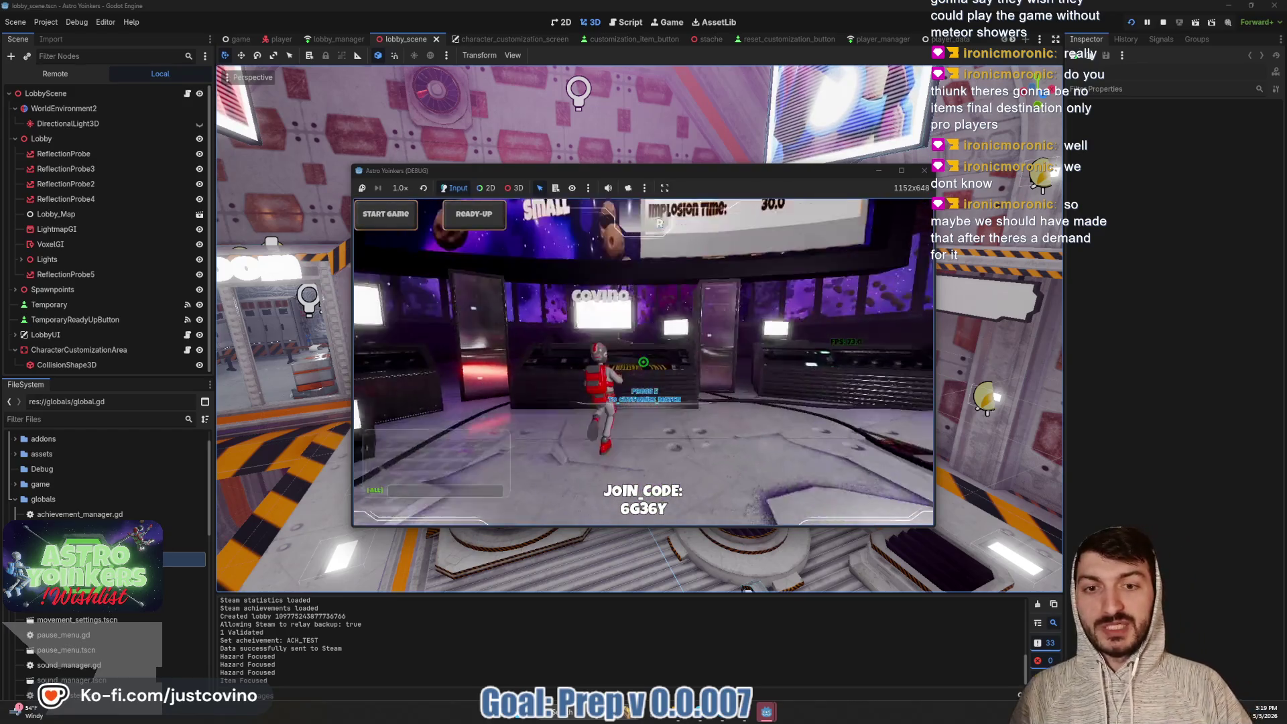
Bring up the map selection board and circle Asteroid Map and the mystery map cards
{"action": "key", "text": "e"}
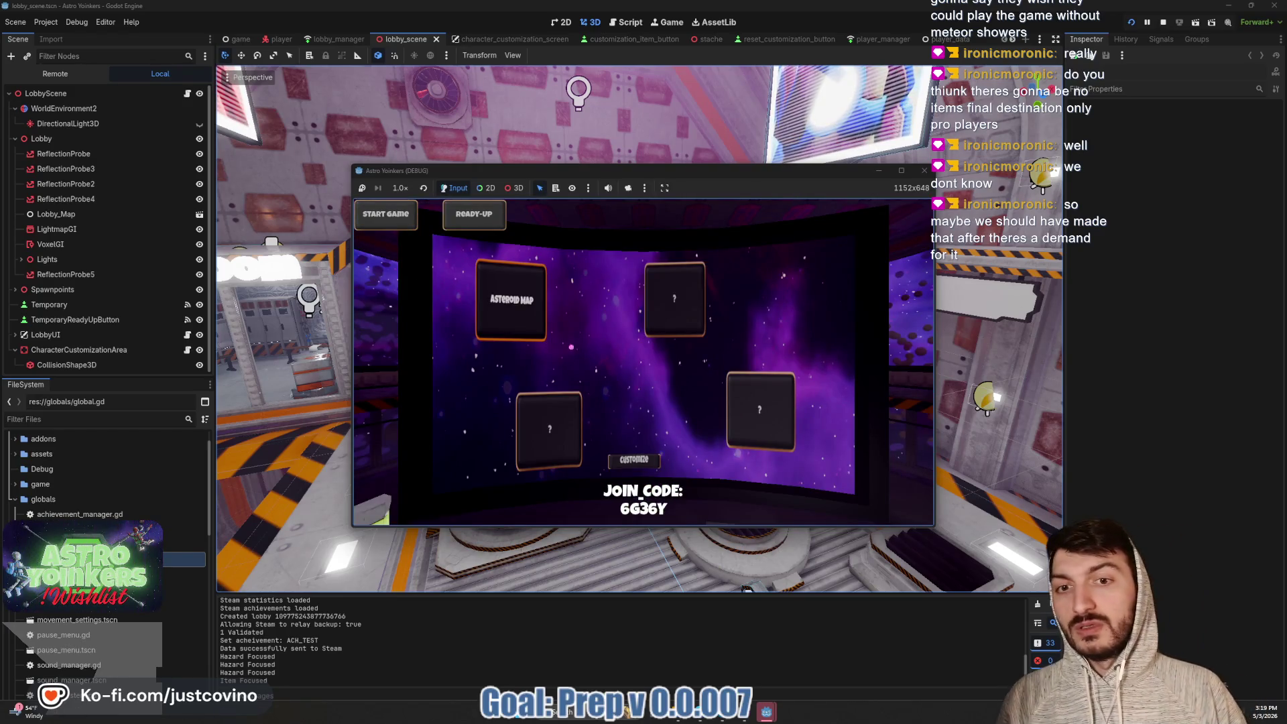
{"action": "left_click_drag", "start_coordinate": [573, 256], "coordinate": [533, 267]}
{"action": "mouse_move", "coordinate": [660, 282]}
{"action": "left_mouse_down"}
{"action": "mouse_move", "coordinate": [704, 268]}
{"action": "mouse_move", "coordinate": [641, 349]}
{"action": "left_mouse_up"}
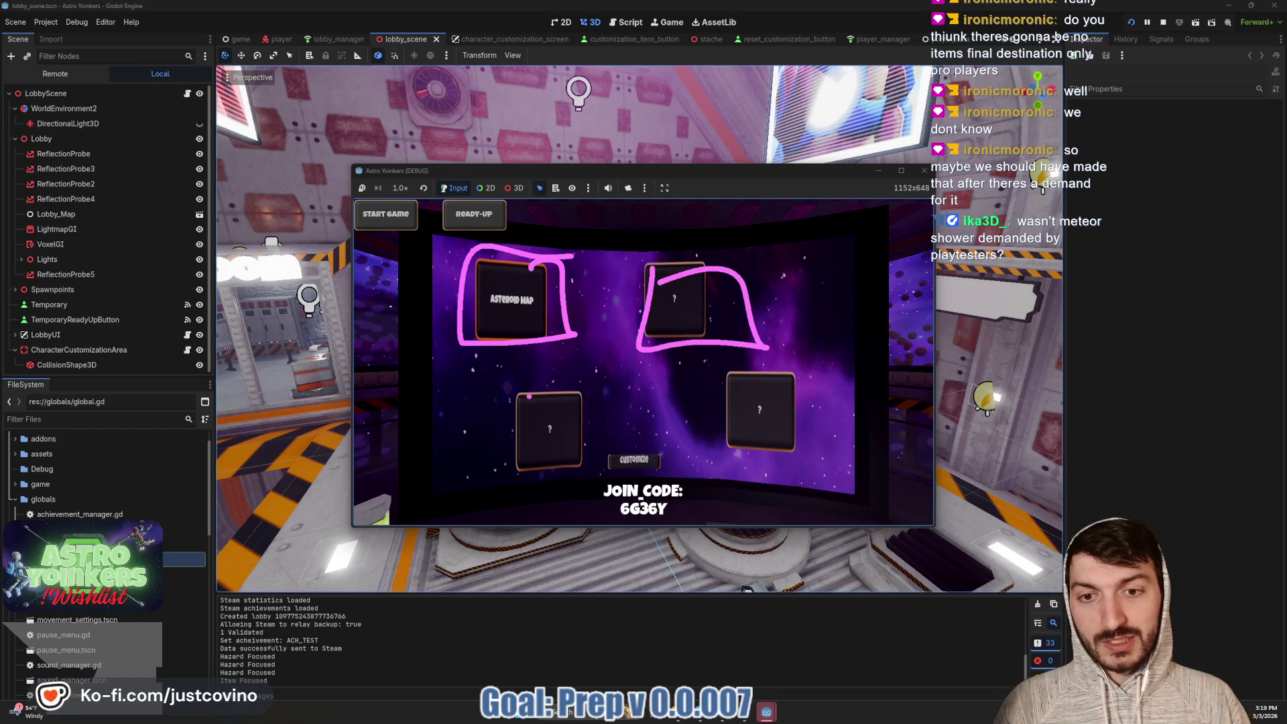
{"action": "left_click_drag", "start_coordinate": [503, 403], "coordinate": [597, 412]}
{"action": "left_click_drag", "start_coordinate": [697, 388], "coordinate": [704, 366]}
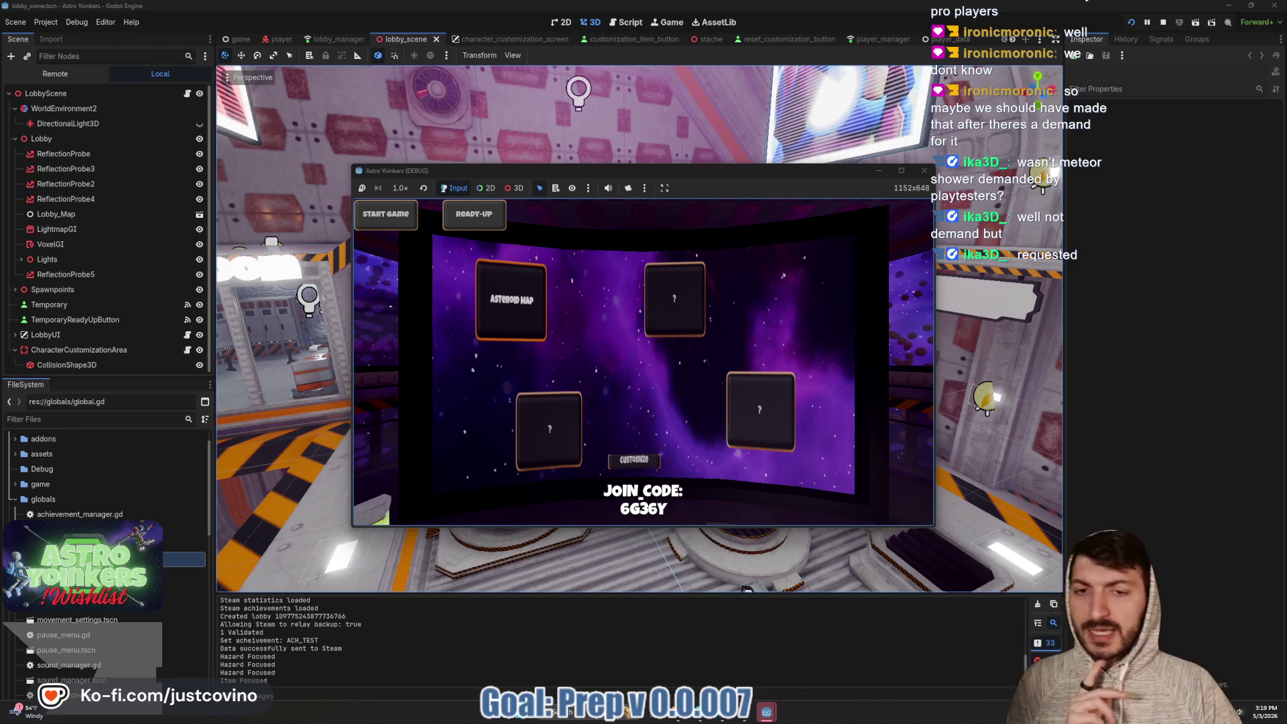
Open the map Customize panel, view the Hazards settings like Meteor Shower, then exit to the lobby
{"action": "key", "text": "Down"}
{"action": "key", "text": "Return"}
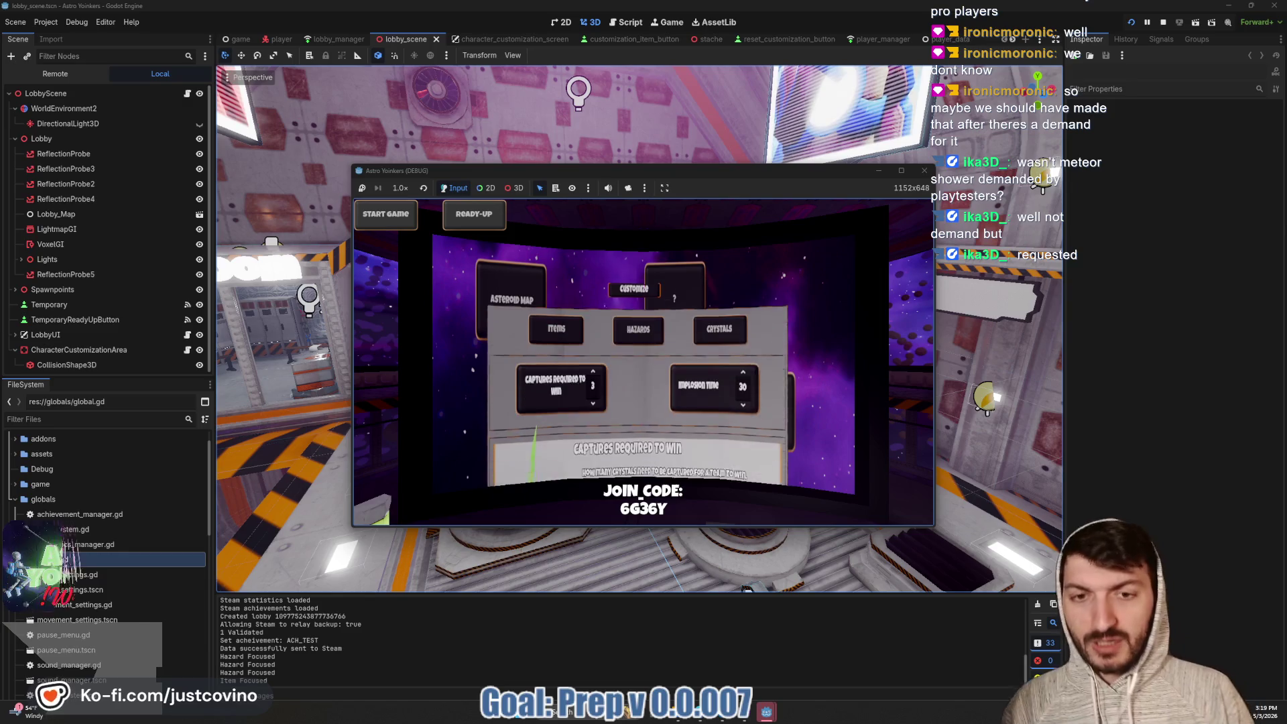
{"action": "key", "text": "Right"}
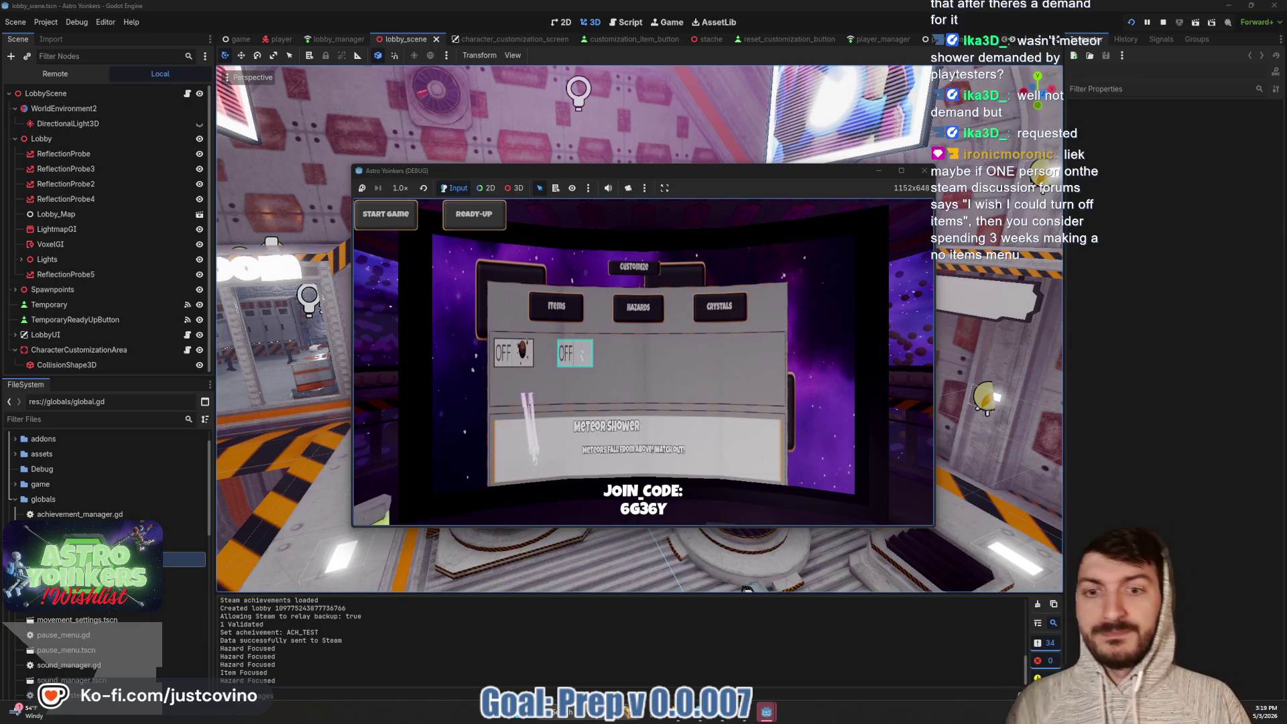
{"action": "key", "text": "Escape"}
{"action": "key", "text": "Escape"}
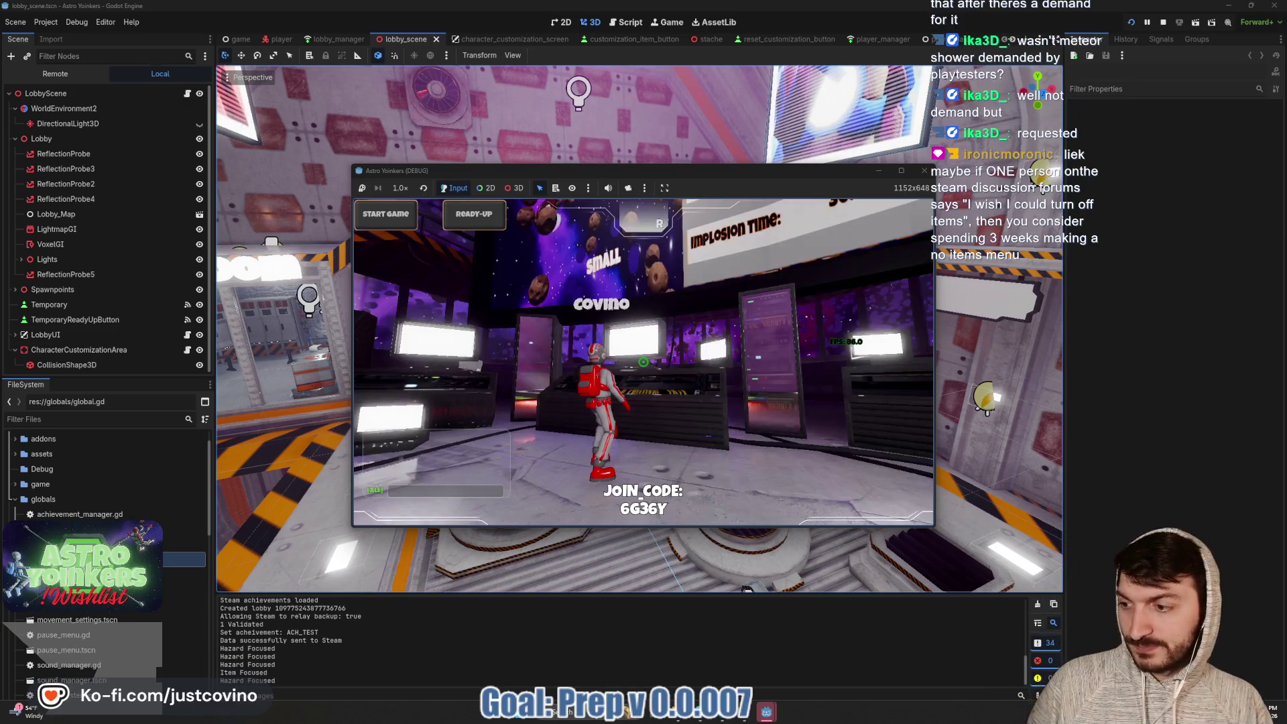
Run past the hologram pedestal and down the corridor by the green pods, then back away
{"action": "key", "text": "w"}
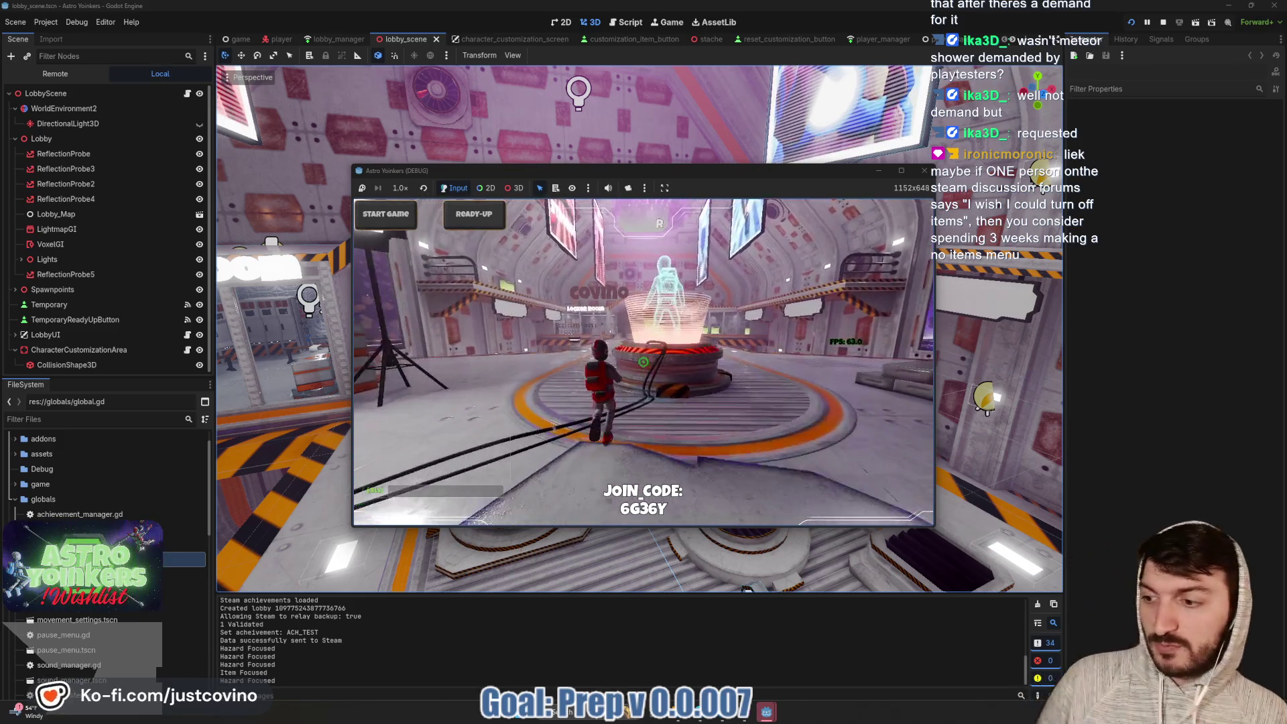
{"action": "key", "text": "w"}
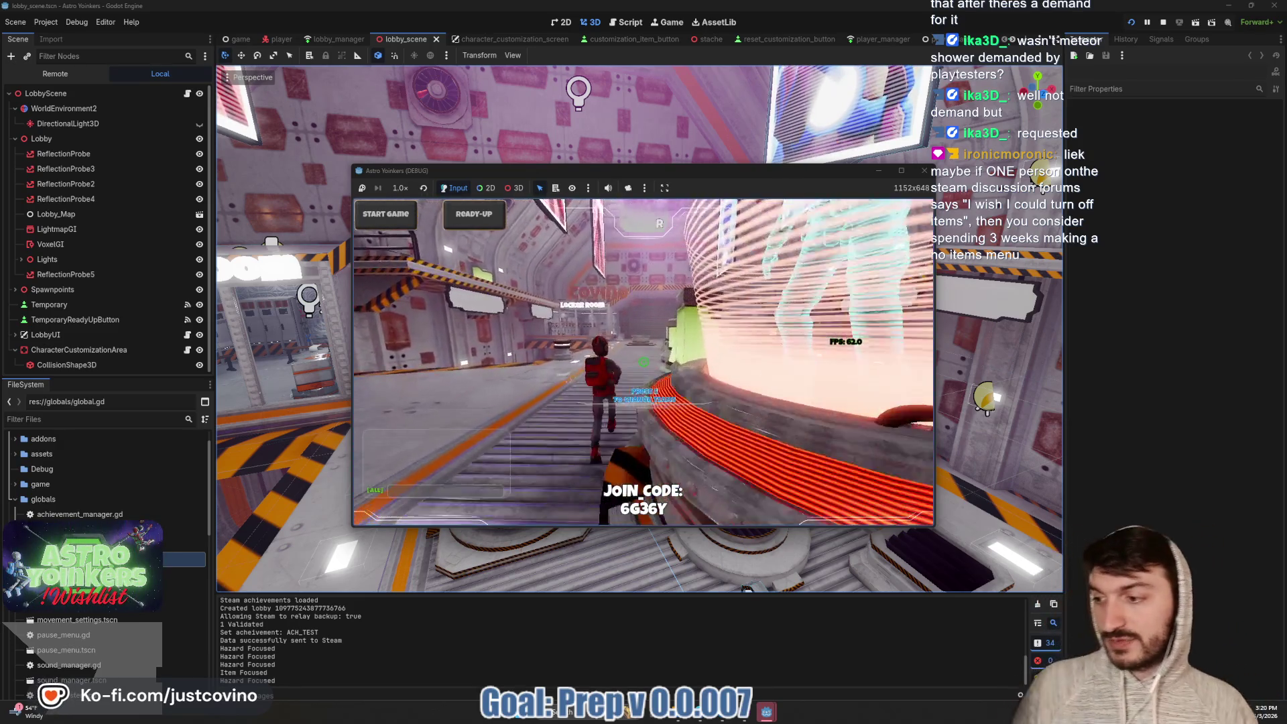
{"action": "key", "text": "w"}
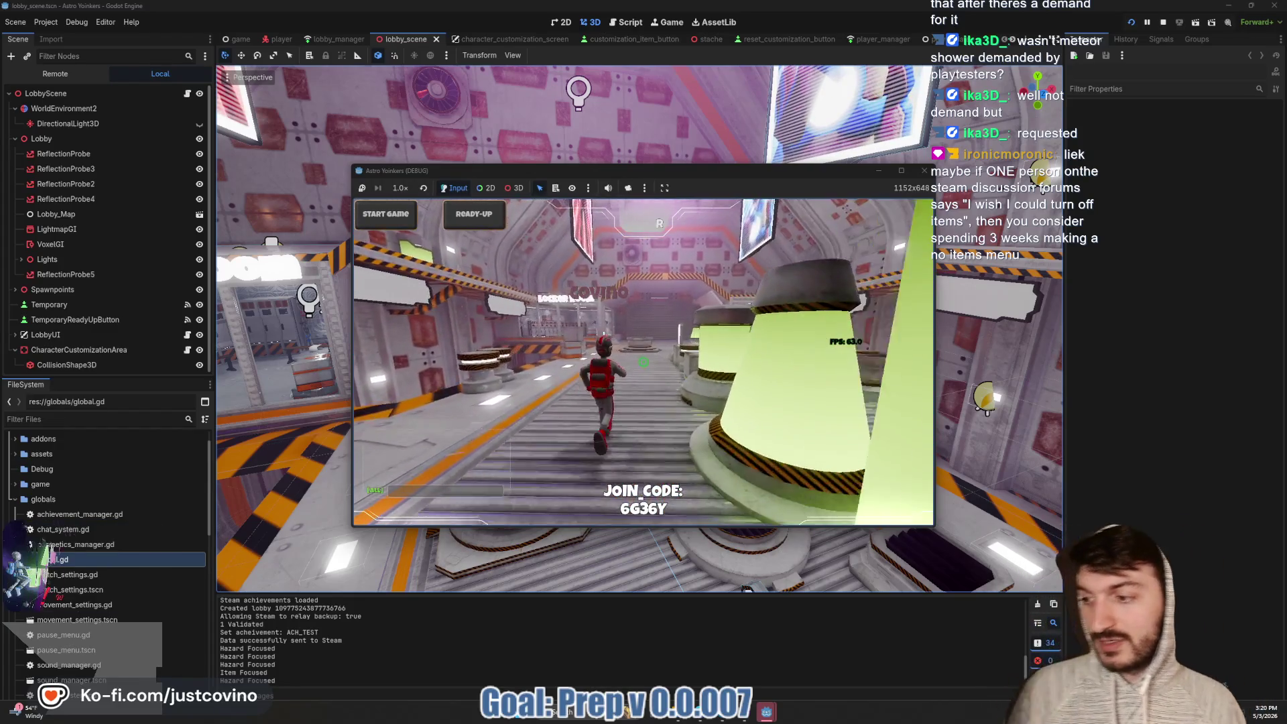
{"action": "key", "text": "s"}
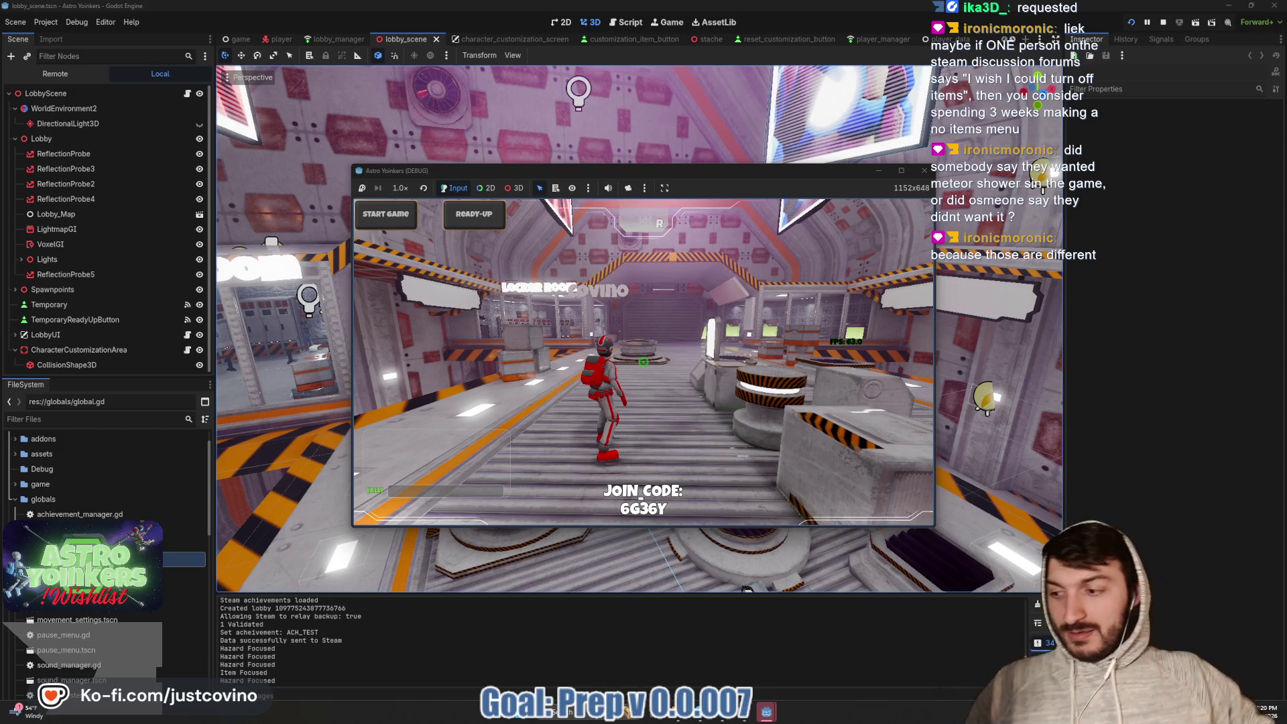
Run along the walkway into the room with glowing pods and open the development console
{"action": "key", "text": "w"}
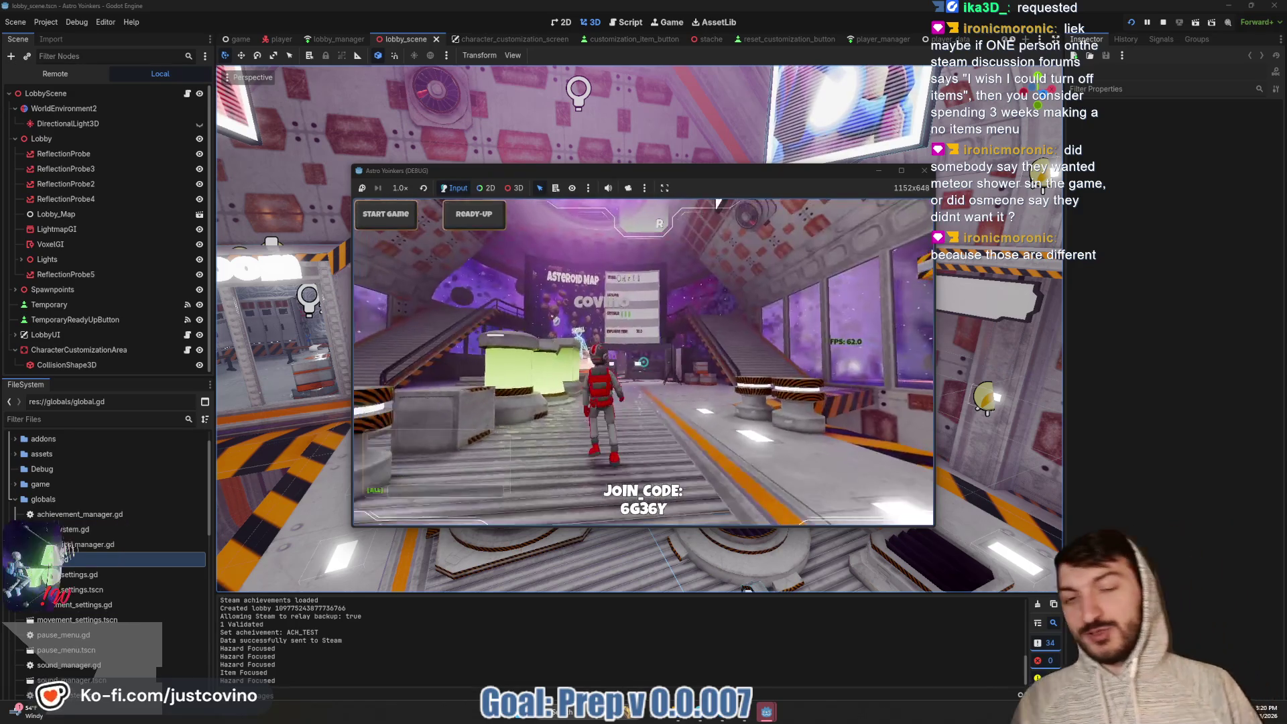
{"action": "key", "text": "w"}
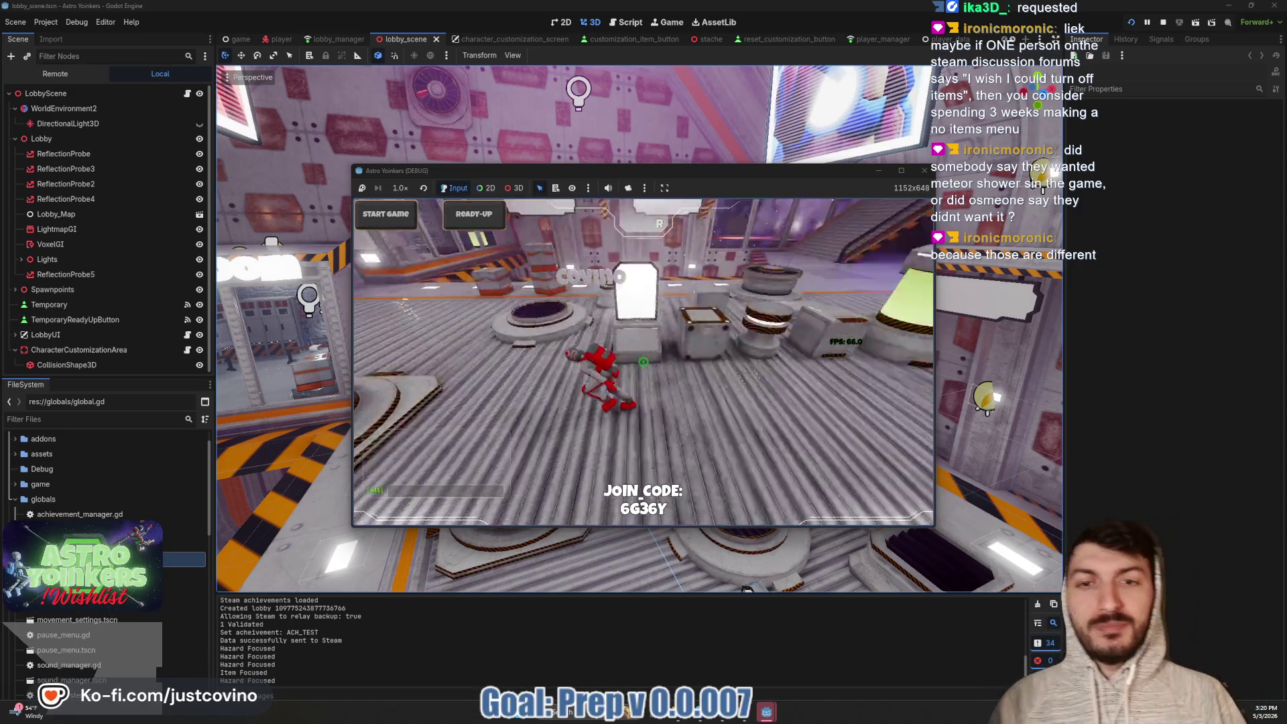
{"action": "key", "text": "w"}
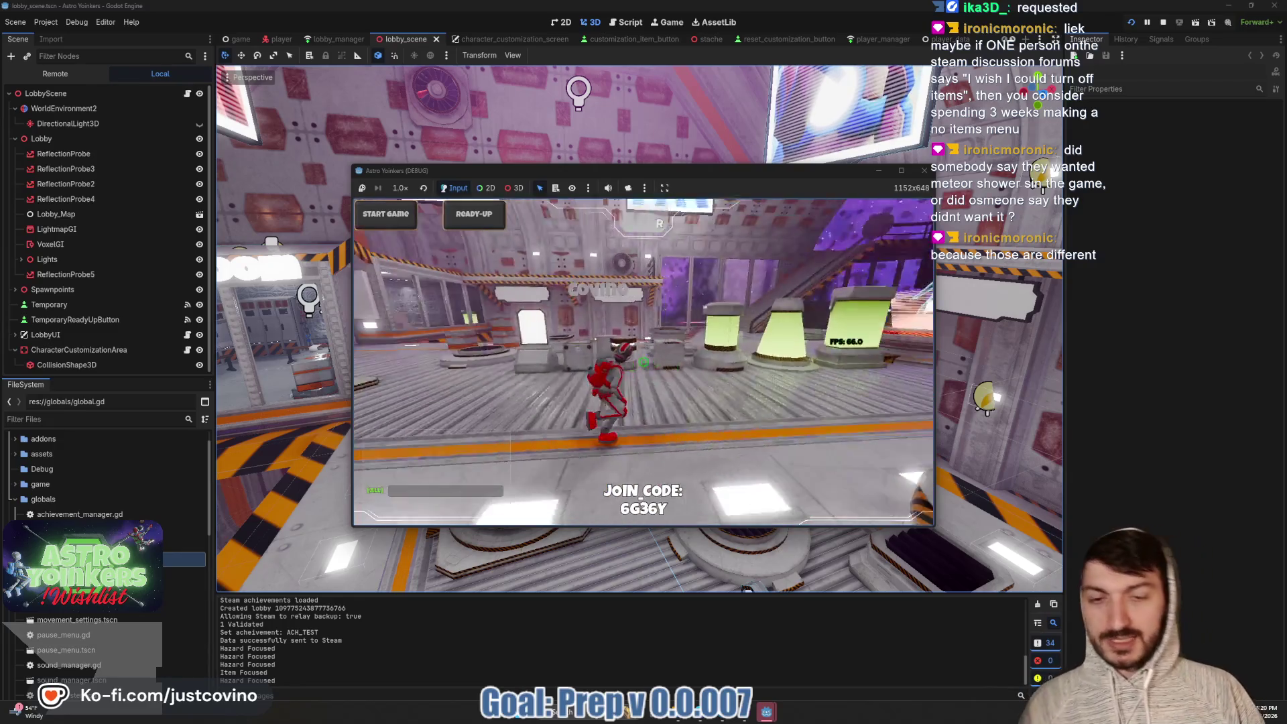
{"action": "key", "text": "grave"}
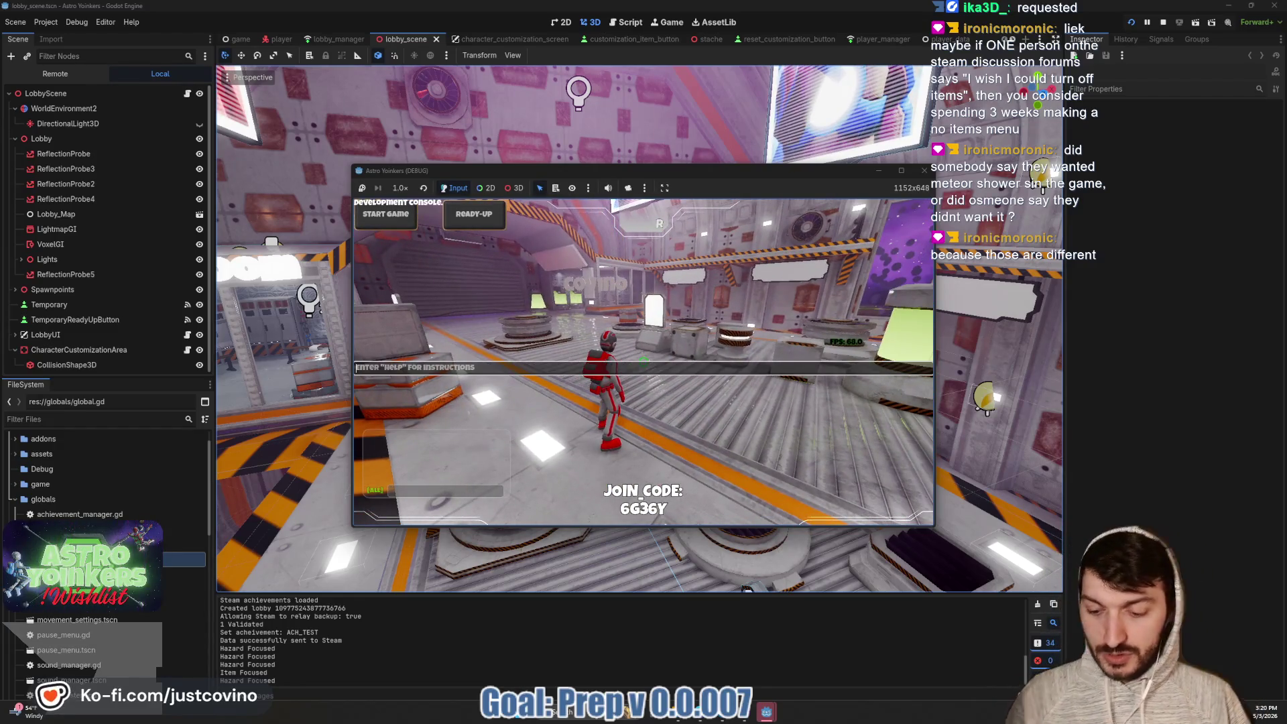
Enable free-fly mode with the sp console command, fly over the conveyor, and maximize the game window
{"action": "type", "text": "spectate"}
{"action": "key", "text": "Return"}
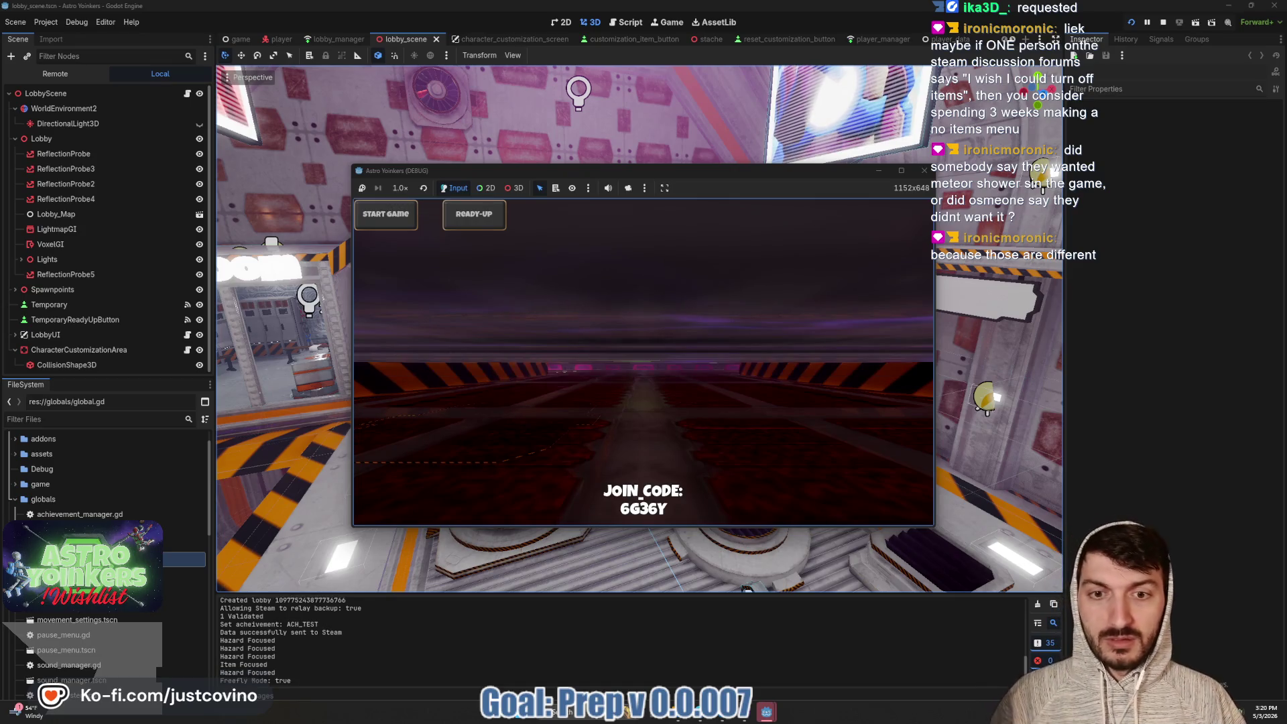
{"action": "key", "text": "w"}
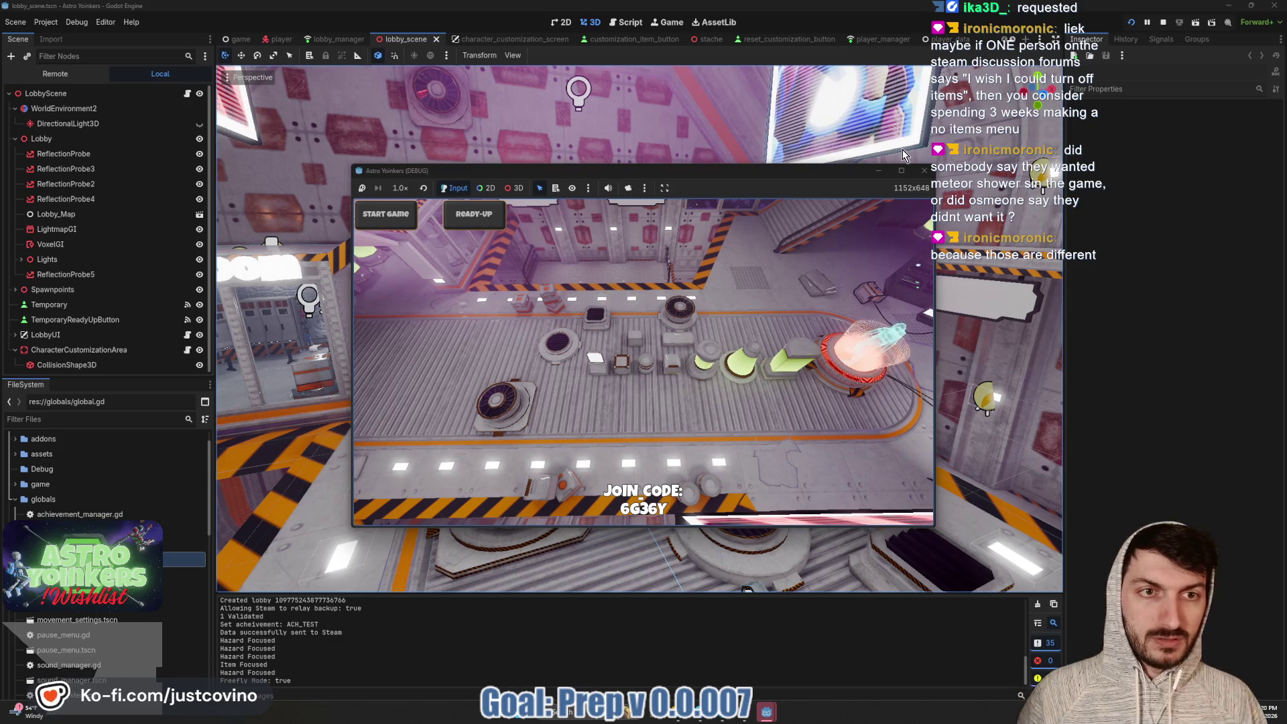
{"action": "left_click", "coordinate": [901, 173]}
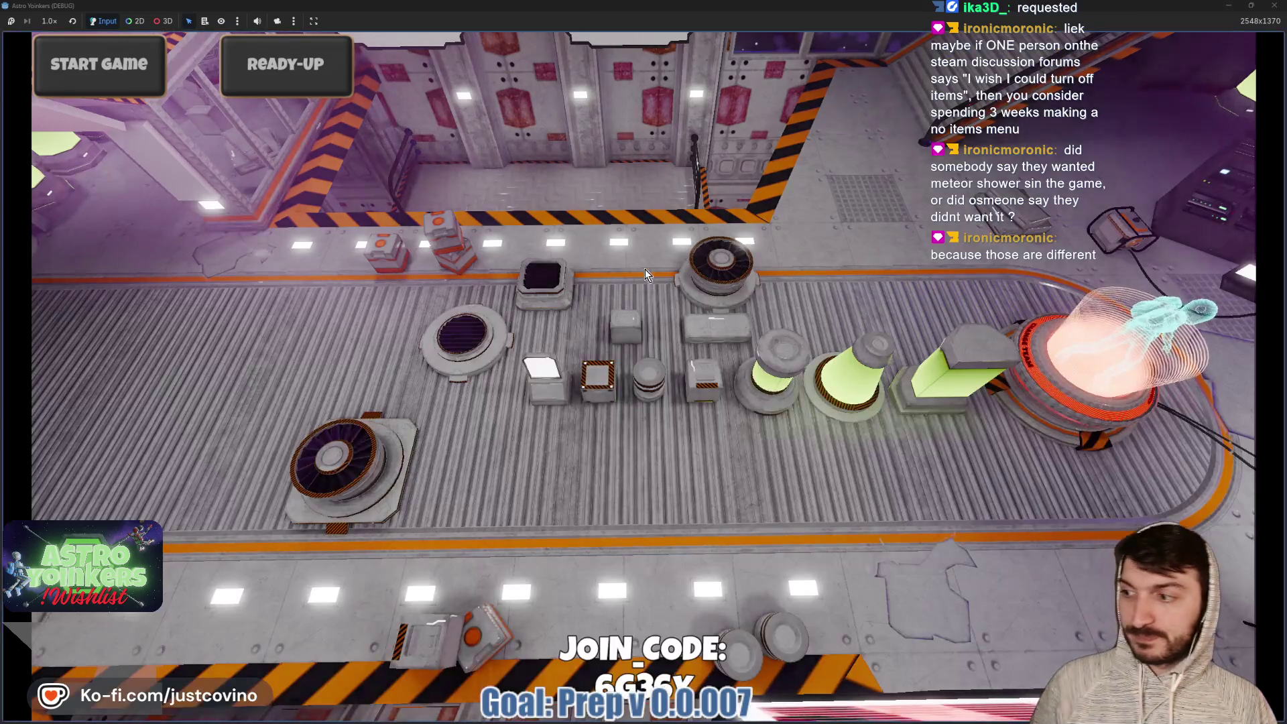
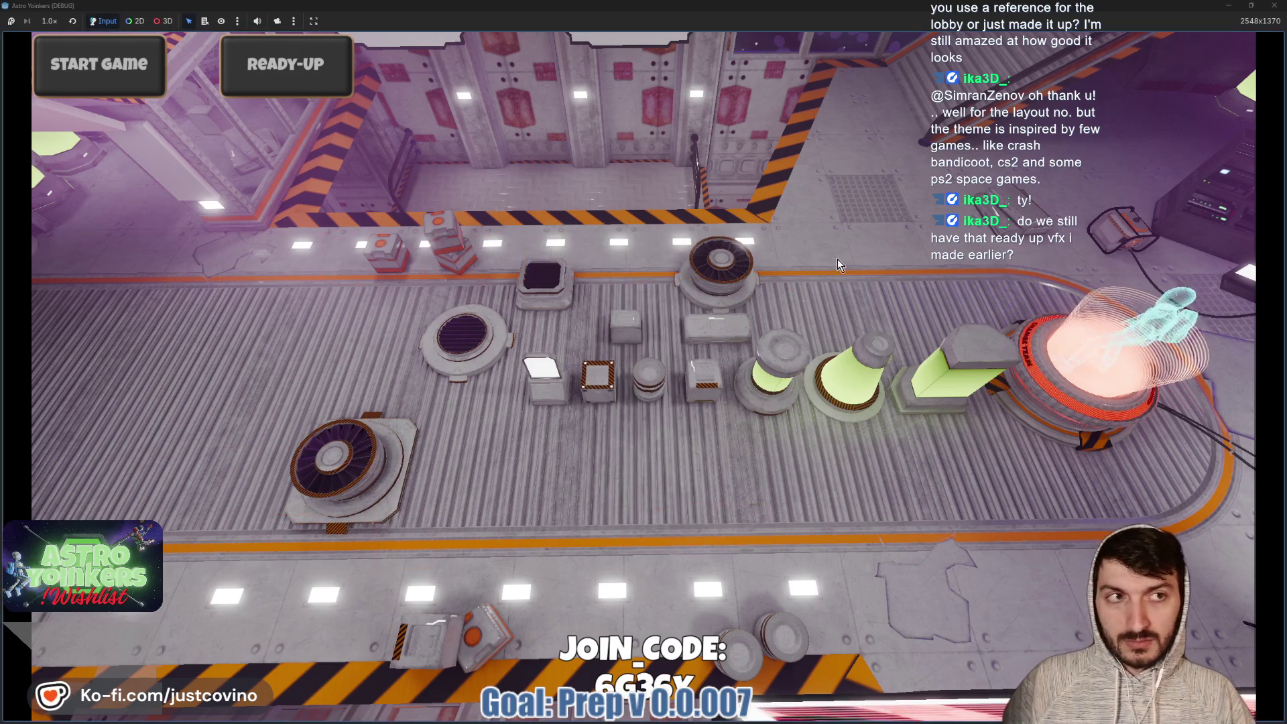
Restore the Astro Yoinkers game window from fullscreen and stop the debug run
{"action": "left_click", "coordinate": [1251, 6]}
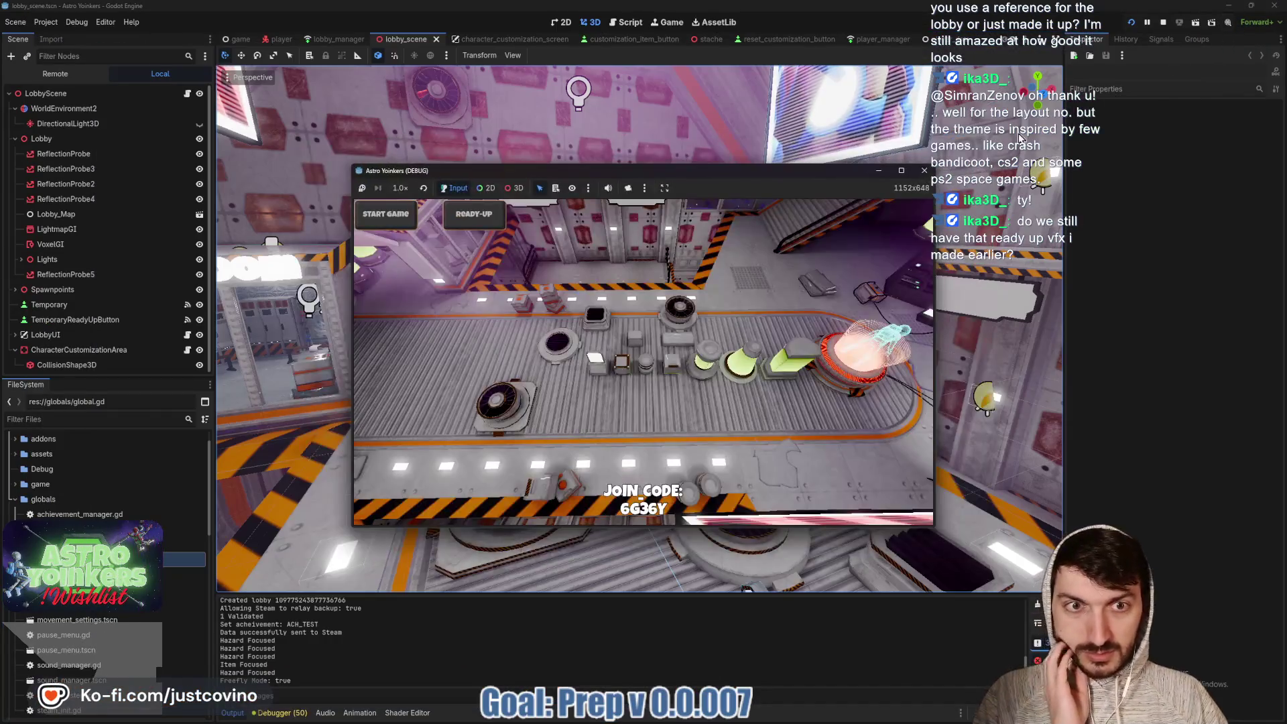
{"action": "left_click", "coordinate": [1163, 22]}
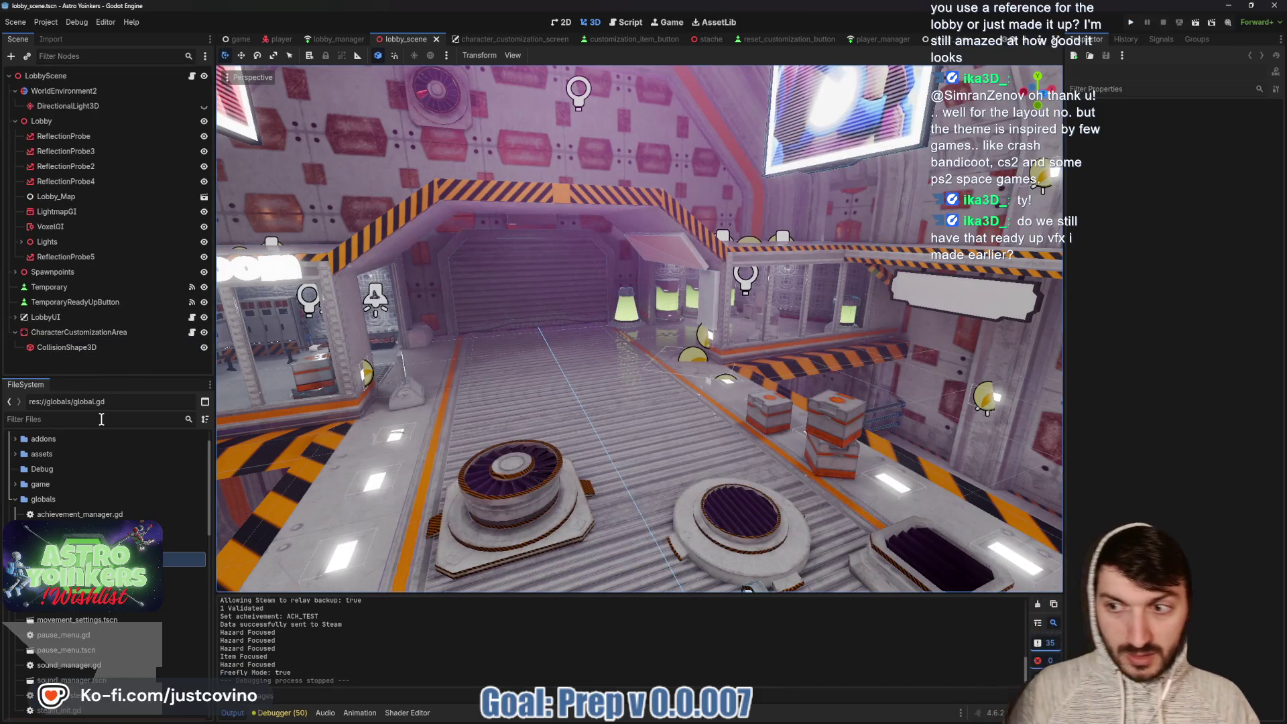
Filter the FileSystem dock for 'ready', then 'vfx', then clear the filter to show all files
{"action": "left_click", "coordinate": [101, 419]}
{"action": "type", "text": "ready"}
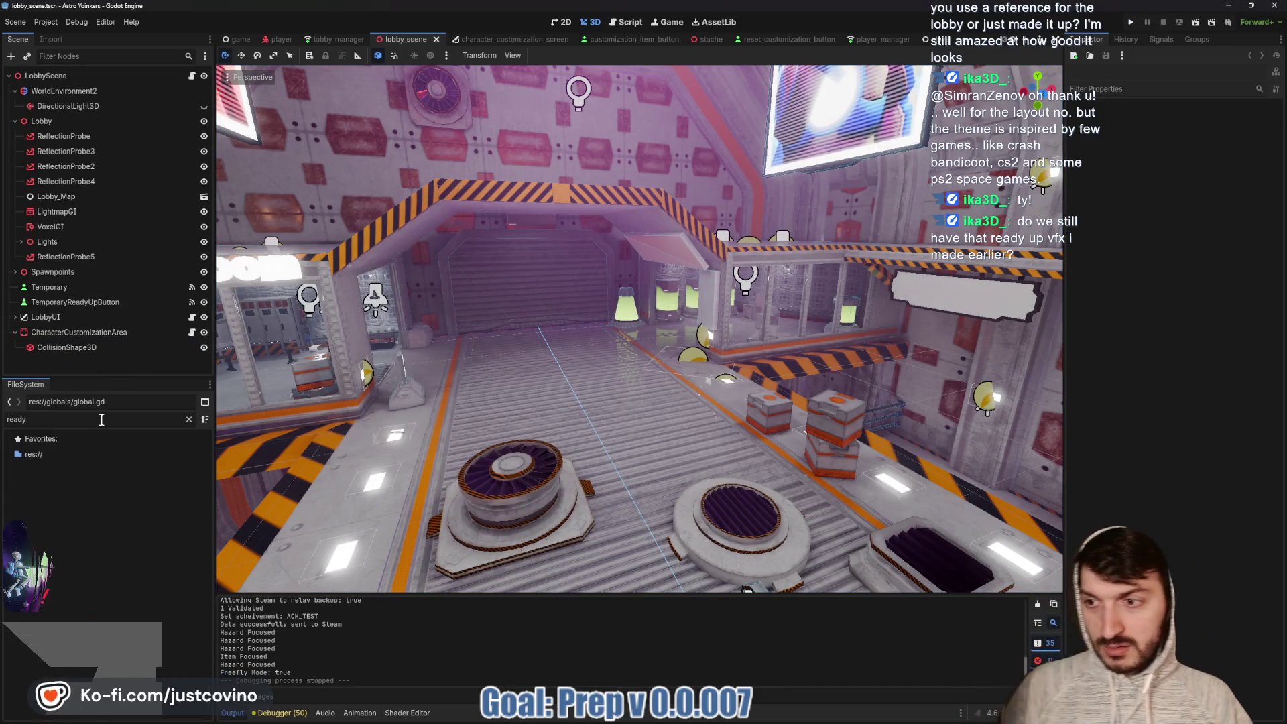
{"action": "key", "text": "BackSpace"}
{"action": "key", "text": "BackSpace"}
{"action": "key", "text": "BackSpace"}
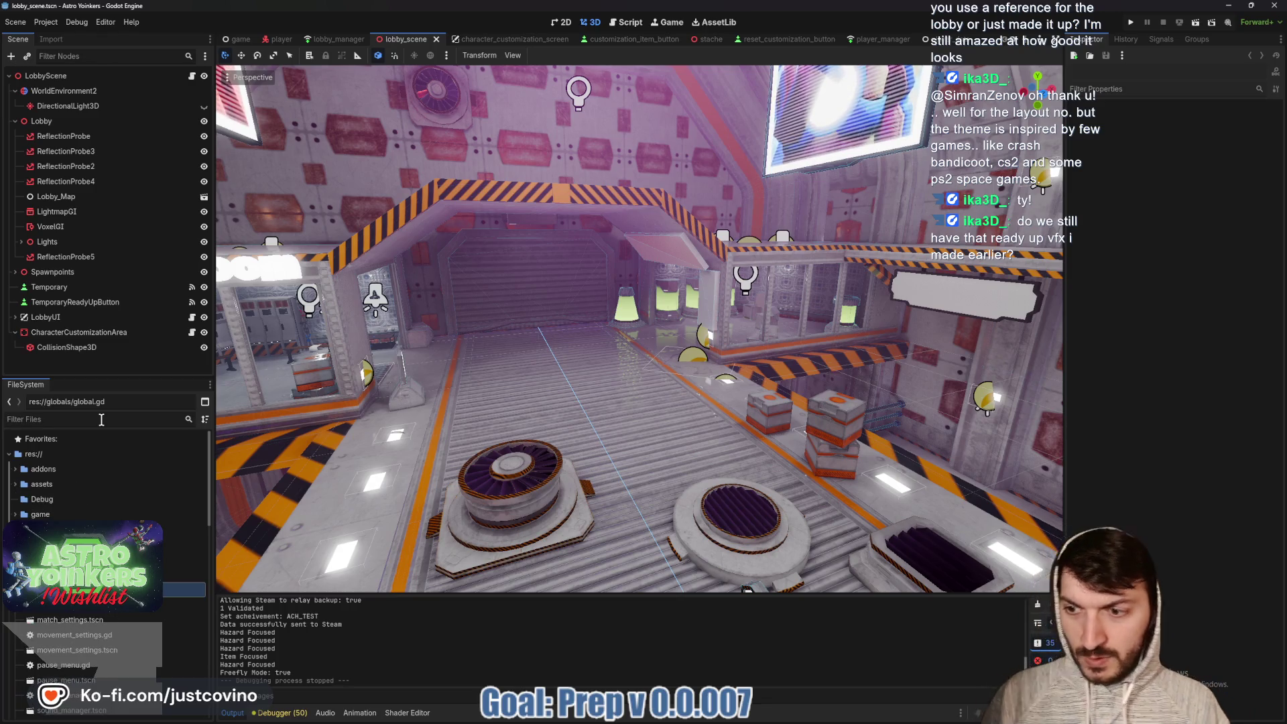
{"action": "type", "text": "vfx"}
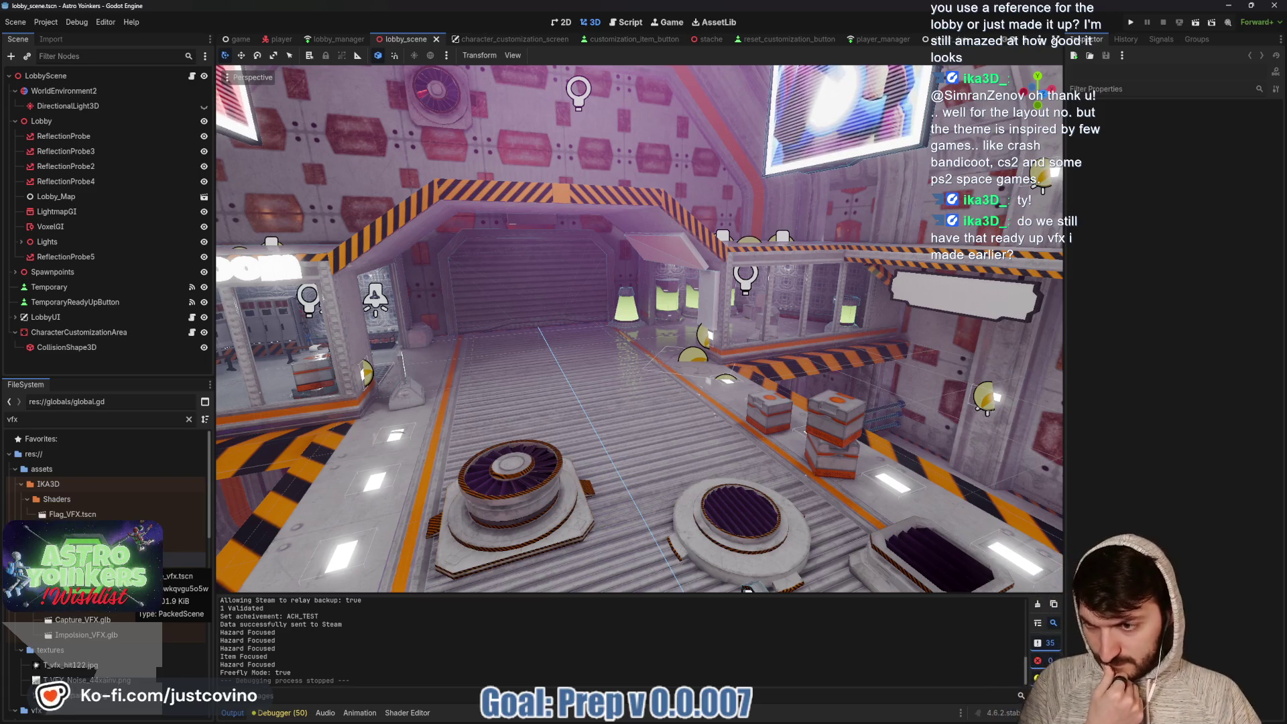
{"action": "scroll", "coordinate": [134, 577], "scroll_direction": "down", "scroll_amount": 2}
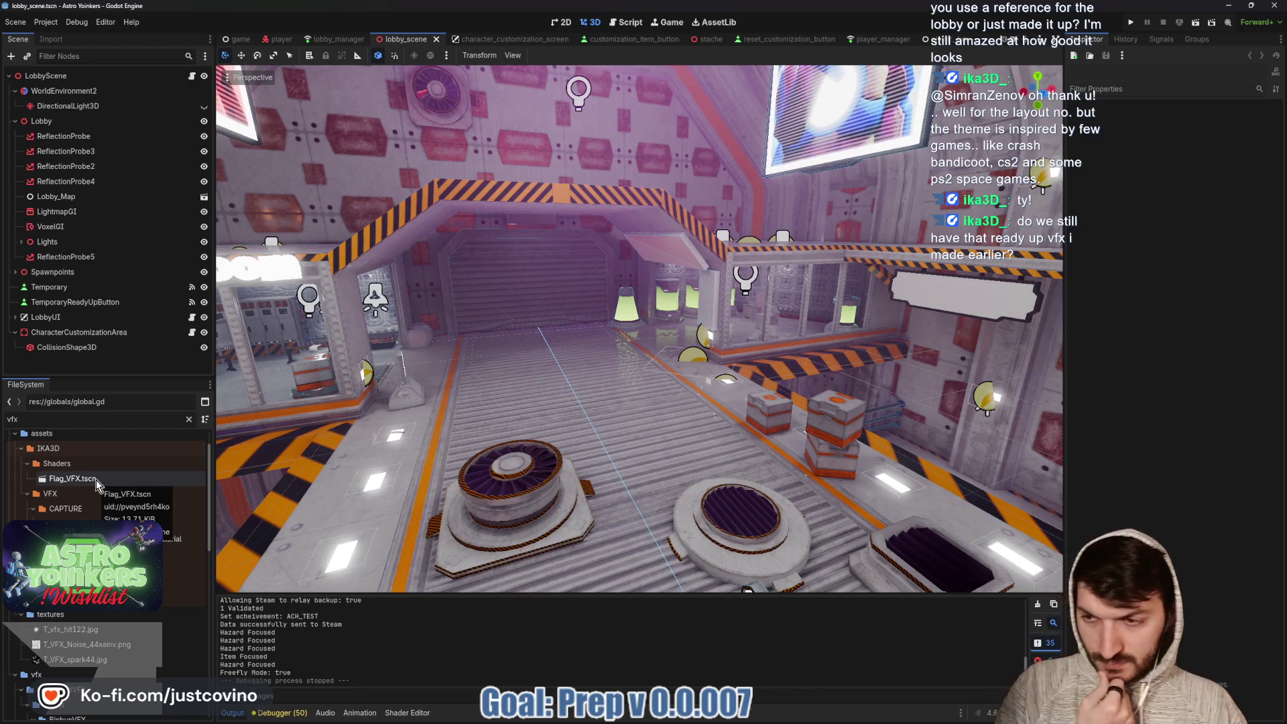
{"action": "scroll", "coordinate": [101, 510], "scroll_direction": "down", "scroll_amount": 5}
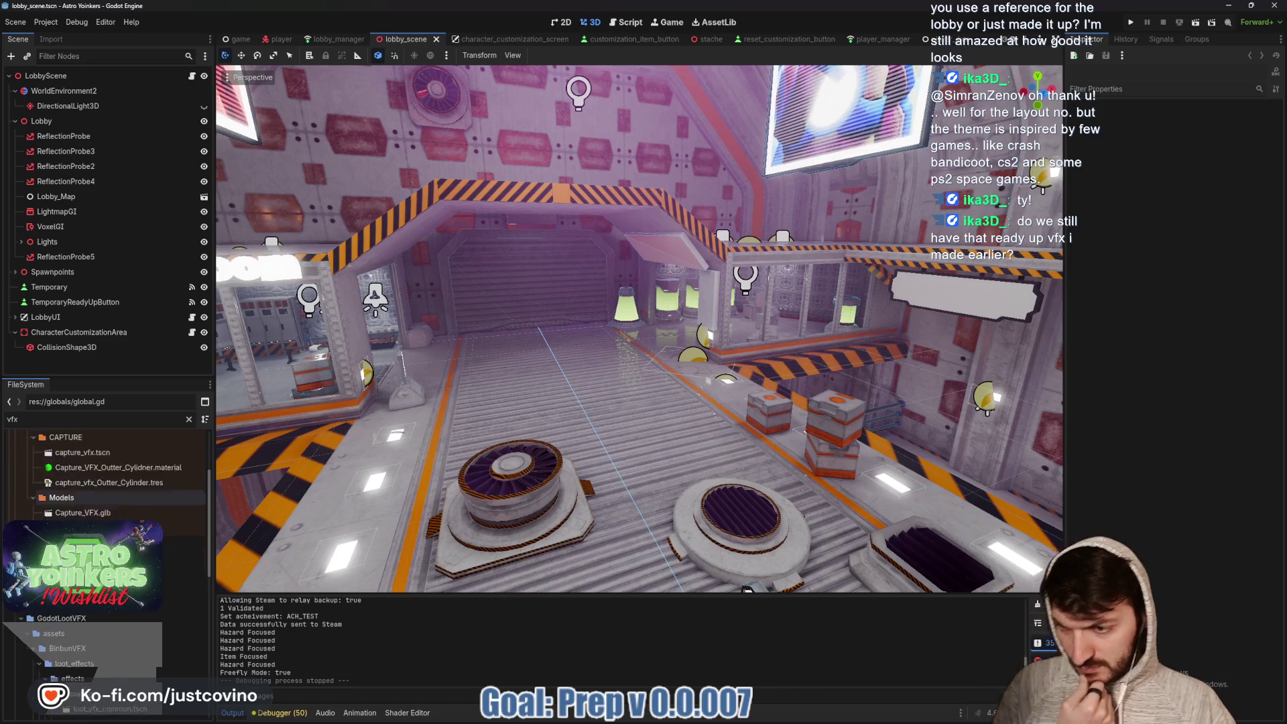
{"action": "left_click", "coordinate": [189, 419]}
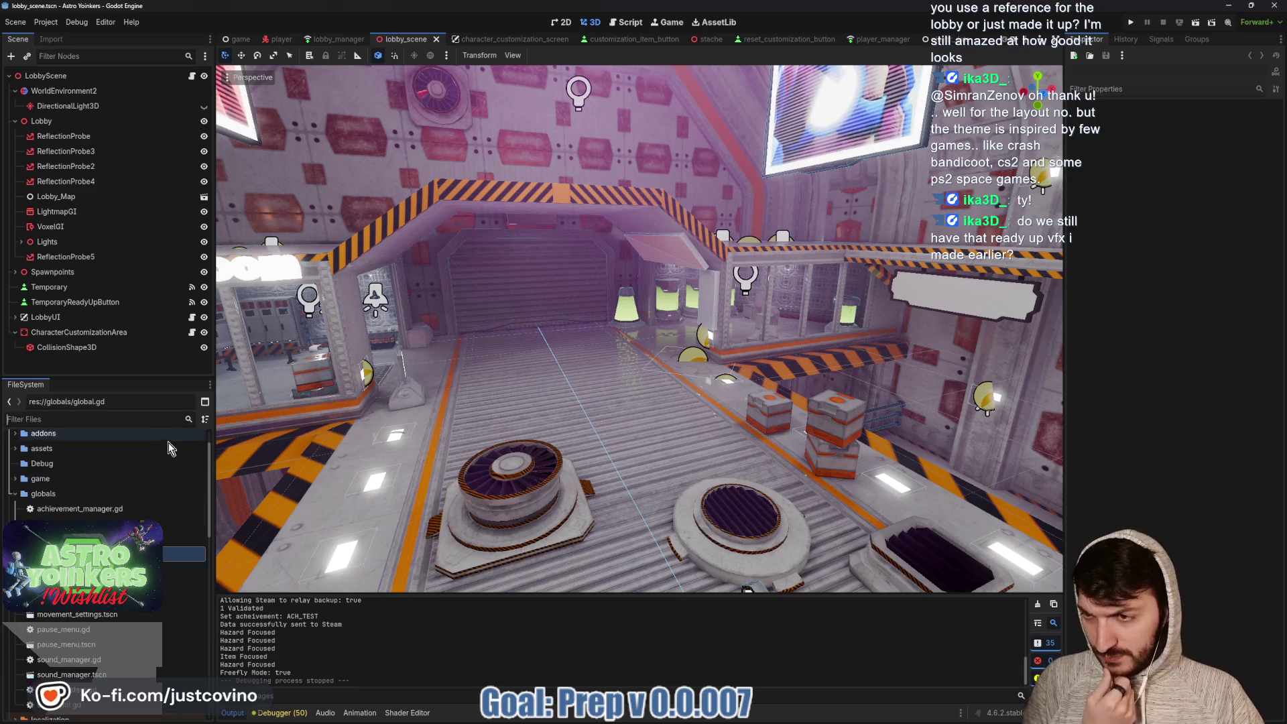
Select another folder and expand the assets folder in the FileSystem dock
{"action": "scroll", "coordinate": [108, 523], "scroll_direction": "down", "scroll_amount": 3}
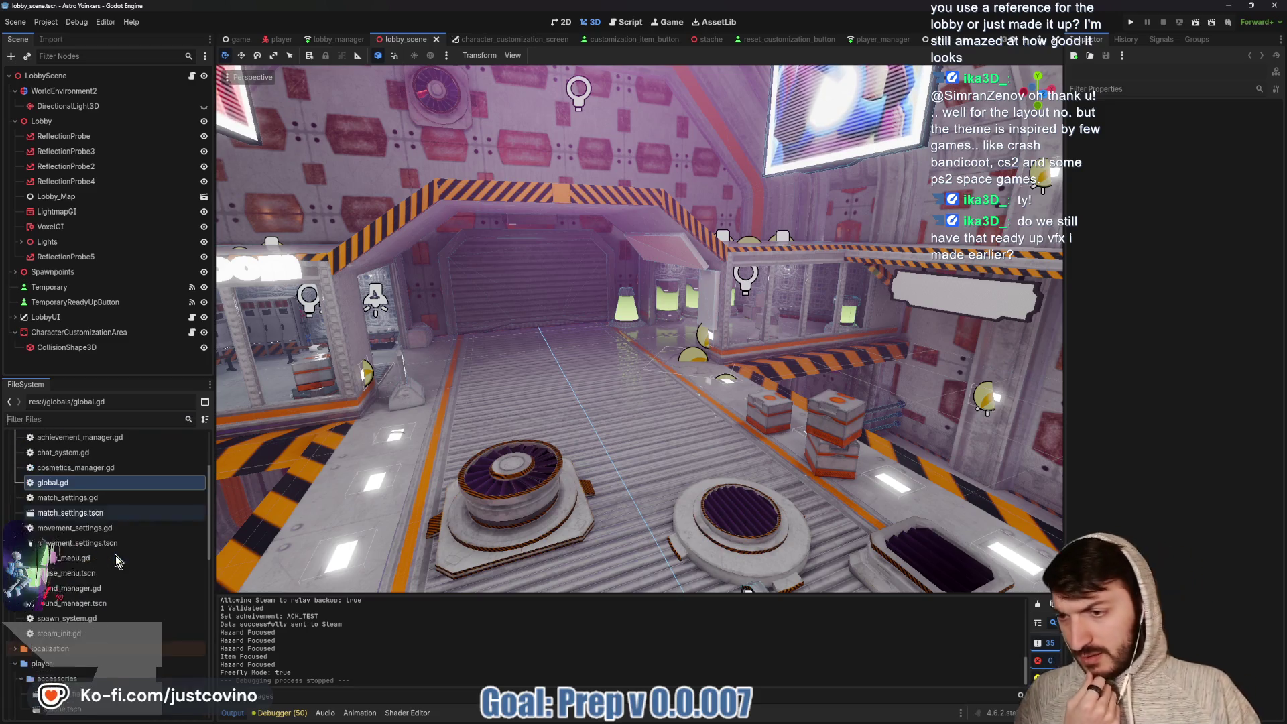
{"action": "scroll", "coordinate": [107, 583], "scroll_direction": "up", "scroll_amount": 4}
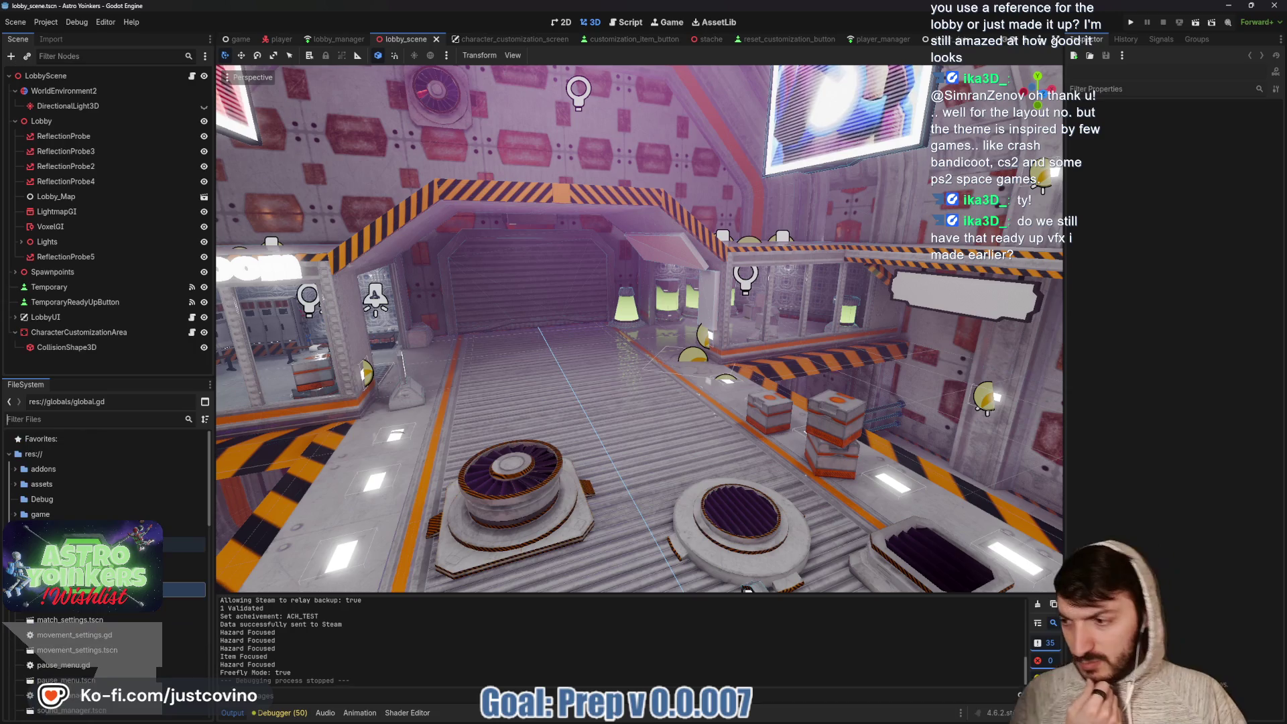
{"action": "left_click", "coordinate": [181, 529]}
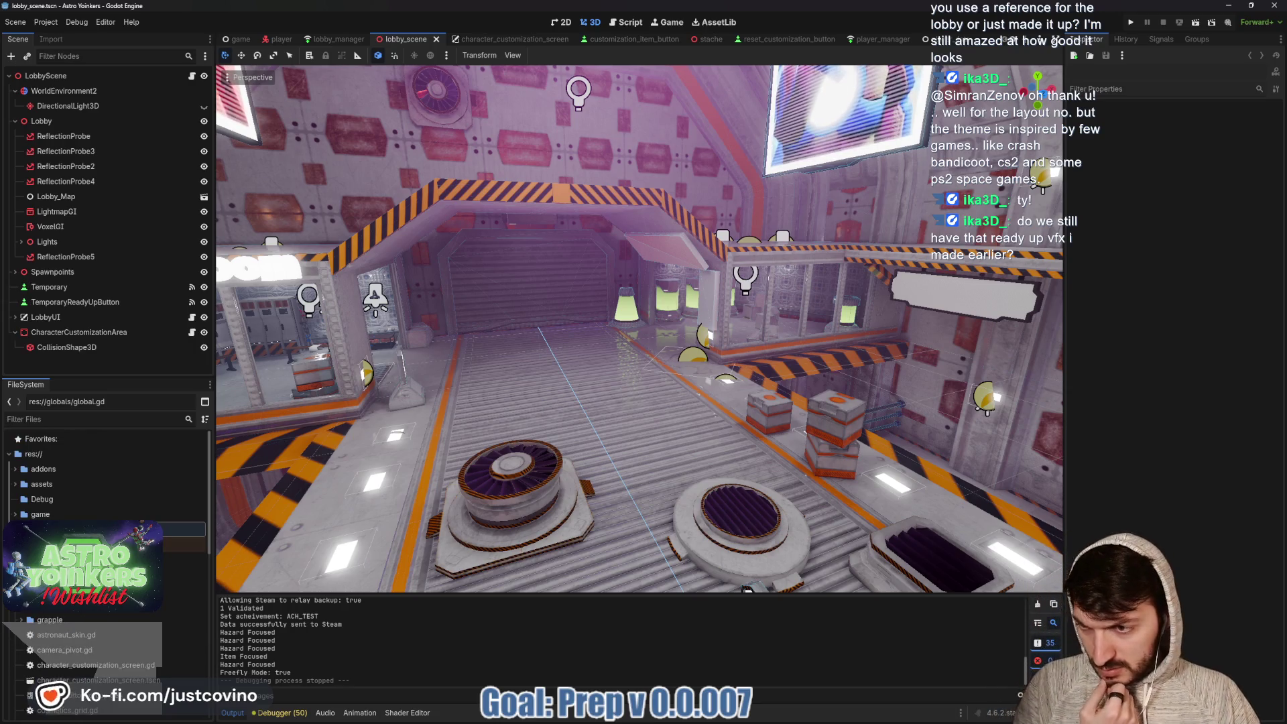
{"action": "left_click", "coordinate": [16, 485]}
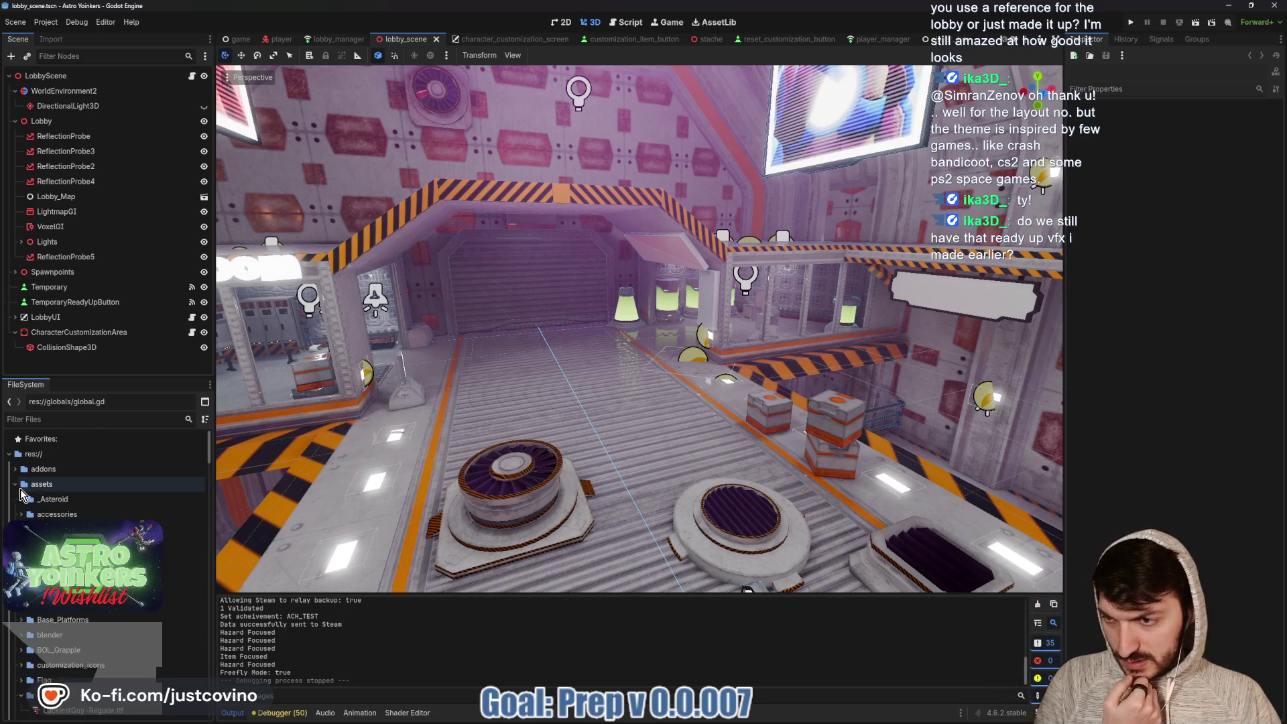
{"action": "scroll", "coordinate": [20, 496], "scroll_direction": "down", "scroll_amount": 1}
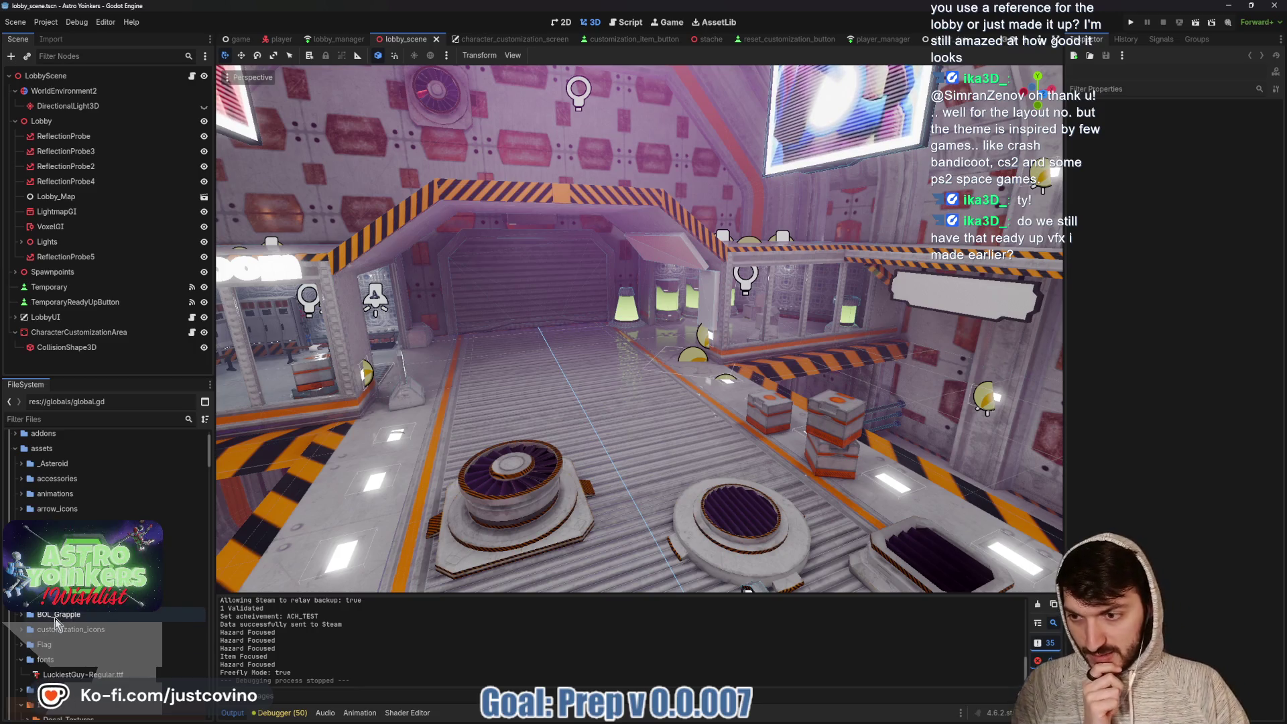
{"action": "scroll", "coordinate": [30, 626], "scroll_direction": "up", "scroll_amount": 1}
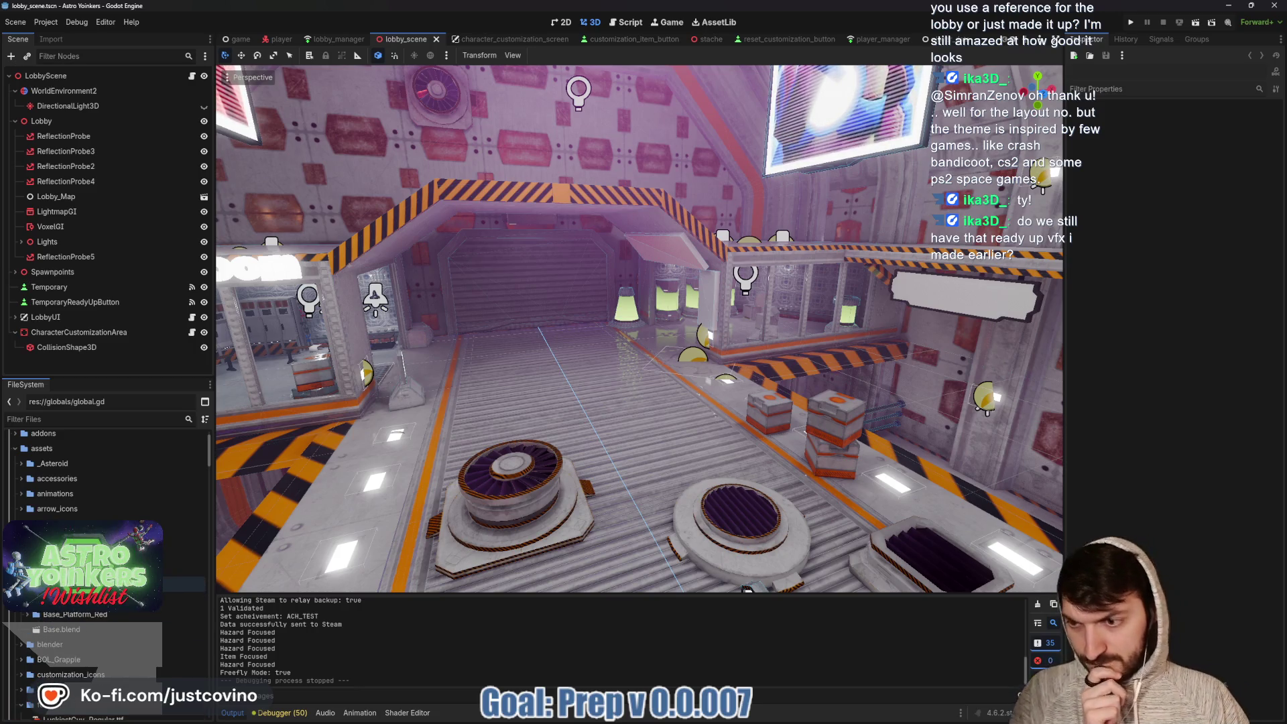
Expand Base_Platform_Red, check the animations folder, and expand the accessories folder
{"action": "double_click", "coordinate": [59, 615]}
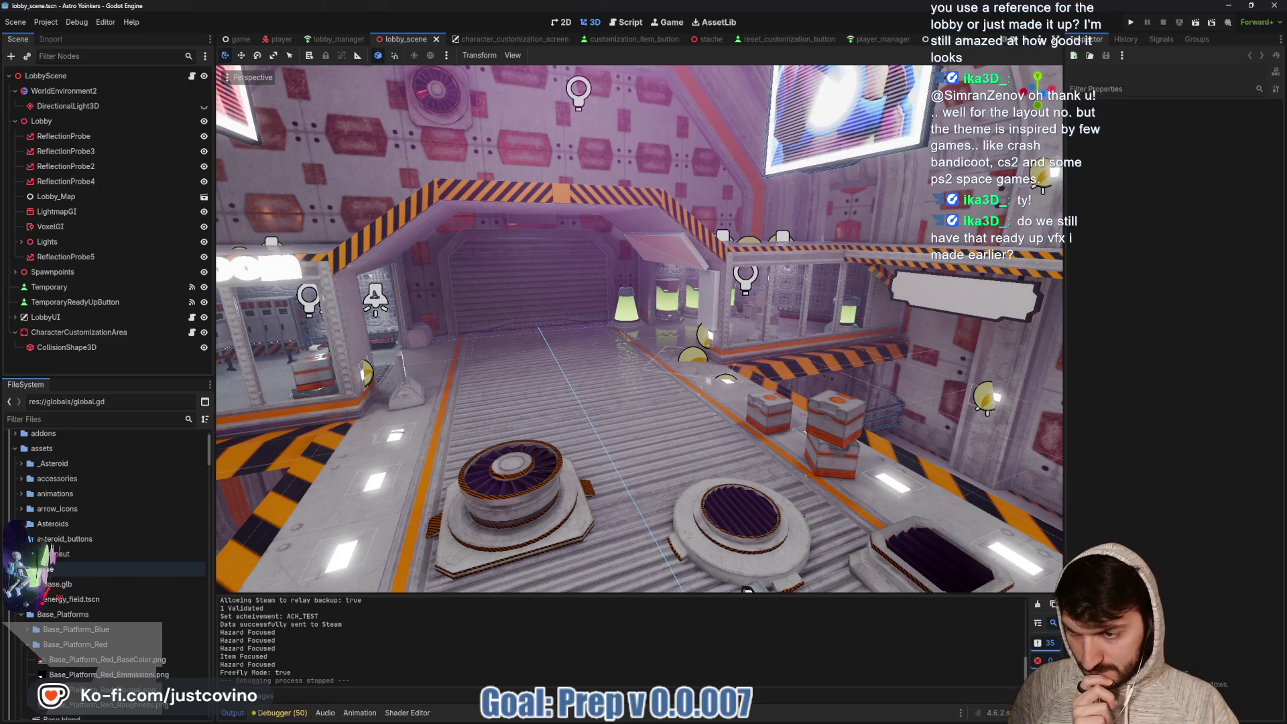
{"action": "scroll", "coordinate": [101, 577], "scroll_direction": "up", "scroll_amount": 1}
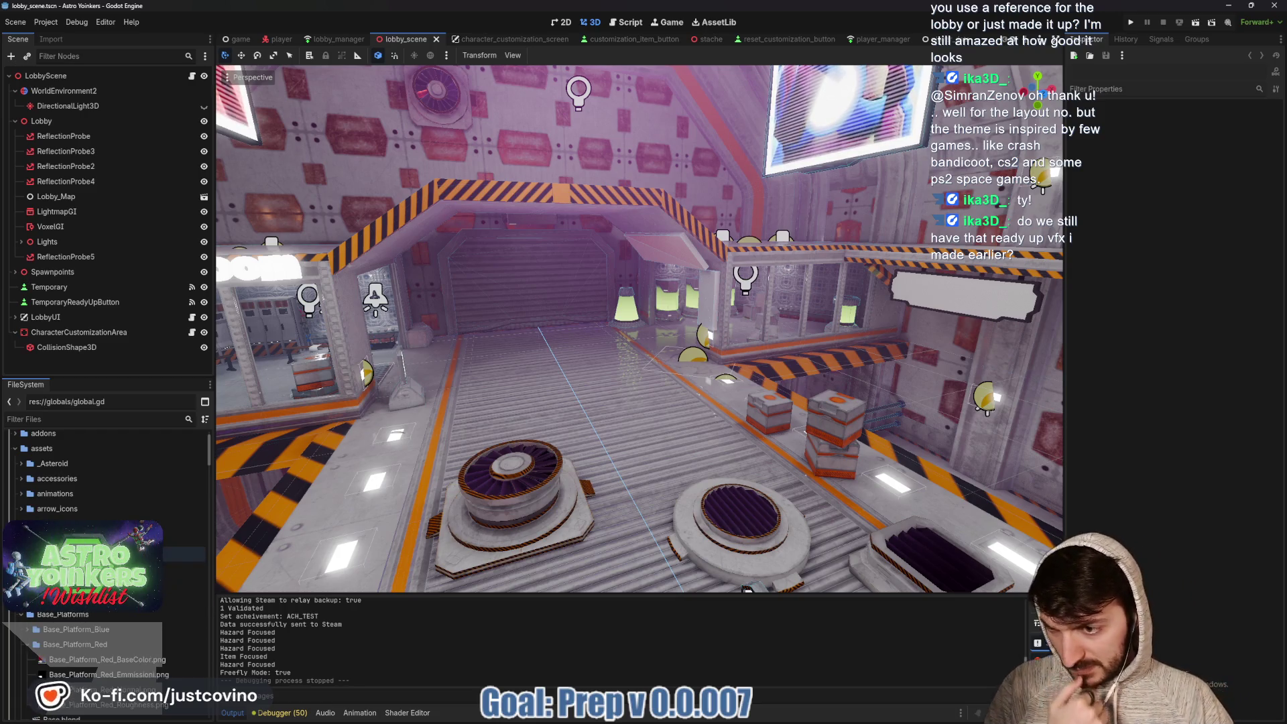
{"action": "left_click", "coordinate": [21, 494]}
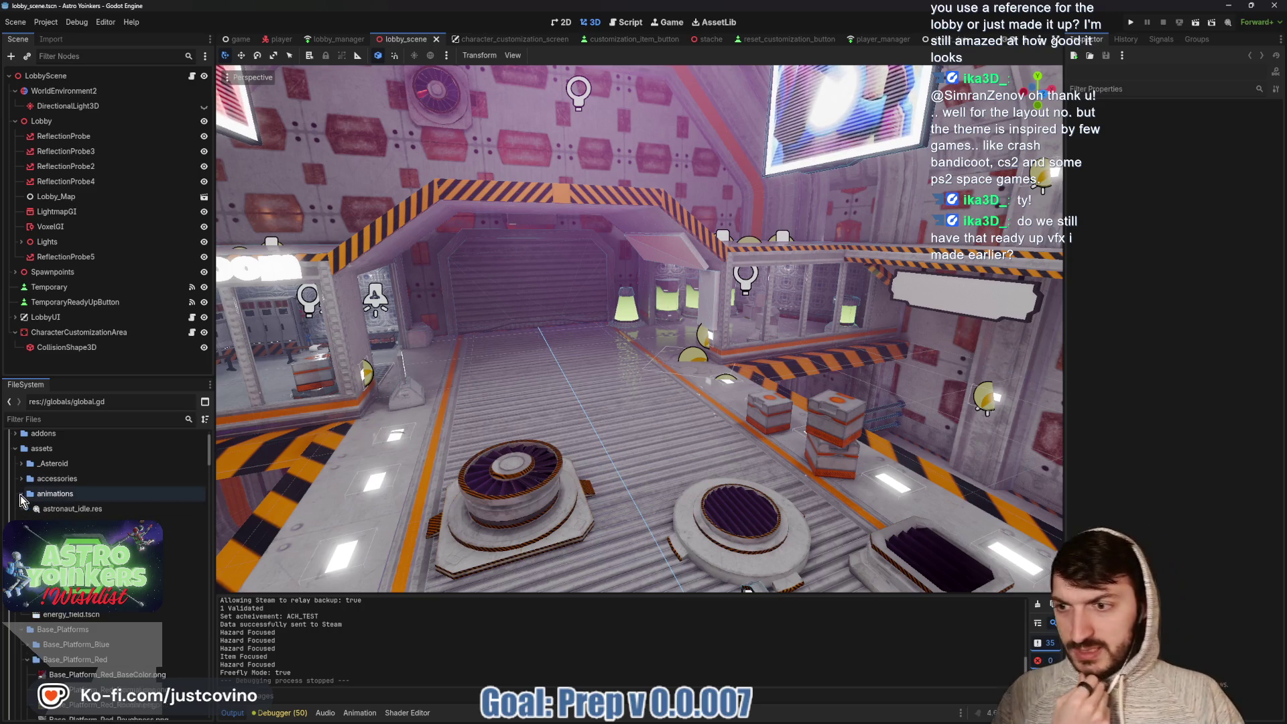
{"action": "left_click", "coordinate": [22, 496]}
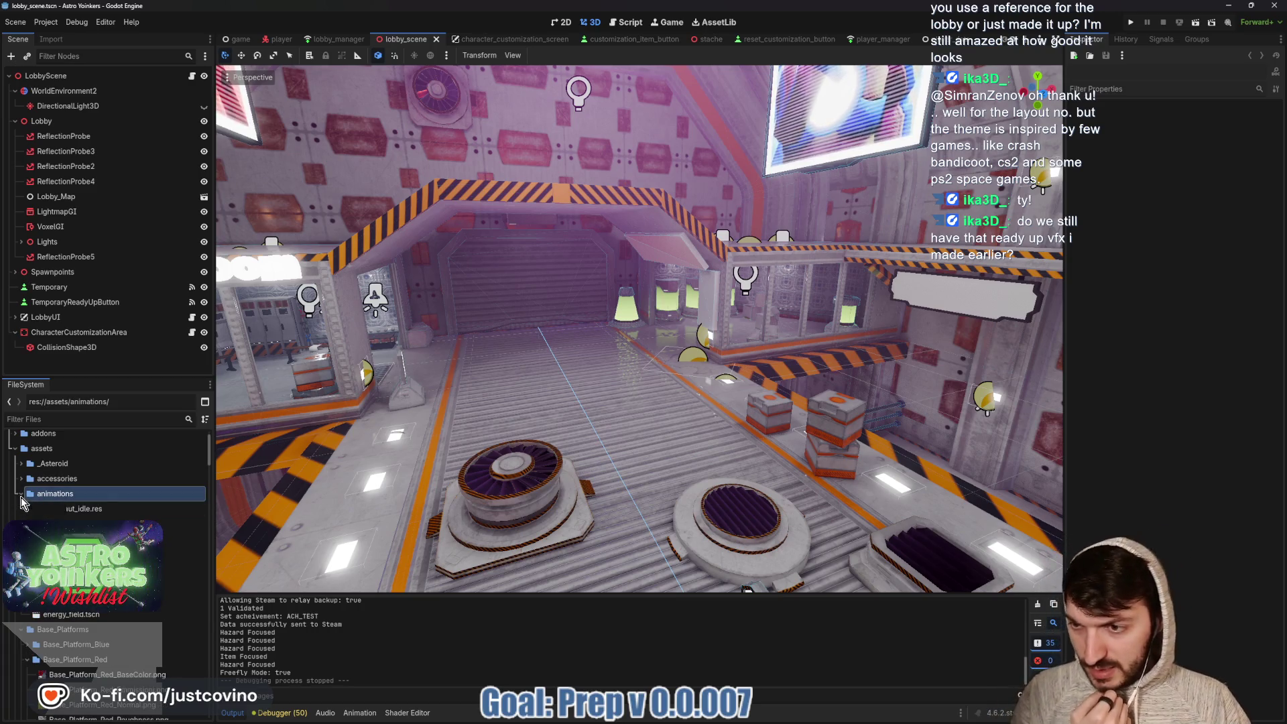
{"action": "left_click", "coordinate": [46, 493]}
{"action": "left_click", "coordinate": [22, 479]}
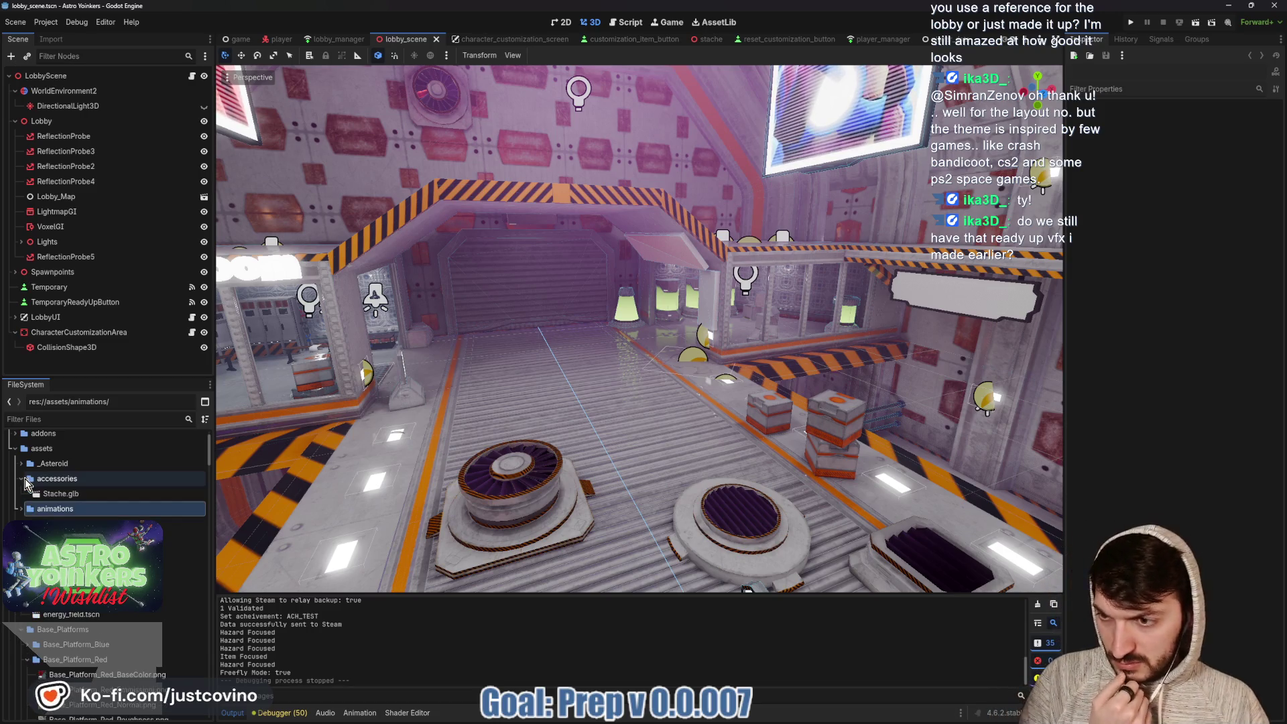
Scroll down the file tree and expand the VFX folder to see its files
{"action": "scroll", "coordinate": [100, 550], "scroll_direction": "down", "scroll_amount": 5}
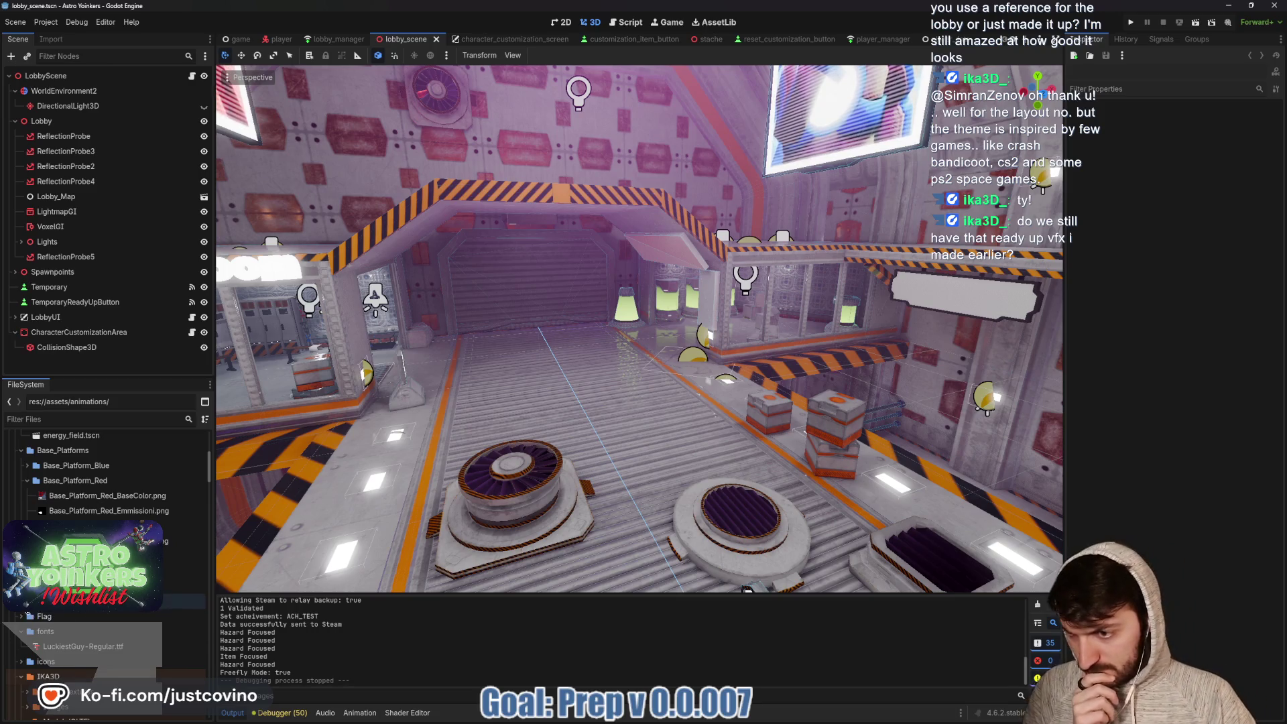
{"action": "scroll", "coordinate": [100, 601], "scroll_direction": "down", "scroll_amount": 2}
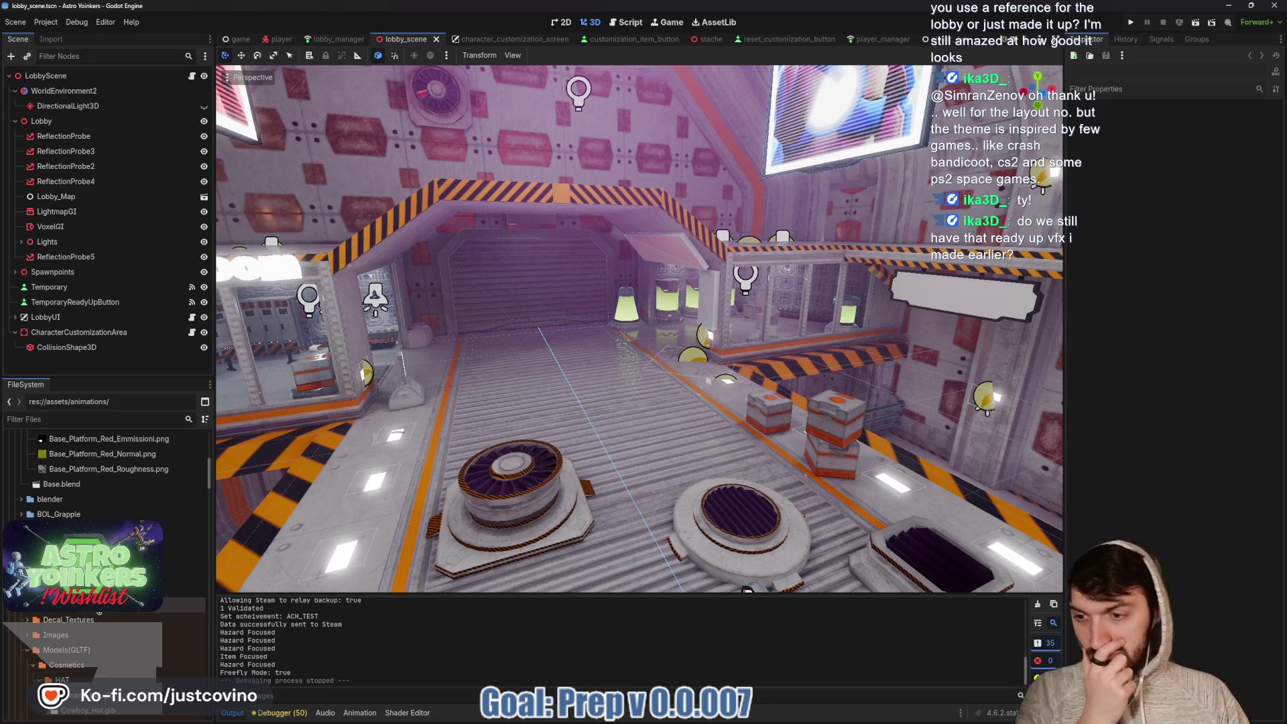
{"action": "scroll", "coordinate": [100, 590], "scroll_direction": "down", "scroll_amount": 2}
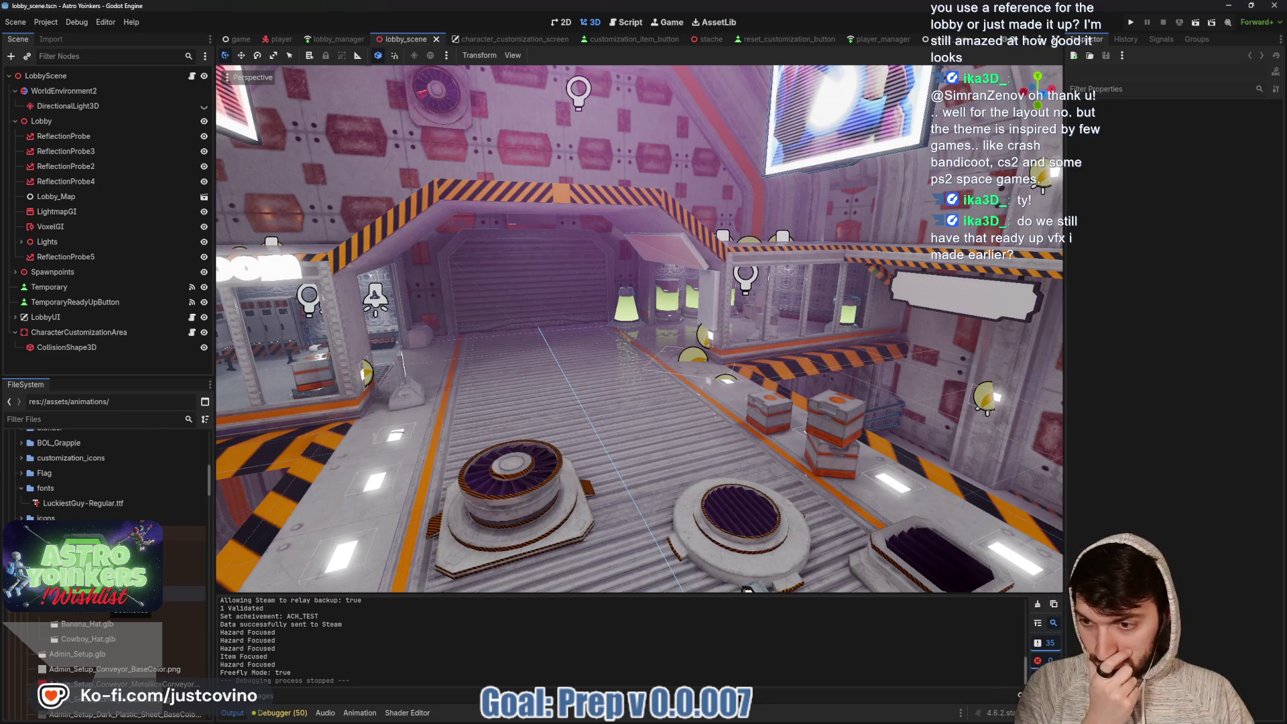
{"action": "scroll", "coordinate": [101, 595], "scroll_direction": "down", "scroll_amount": 10}
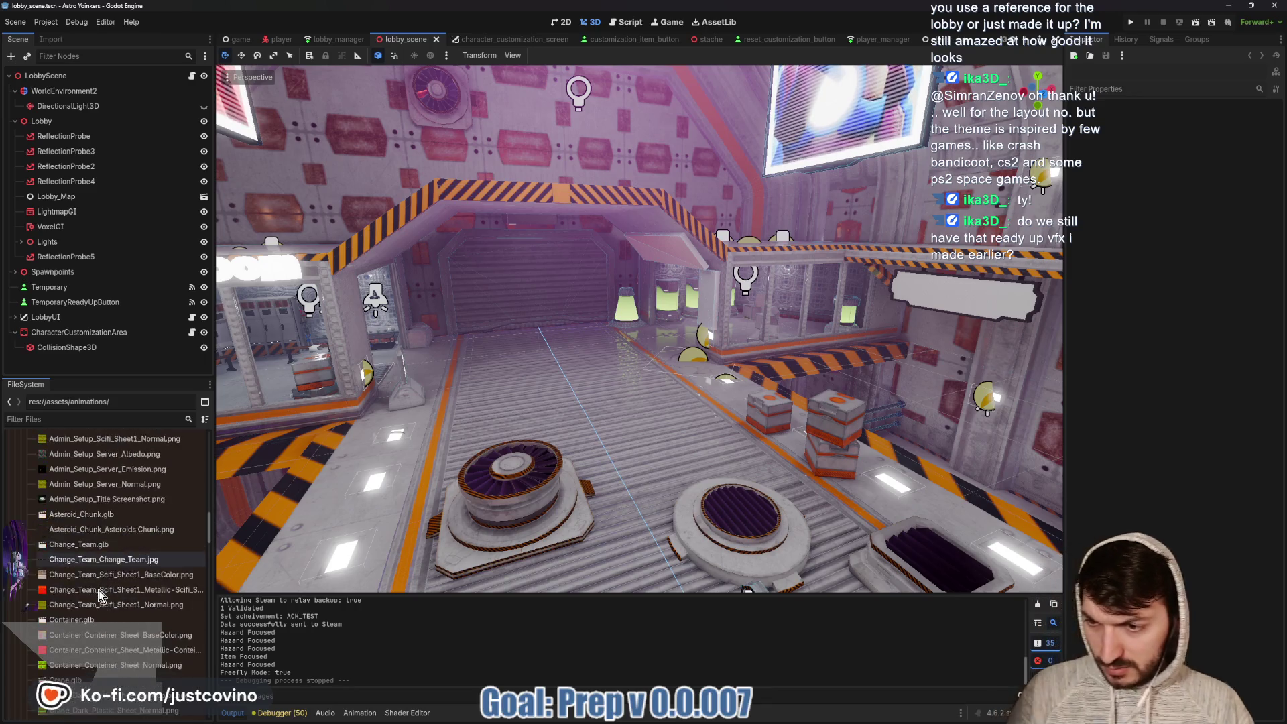
{"action": "scroll", "coordinate": [101, 596], "scroll_direction": "down", "scroll_amount": 15}
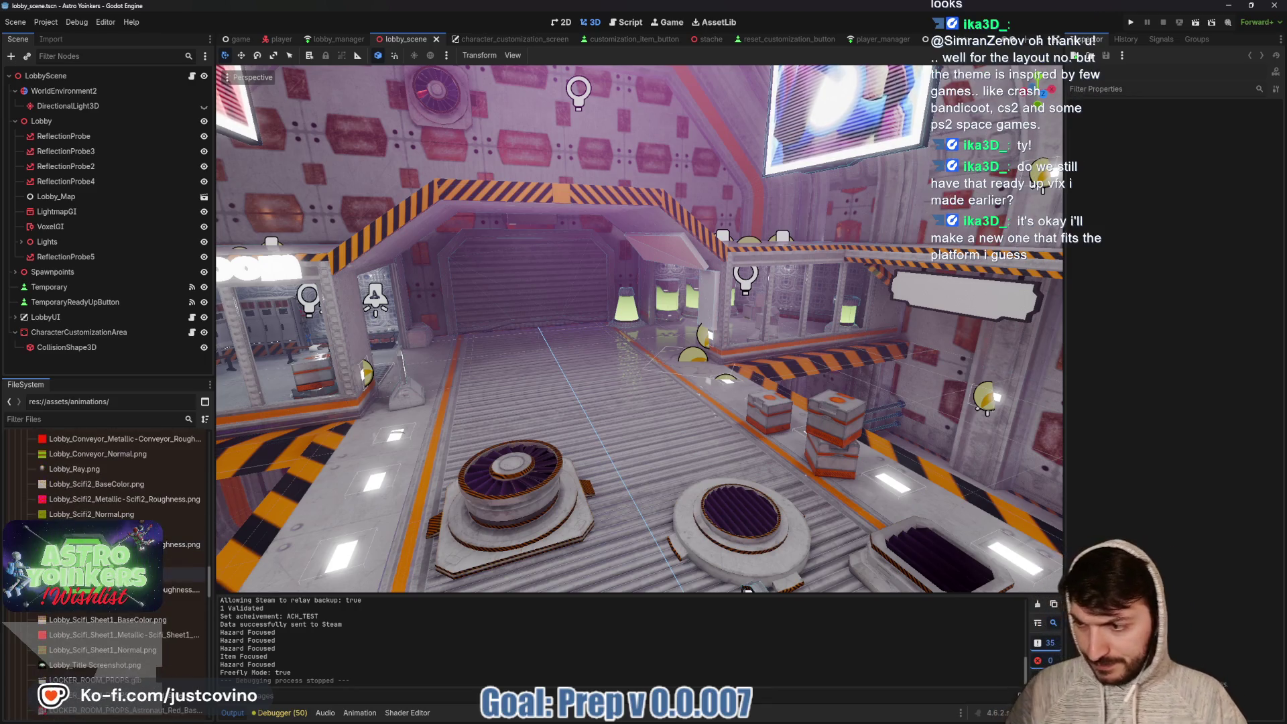
{"action": "mouse_move", "coordinate": [101, 583]}
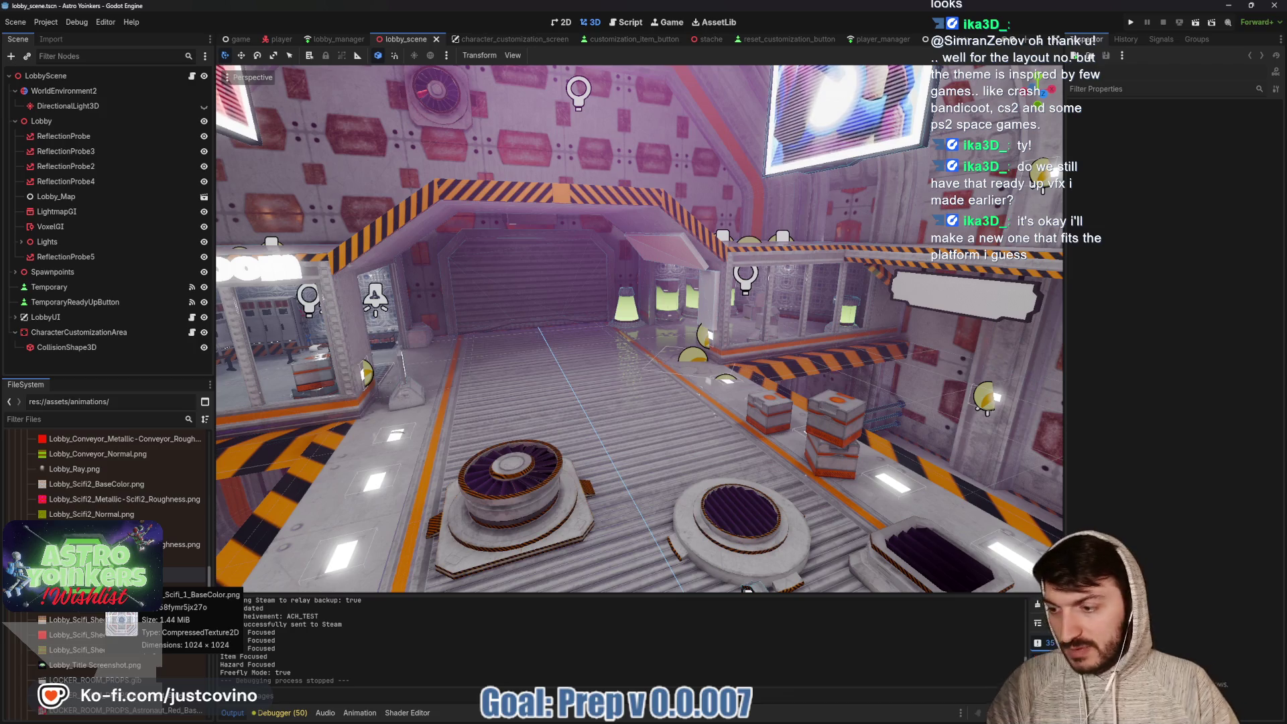
{"action": "scroll", "coordinate": [168, 523], "scroll_direction": "down", "scroll_amount": 8}
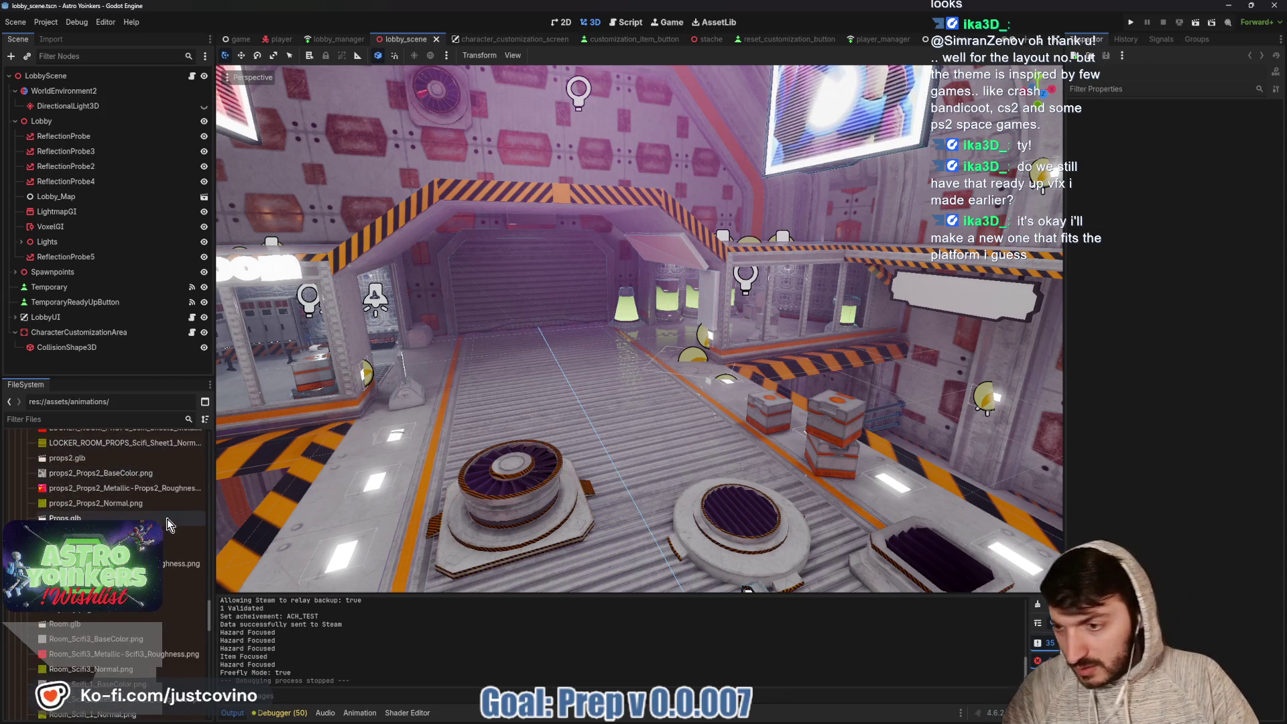
{"action": "scroll", "coordinate": [164, 519], "scroll_direction": "down", "scroll_amount": 6}
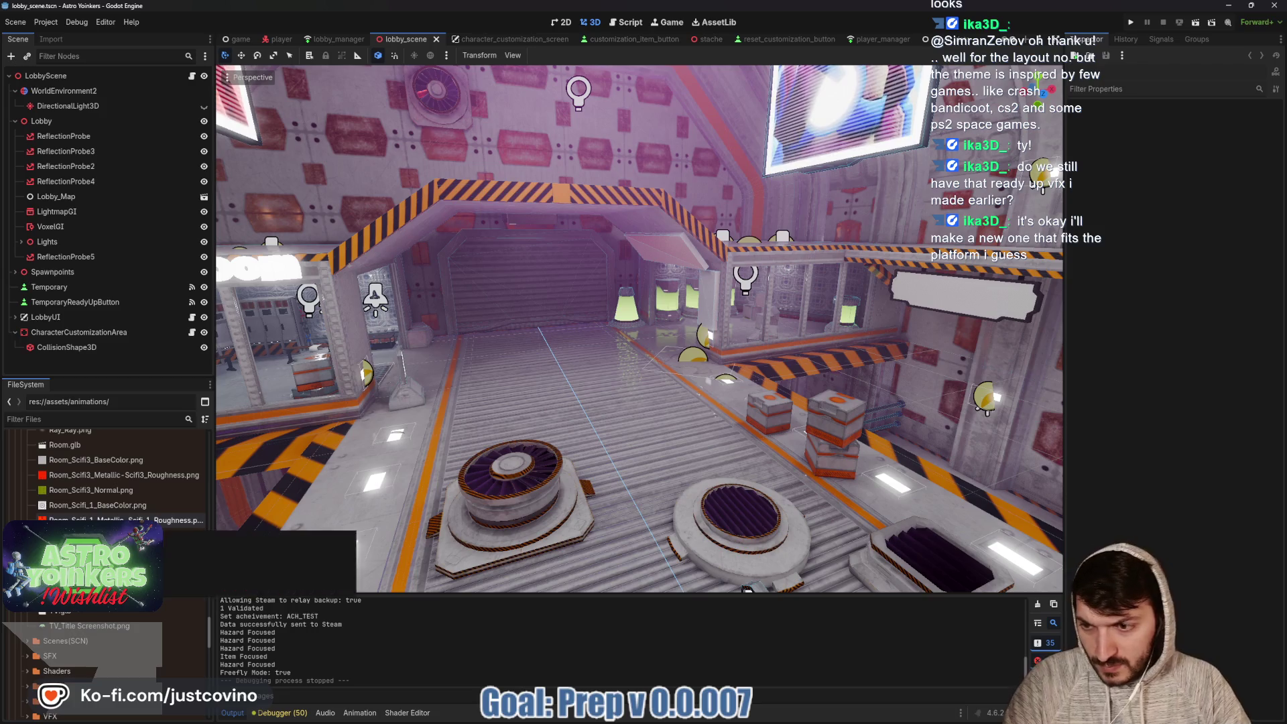
{"action": "scroll", "coordinate": [161, 526], "scroll_direction": "down", "scroll_amount": 2}
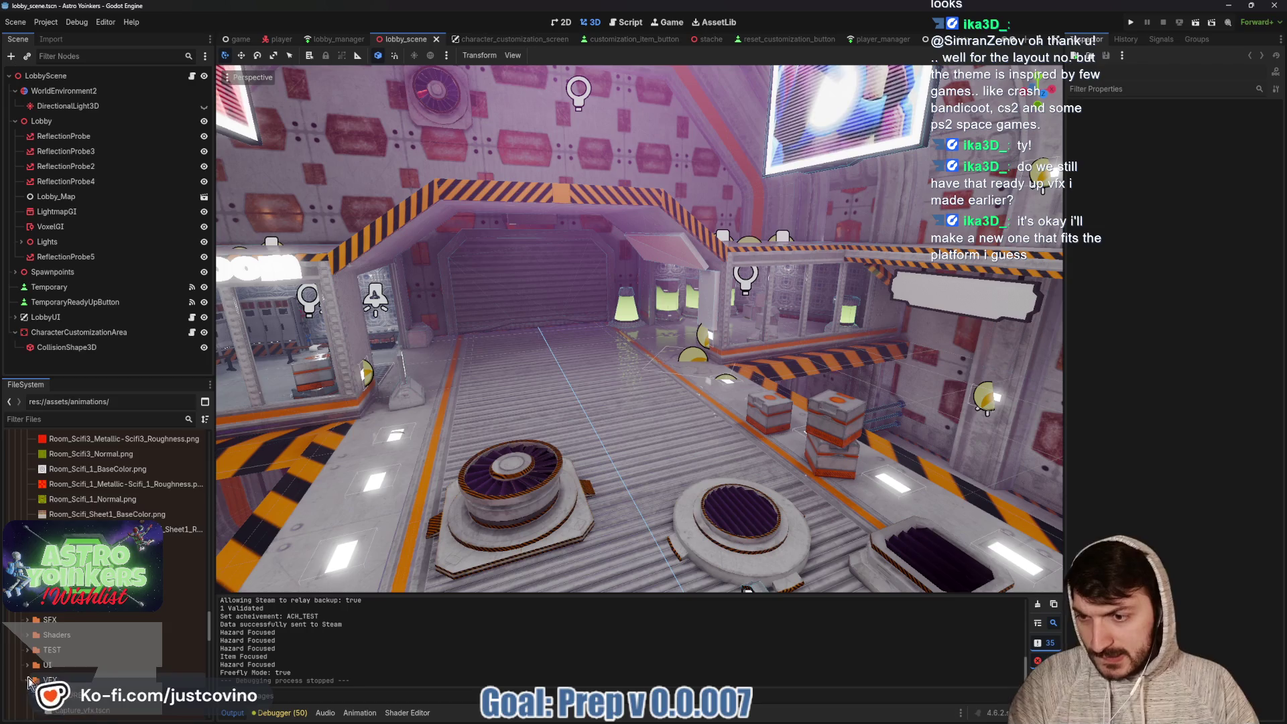
{"action": "left_click", "coordinate": [29, 681]}
Collapse the IKA3D folder and bring up GitHub Desktop to review changes
{"action": "scroll", "coordinate": [100, 637], "scroll_direction": "down", "scroll_amount": 4}
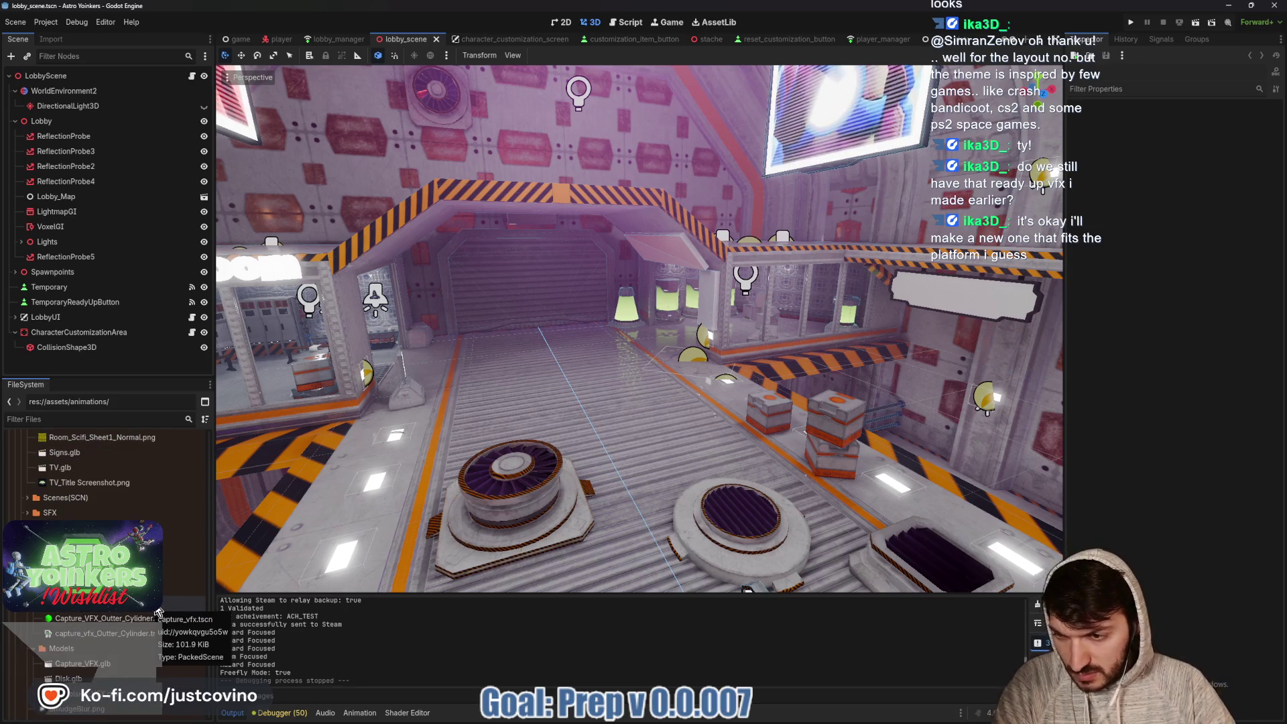
{"action": "scroll", "coordinate": [141, 637], "scroll_direction": "down", "scroll_amount": 3}
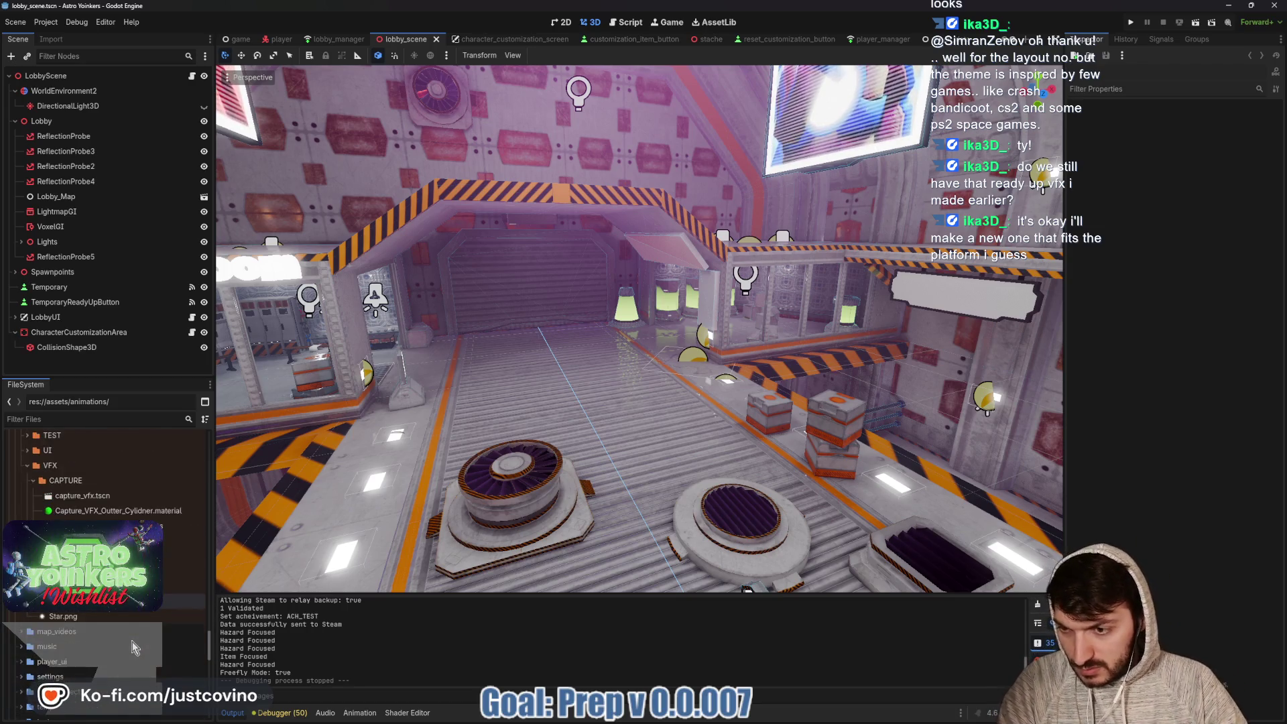
{"action": "scroll", "coordinate": [134, 647], "scroll_direction": "down", "scroll_amount": 10}
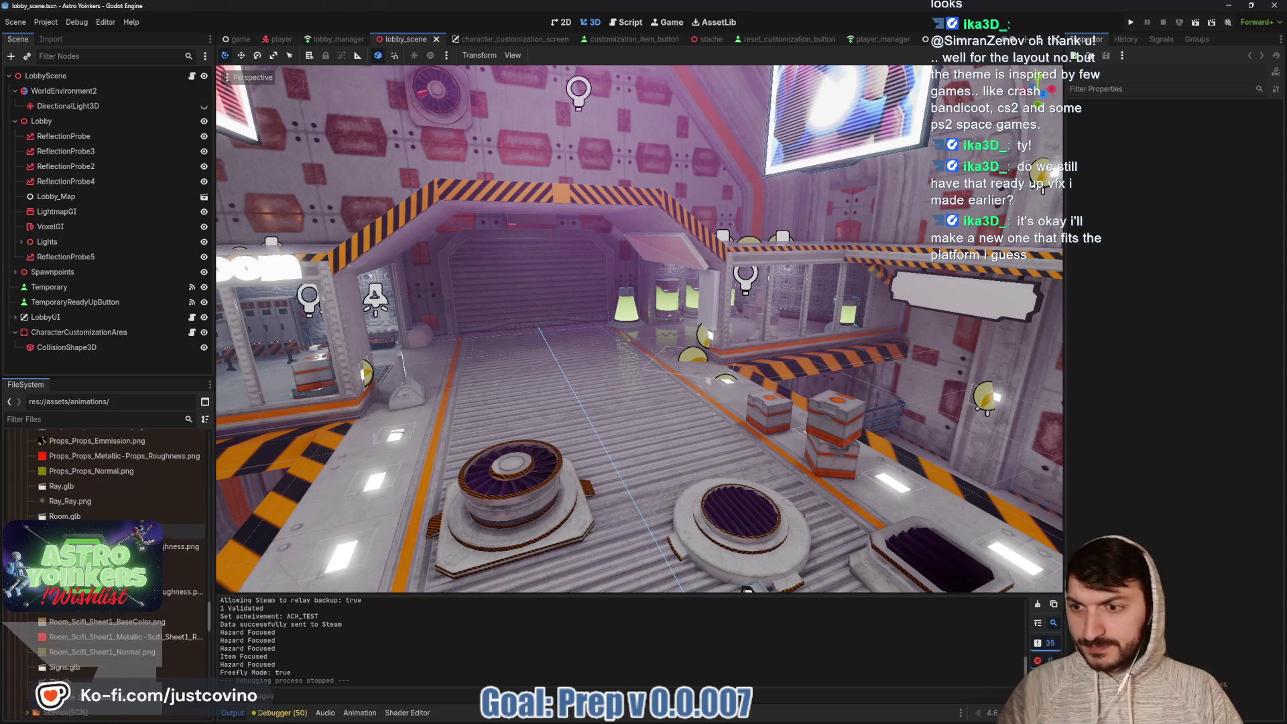
{"action": "scroll", "coordinate": [102, 578], "scroll_direction": "up", "scroll_amount": 15}
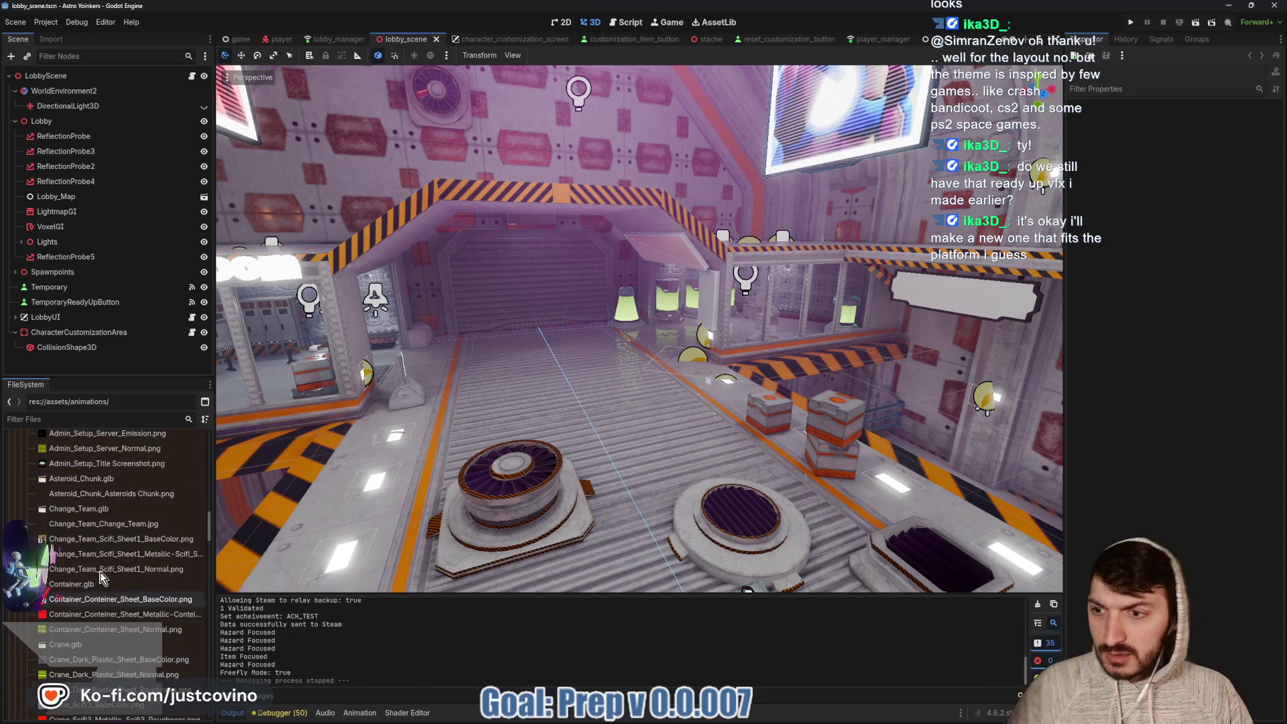
{"action": "scroll", "coordinate": [102, 578], "scroll_direction": "up", "scroll_amount": 8}
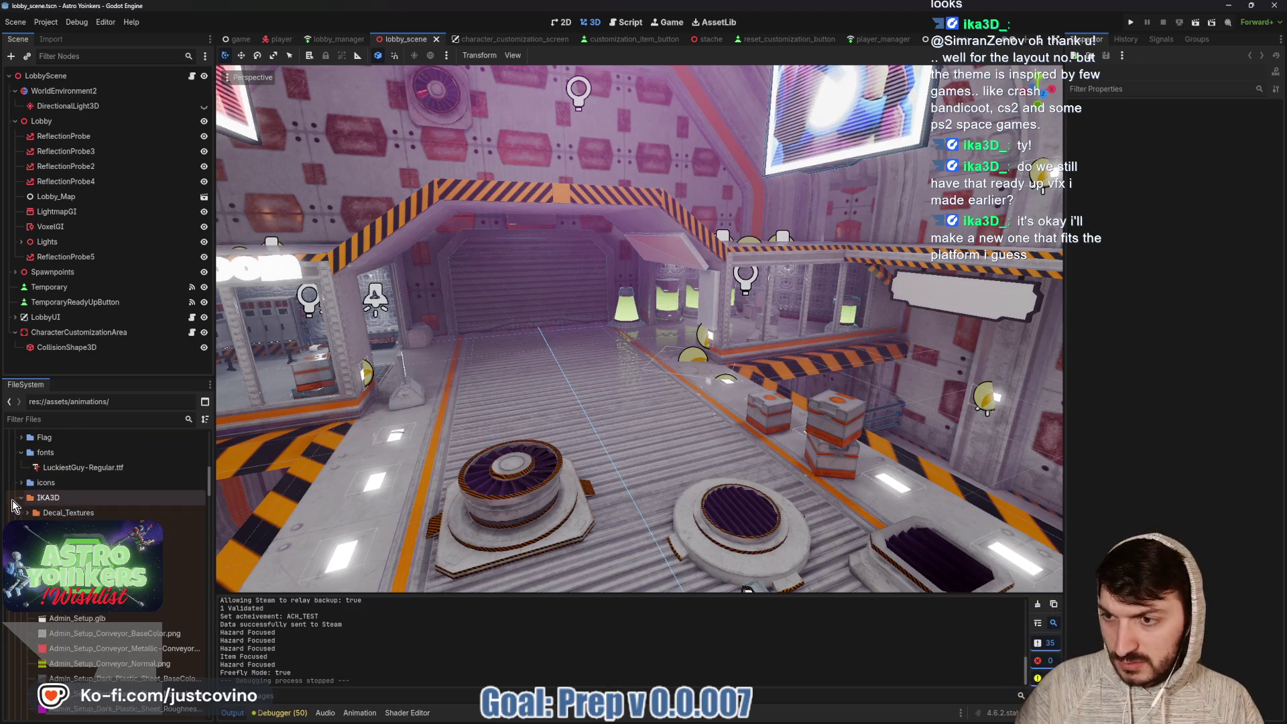
{"action": "left_click", "coordinate": [17, 499]}
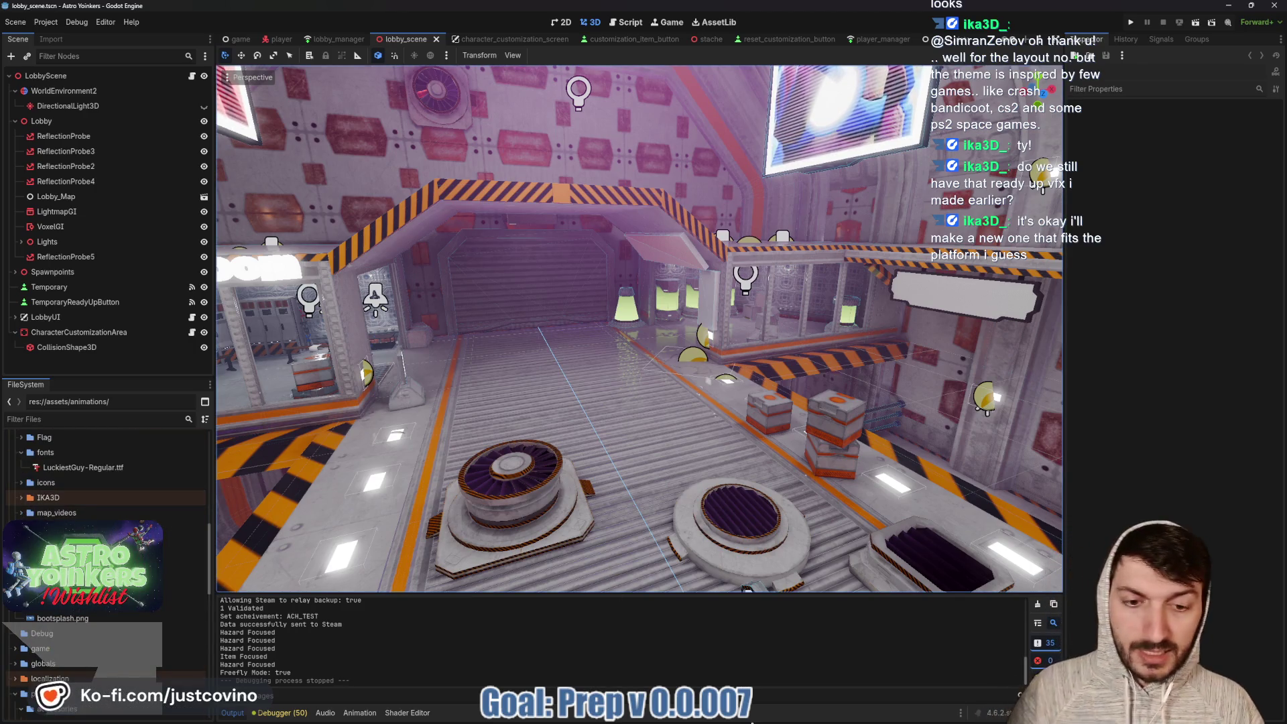
{"action": "left_click", "coordinate": [748, 715]}
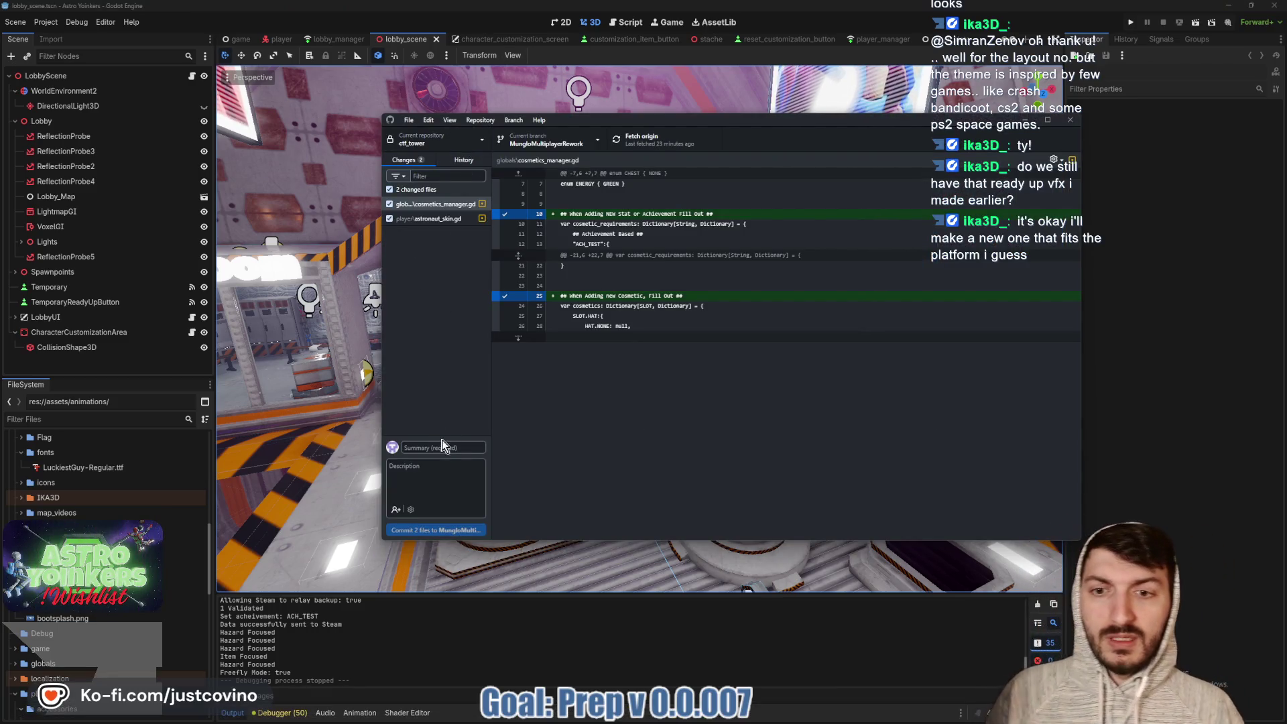
Commit cosmetics_manager.gd and astronaut_skin.gd as 'quick notes added' and push to origin
{"action": "type", "text": "uick notes added"}
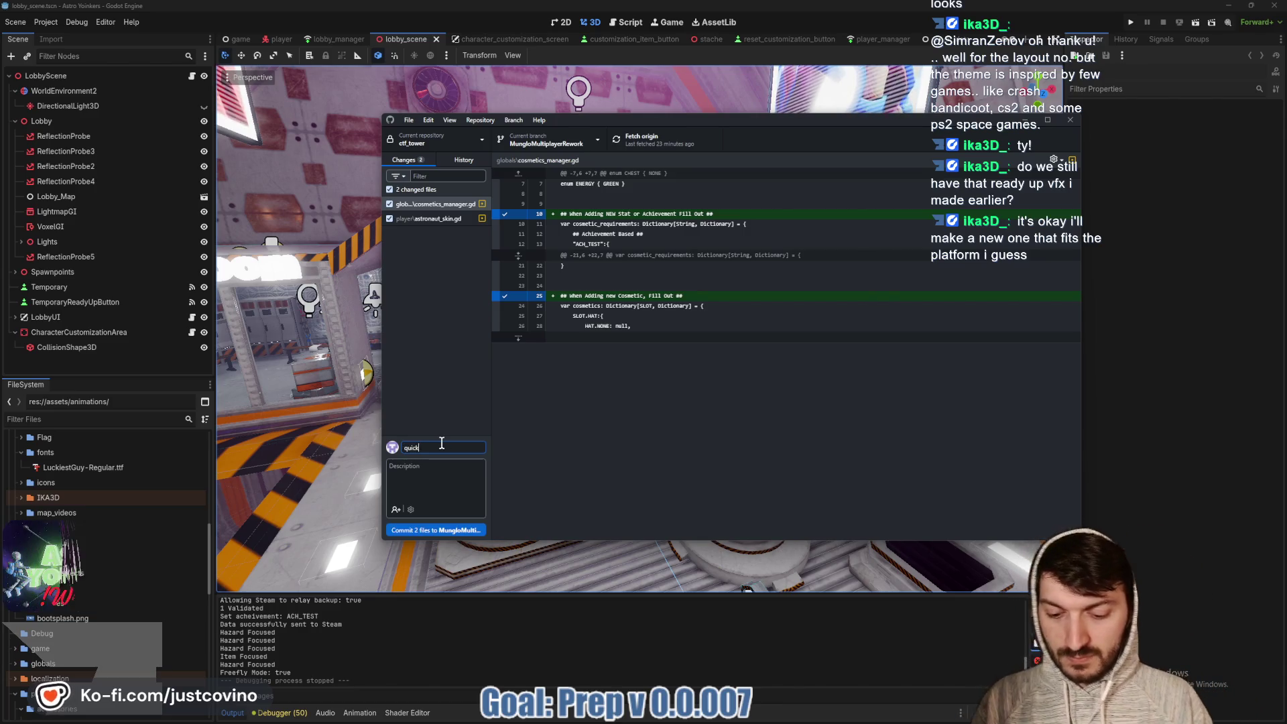
{"action": "left_click", "coordinate": [459, 535]}
{"action": "left_click", "coordinate": [905, 256]}
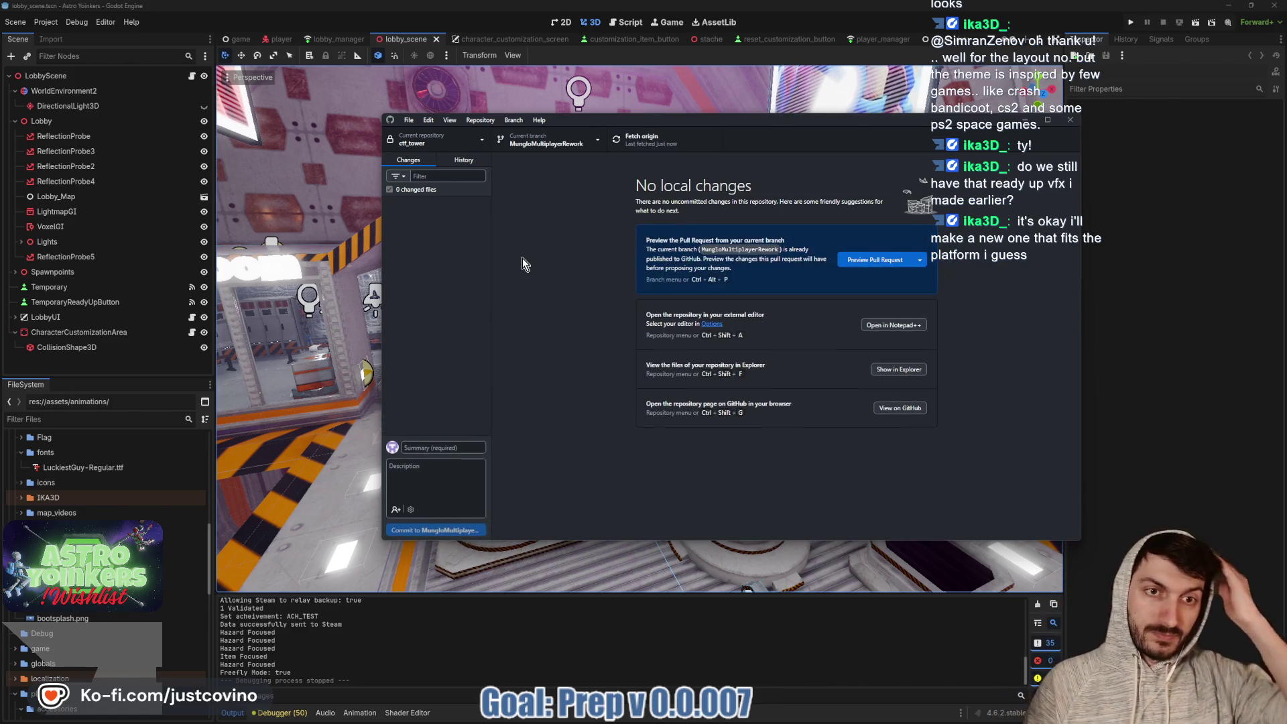
{"action": "left_click", "coordinate": [463, 159]}
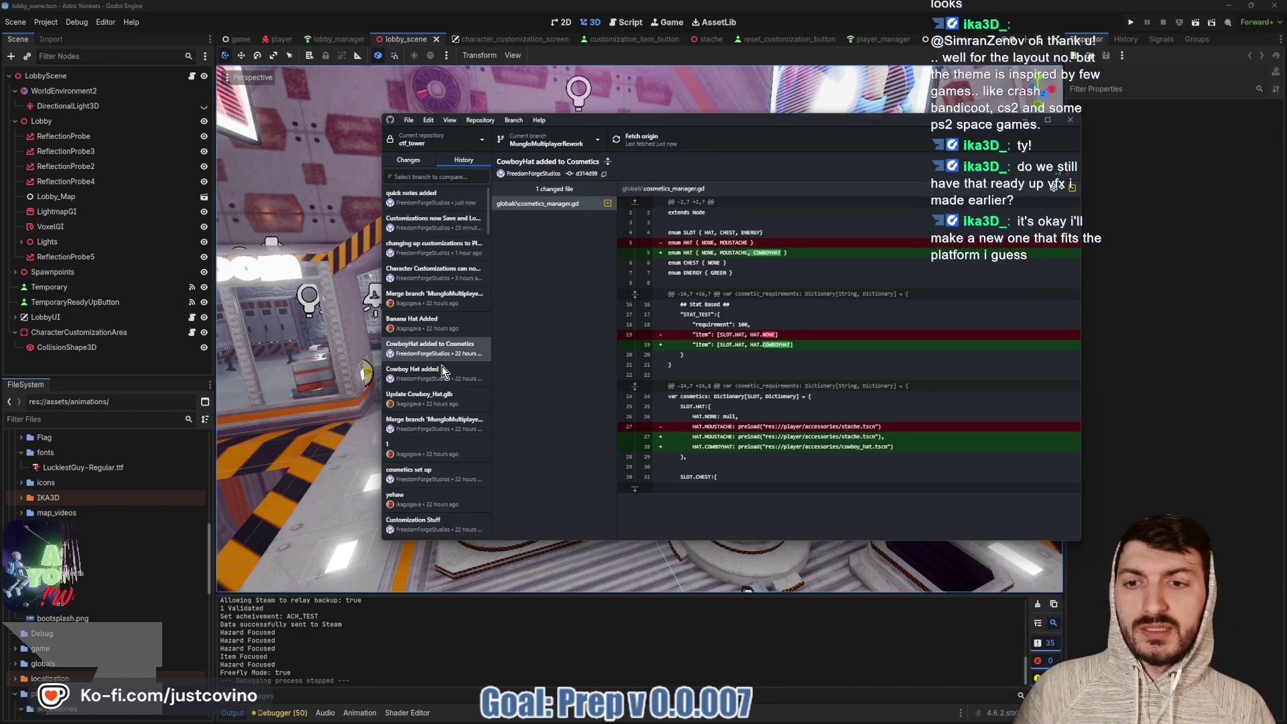
{"action": "scroll", "coordinate": [435, 370], "scroll_direction": "down", "scroll_amount": 3}
{"action": "scroll", "coordinate": [432, 370], "scroll_direction": "up", "scroll_amount": 10}
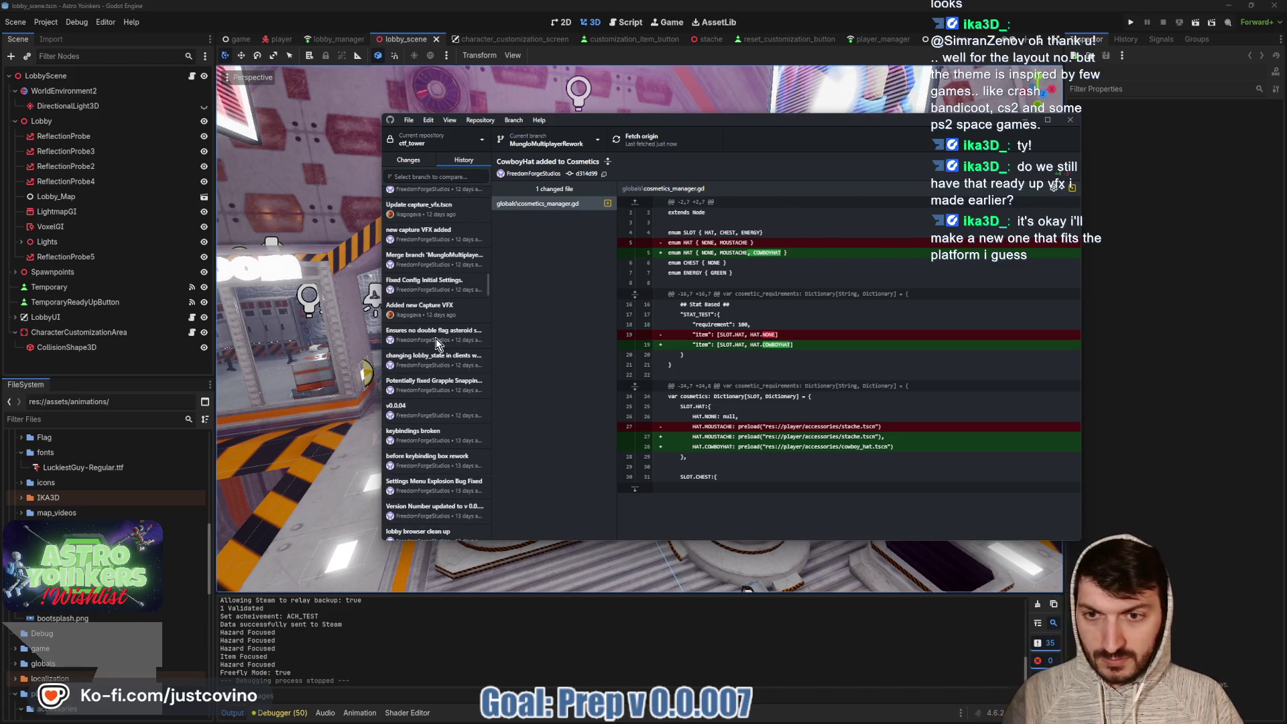
{"action": "scroll", "coordinate": [432, 359], "scroll_direction": "up", "scroll_amount": 3}
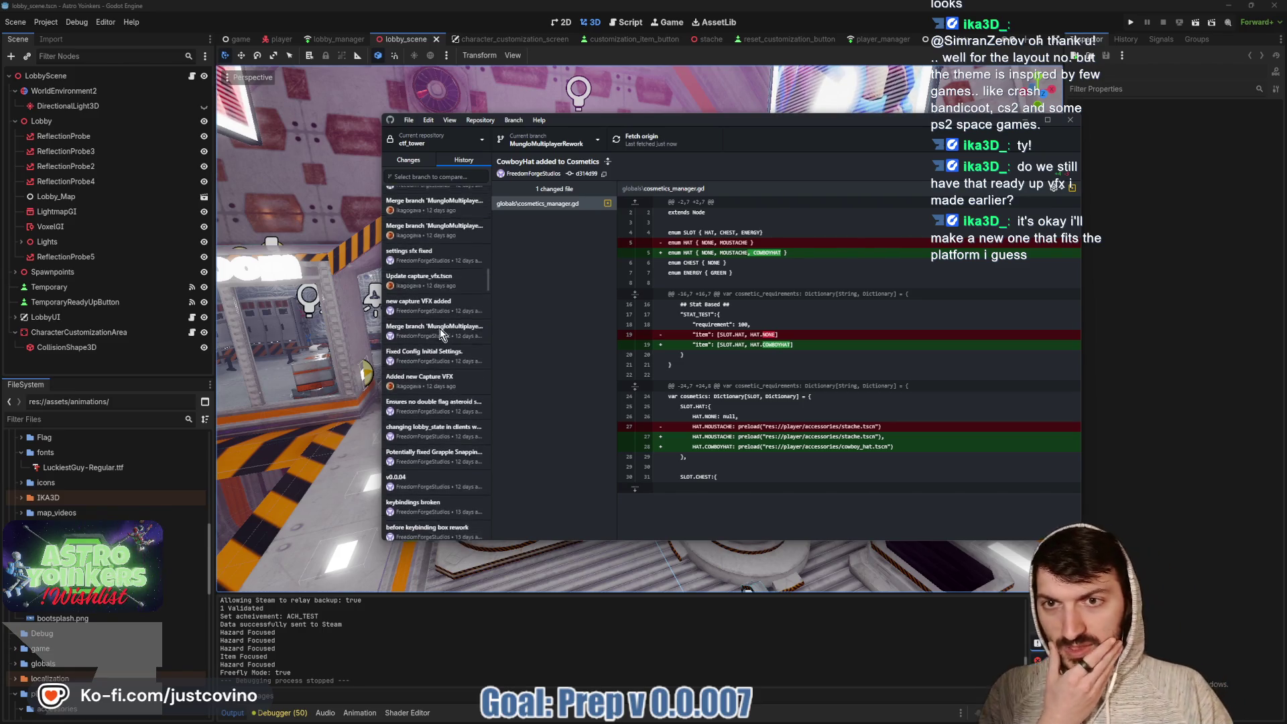
{"action": "scroll", "coordinate": [436, 339], "scroll_direction": "up", "scroll_amount": 10}
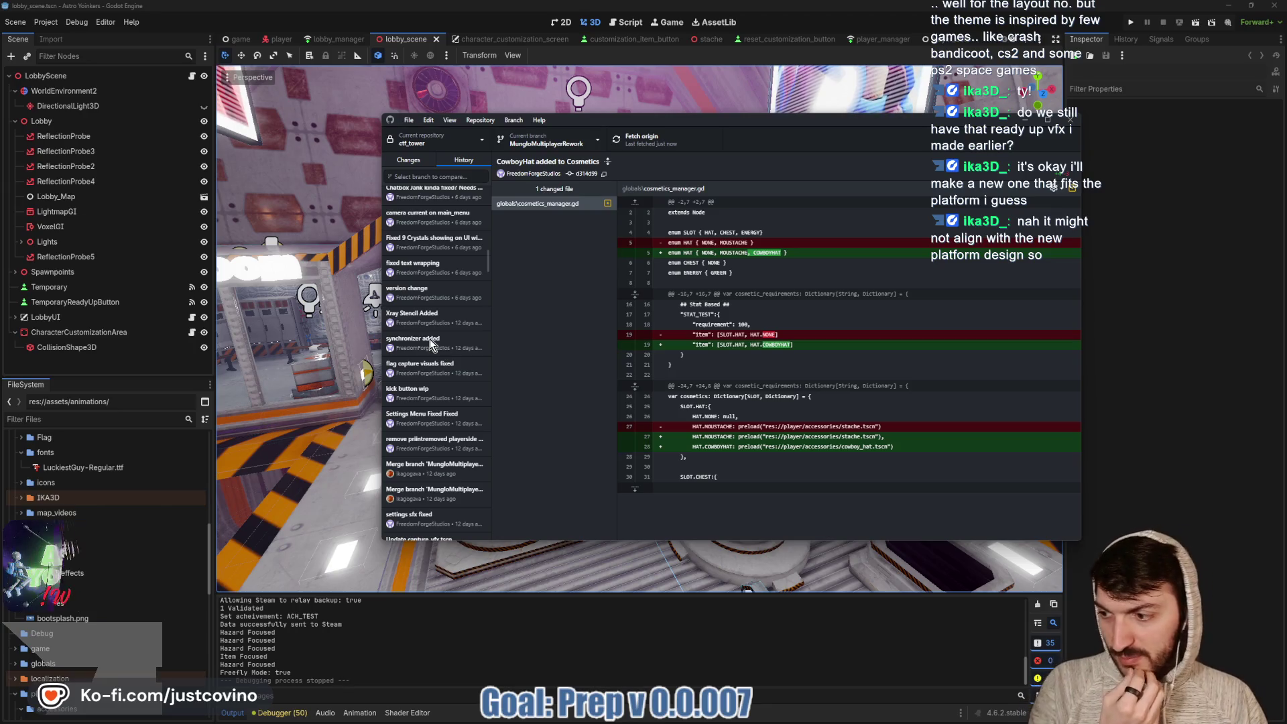
{"action": "left_click", "coordinate": [410, 161]}
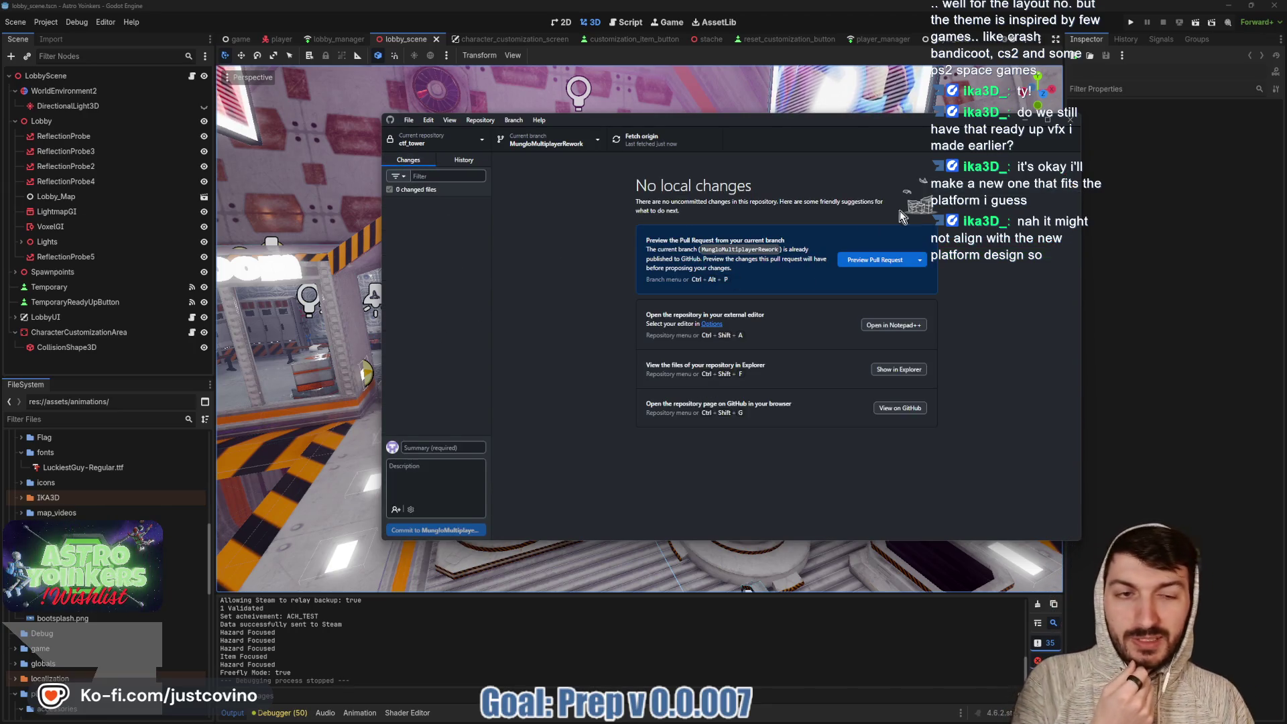
{"action": "key", "text": "alt+Tab"}
Zoom the 3D viewport to bring the lobby's platform floor back into view
{"action": "scroll", "coordinate": [774, 410], "scroll_direction": "up", "scroll_amount": 3}
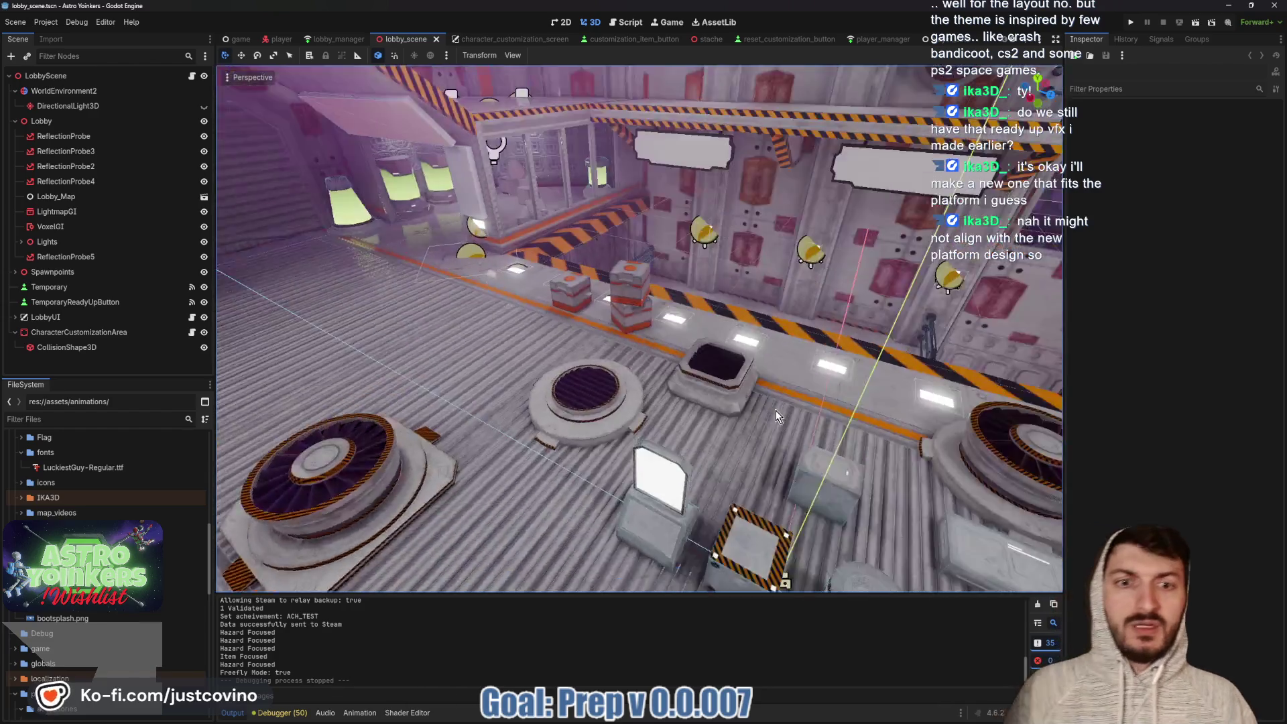
{"action": "scroll", "coordinate": [775, 411], "scroll_direction": "down", "scroll_amount": 5}
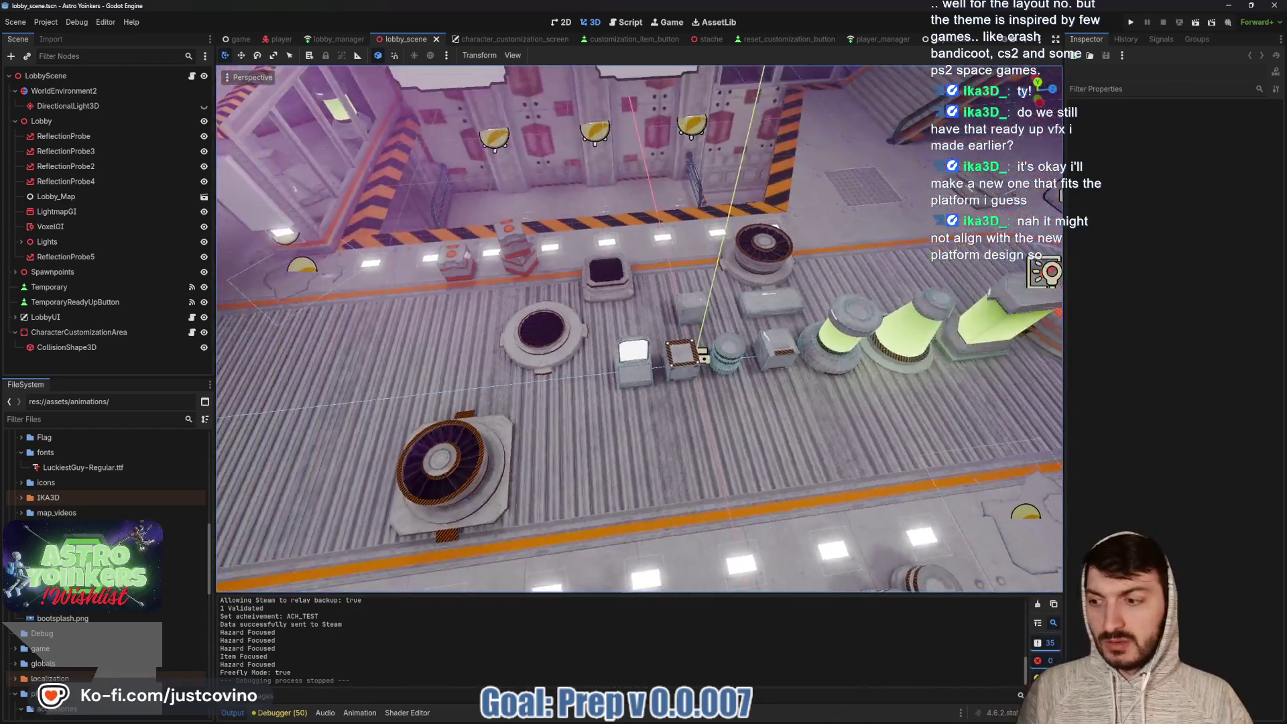
{"action": "scroll", "coordinate": [640, 329], "scroll_direction": "down", "scroll_amount": 3}
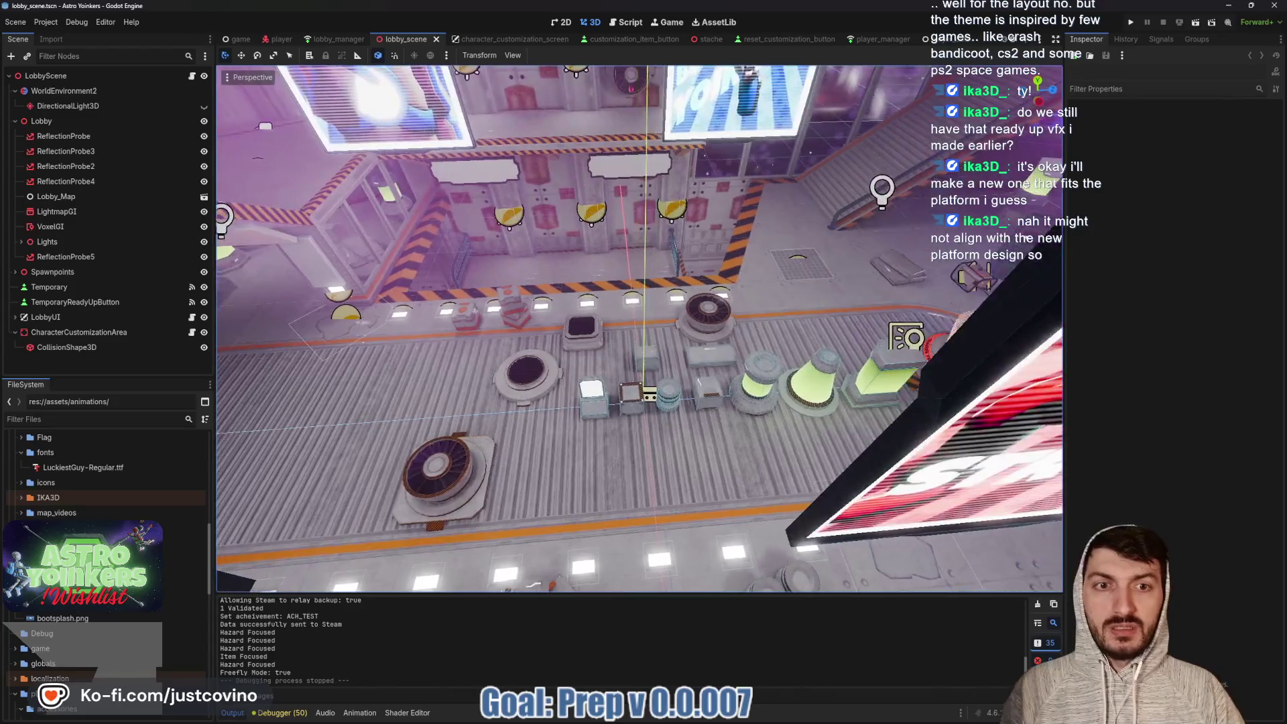
{"action": "scroll", "coordinate": [640, 329], "scroll_direction": "up", "scroll_amount": 3}
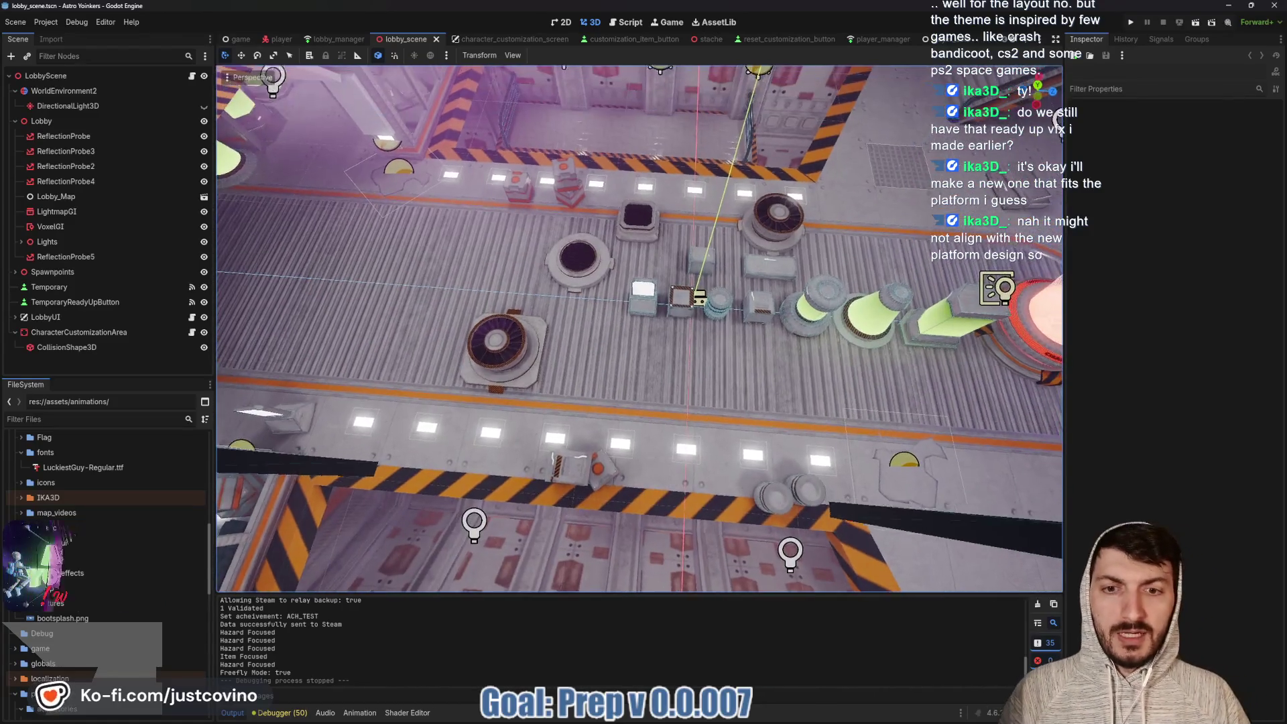
{"action": "scroll", "coordinate": [811, 410], "scroll_direction": "up", "scroll_amount": 2}
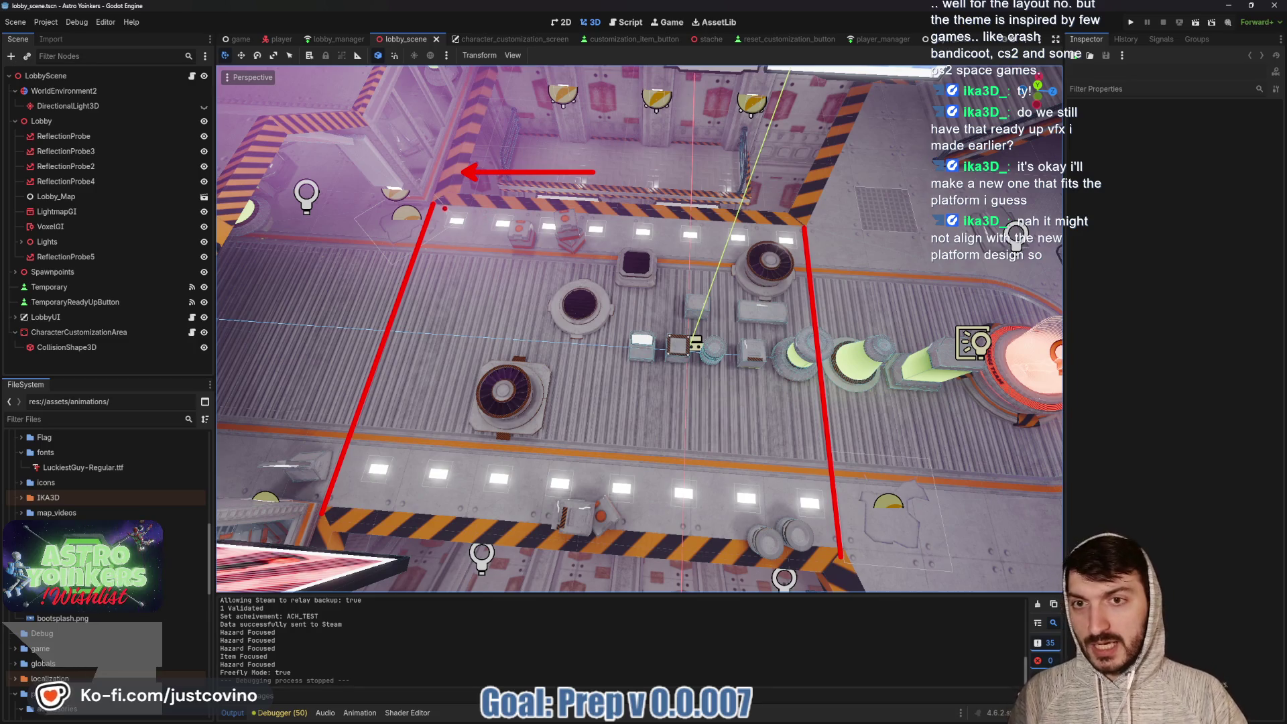
Trace red lines along the left and right floor boundaries and add ladder-like rungs
{"action": "mouse_move", "coordinate": [444, 209]}
{"action": "left_mouse_down"}
{"action": "mouse_move", "coordinate": [429, 326]}
{"action": "mouse_move", "coordinate": [379, 510]}
{"action": "mouse_move", "coordinate": [366, 512]}
{"action": "mouse_move", "coordinate": [362, 488]}
{"action": "mouse_move", "coordinate": [390, 483]}
{"action": "left_mouse_up"}
{"action": "mouse_move", "coordinate": [348, 447]}
{"action": "left_mouse_down"}
{"action": "mouse_move", "coordinate": [375, 436]}
{"action": "mouse_move", "coordinate": [409, 388]}
{"action": "left_mouse_up"}
{"action": "left_click_drag", "start_coordinate": [394, 342], "coordinate": [433, 328]}
{"action": "mouse_move", "coordinate": [403, 268]}
{"action": "left_mouse_down"}
{"action": "mouse_move", "coordinate": [441, 260]}
{"action": "mouse_move", "coordinate": [463, 221]}
{"action": "left_mouse_up"}
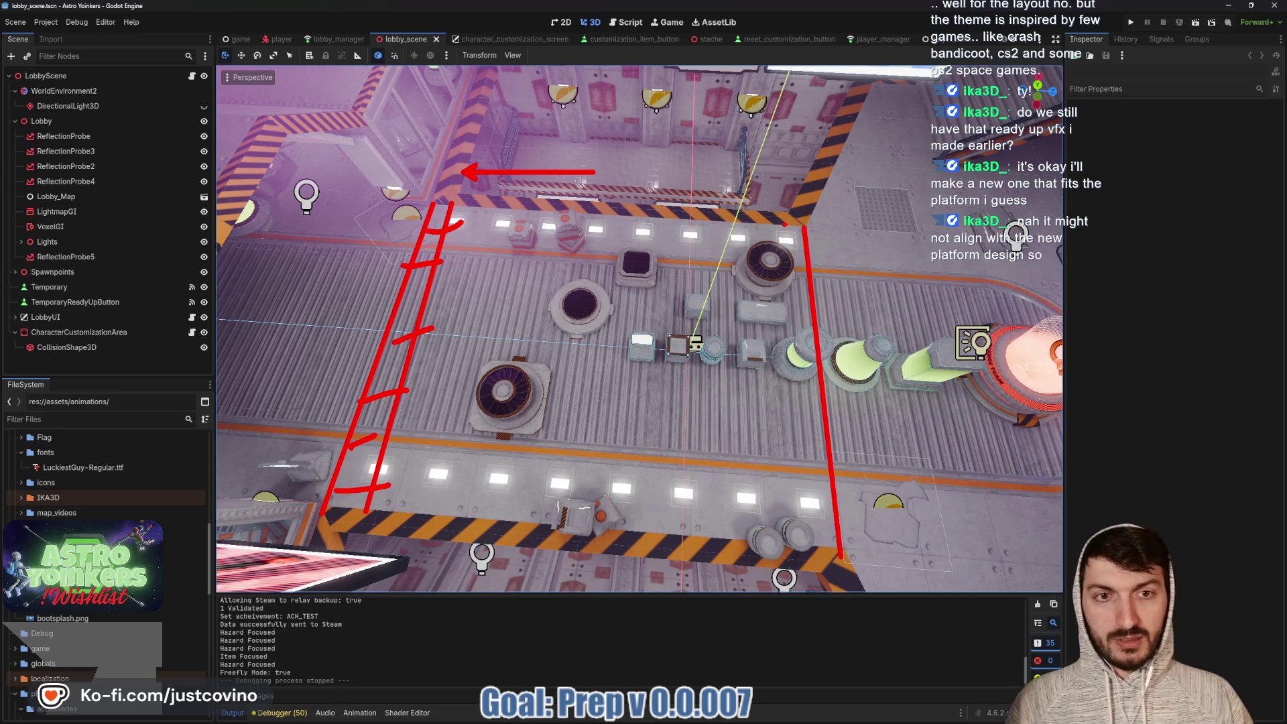
{"action": "mouse_move", "coordinate": [785, 223]}
{"action": "left_mouse_down"}
{"action": "mouse_move", "coordinate": [785, 556]}
{"action": "mouse_move", "coordinate": [834, 536]}
{"action": "left_mouse_up"}
{"action": "left_click_drag", "start_coordinate": [798, 424], "coordinate": [826, 440]}
{"action": "left_click_drag", "start_coordinate": [795, 385], "coordinate": [821, 405]}
{"action": "left_click_drag", "start_coordinate": [793, 327], "coordinate": [806, 334]}
{"action": "left_click_drag", "start_coordinate": [786, 241], "coordinate": [806, 258]}
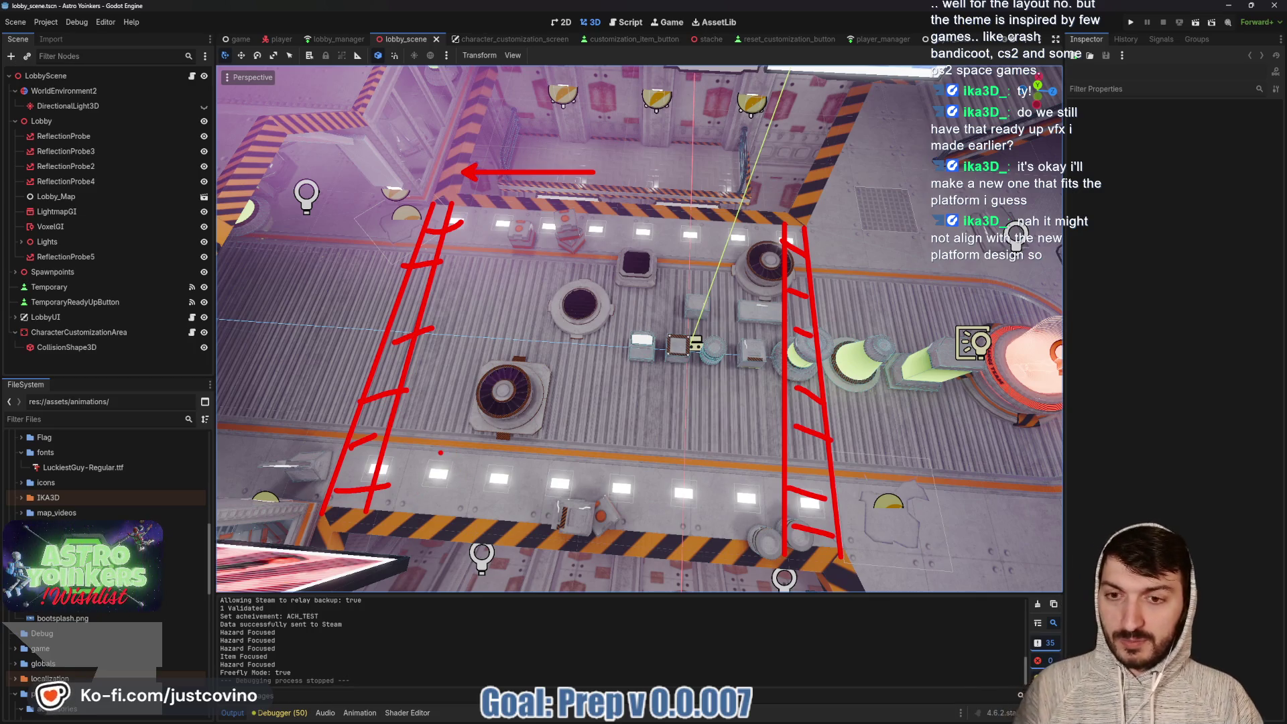
Circle spots along the near and far floor edges plus one in the centre
{"action": "mouse_move", "coordinate": [440, 452]}
{"action": "left_mouse_down"}
{"action": "mouse_move", "coordinate": [419, 473]}
{"action": "mouse_move", "coordinate": [488, 463]}
{"action": "mouse_move", "coordinate": [445, 436]}
{"action": "left_mouse_up"}
{"action": "left_click_drag", "start_coordinate": [536, 451], "coordinate": [613, 459]}
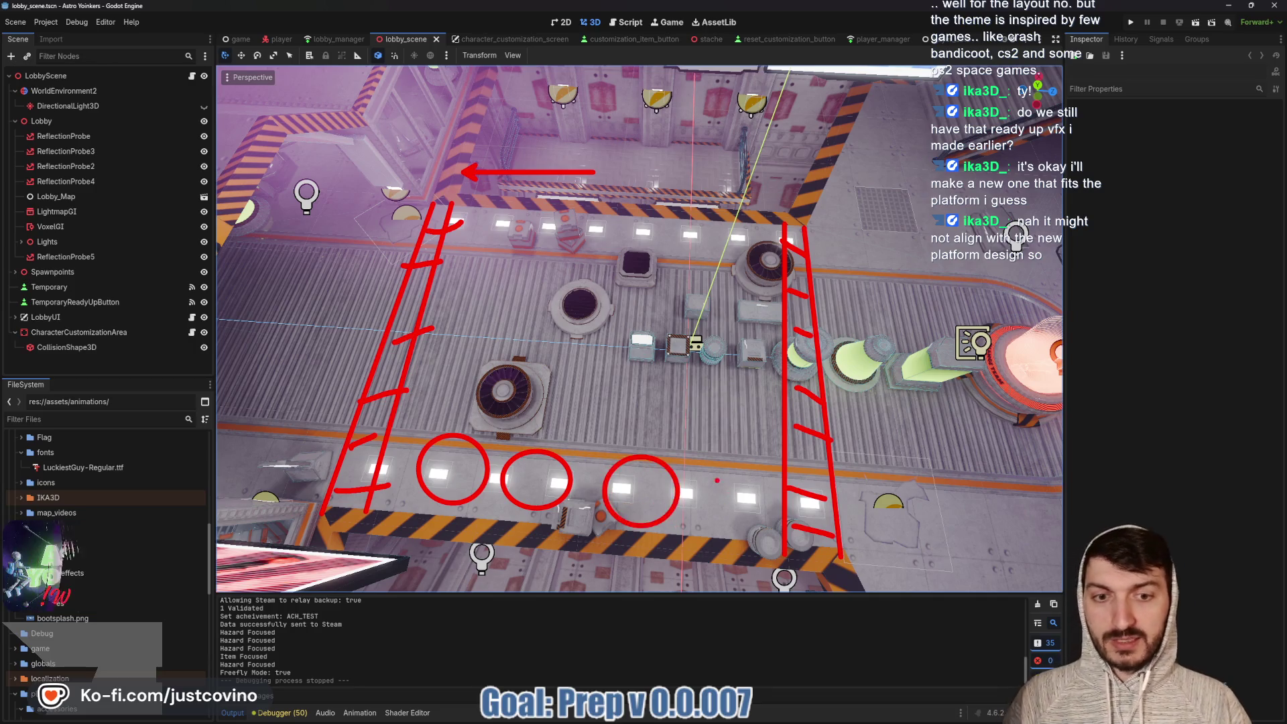
{"action": "mouse_move", "coordinate": [716, 471]}
{"action": "left_mouse_down"}
{"action": "mouse_move", "coordinate": [697, 513]}
{"action": "mouse_move", "coordinate": [738, 474]}
{"action": "mouse_move", "coordinate": [764, 473]}
{"action": "left_mouse_up"}
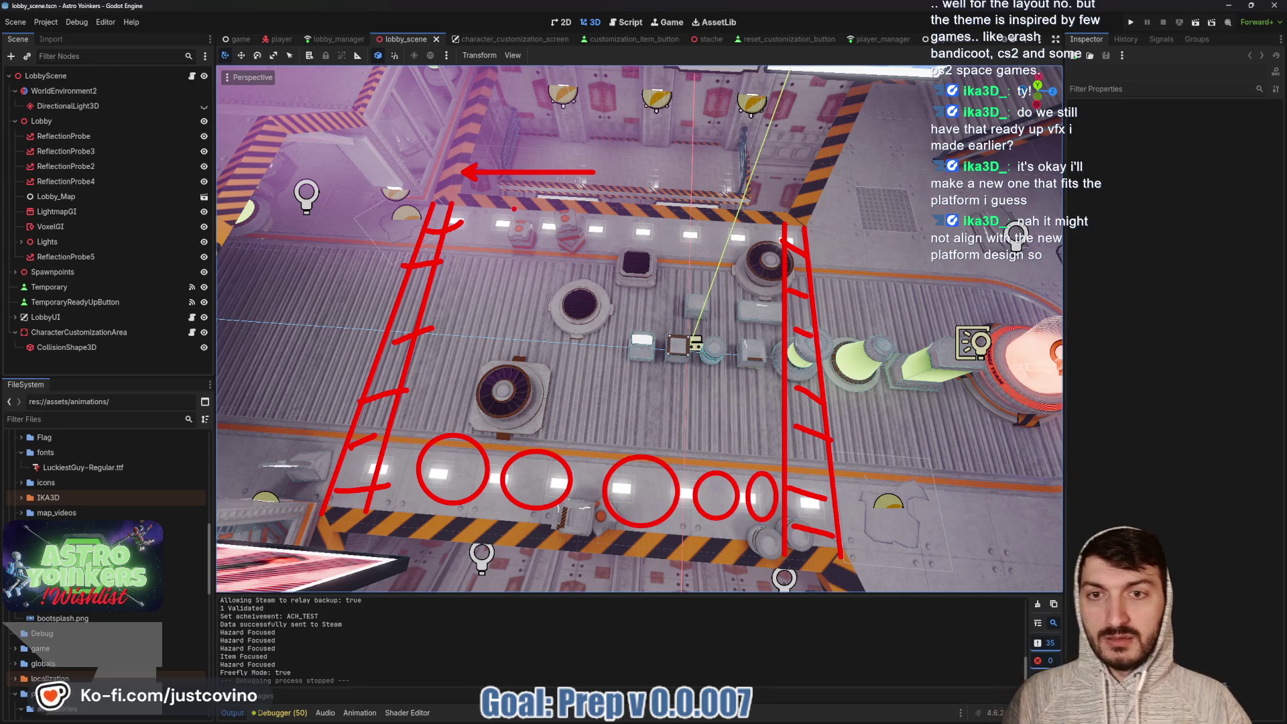
{"action": "left_click_drag", "start_coordinate": [556, 234], "coordinate": [764, 238]}
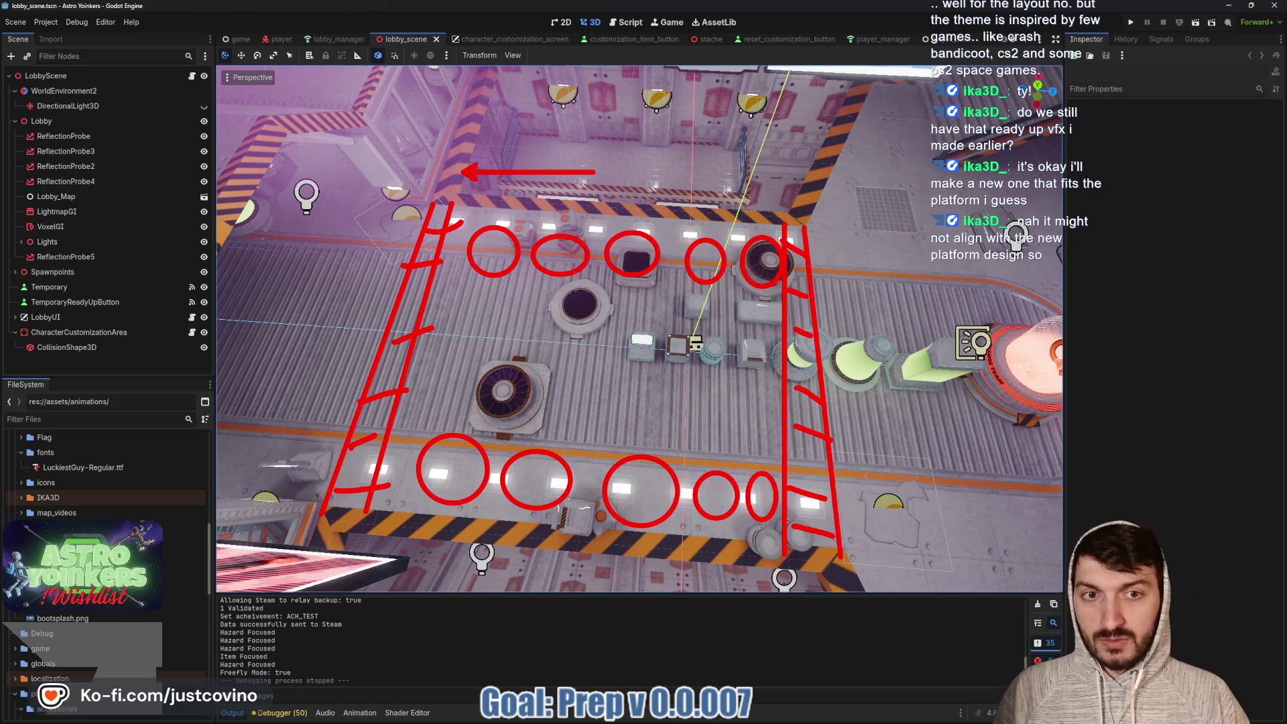
{"action": "mouse_move", "coordinate": [599, 325]}
{"action": "left_mouse_down"}
{"action": "mouse_move", "coordinate": [612, 384]}
{"action": "mouse_move", "coordinate": [571, 327]}
{"action": "left_mouse_up"}
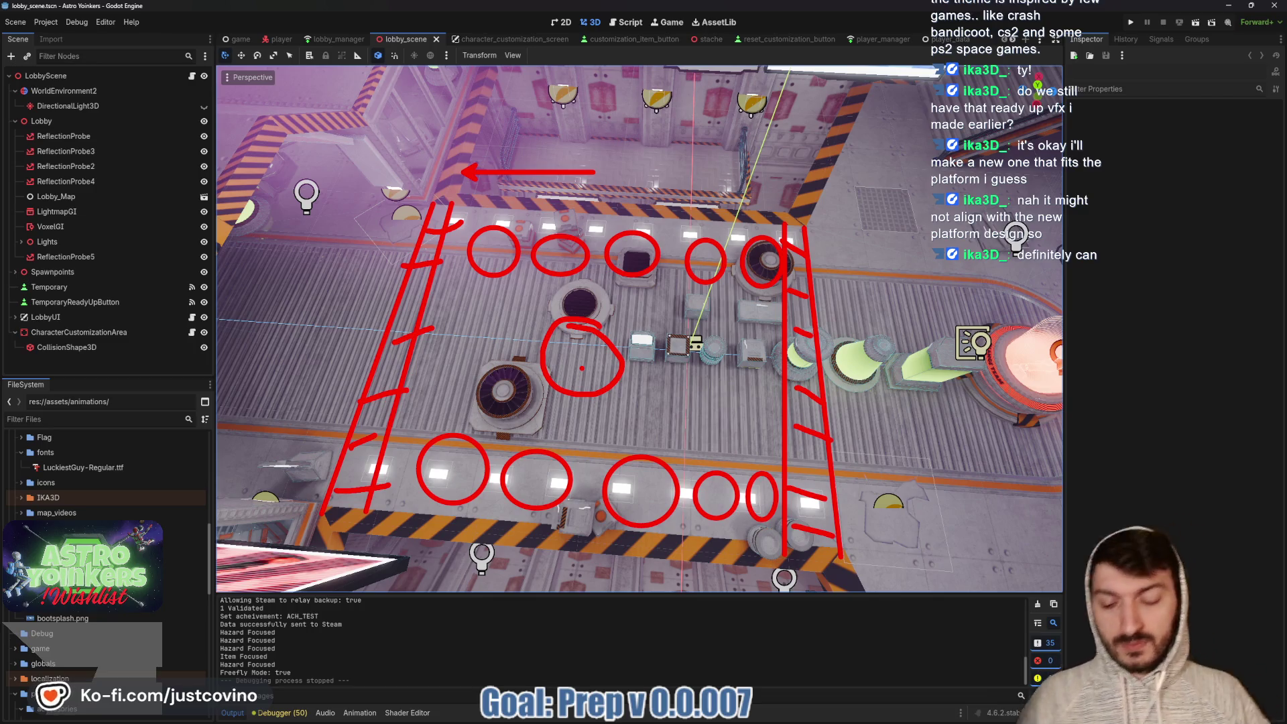
Write ICON inside the central circle, clear all annotations, and run the game
{"action": "left_click_drag", "start_coordinate": [561, 386], "coordinate": [557, 357]}
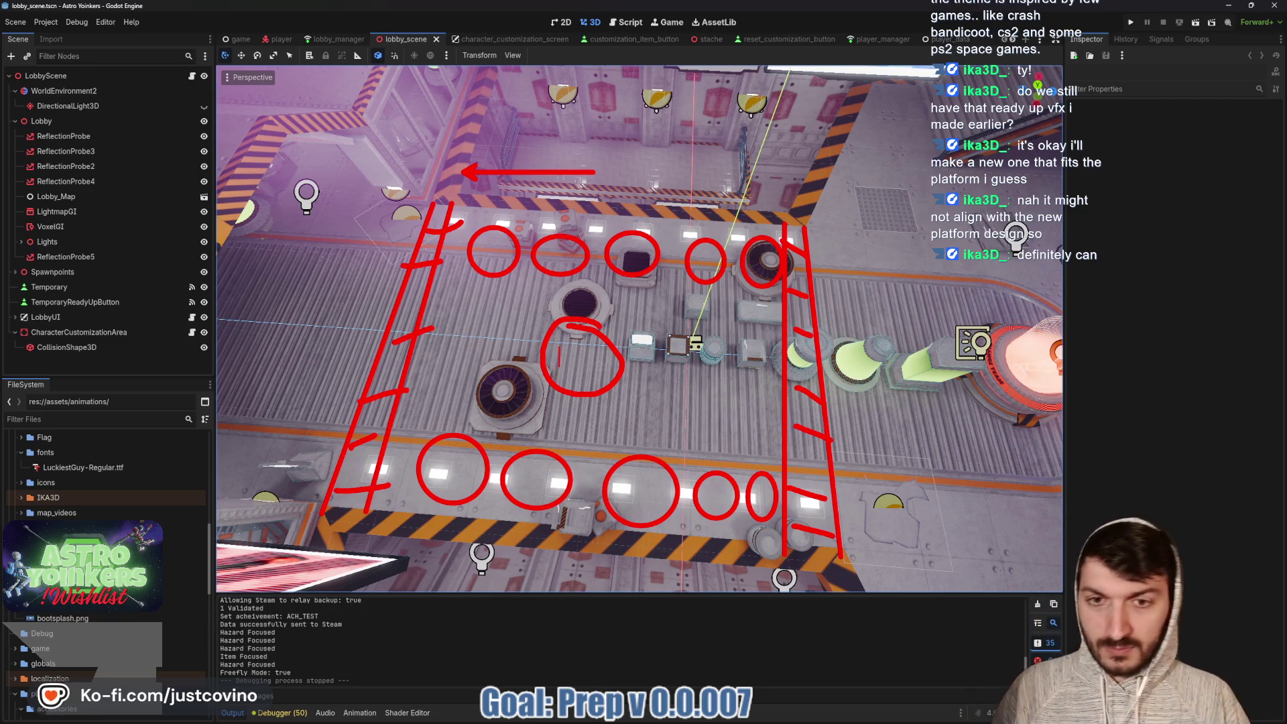
{"action": "type", "text": "ICON"}
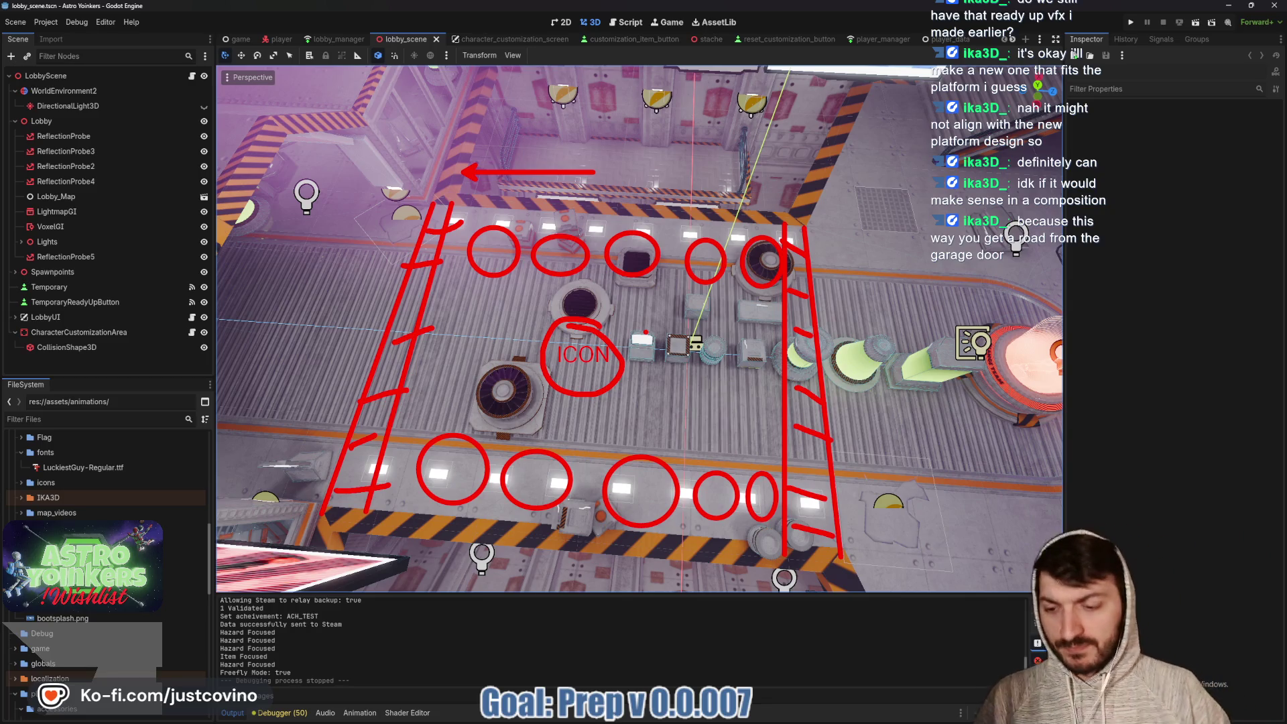
{"action": "key", "text": "Escape"}
{"action": "left_click", "coordinate": [1131, 22]}
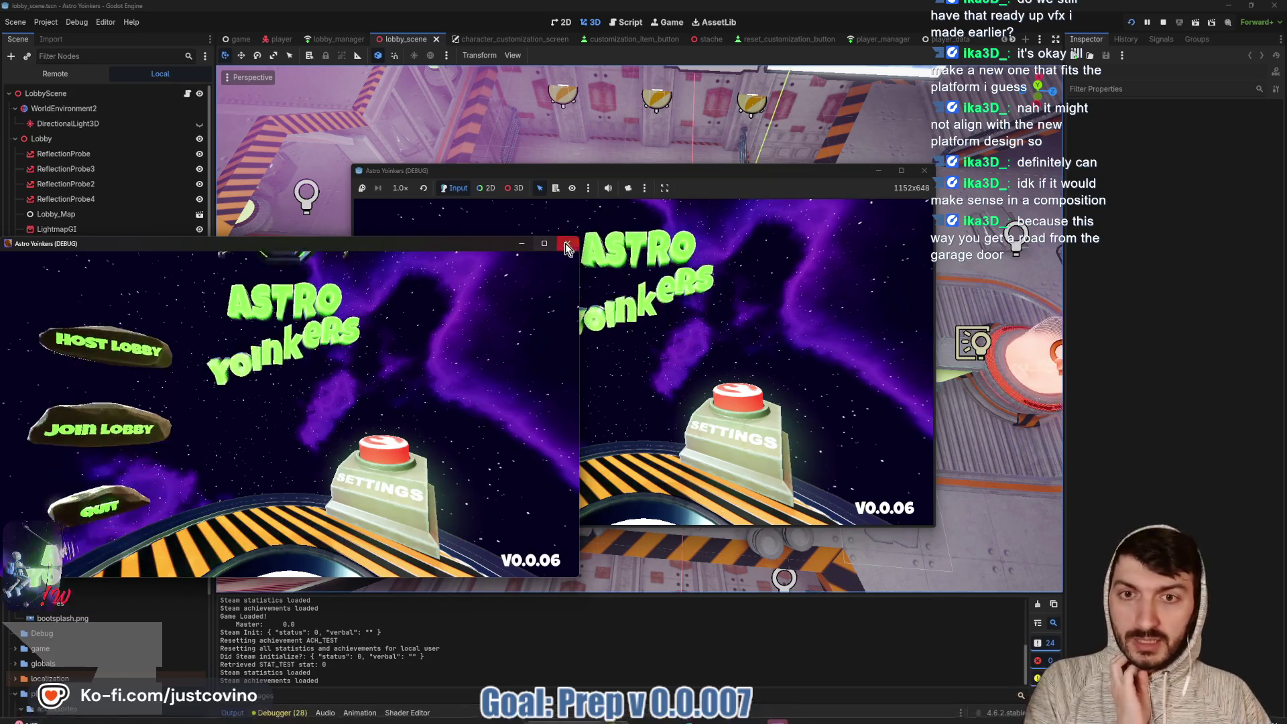
Close the extra game instance, host a lobby, and move the game window down
{"action": "left_click", "coordinate": [567, 246]}
{"action": "left_click", "coordinate": [476, 288]}
{"action": "left_click", "coordinate": [614, 299]}
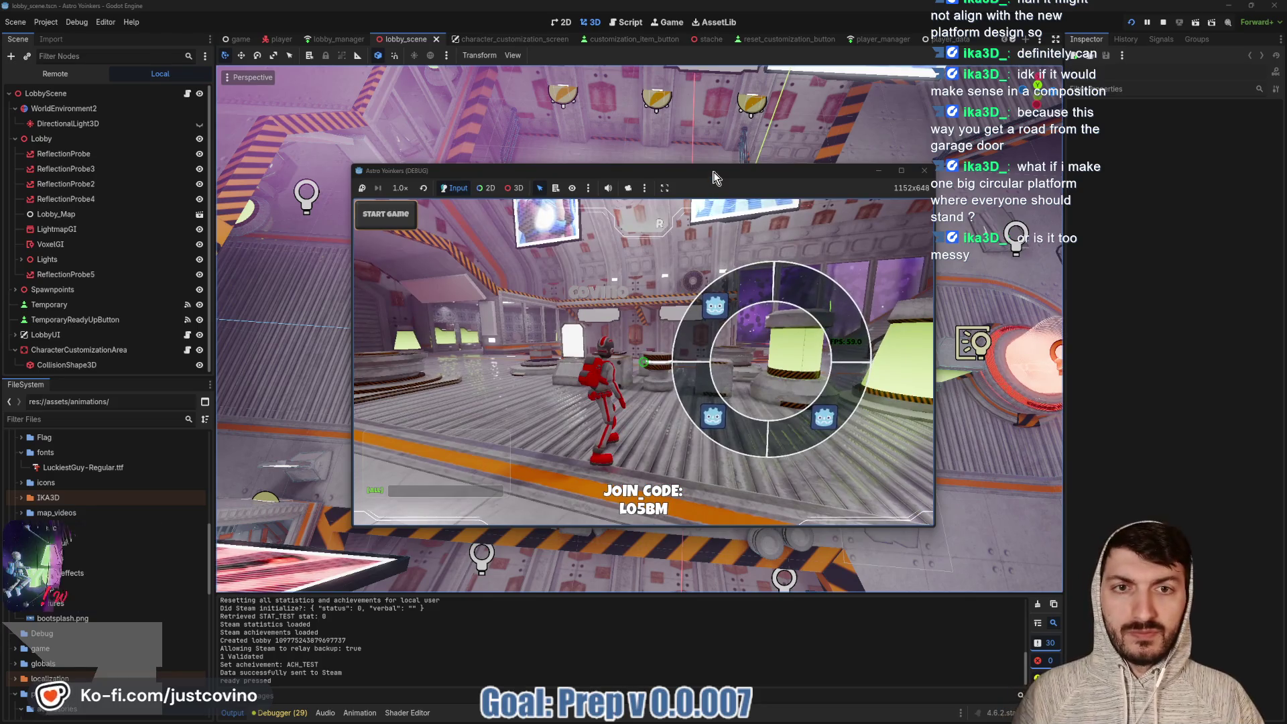
{"action": "mouse_move", "coordinate": [714, 178]}
{"action": "left_mouse_down"}
{"action": "mouse_move", "coordinate": [644, 368]}
{"action": "mouse_move", "coordinate": [599, 557]}
{"action": "left_mouse_up"}
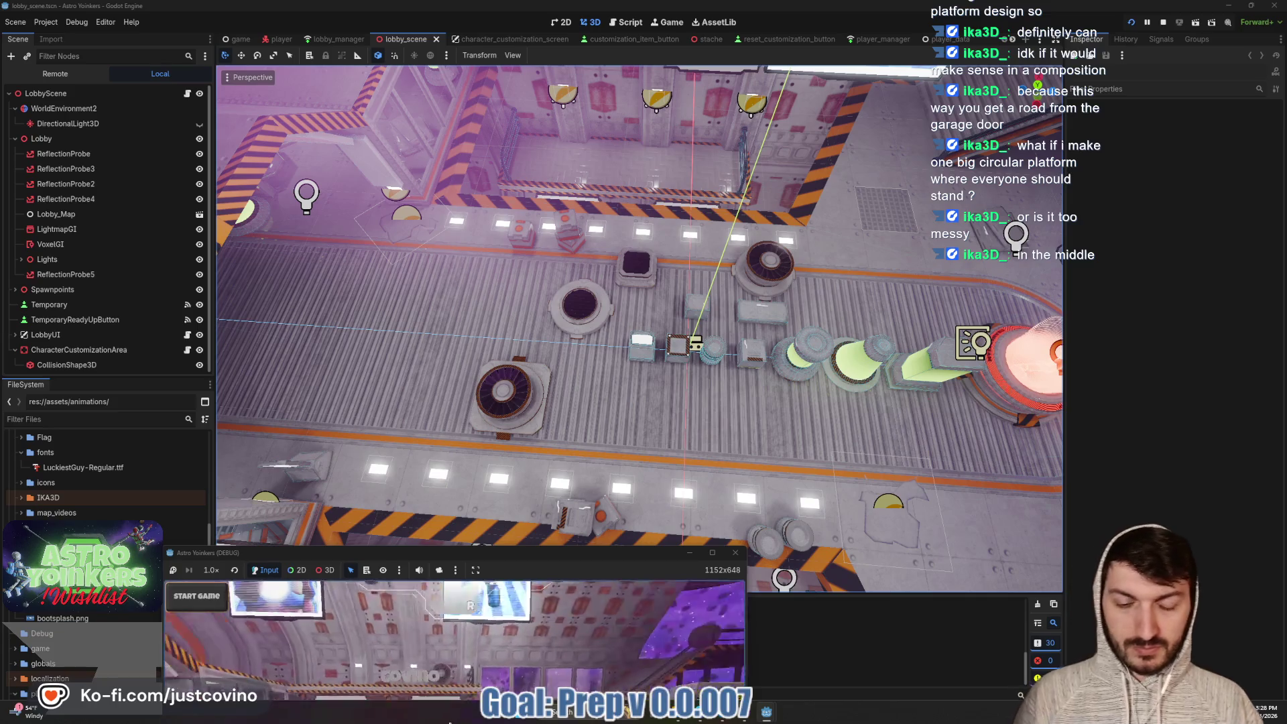
Stop the game, circle four near-walkway floor pads and the upper walkway spots, then clear them
{"action": "key", "text": "F8"}
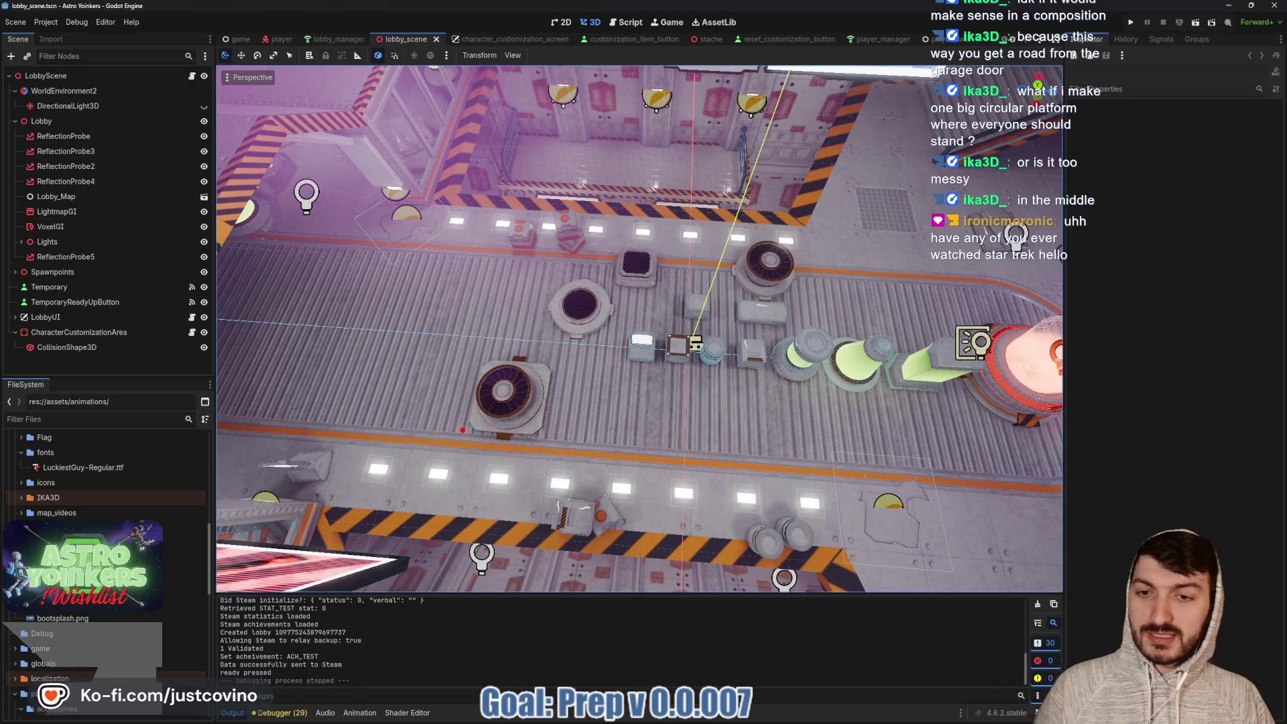
{"action": "left_click", "coordinate": [429, 445]}
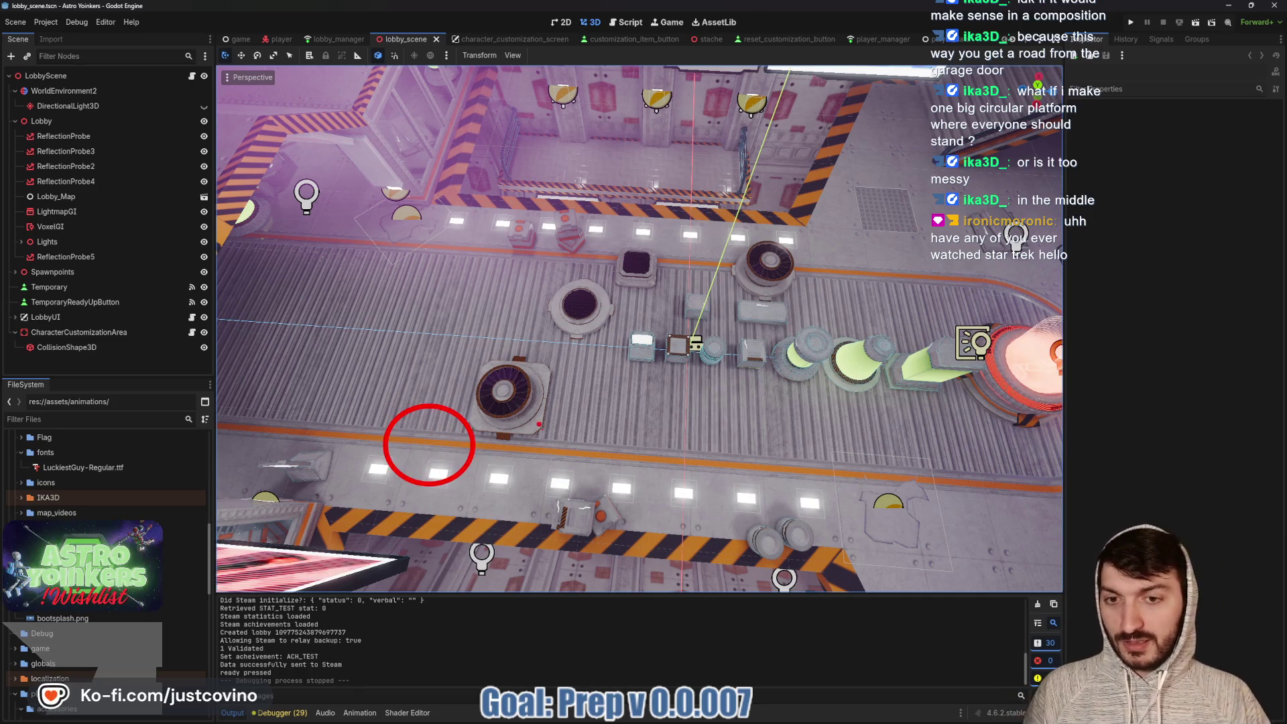
{"action": "left_click", "coordinate": [567, 461]}
{"action": "left_click", "coordinate": [688, 472]}
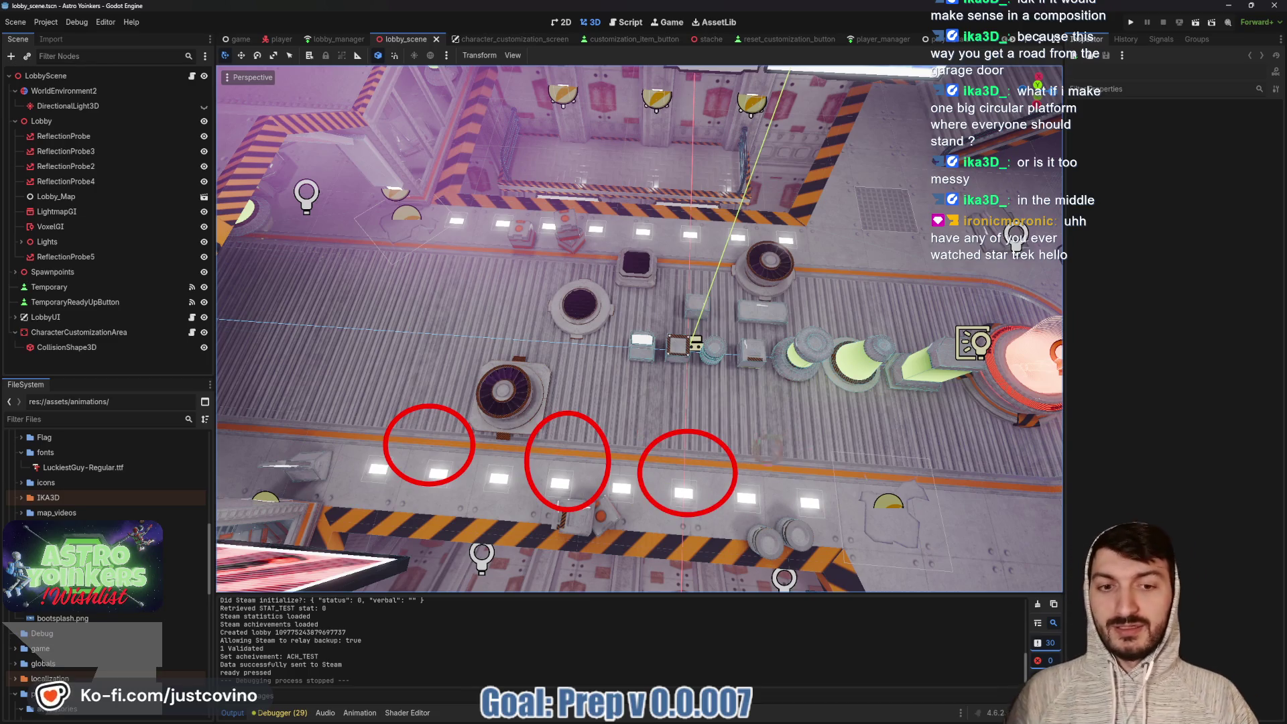
{"action": "left_click", "coordinate": [808, 480]}
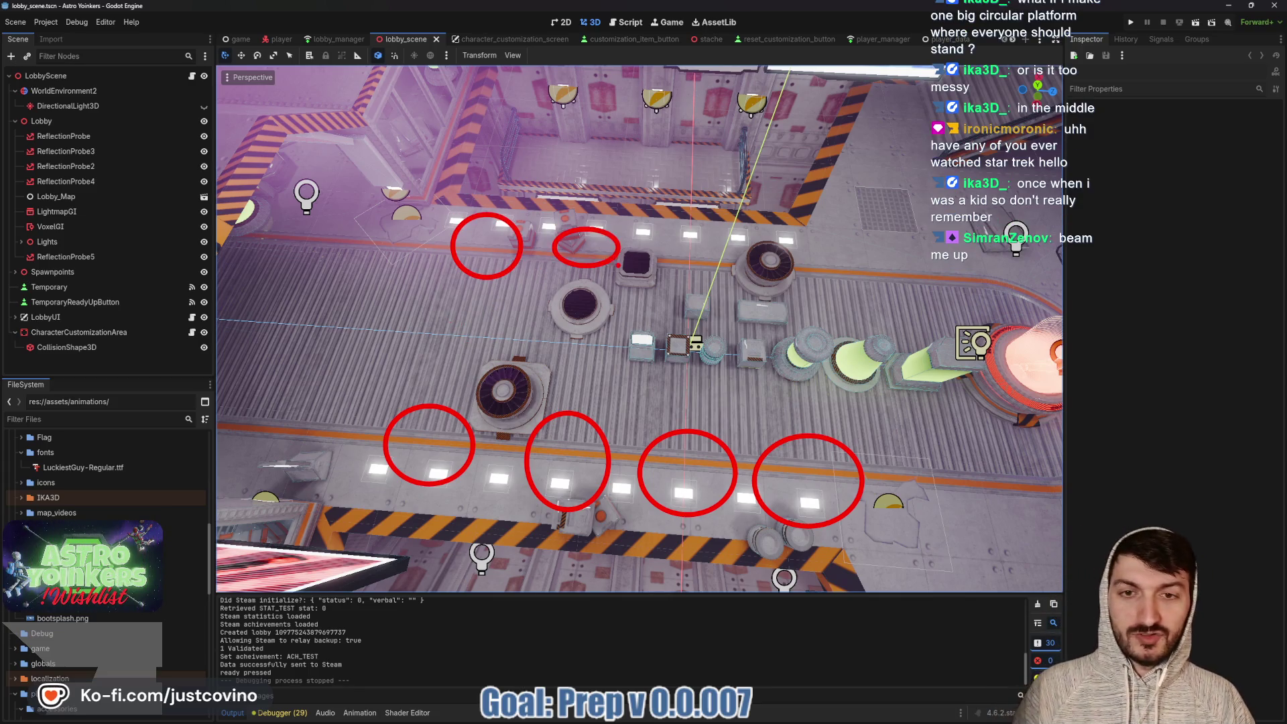
{"action": "left_click_drag", "start_coordinate": [697, 226], "coordinate": [772, 226]}
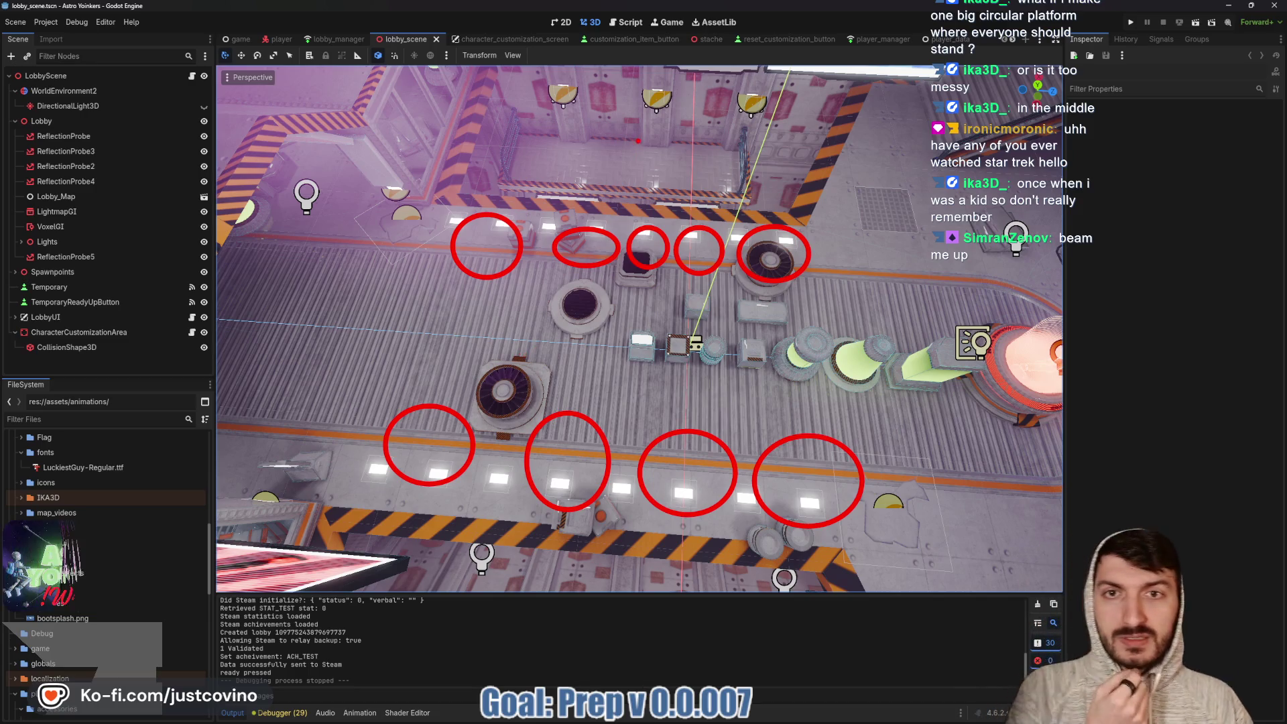
{"action": "key", "text": "Escape"}
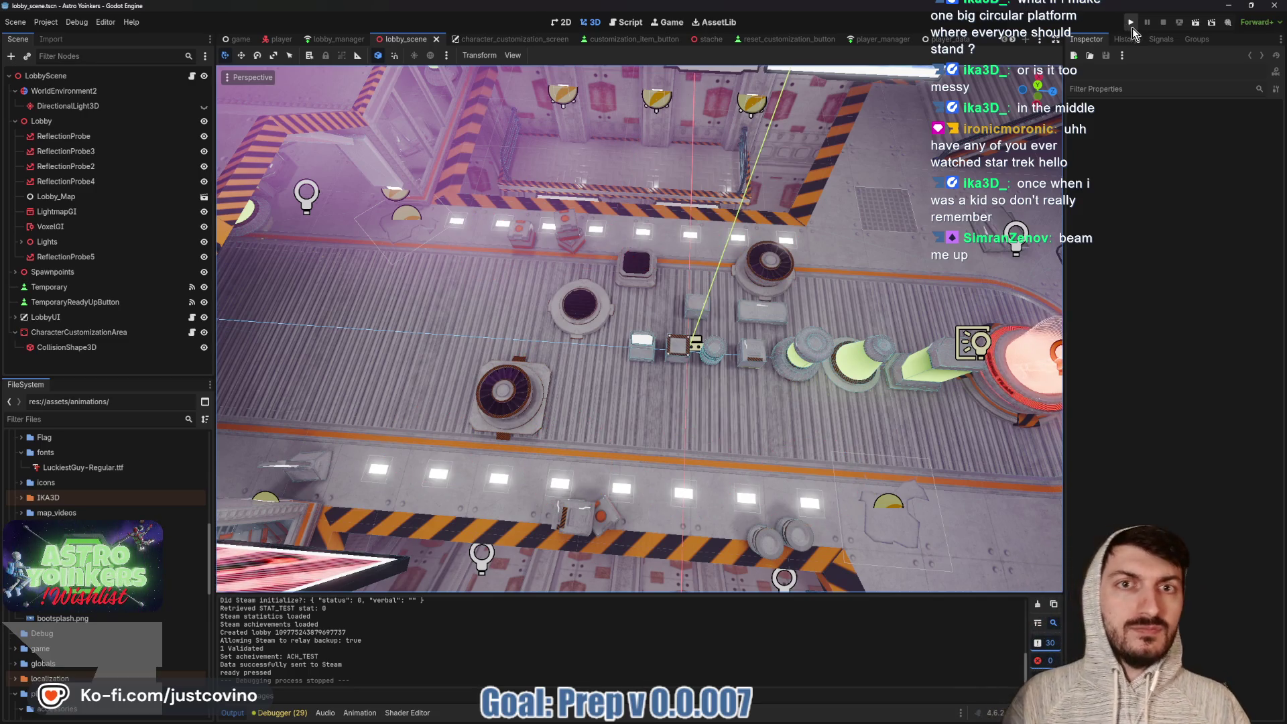
Run the game, close the extra debug window, and host a private lobby
{"action": "left_click", "coordinate": [1132, 26]}
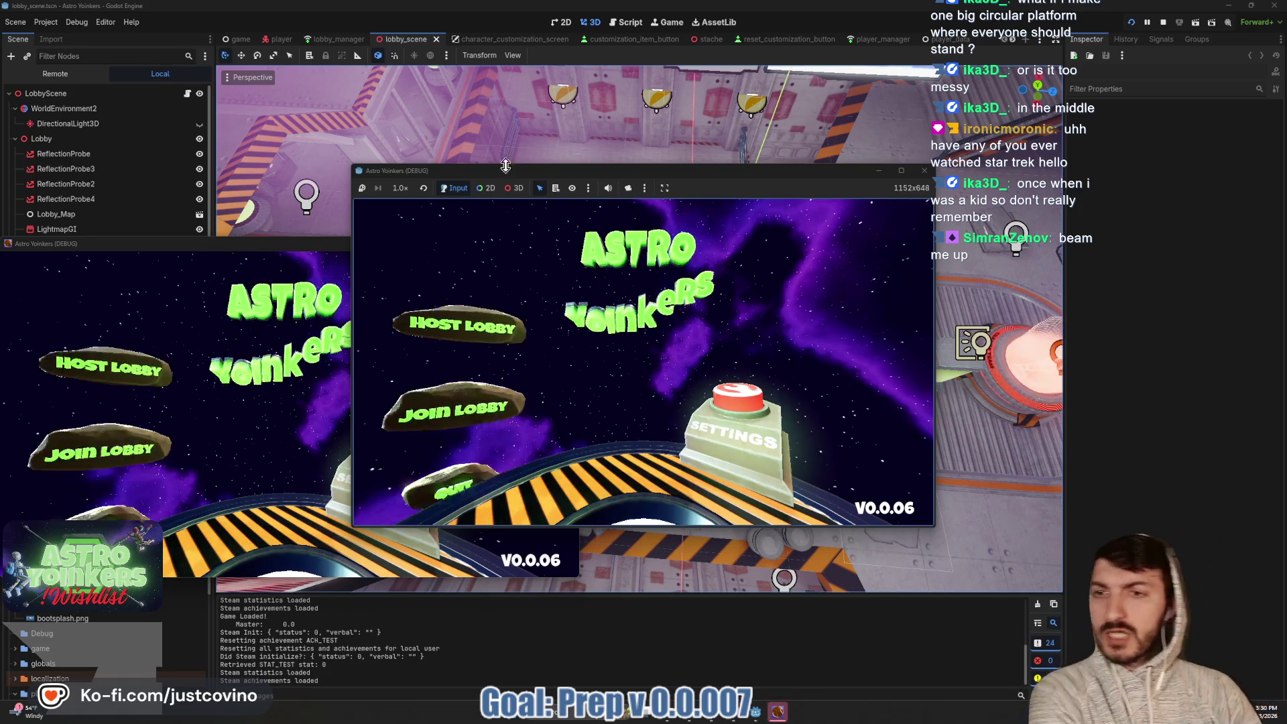
{"action": "left_click", "coordinate": [339, 243]}
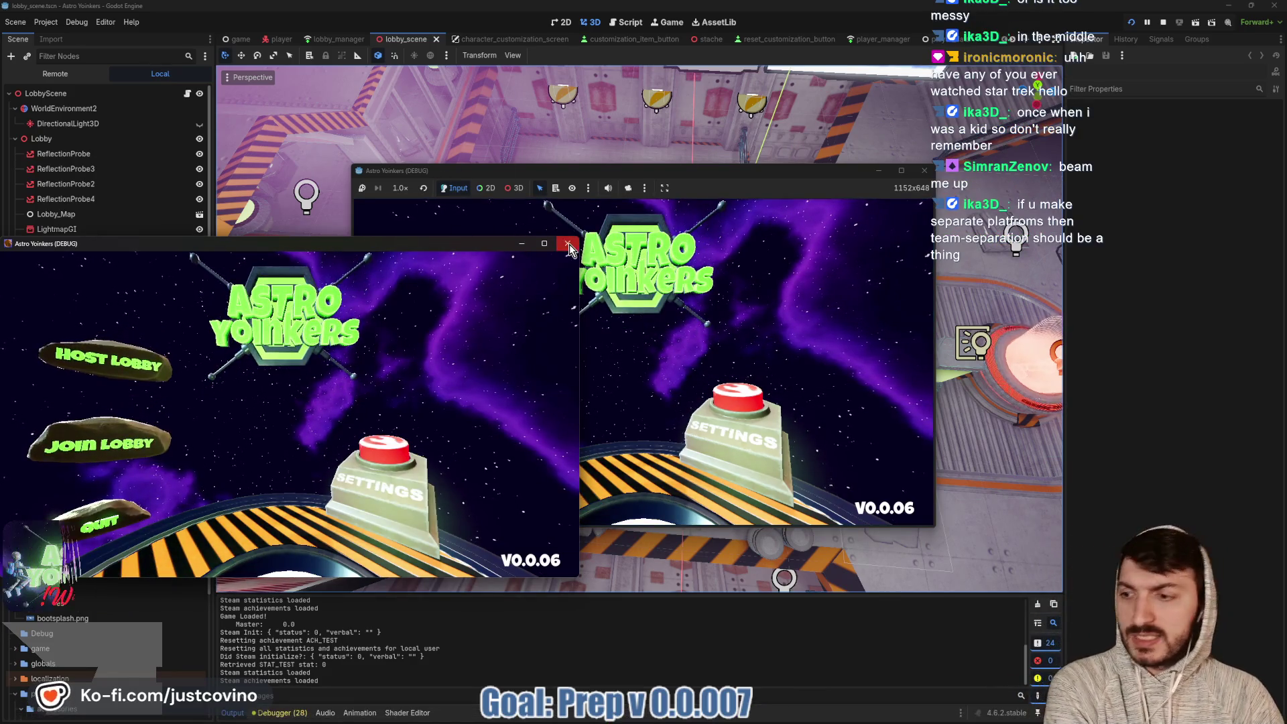
{"action": "left_click", "coordinate": [568, 245]}
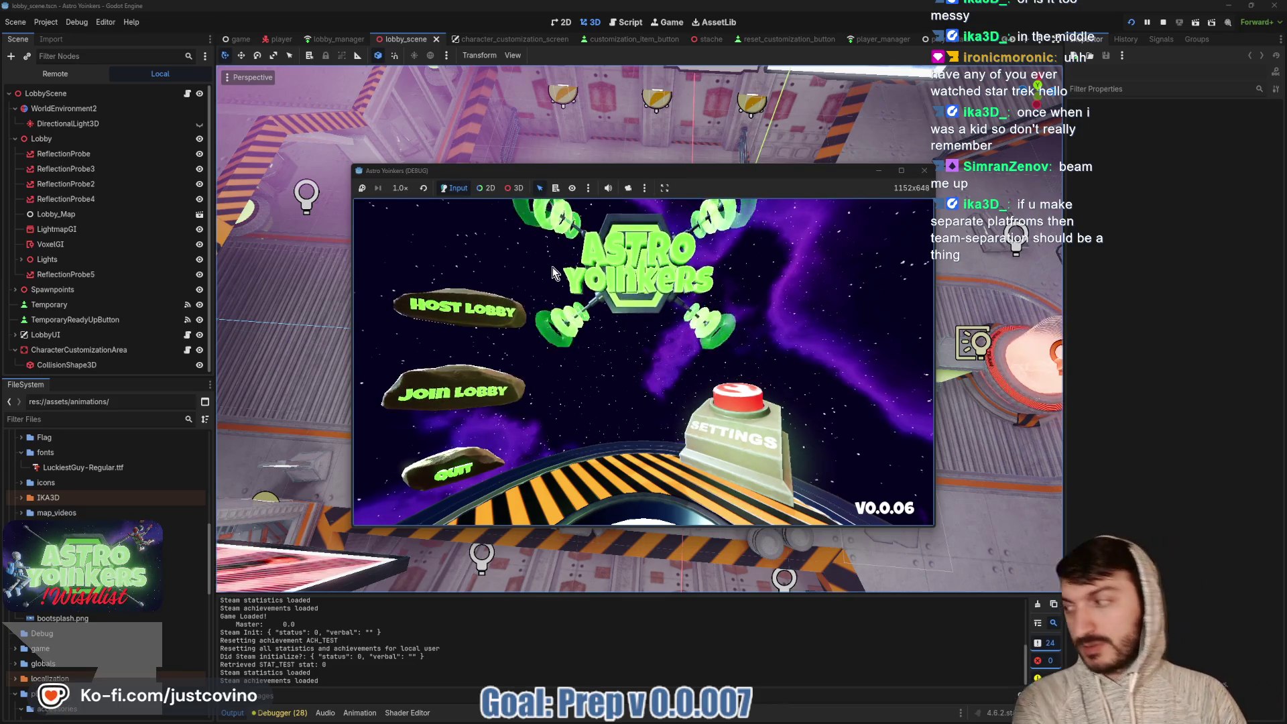
{"action": "left_click", "coordinate": [496, 295]}
{"action": "left_click", "coordinate": [645, 310]}
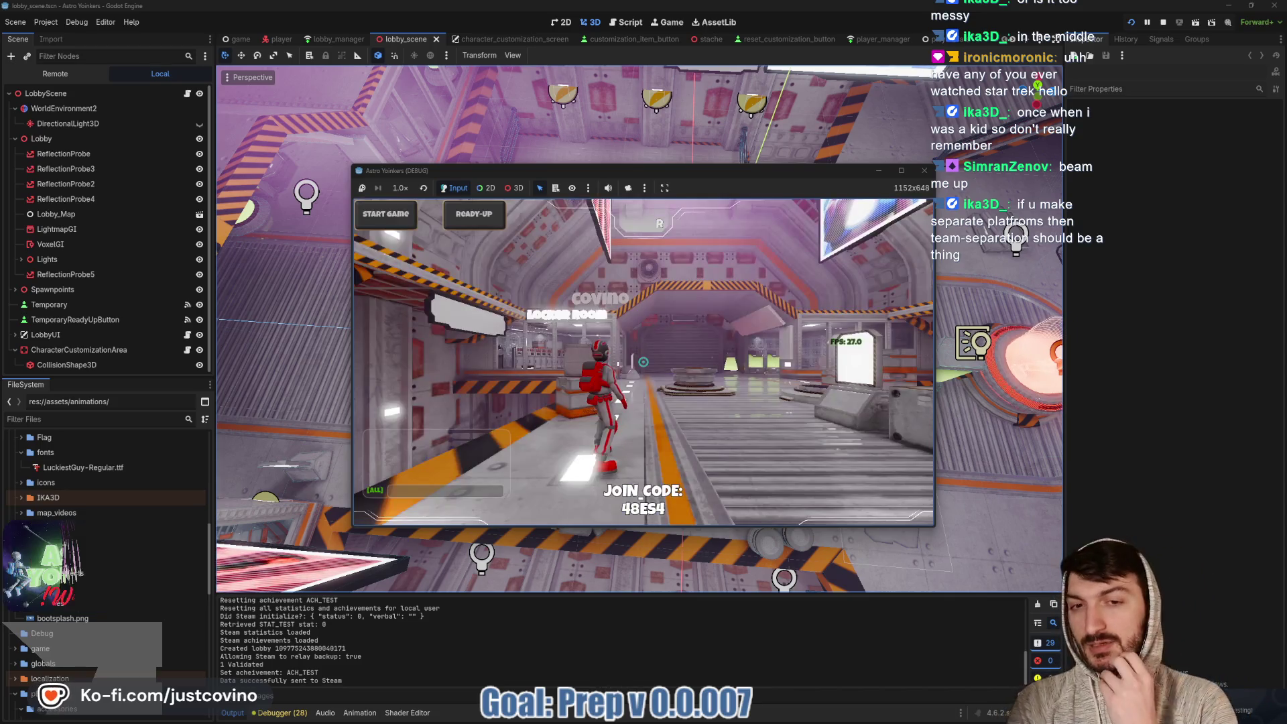
Walk the character around the lobby toward the customization machines and lime cylinders
{"action": "key", "text": "w"}
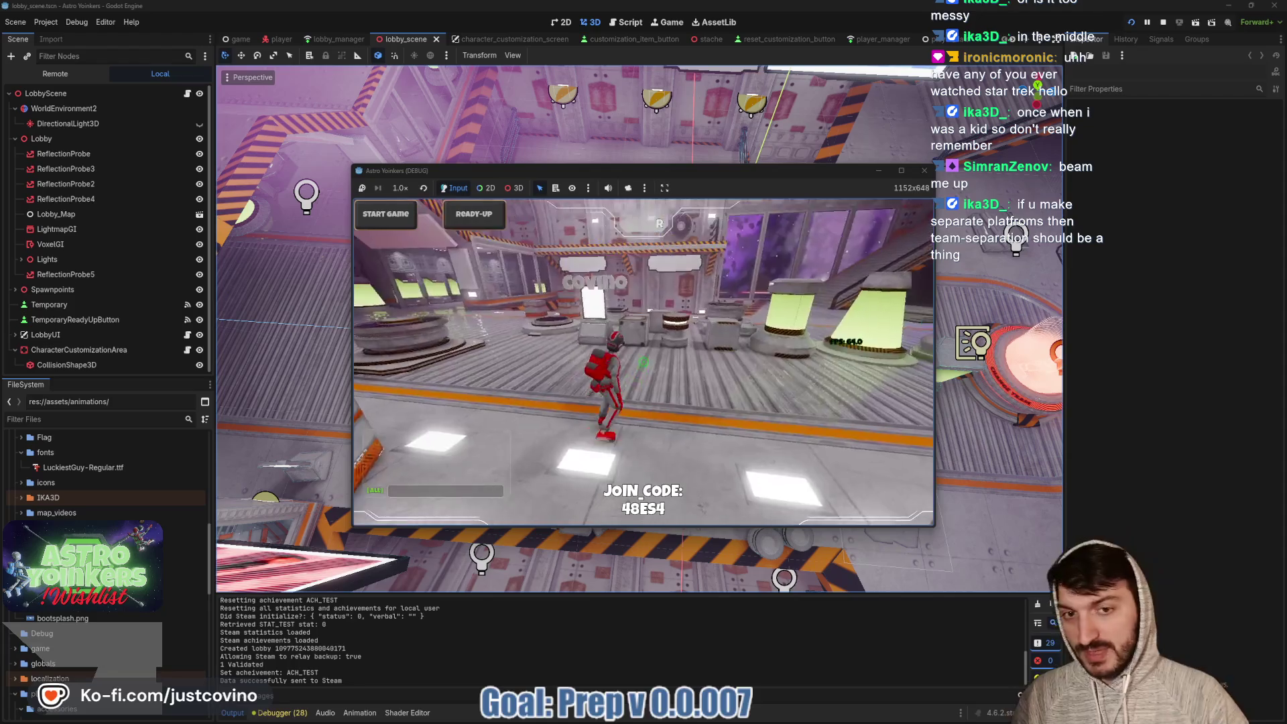
{"action": "key", "text": "w"}
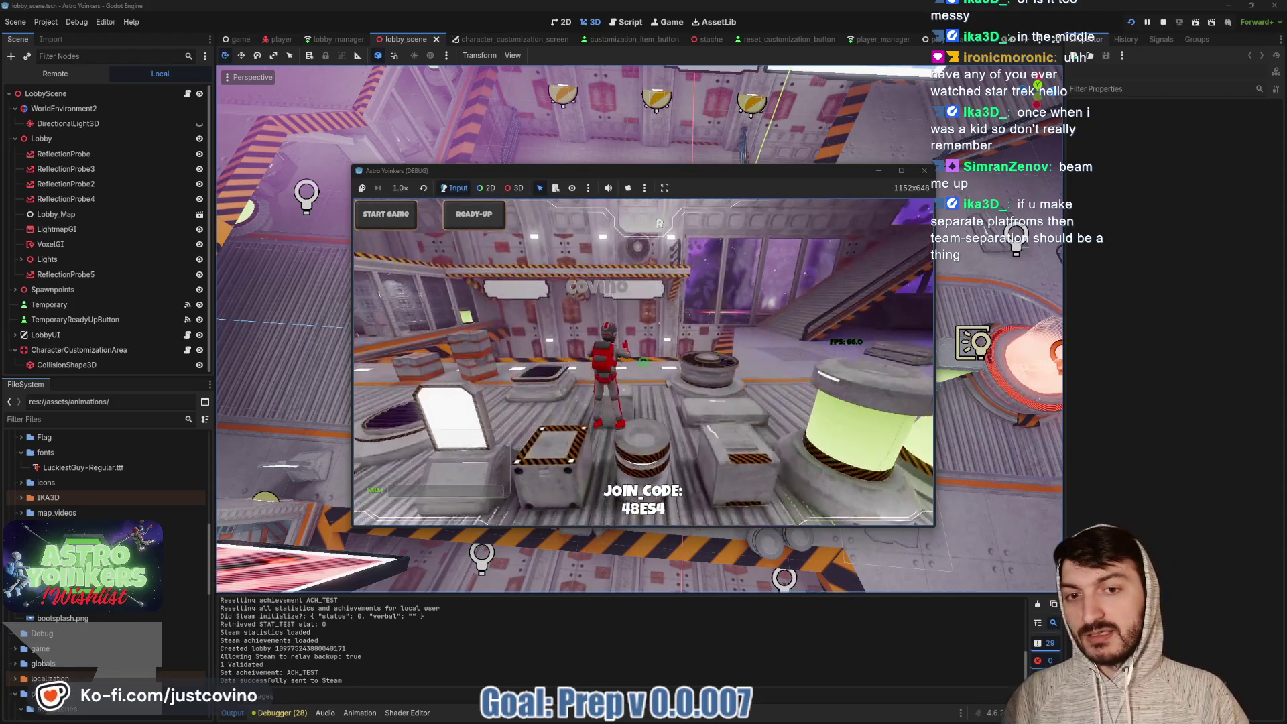
{"action": "key", "text": "w"}
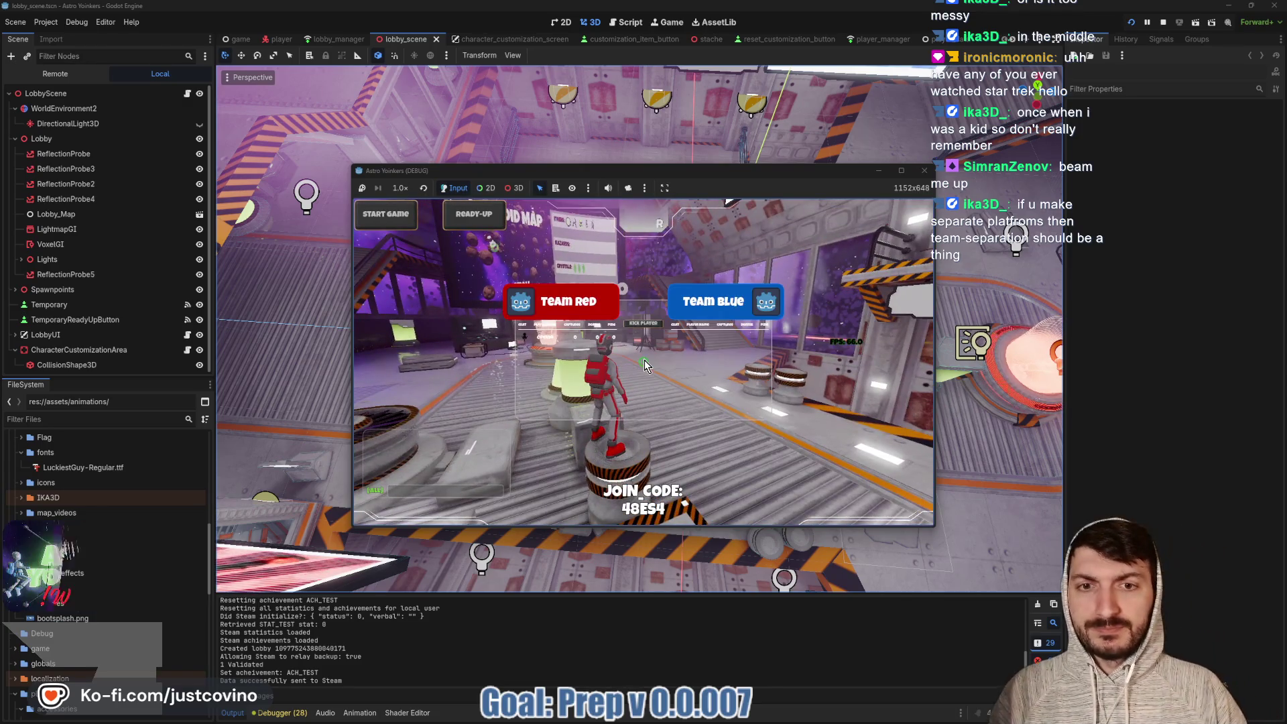
Pick Team Red in the running lobby, then press Escape to bring the team buttons back
{"action": "left_click", "coordinate": [613, 301]}
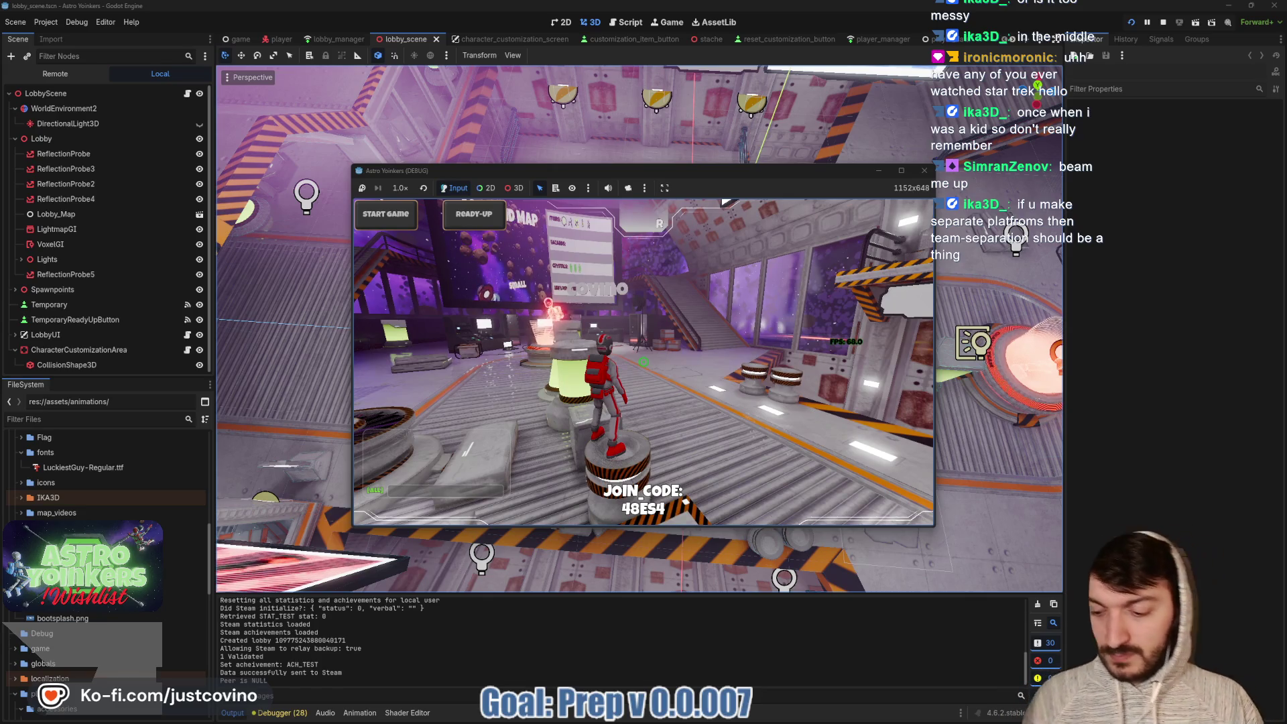
{"action": "key", "text": "Escape"}
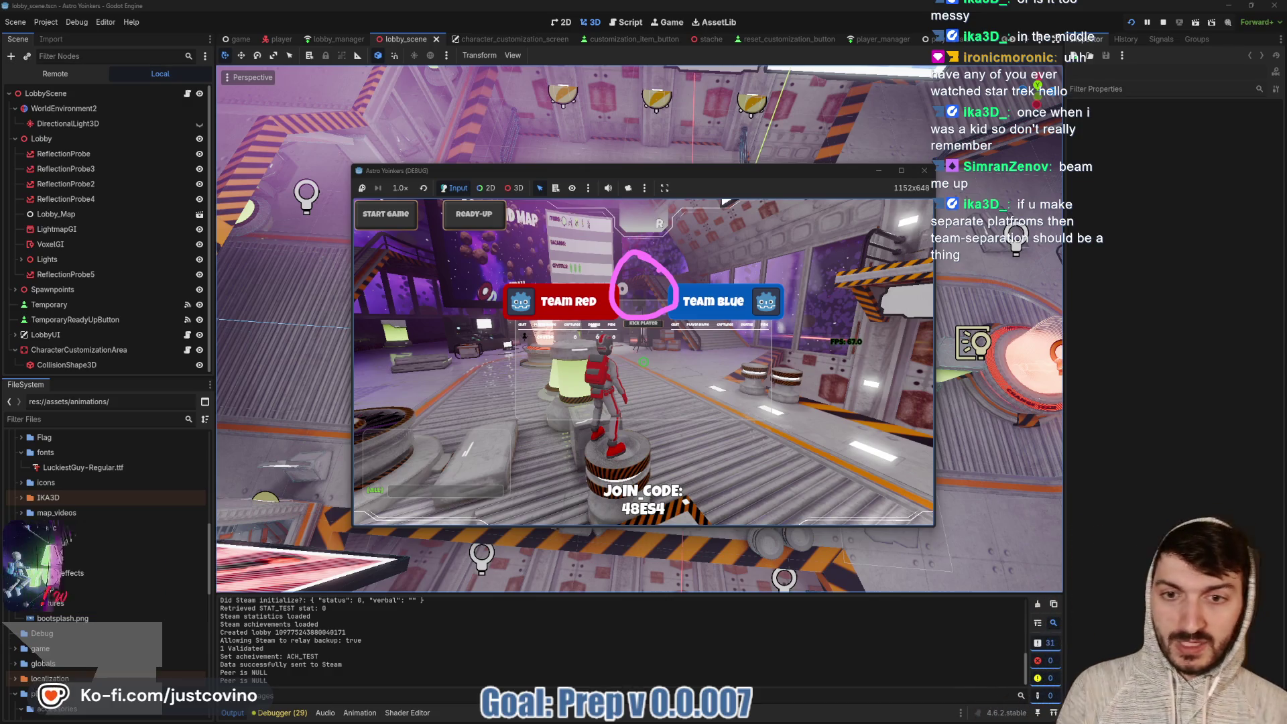
Toggle the in-game Settings with Escape and end the debug run with F8
{"action": "key", "text": "Escape"}
{"action": "key", "text": "Escape"}
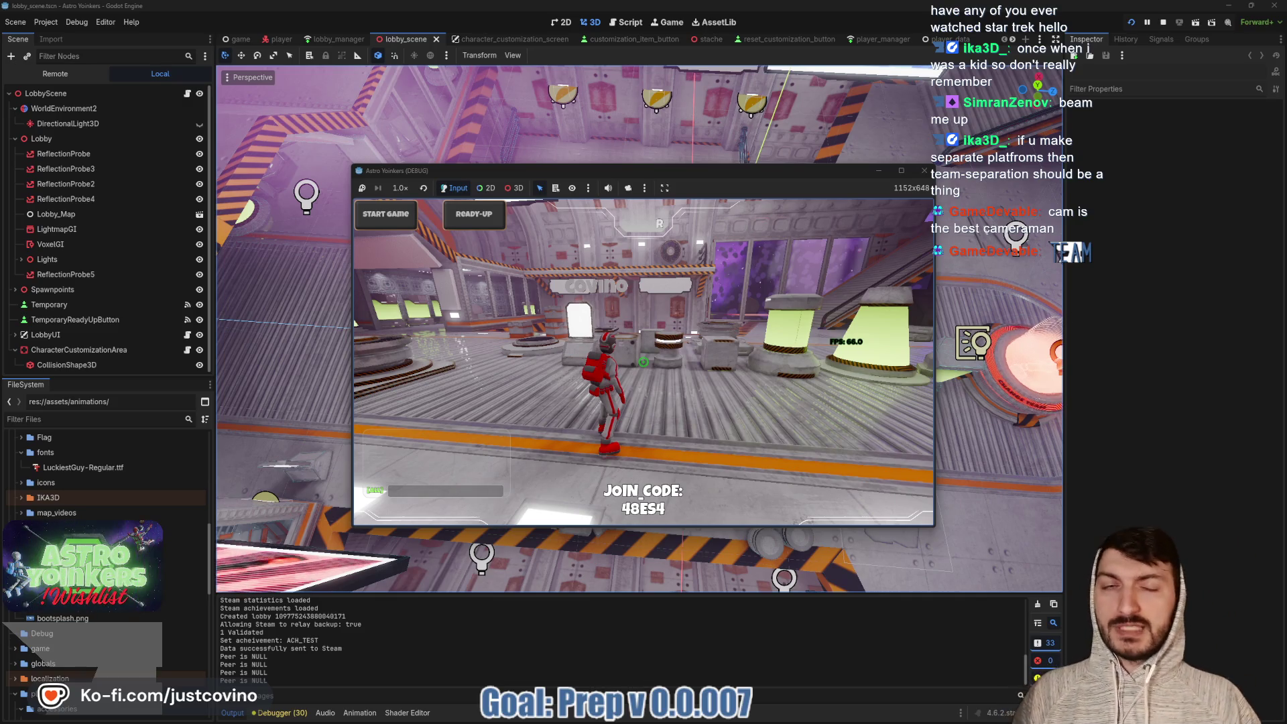
{"action": "key", "text": "F8"}
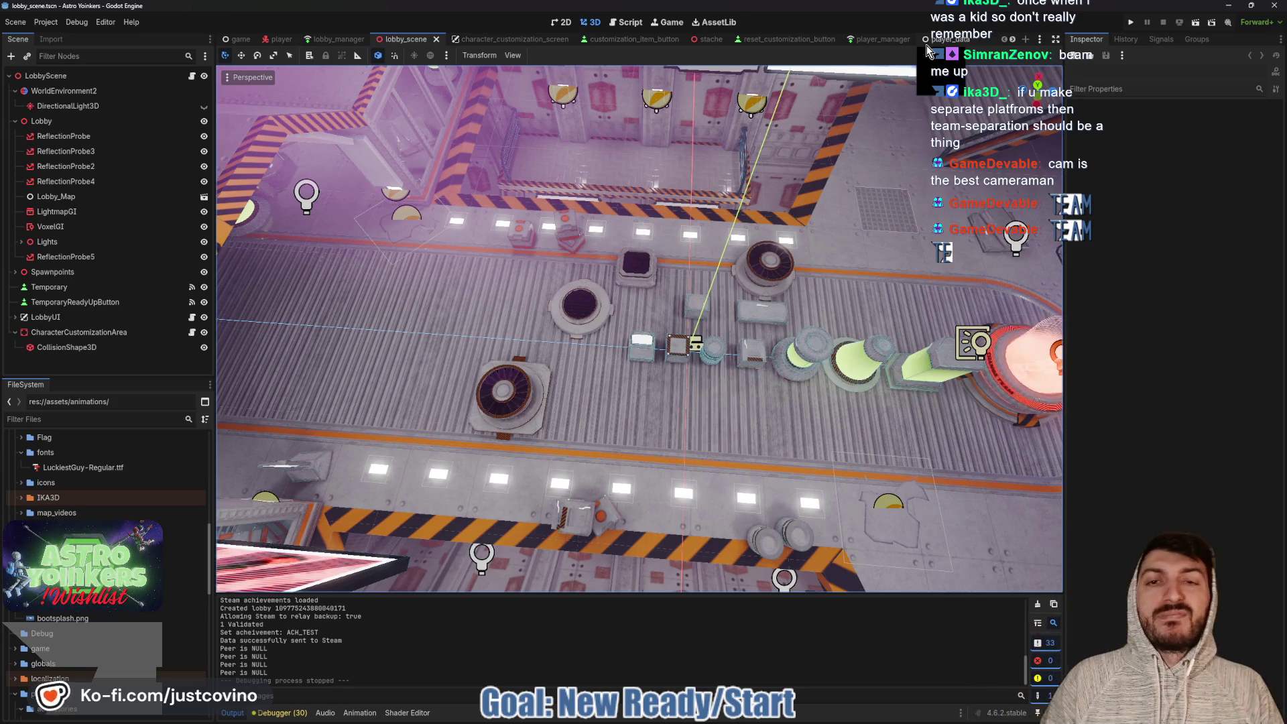
Cycle through the player, player_manager and lobby_manager tabs, then open lobby_scene's script
{"action": "left_click", "coordinate": [281, 39]}
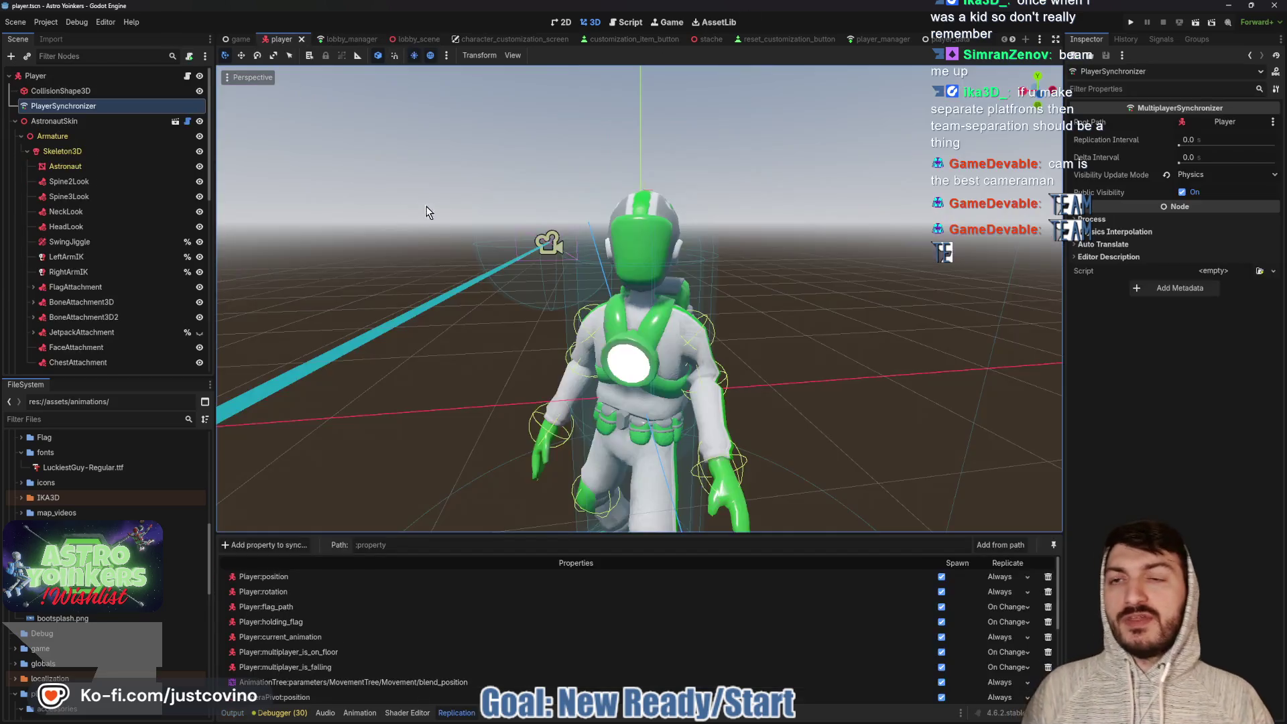
{"action": "left_click", "coordinate": [870, 39]}
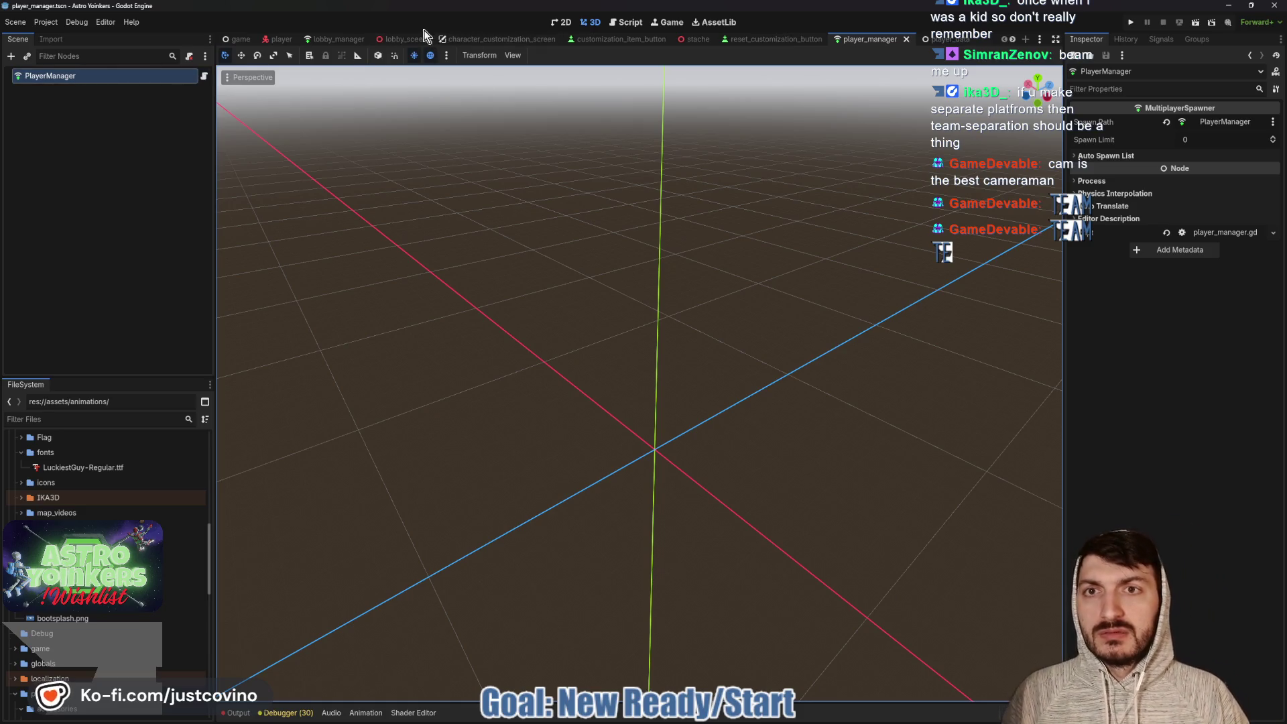
{"action": "left_click", "coordinate": [349, 40]}
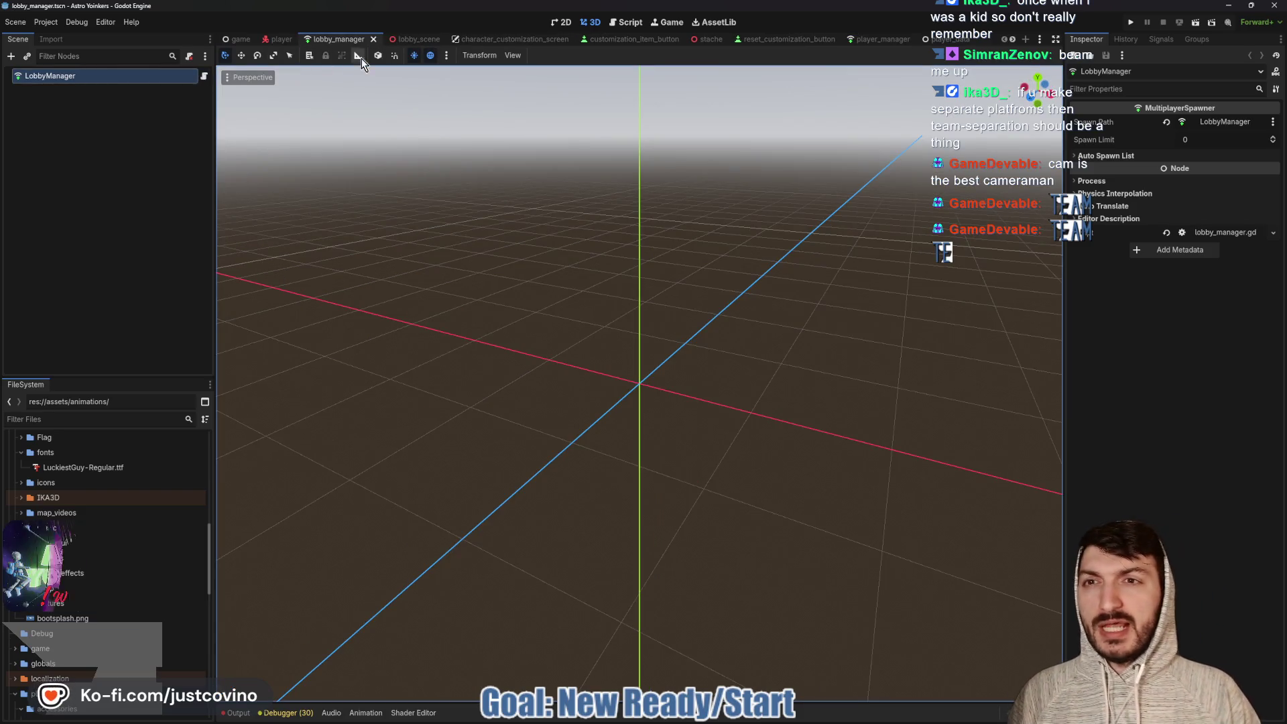
{"action": "left_click", "coordinate": [426, 41]}
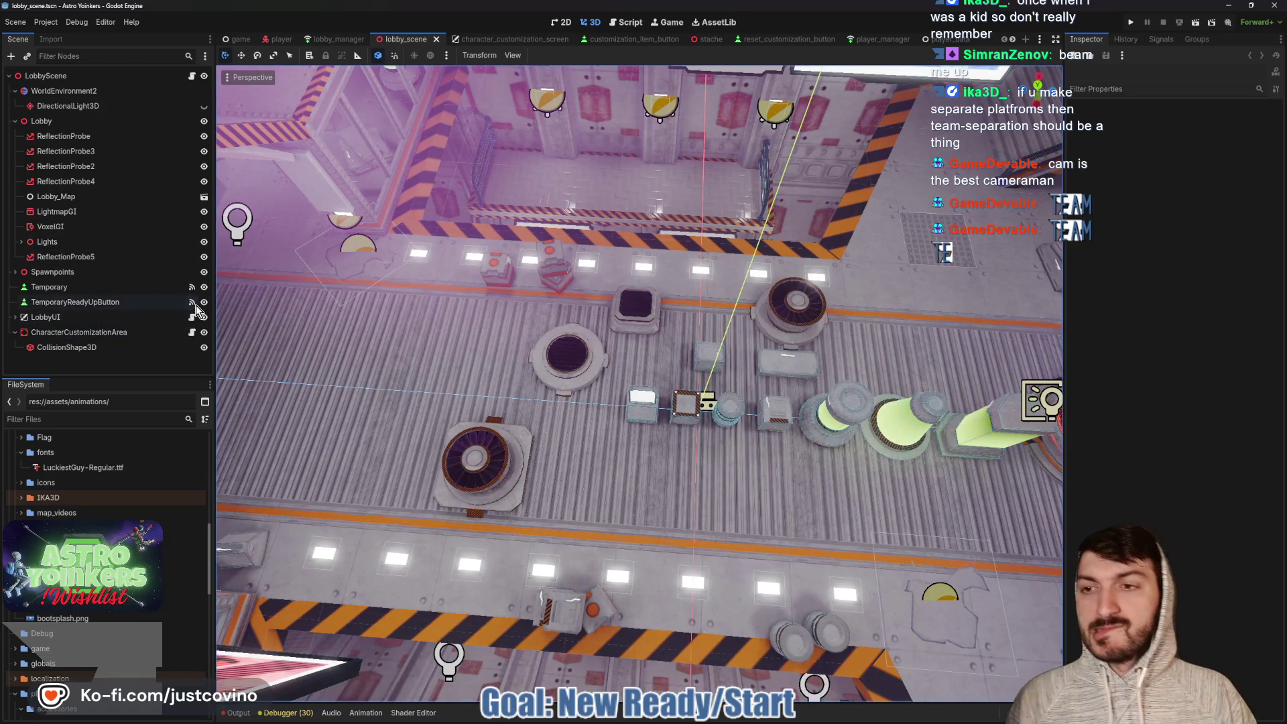
{"action": "left_click", "coordinate": [192, 76]}
Select the player_request_ready call on line 55 to review it, then clear the selection
{"action": "scroll", "coordinate": [625, 388], "scroll_direction": "down", "scroll_amount": 10}
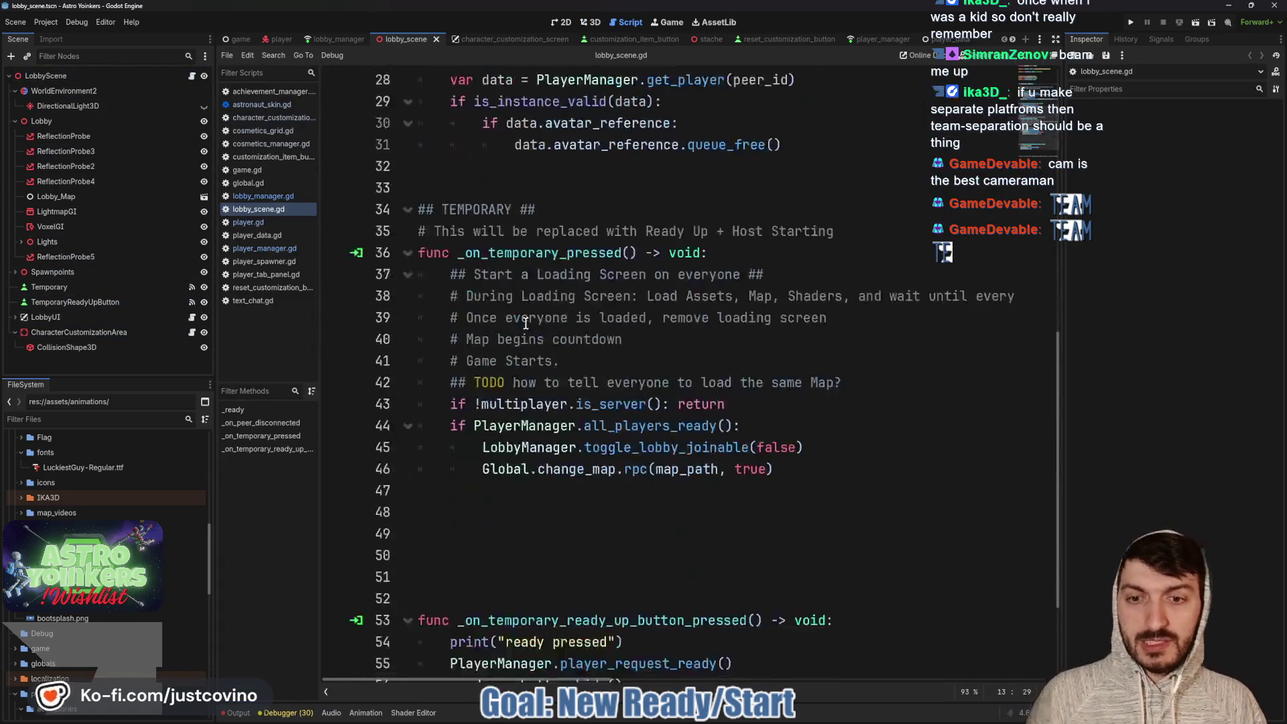
{"action": "left_click", "coordinate": [734, 512]}
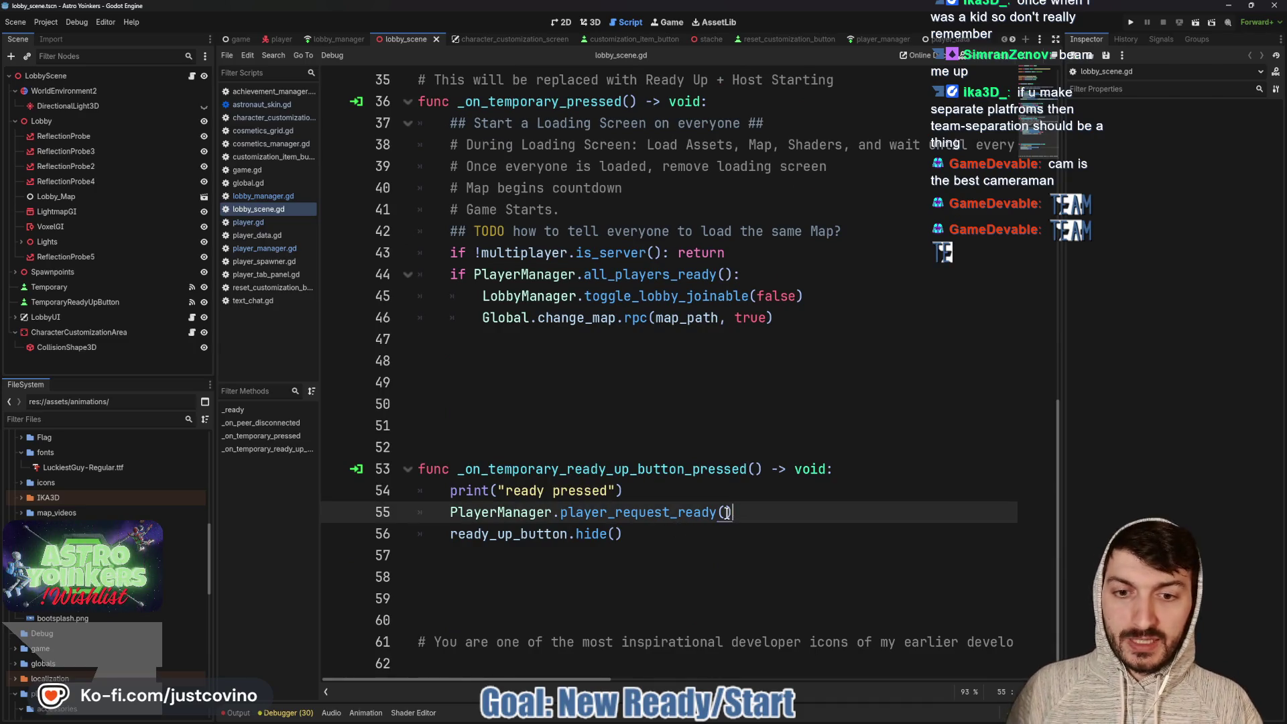
{"action": "left_click_drag", "start_coordinate": [734, 512], "coordinate": [472, 507]}
{"action": "left_click_drag", "start_coordinate": [738, 507], "coordinate": [439, 511]}
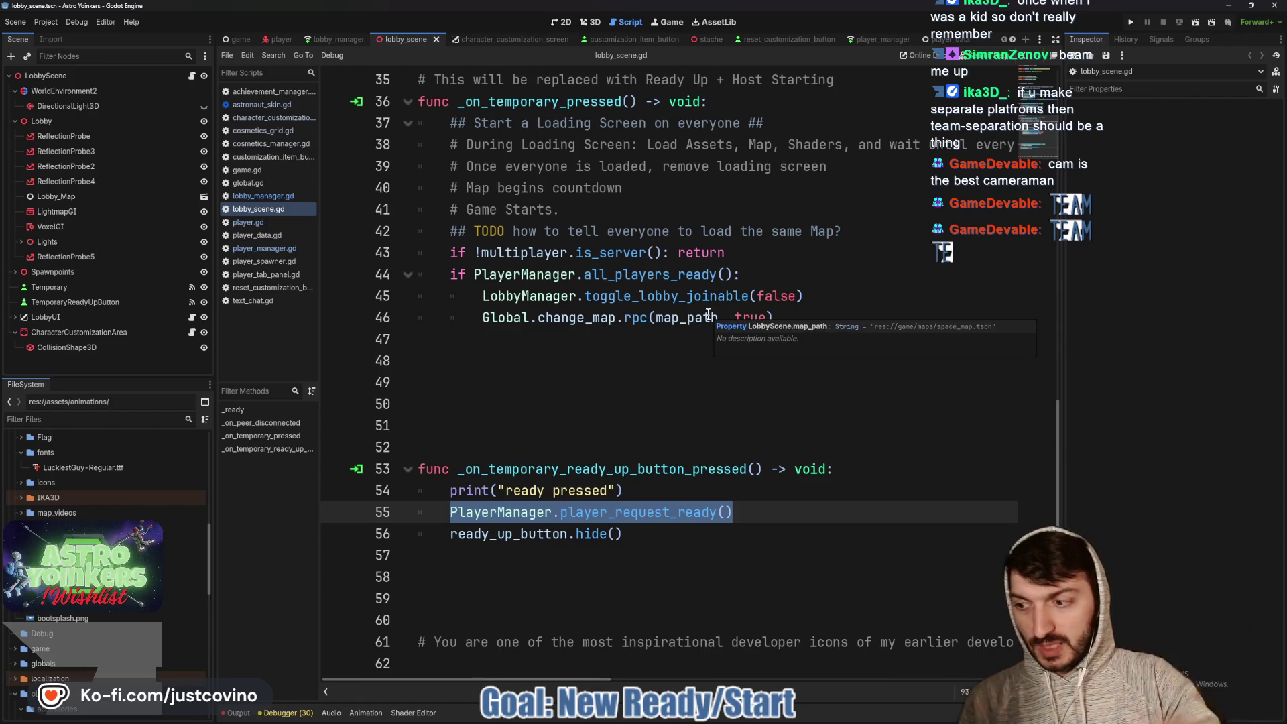
{"action": "left_click", "coordinate": [637, 377]}
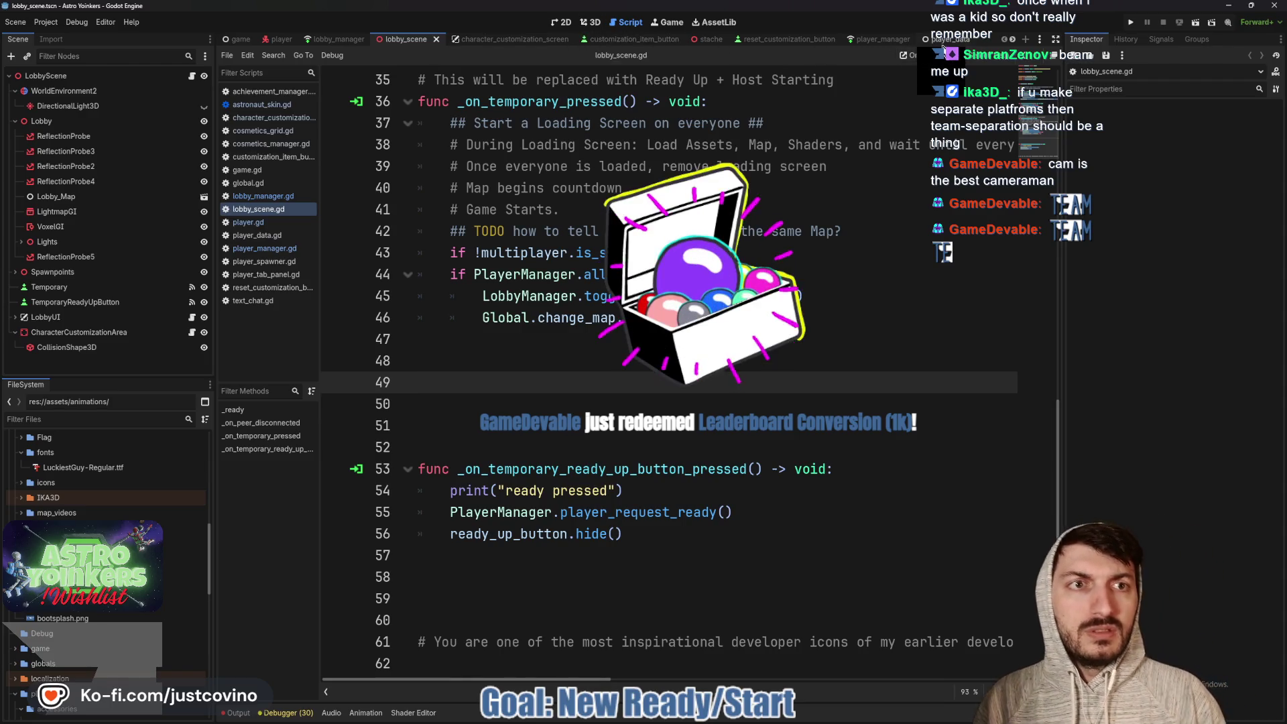
Close the reset_customization_button, stache and customization_item_button tabs and return to lobby_scene in 3D
{"action": "left_click", "coordinate": [891, 40]}
{"action": "left_click", "coordinate": [763, 38]}
{"action": "left_click", "coordinate": [829, 39]}
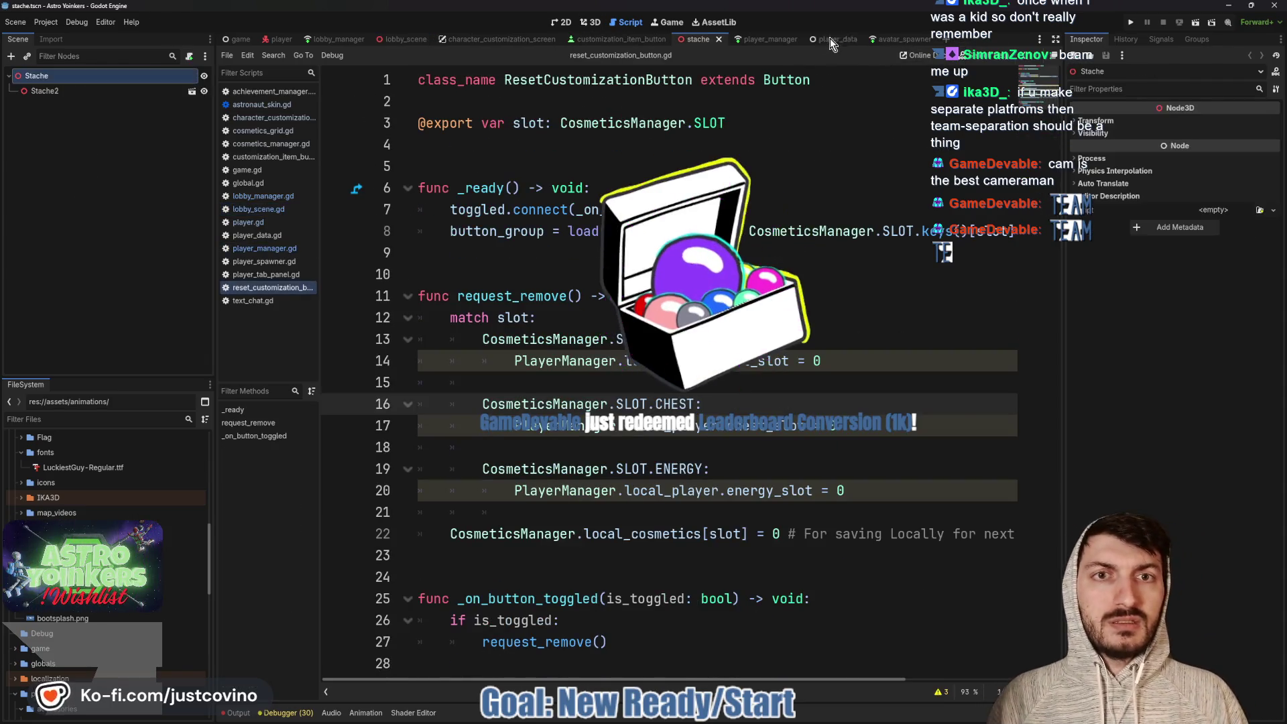
{"action": "left_click", "coordinate": [719, 39]}
{"action": "left_click", "coordinate": [675, 40]}
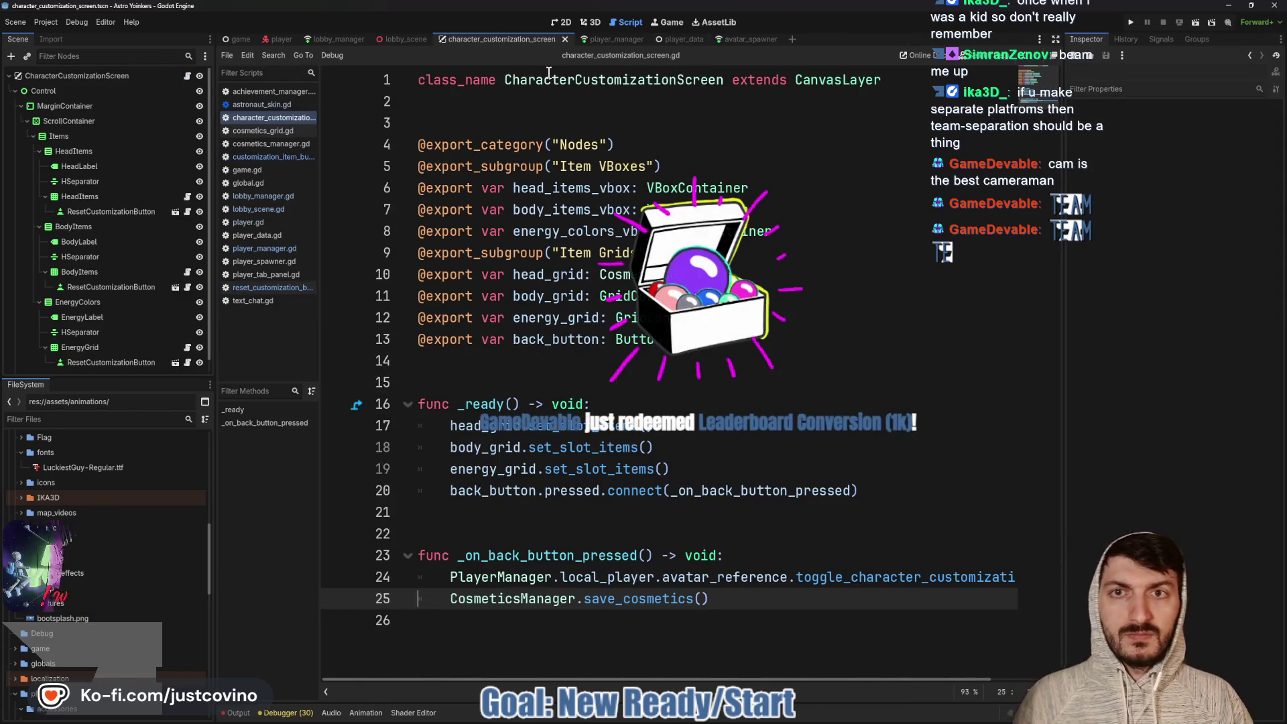
{"action": "left_click", "coordinate": [511, 114]}
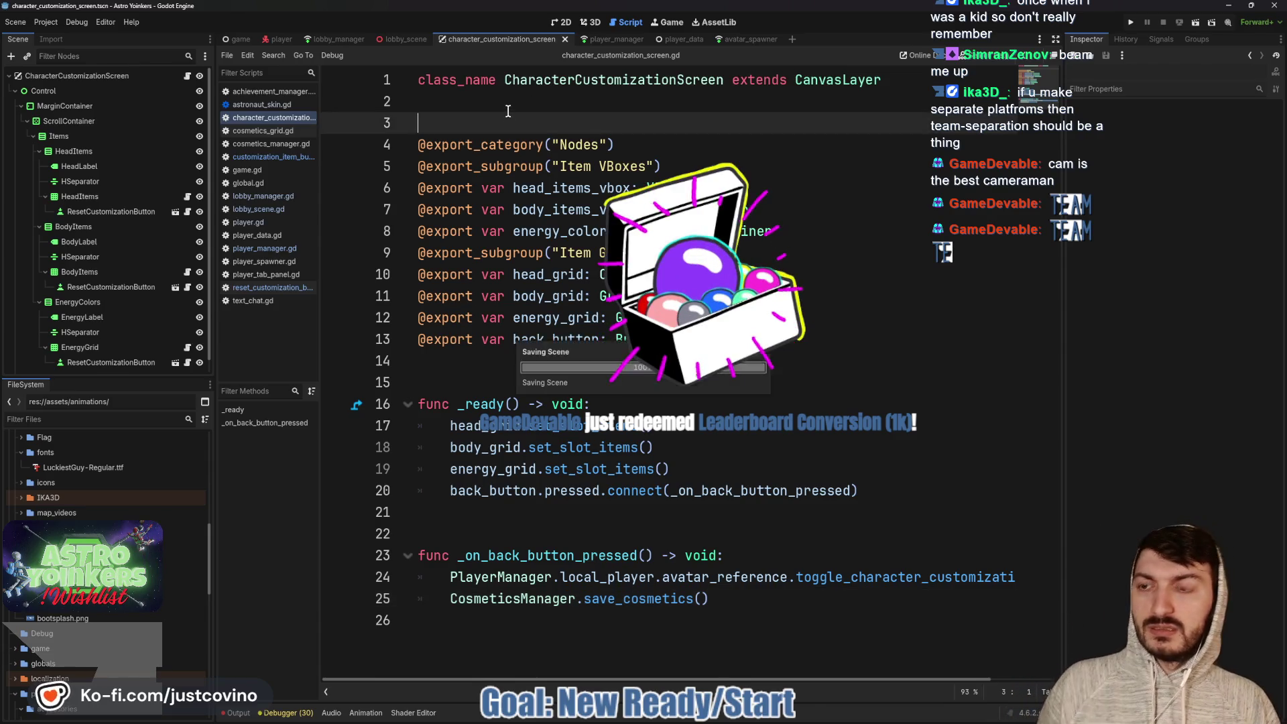
{"action": "left_click", "coordinate": [406, 39]}
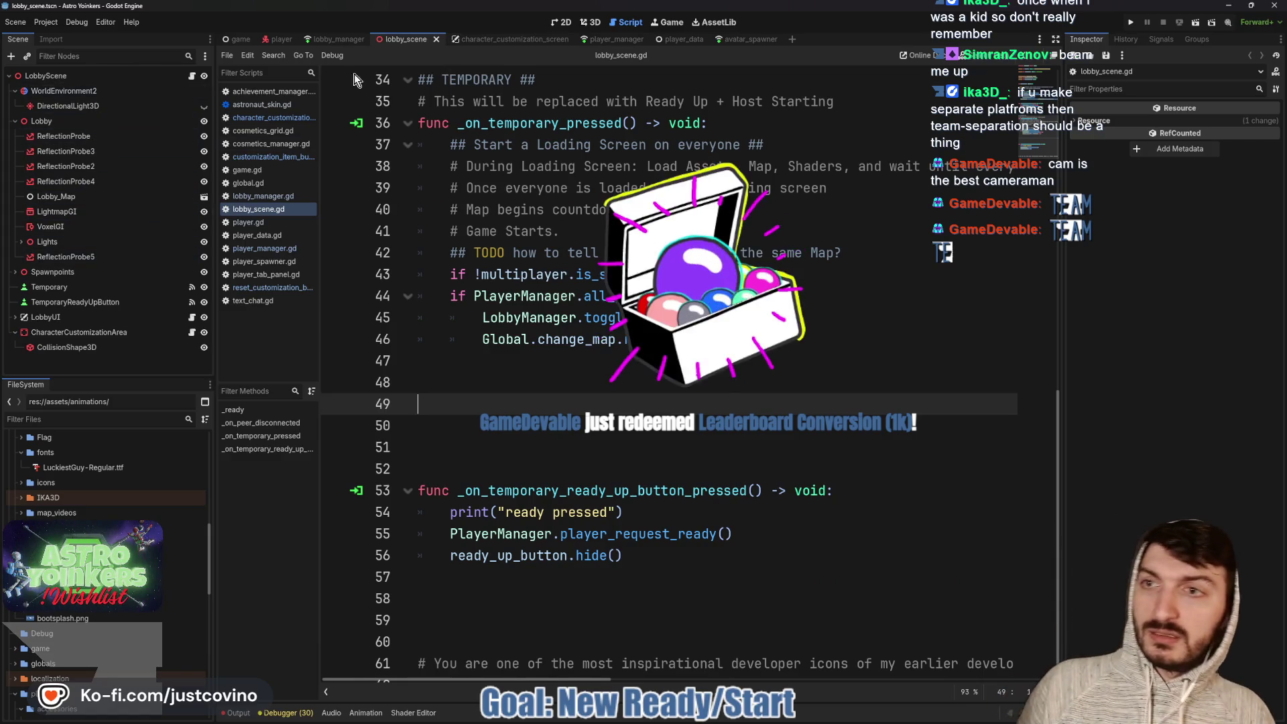
{"action": "left_click", "coordinate": [593, 23]}
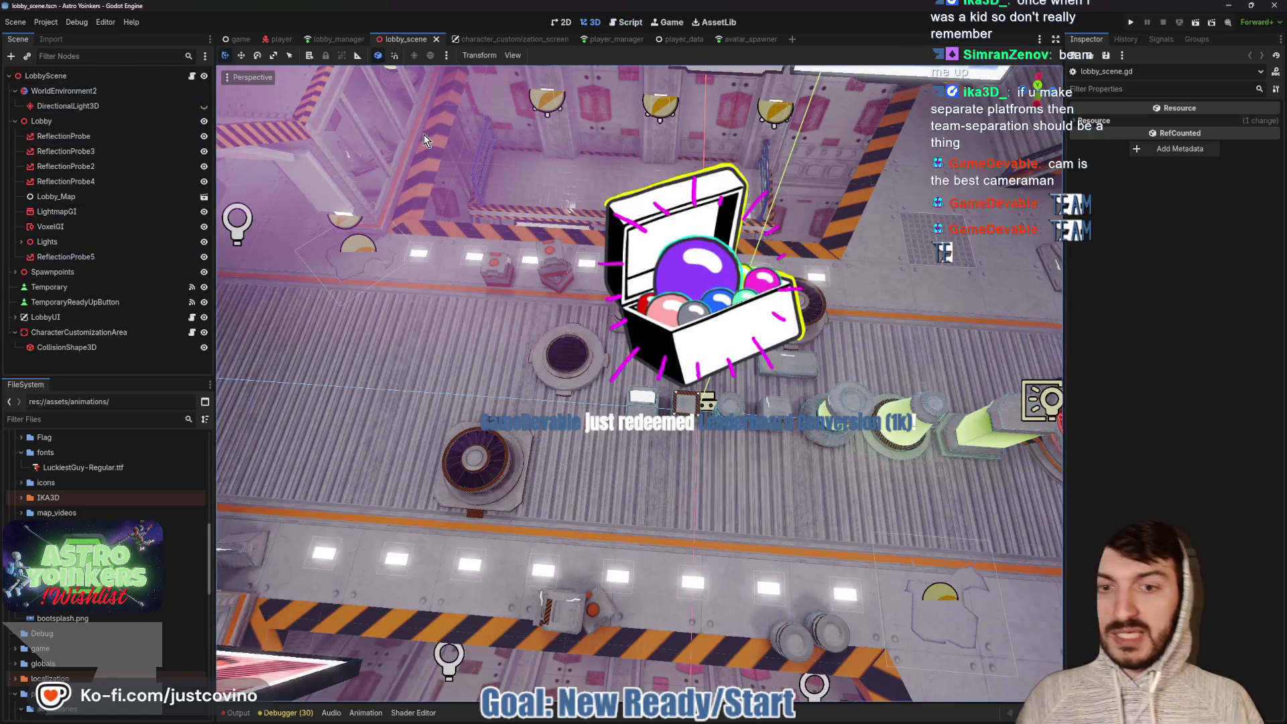
Add an Area3D node under the LobbyScene root
{"action": "left_click", "coordinate": [46, 76]}
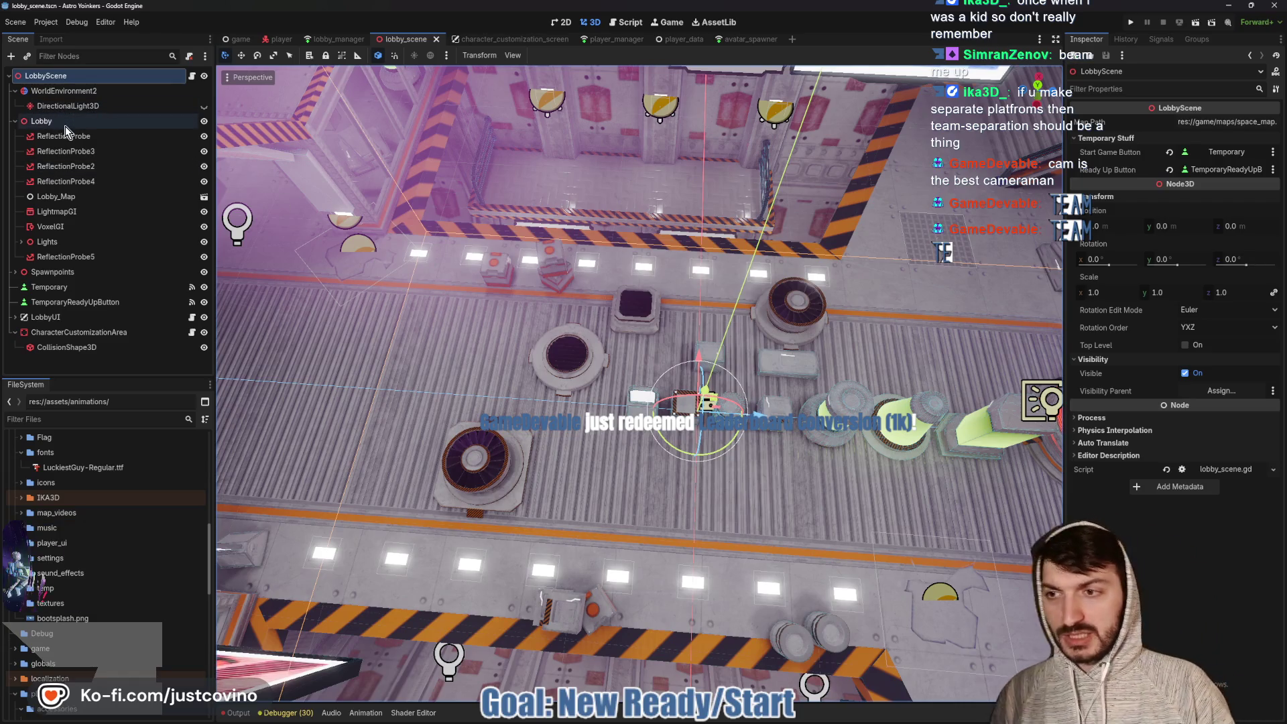
{"action": "key", "text": "ctrl+a"}
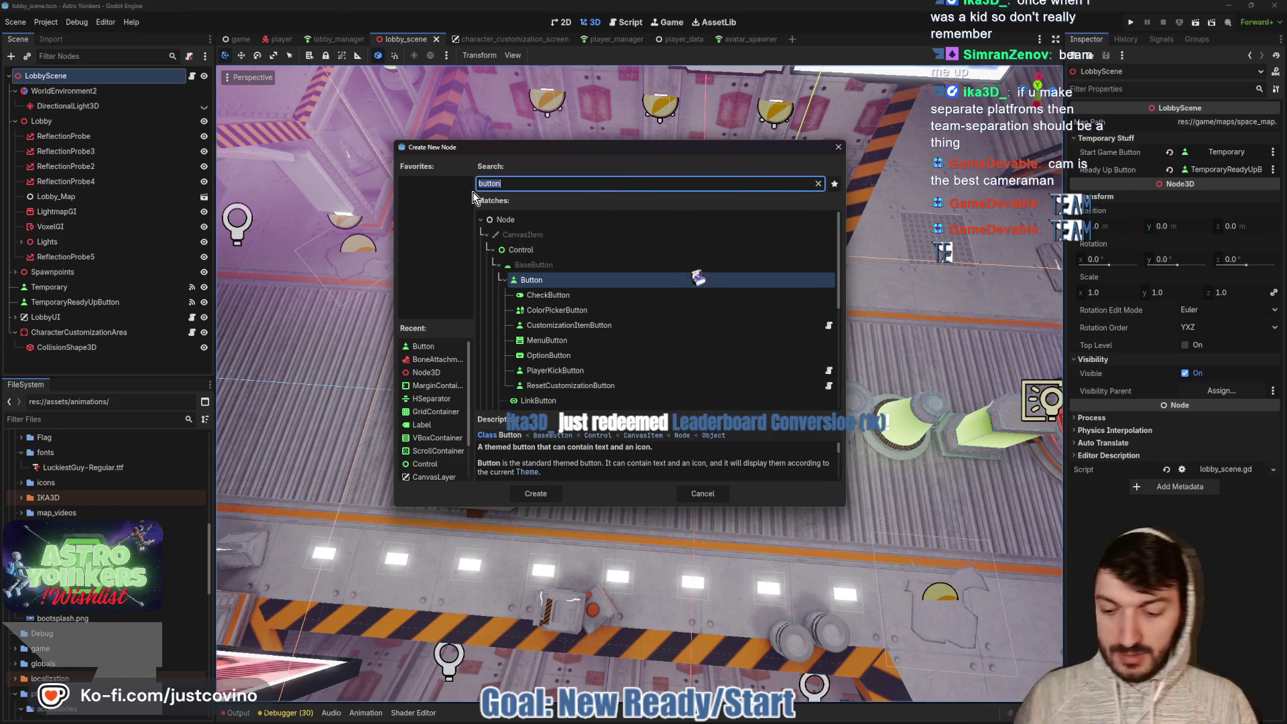
{"action": "type", "text": "area3d"}
{"action": "key", "text": "Return"}
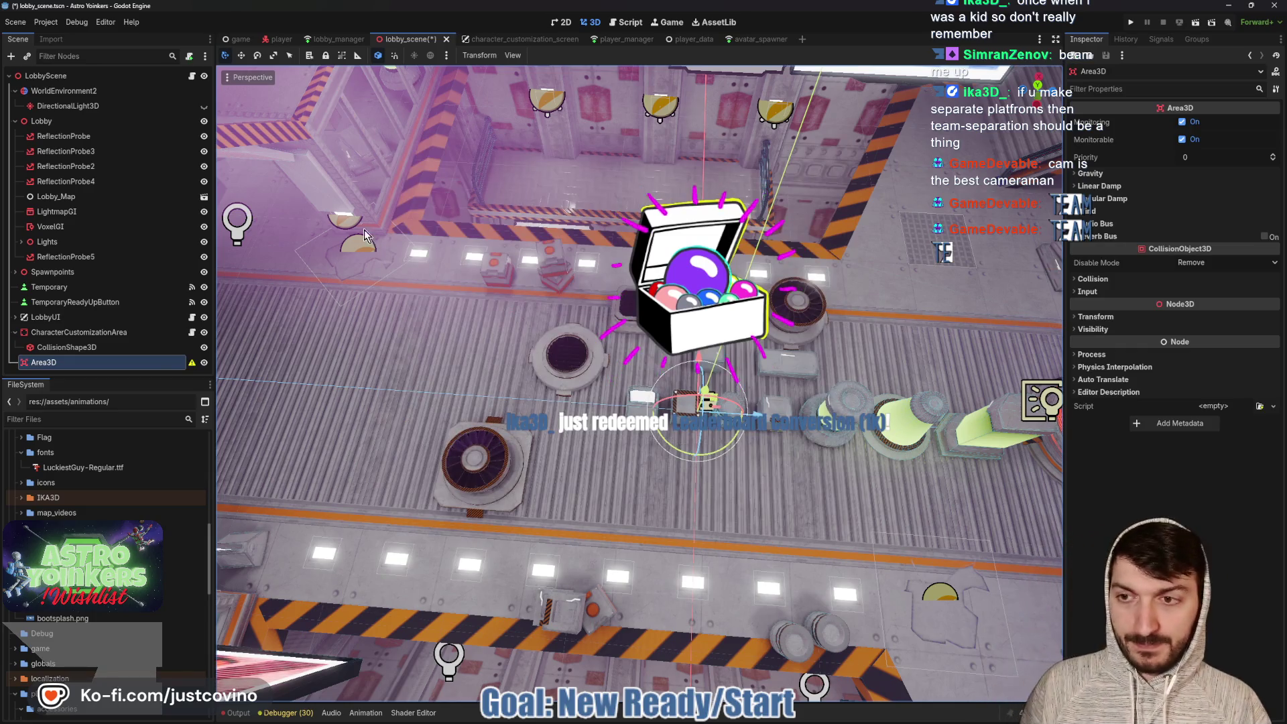
Rename the new Area3D node to ReadyUpArea
{"action": "double_click", "coordinate": [62, 364]}
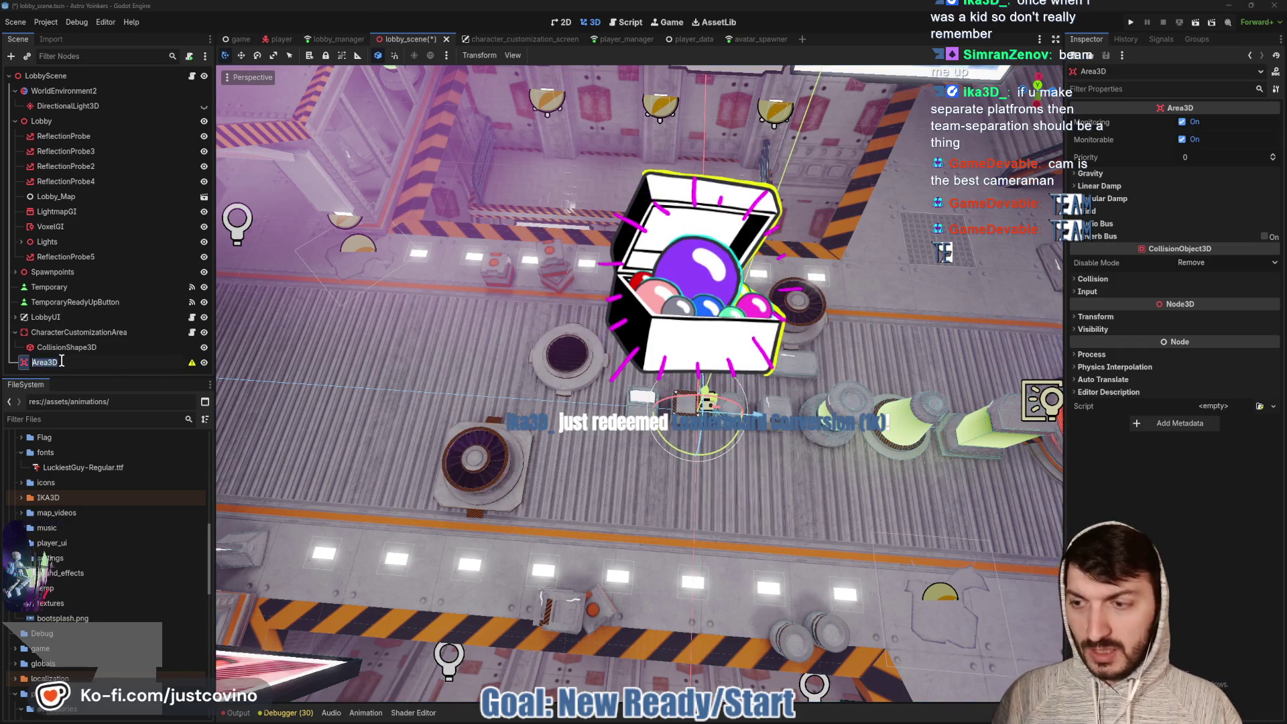
{"action": "type", "text": "ReadyUp"}
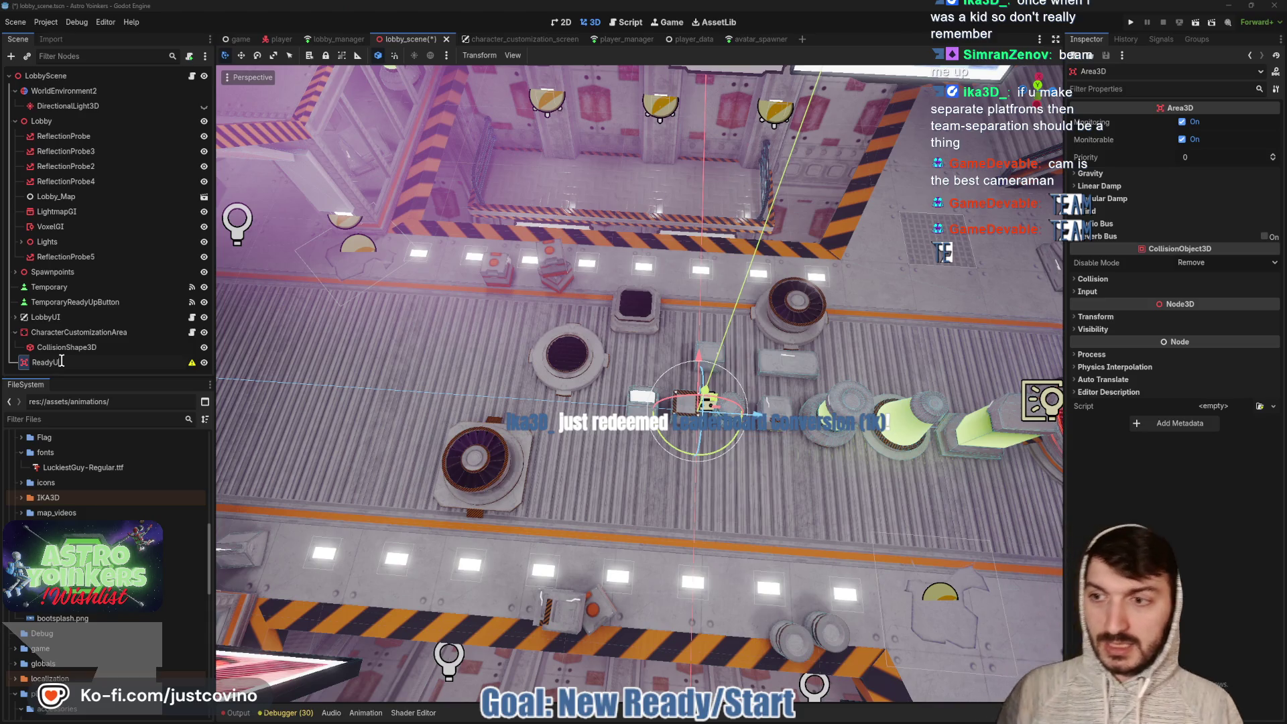
{"action": "type", "text": "Area"}
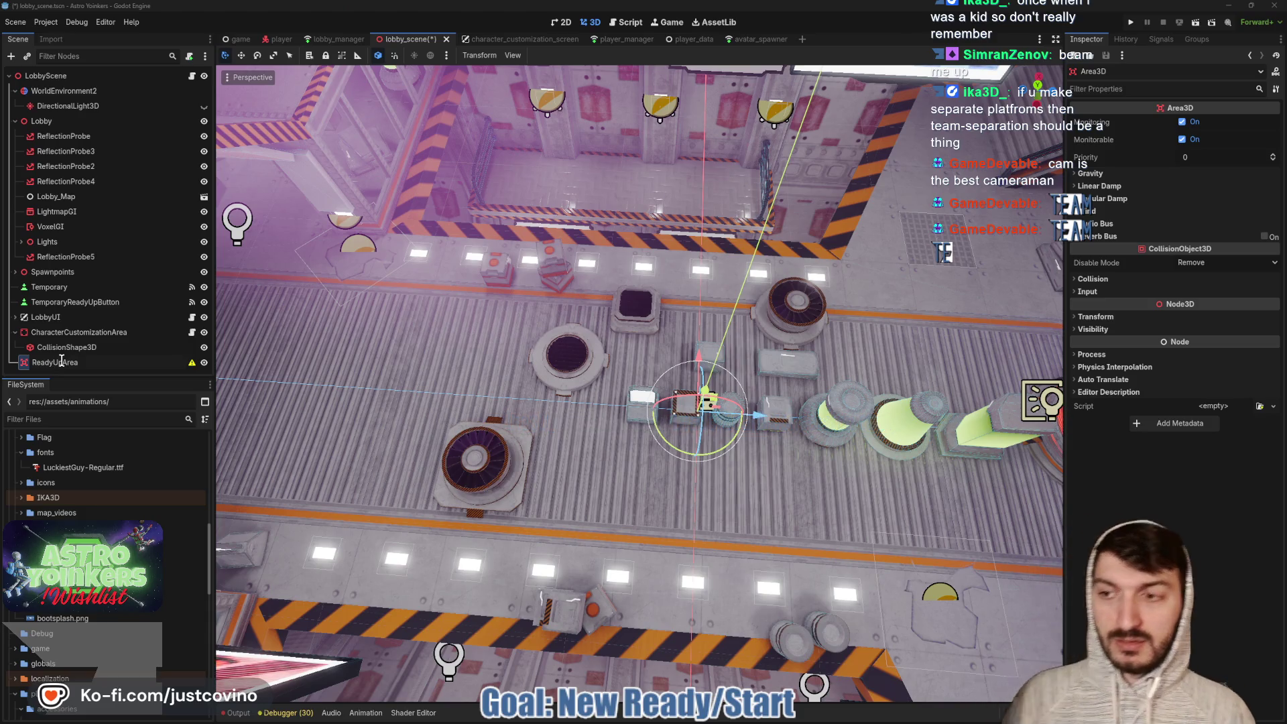
{"action": "left_click", "coordinate": [61, 361]}
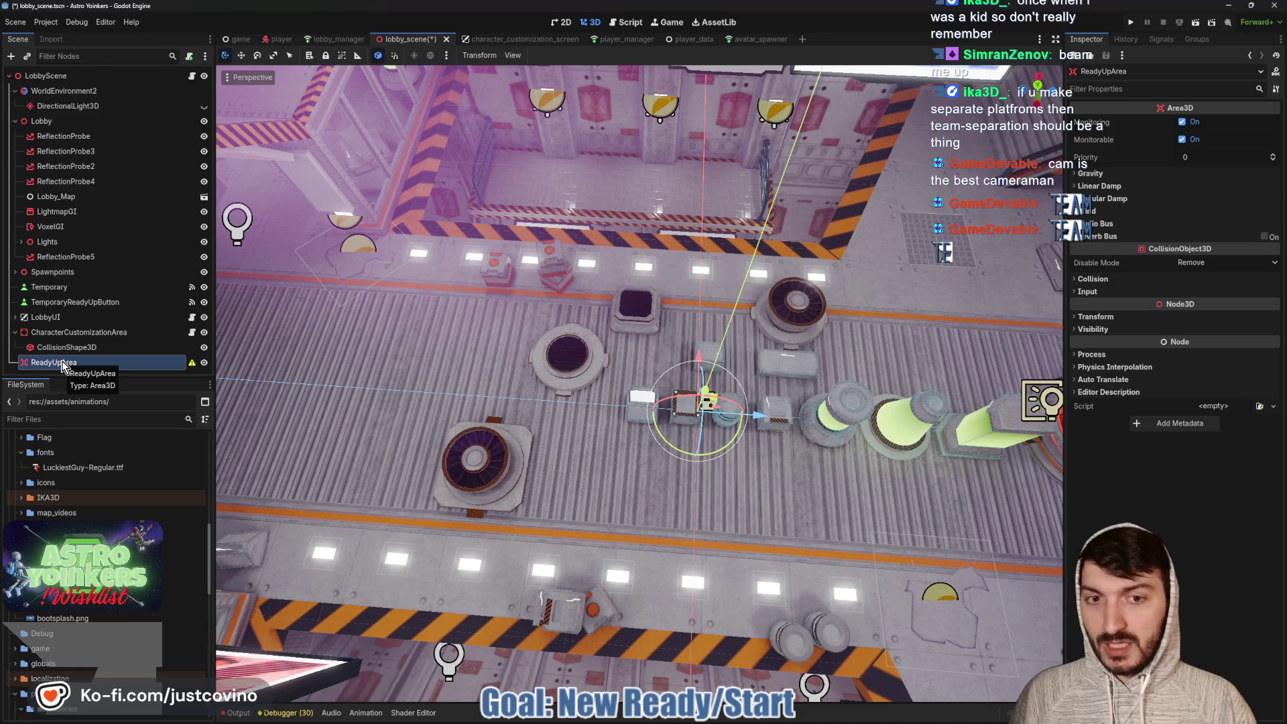
{"action": "key", "text": "ctrl+a"}
Add a MeshInstance3D child with a CylinderMesh whose top and bottom radii are 2.5
{"action": "type", "text": "mesh"}
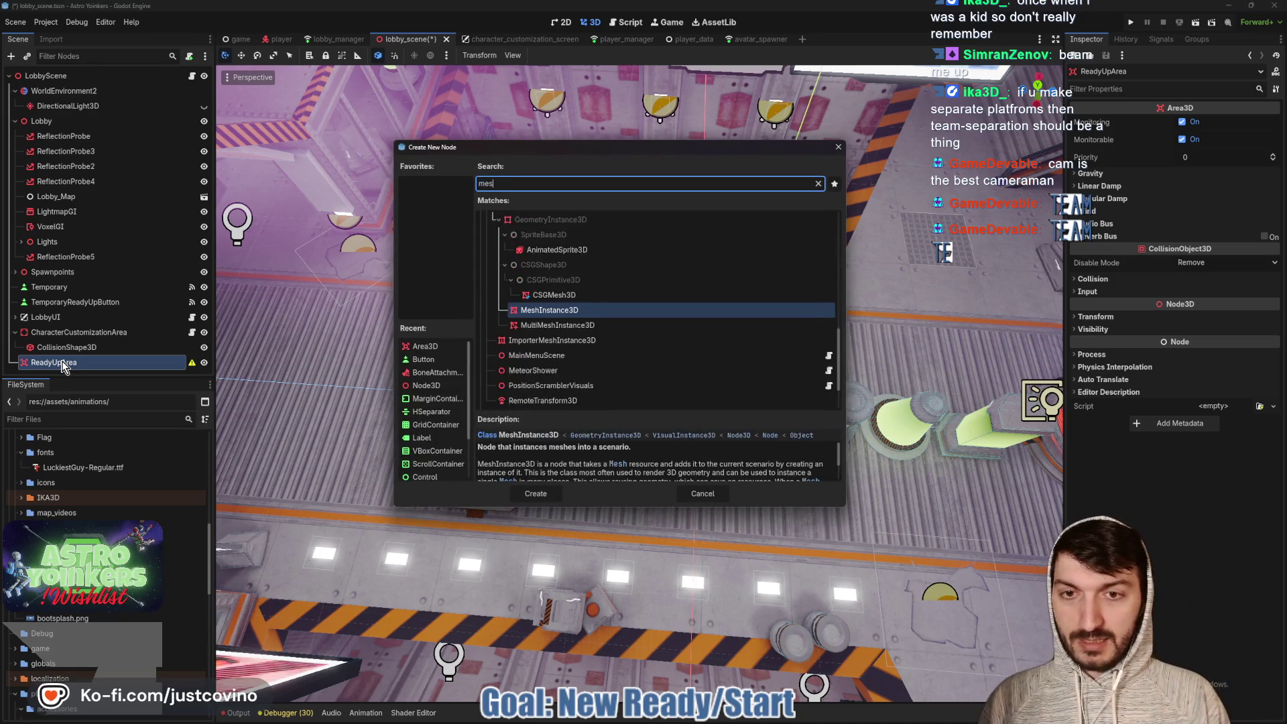
{"action": "key", "text": "Return"}
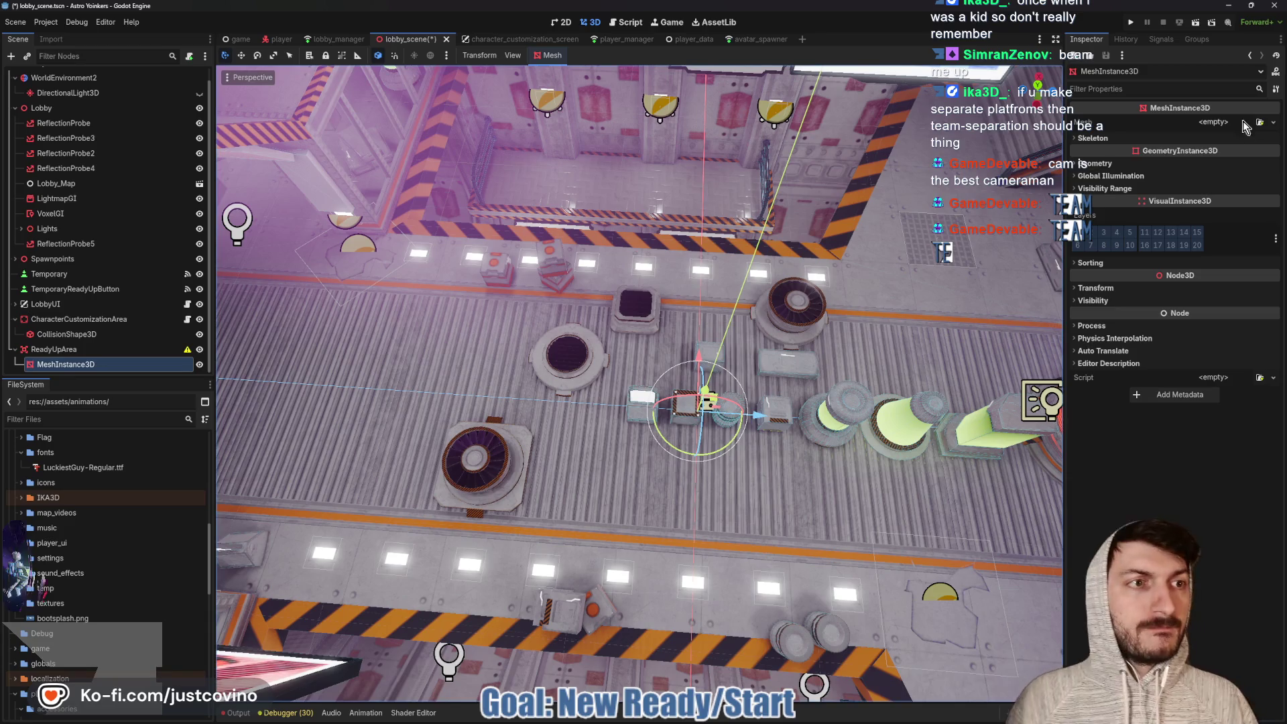
{"action": "left_click", "coordinate": [1217, 138]}
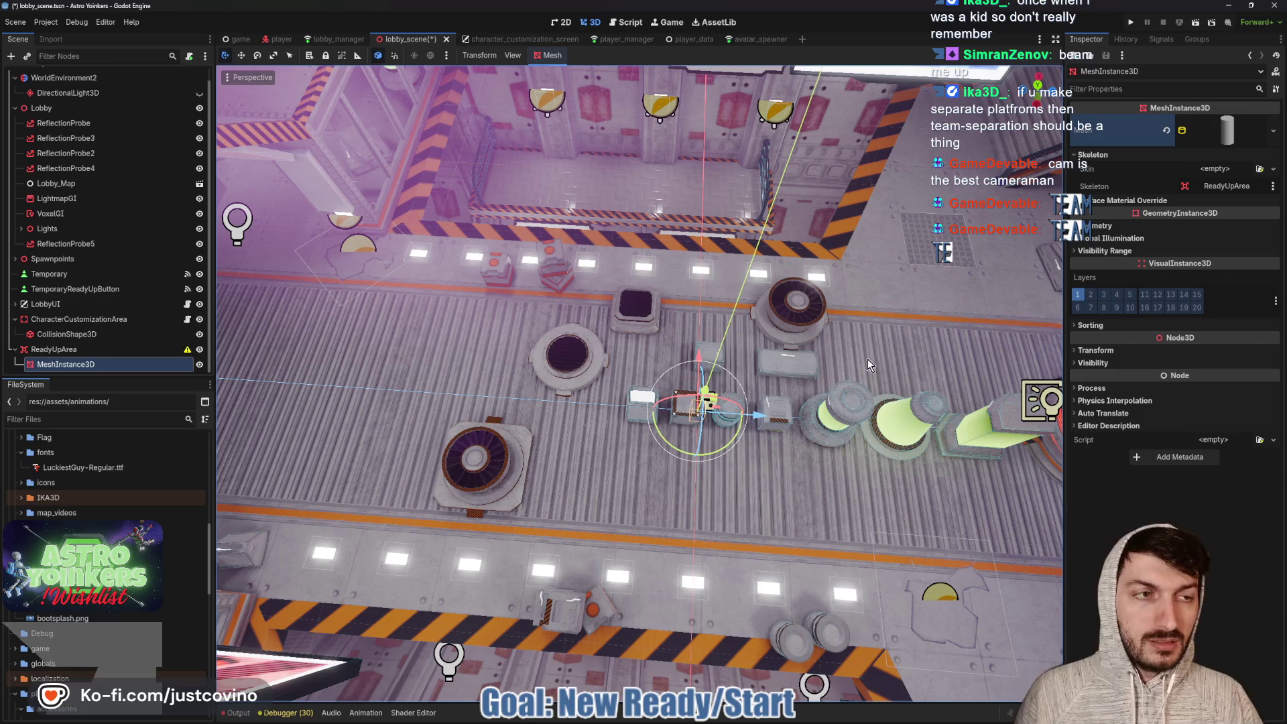
{"action": "left_click", "coordinate": [1219, 131]}
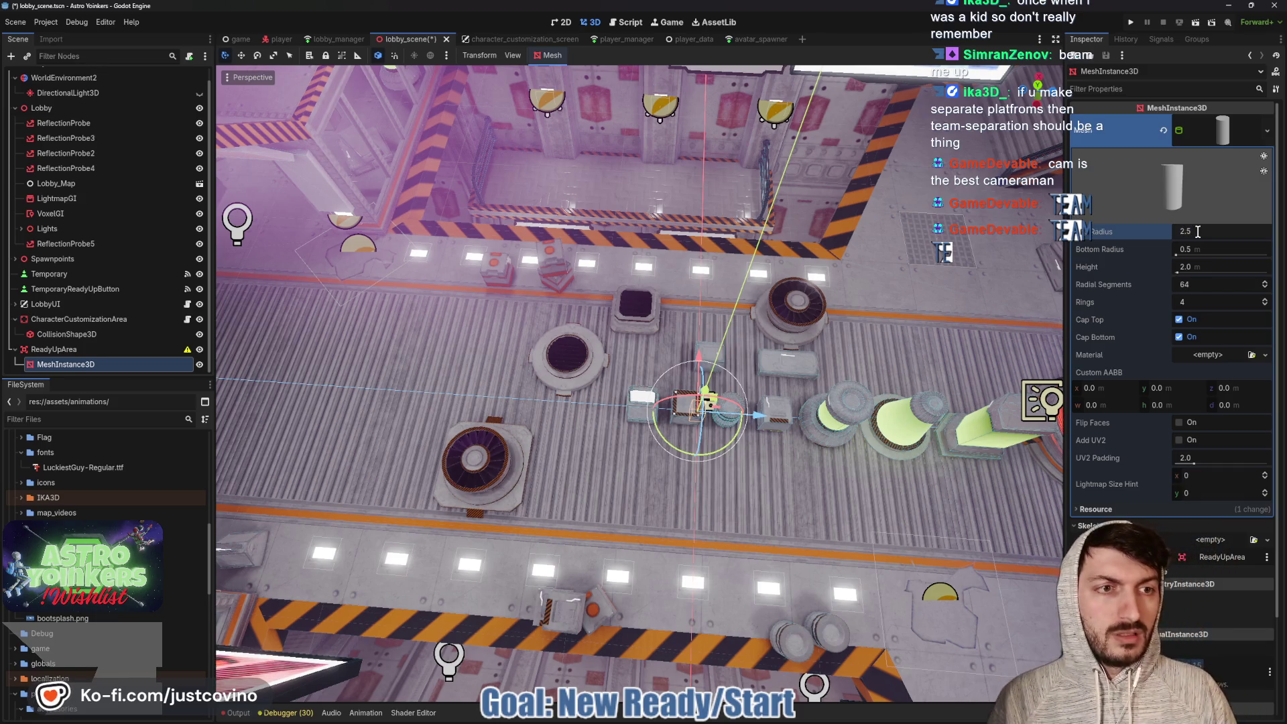
{"action": "key", "text": "Tab"}
{"action": "type", "text": "5.5"}
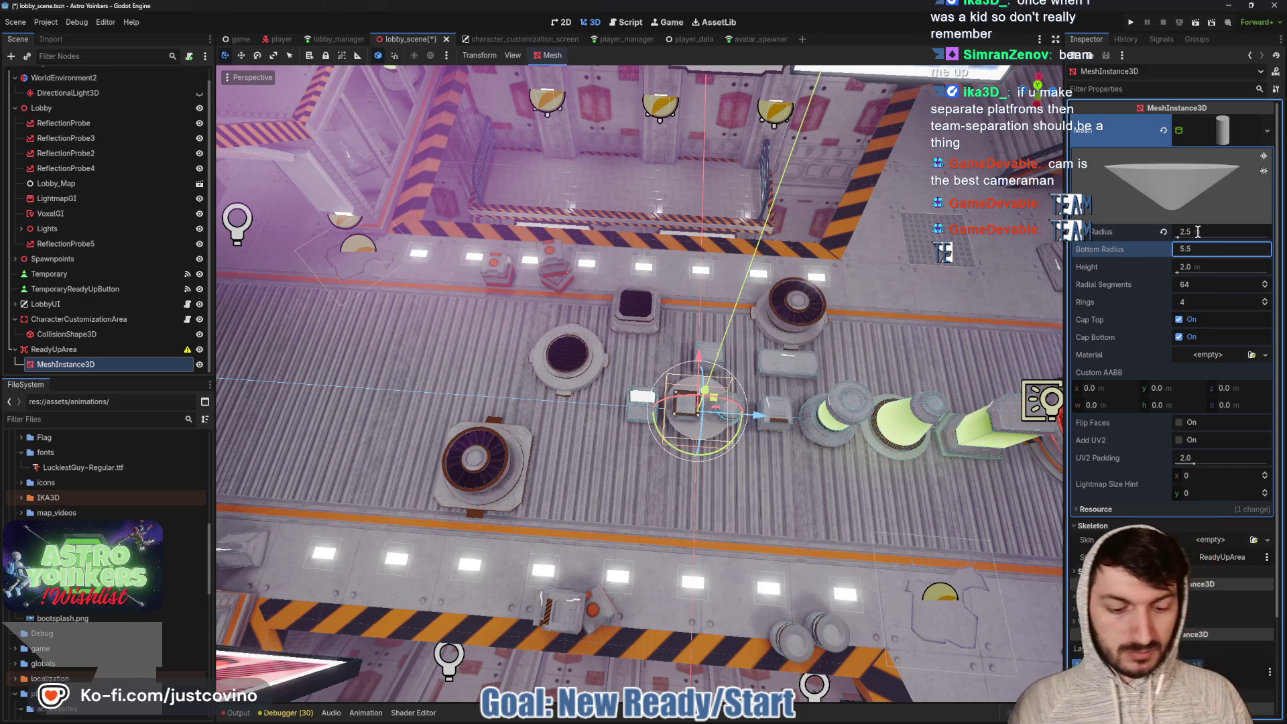
{"action": "type", "text": "5"}
{"action": "key", "text": "Return"}
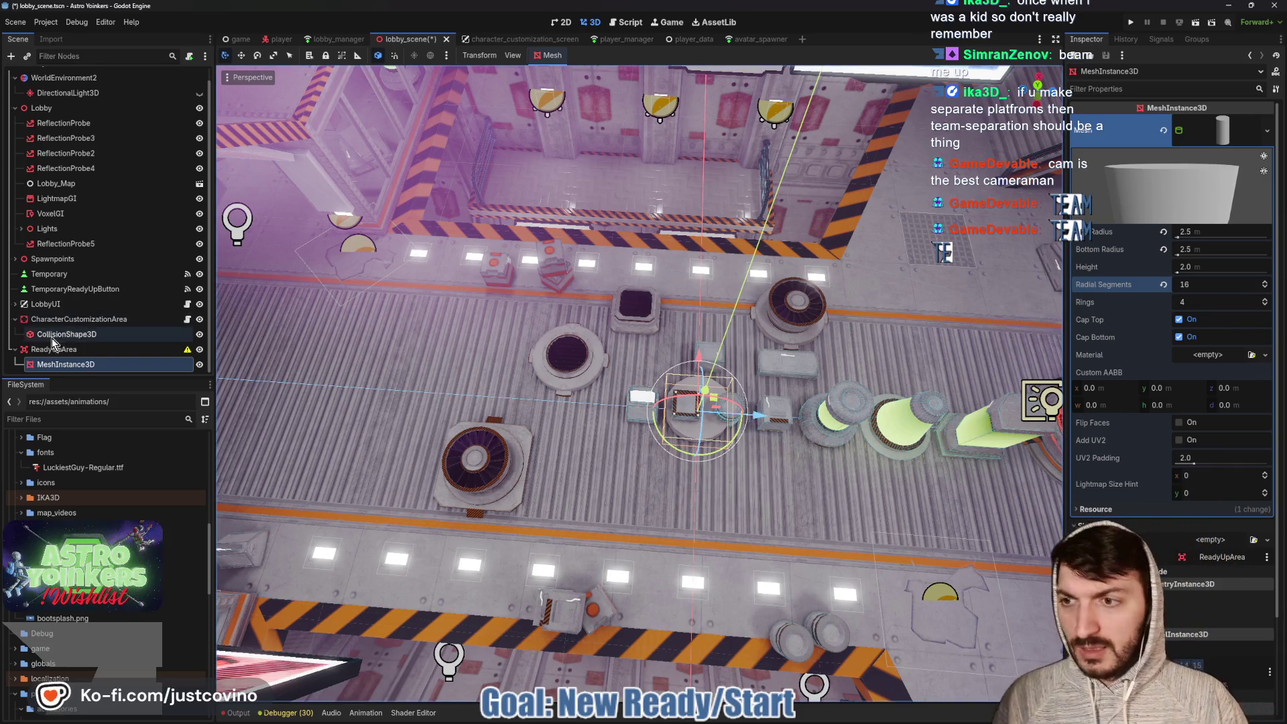
Move ReadyUpArea along the lobby floor and focus the view on it
{"action": "left_click", "coordinate": [143, 353]}
{"action": "left_click_drag", "start_coordinate": [763, 419], "coordinate": [523, 406]}
{"action": "key", "text": "f"}
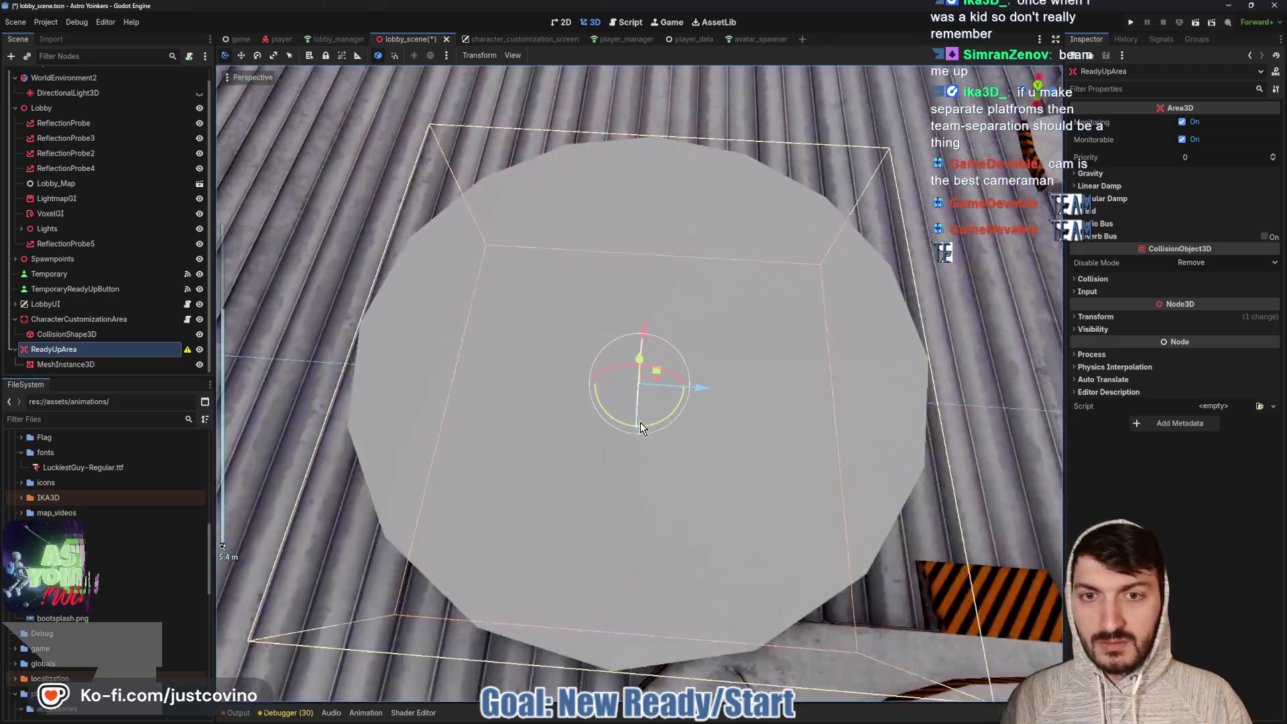
{"action": "scroll", "coordinate": [640, 423], "scroll_direction": "down", "scroll_amount": 5}
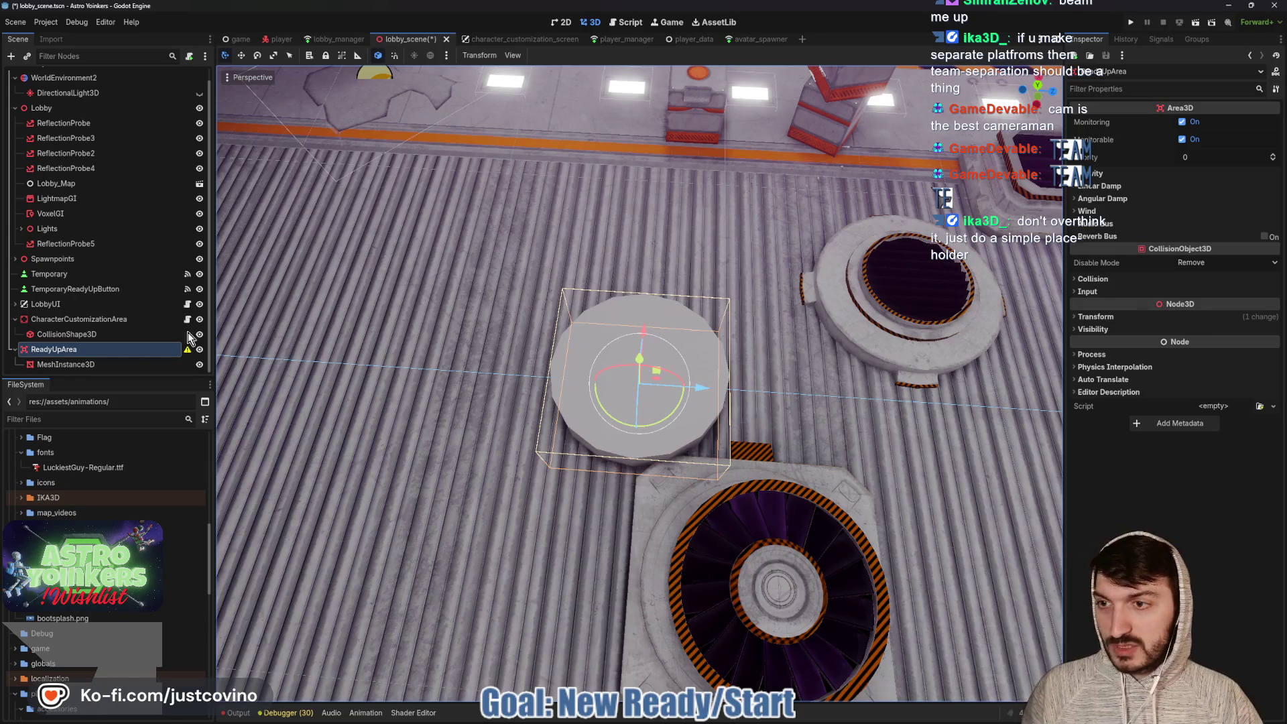
Flatten the cylinder mesh to a height of 0.25
{"action": "left_click", "coordinate": [86, 364]}
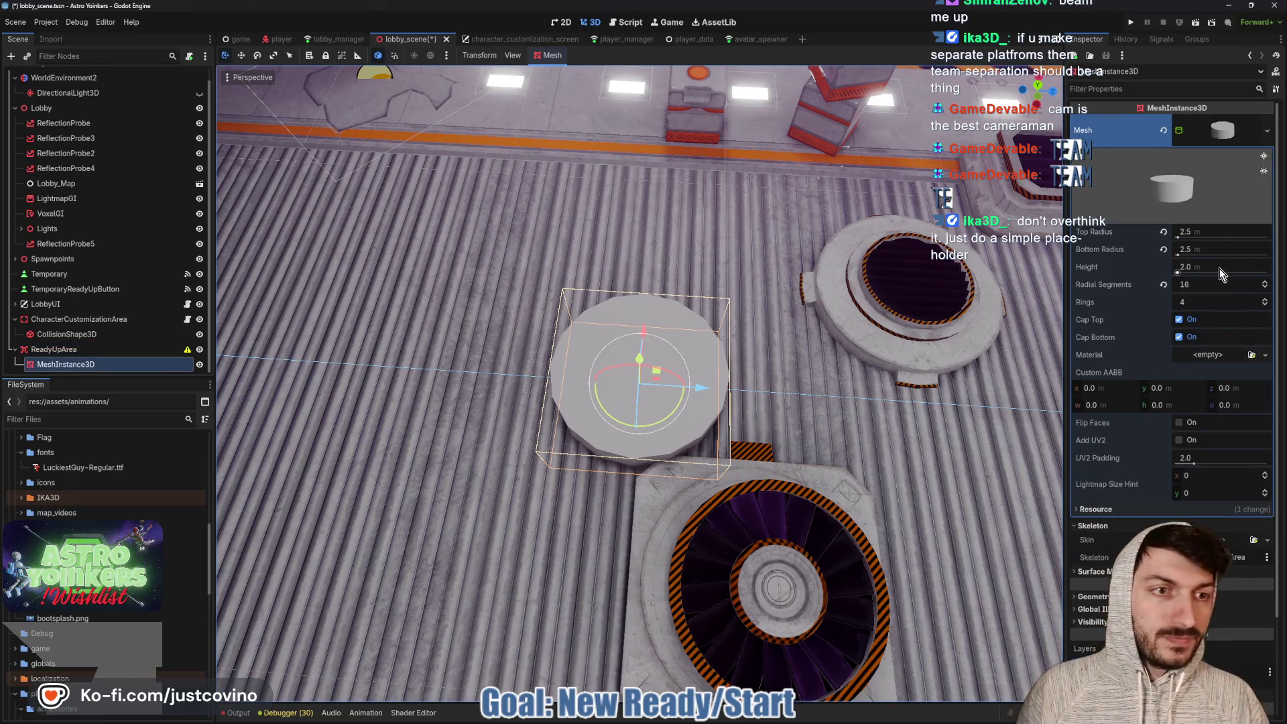
{"action": "left_click", "coordinate": [1220, 268]}
{"action": "type", "text": "0.25"}
{"action": "key", "text": "Return"}
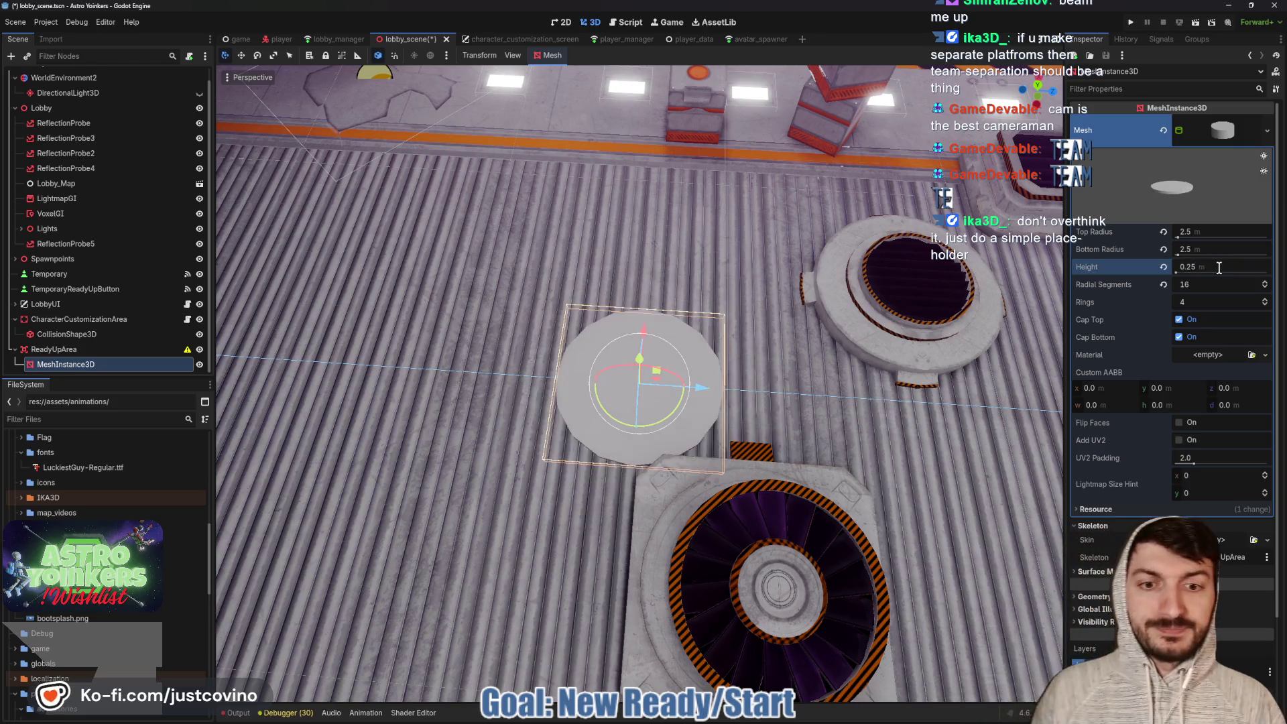
{"action": "left_click", "coordinate": [1208, 354]}
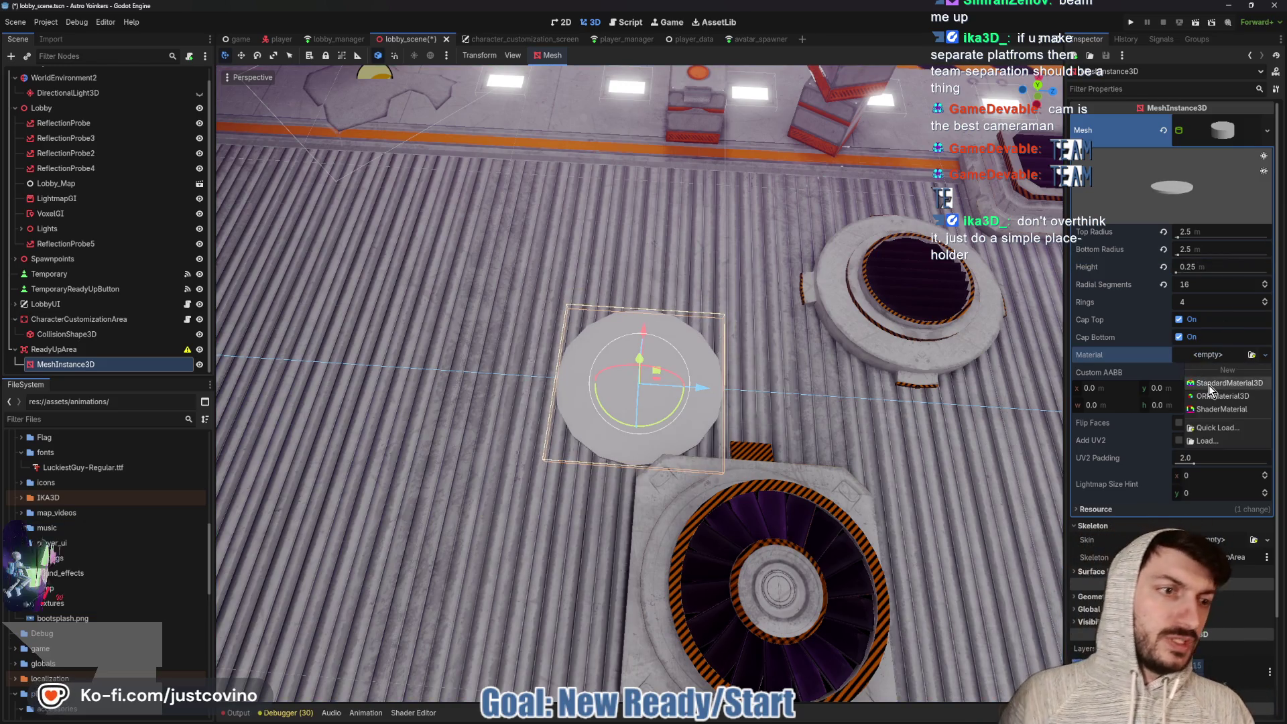
Give the pad a new StandardMaterial3D as its Surface Material Override
{"action": "left_click", "coordinate": [1209, 384]}
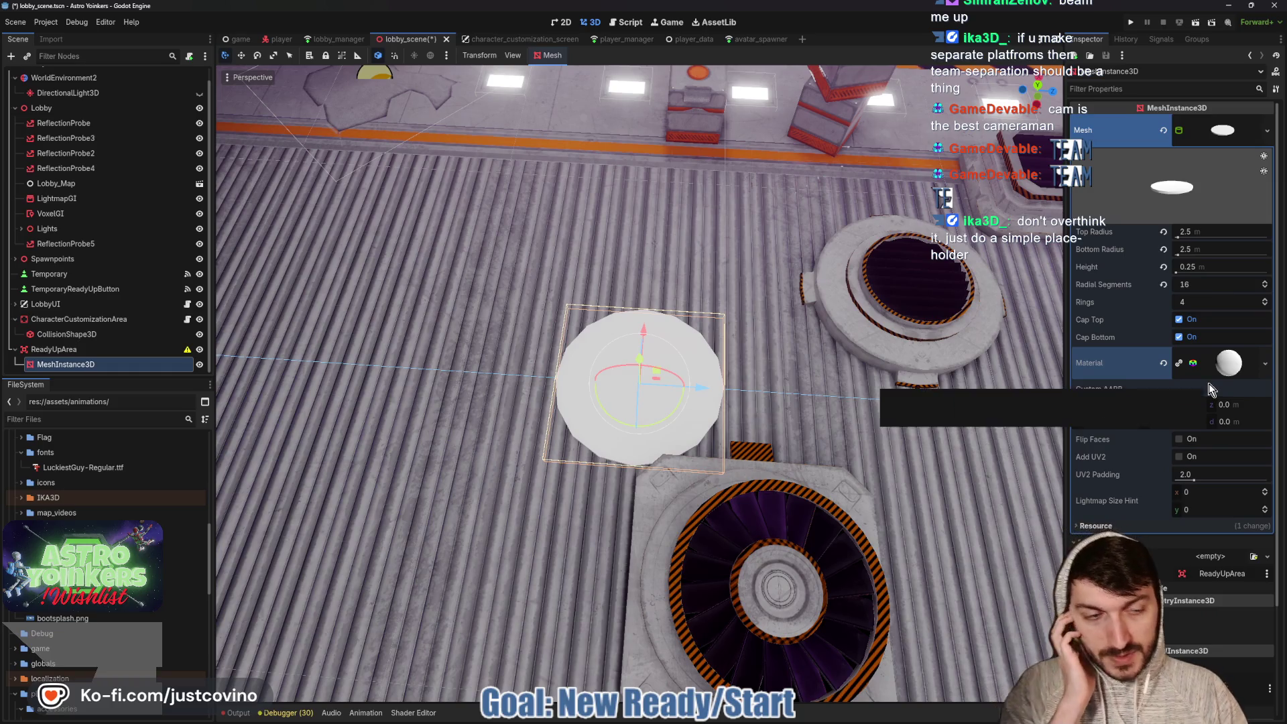
{"action": "left_click", "coordinate": [1164, 362]}
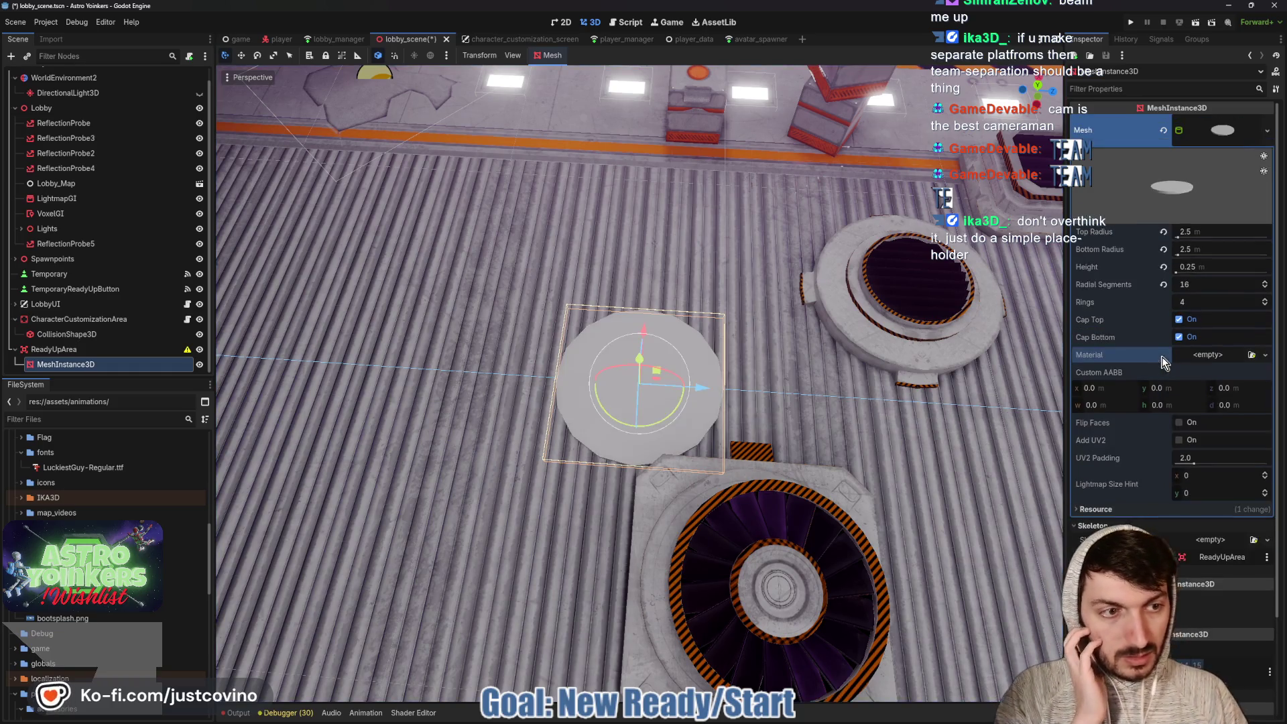
{"action": "left_click", "coordinate": [1216, 121]}
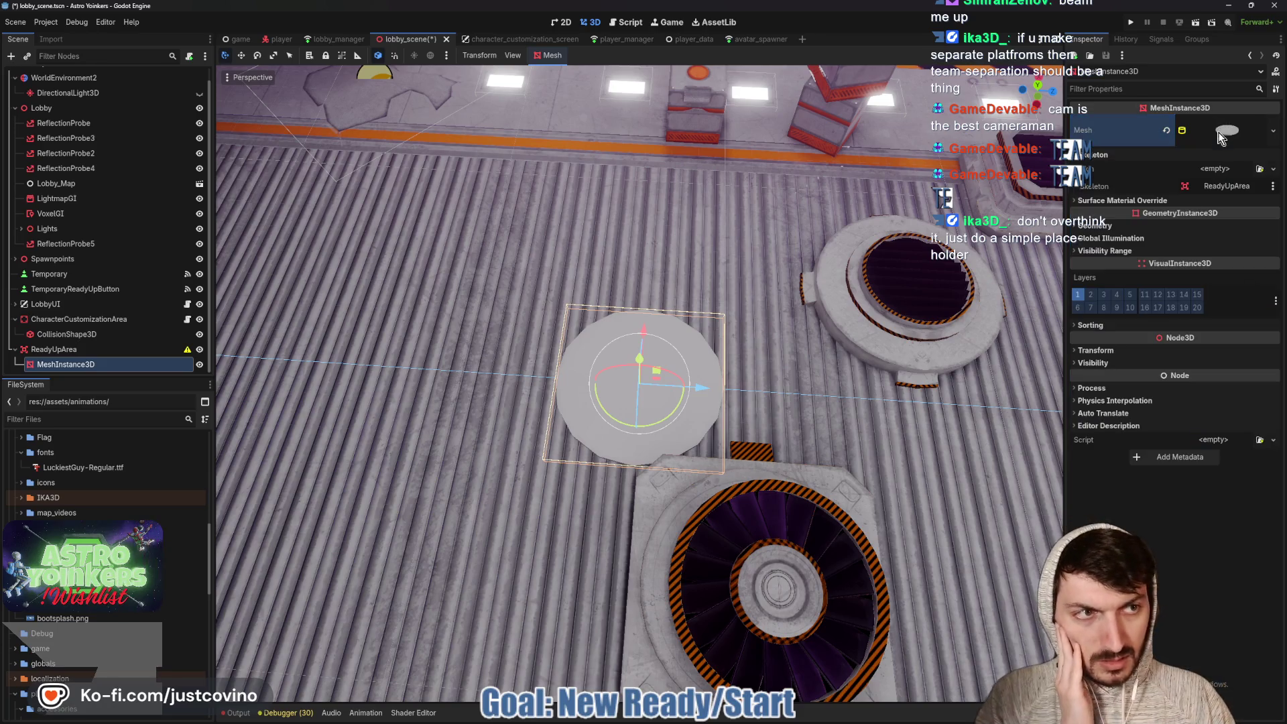
{"action": "left_click", "coordinate": [1131, 202]}
{"action": "left_click", "coordinate": [1204, 221]}
{"action": "left_click", "coordinate": [1217, 263]}
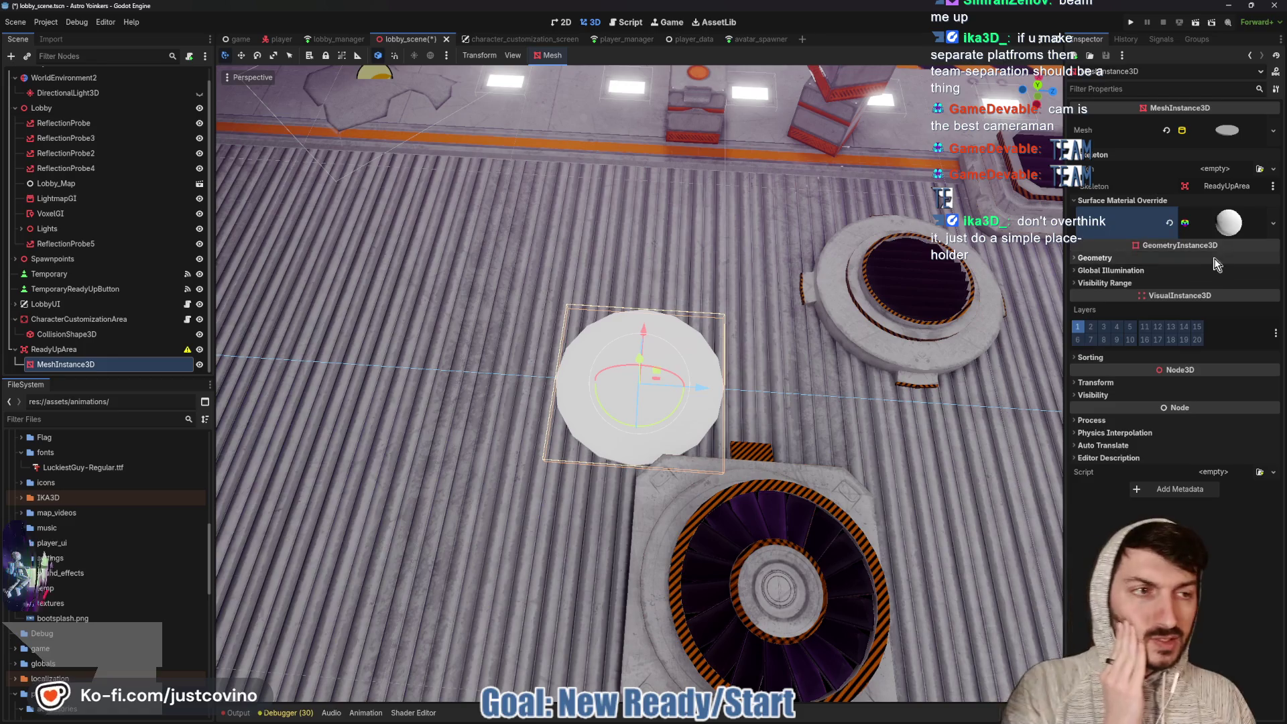
{"action": "left_click", "coordinate": [1228, 222]}
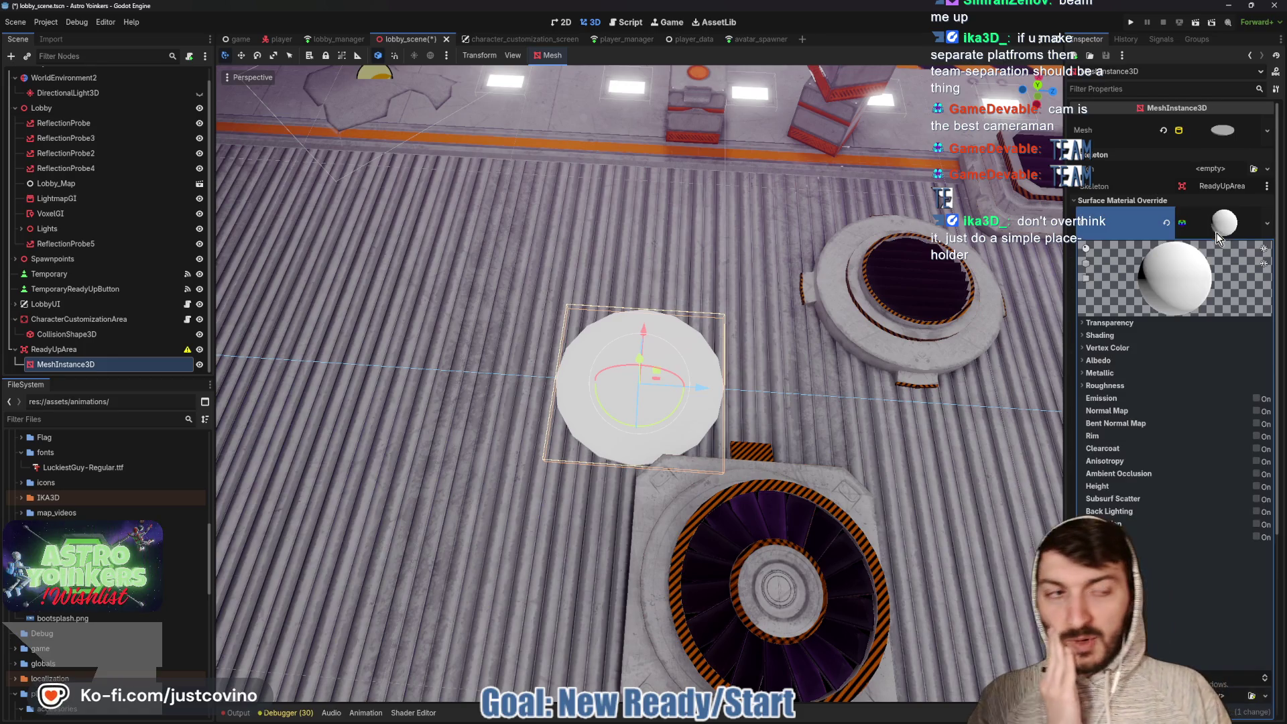
Set the override material's albedo colour to red ff0000
{"action": "left_click", "coordinate": [1100, 361]}
{"action": "left_click", "coordinate": [1206, 374]}
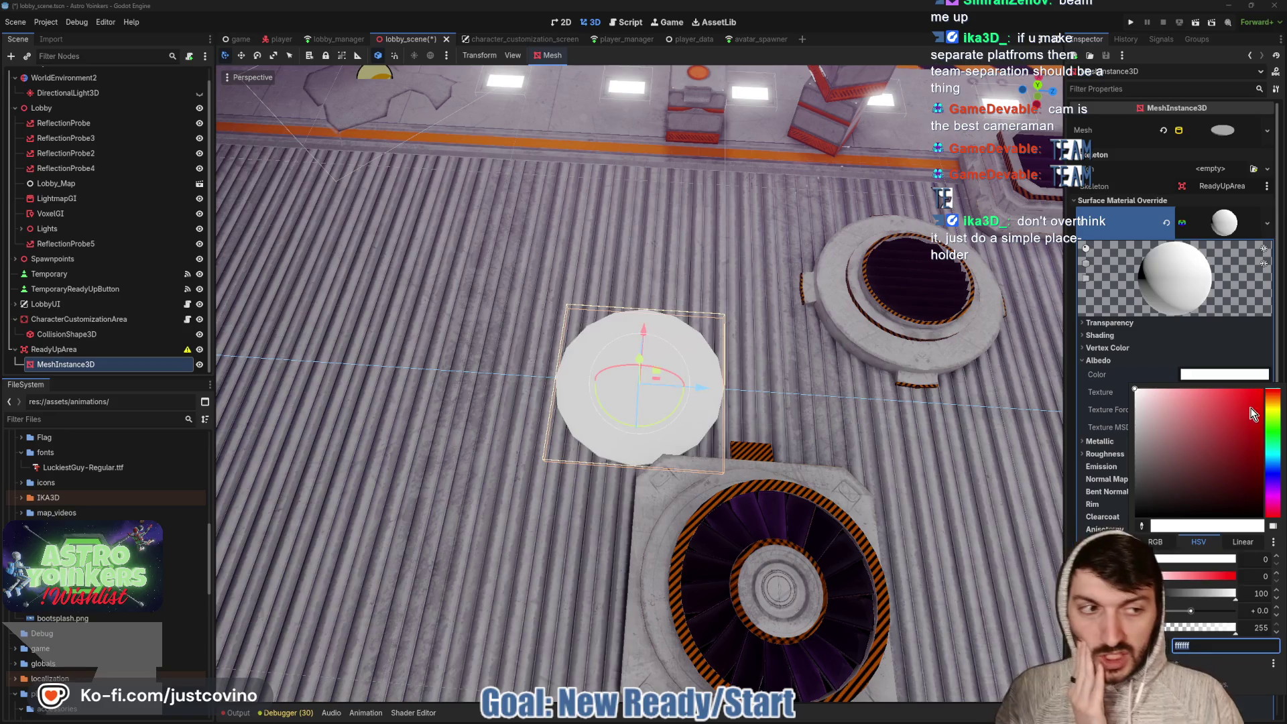
{"action": "left_click_drag", "start_coordinate": [1252, 414], "coordinate": [1266, 388]}
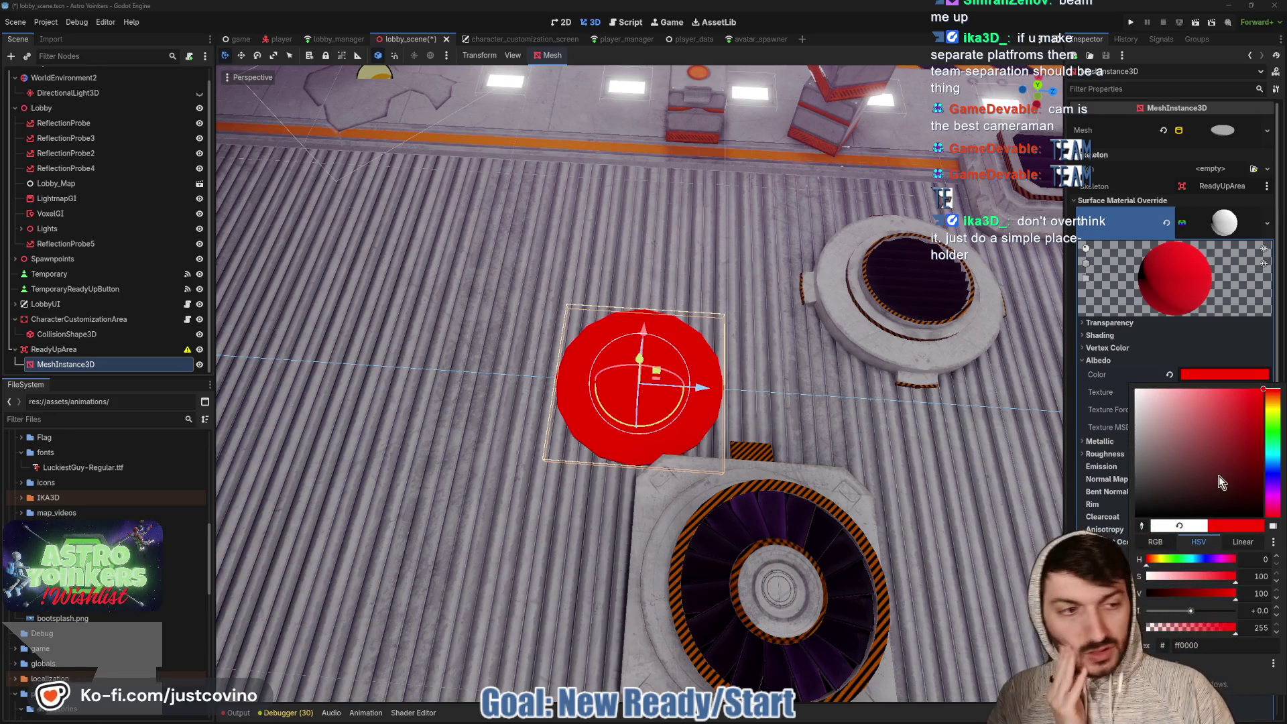
{"action": "left_click", "coordinate": [1274, 428]}
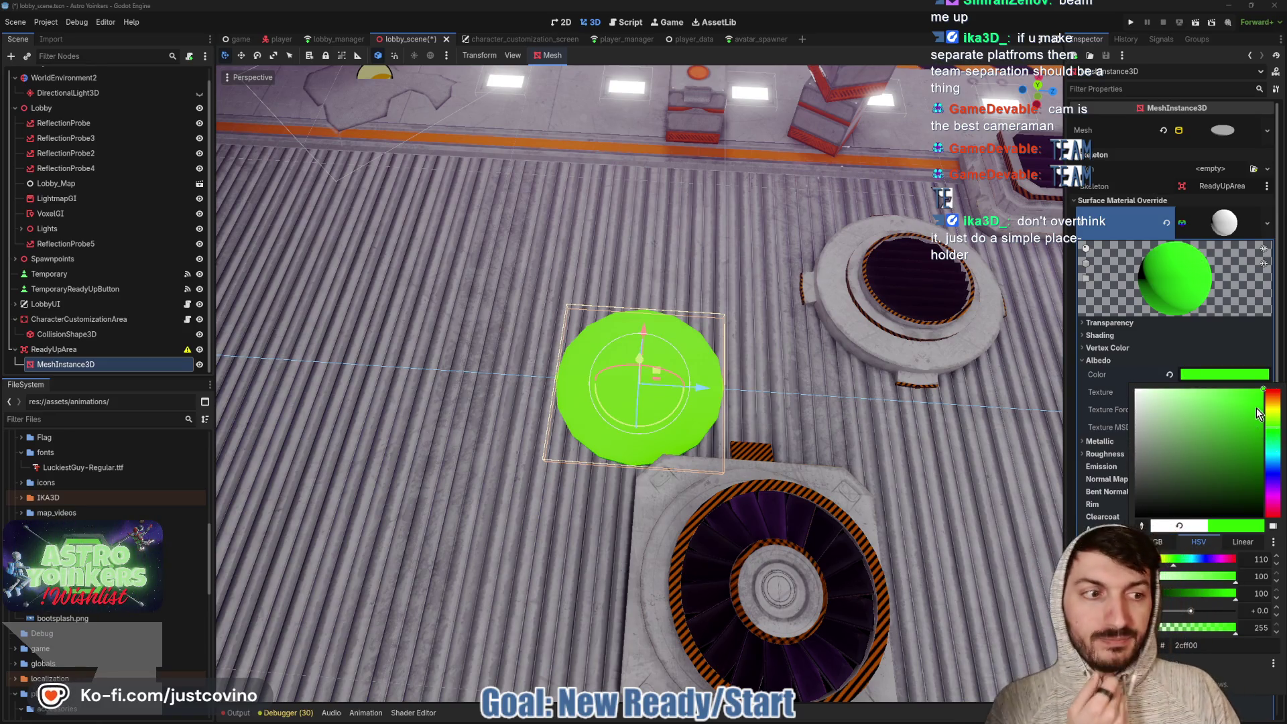
{"action": "left_click_drag", "start_coordinate": [1274, 401], "coordinate": [1274, 389]}
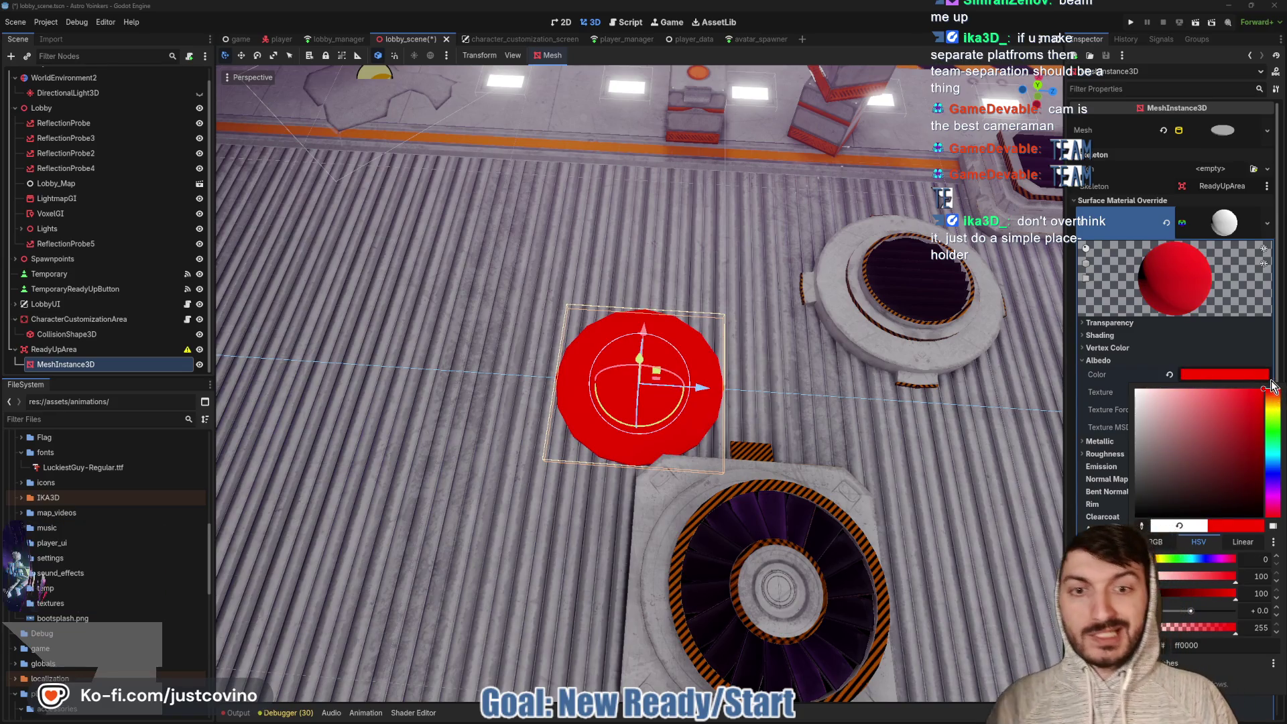
{"action": "left_click", "coordinate": [1242, 299]}
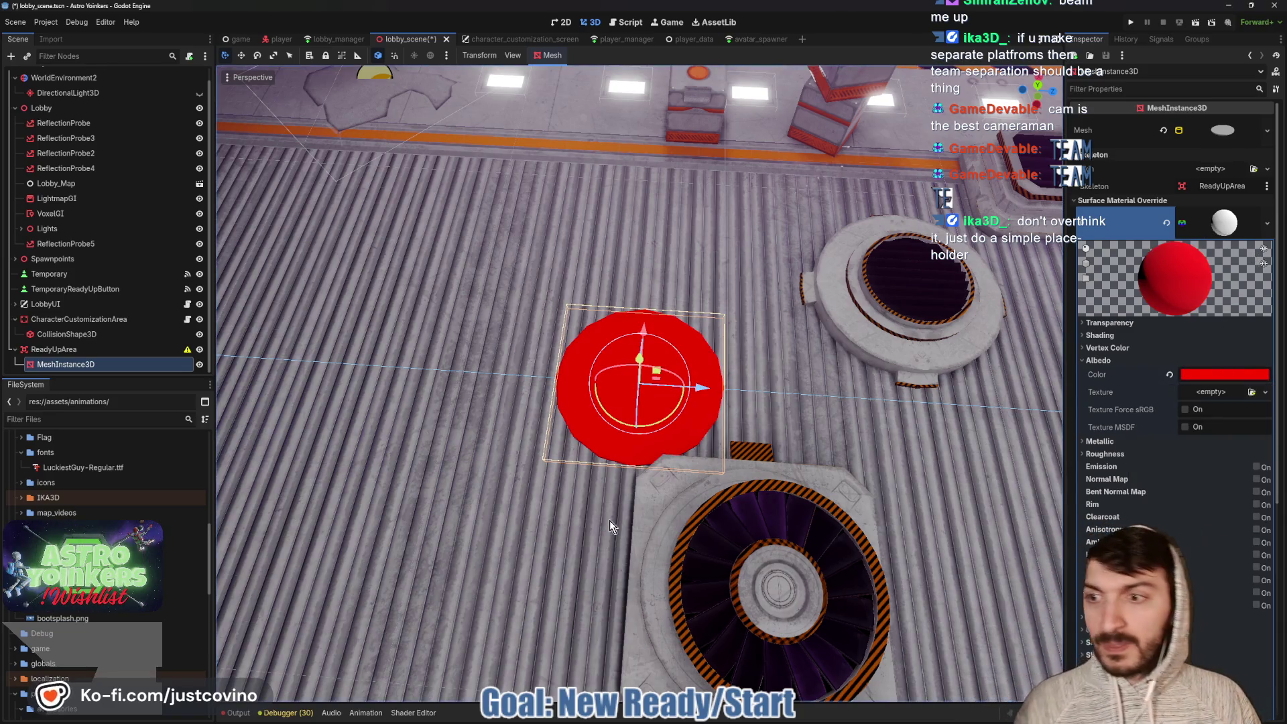
{"action": "left_click", "coordinate": [81, 355]}
{"action": "key", "text": "ctrl+a"}
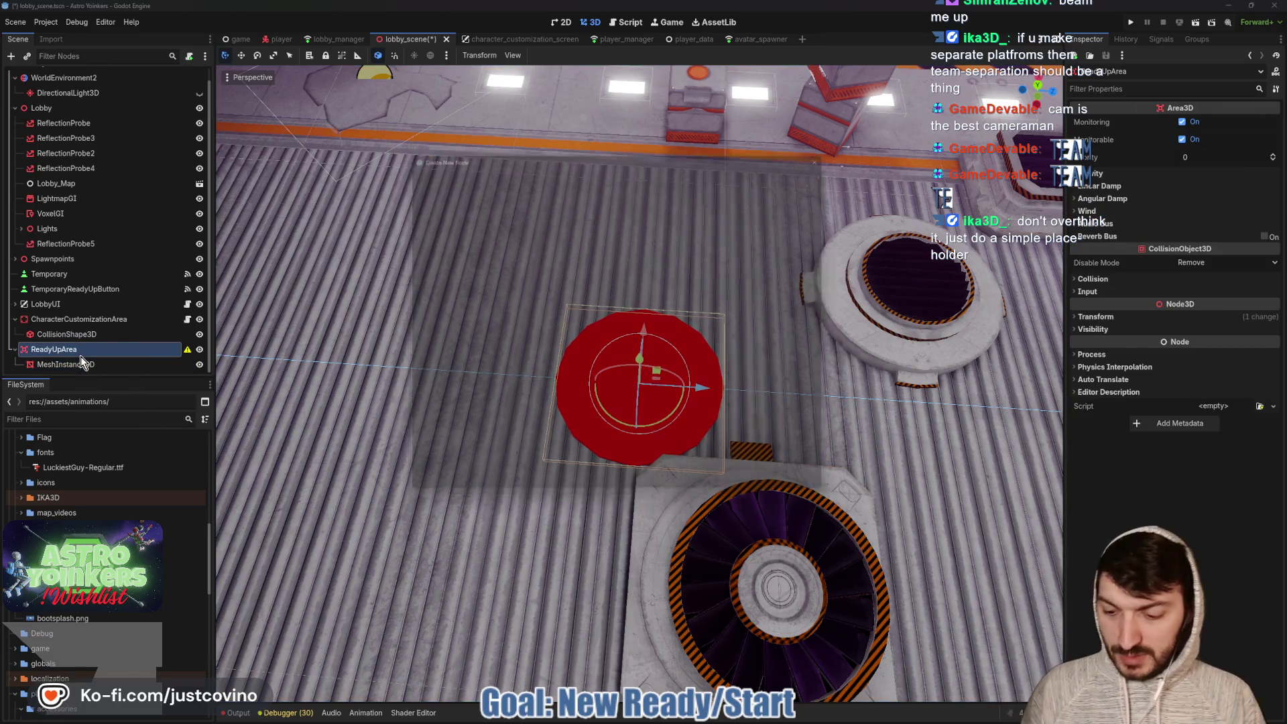
Add a CollisionShape3D with a CylinderShape3D of height 5.0 and radius 2.5
{"action": "type", "text": "coll"}
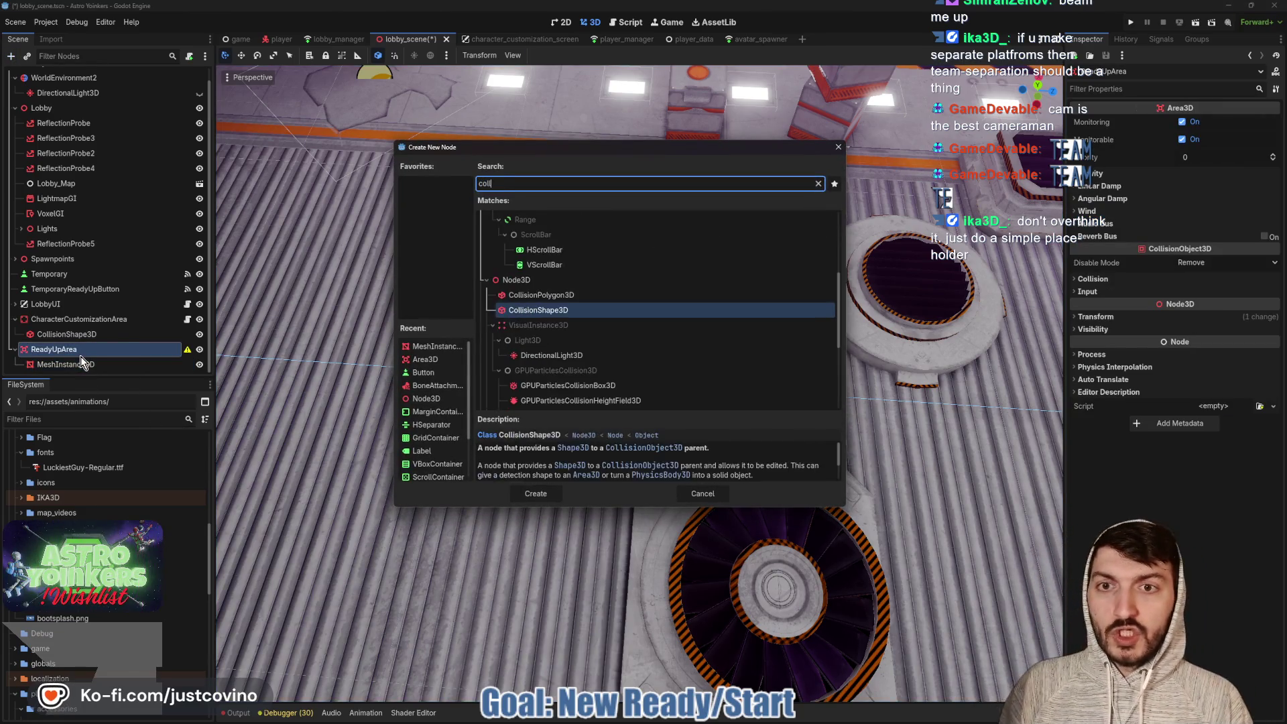
{"action": "key", "text": "Return"}
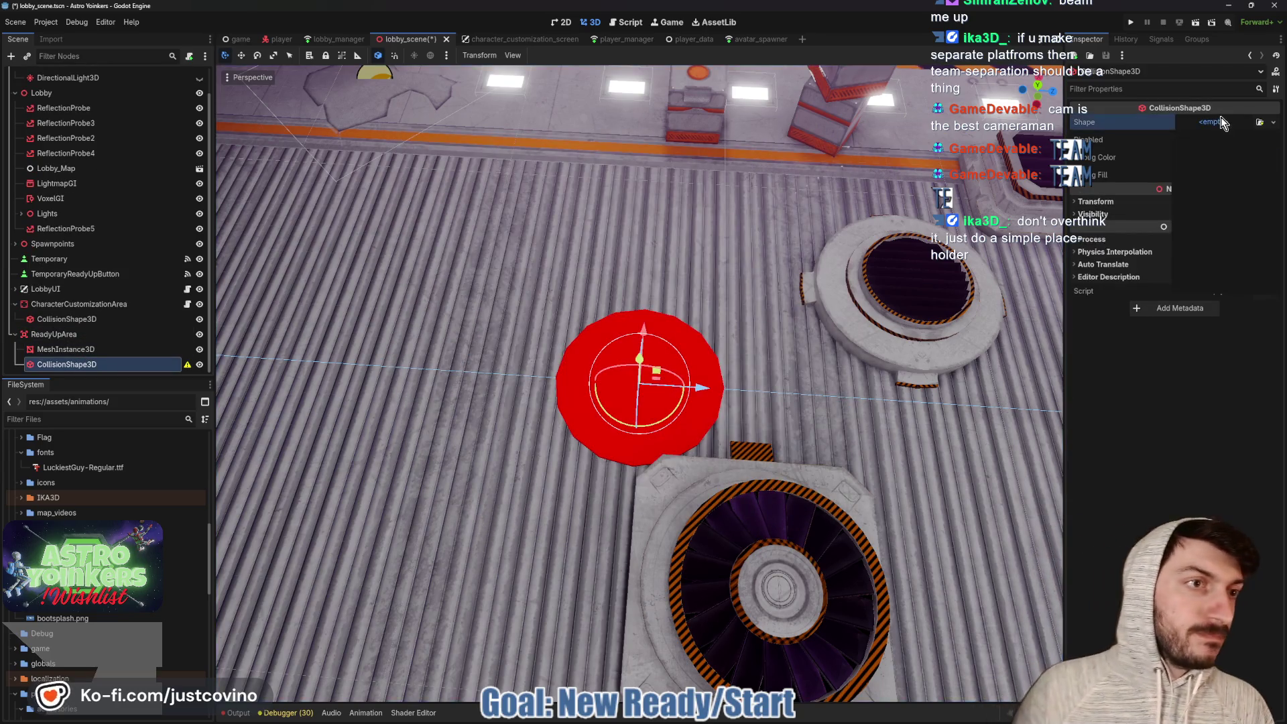
{"action": "left_click", "coordinate": [1220, 119]}
{"action": "left_click", "coordinate": [1207, 202]}
{"action": "left_click", "coordinate": [1205, 122]}
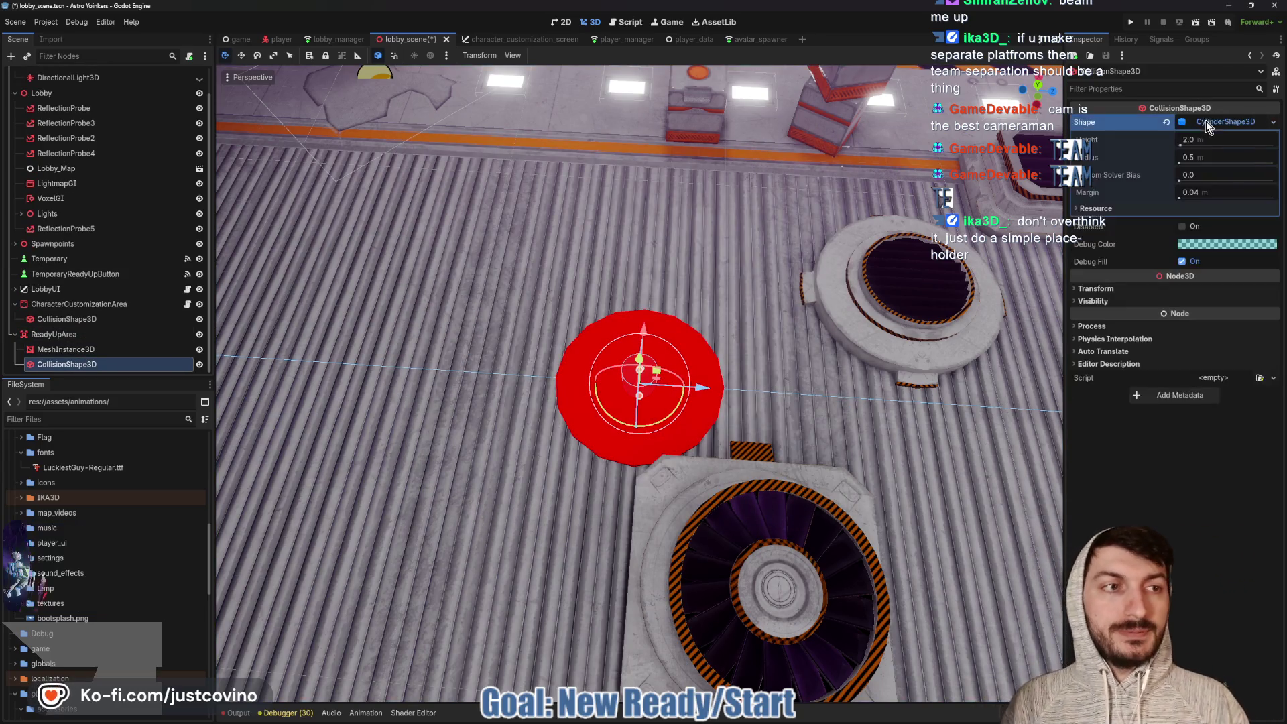
{"action": "left_click", "coordinate": [1201, 139]}
{"action": "type", "text": "5"}
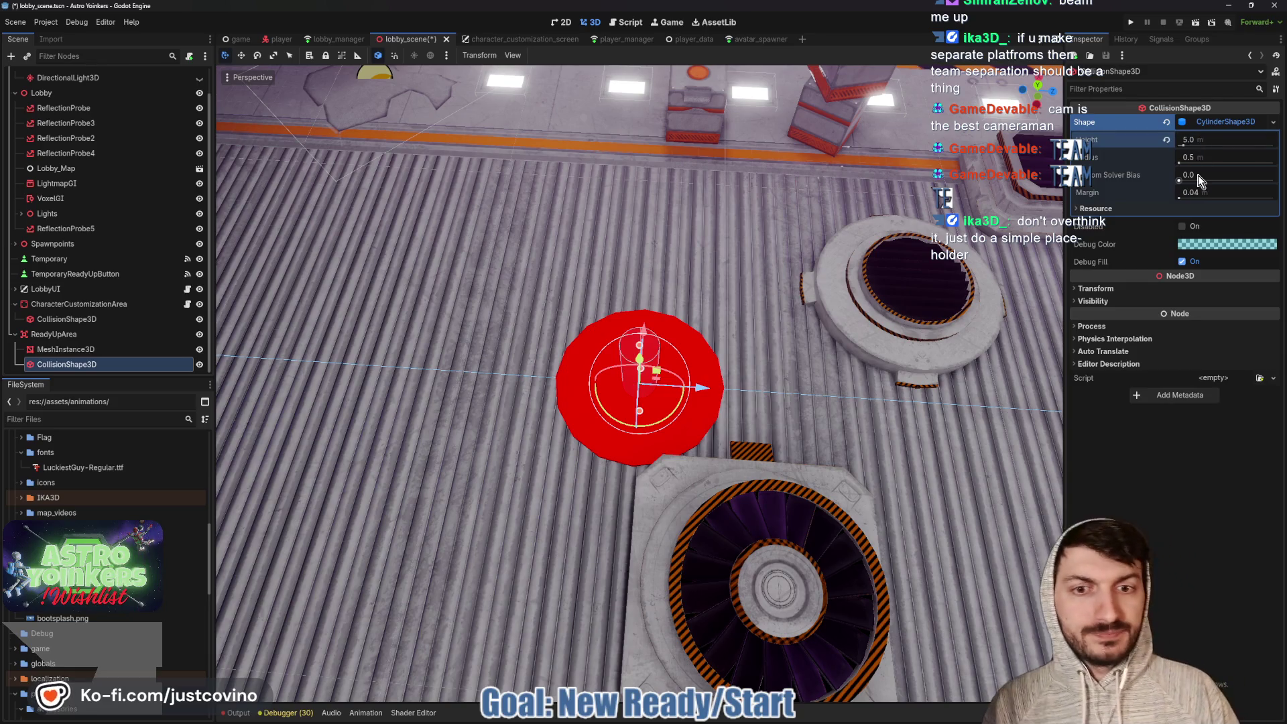
{"action": "left_click", "coordinate": [1215, 155]}
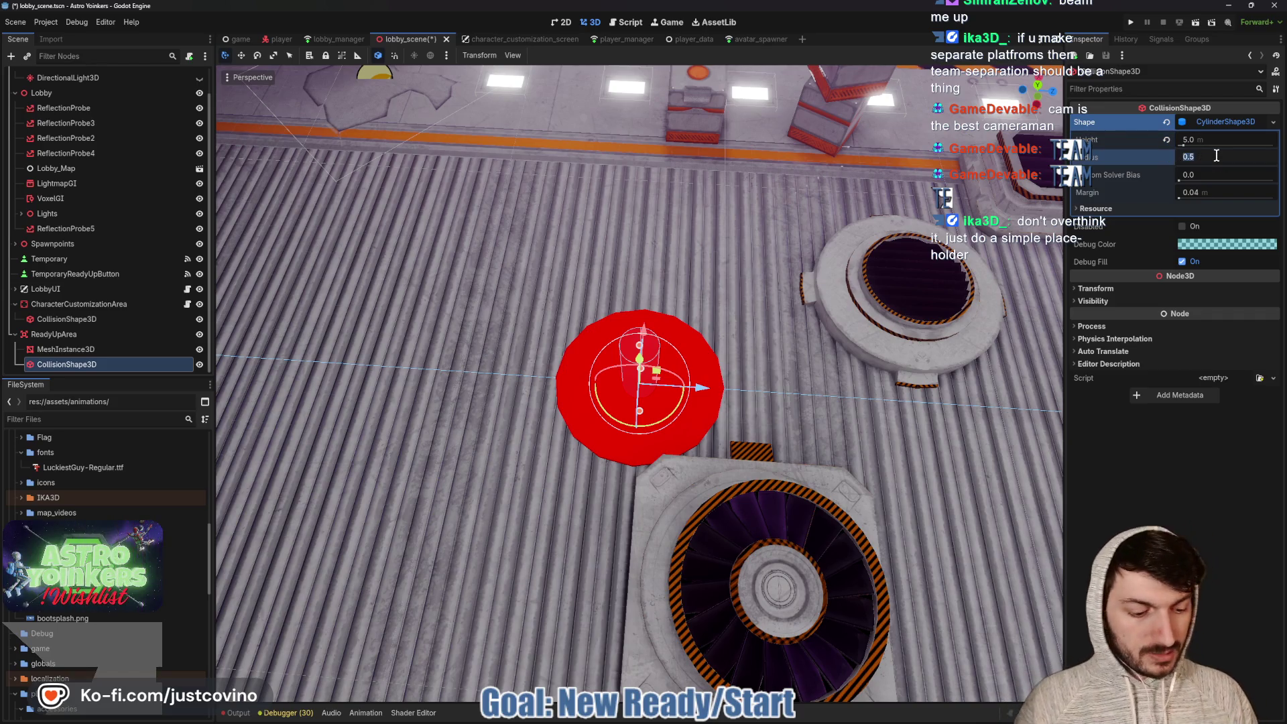
{"action": "type", "text": "2.5"}
{"action": "key", "text": "Return"}
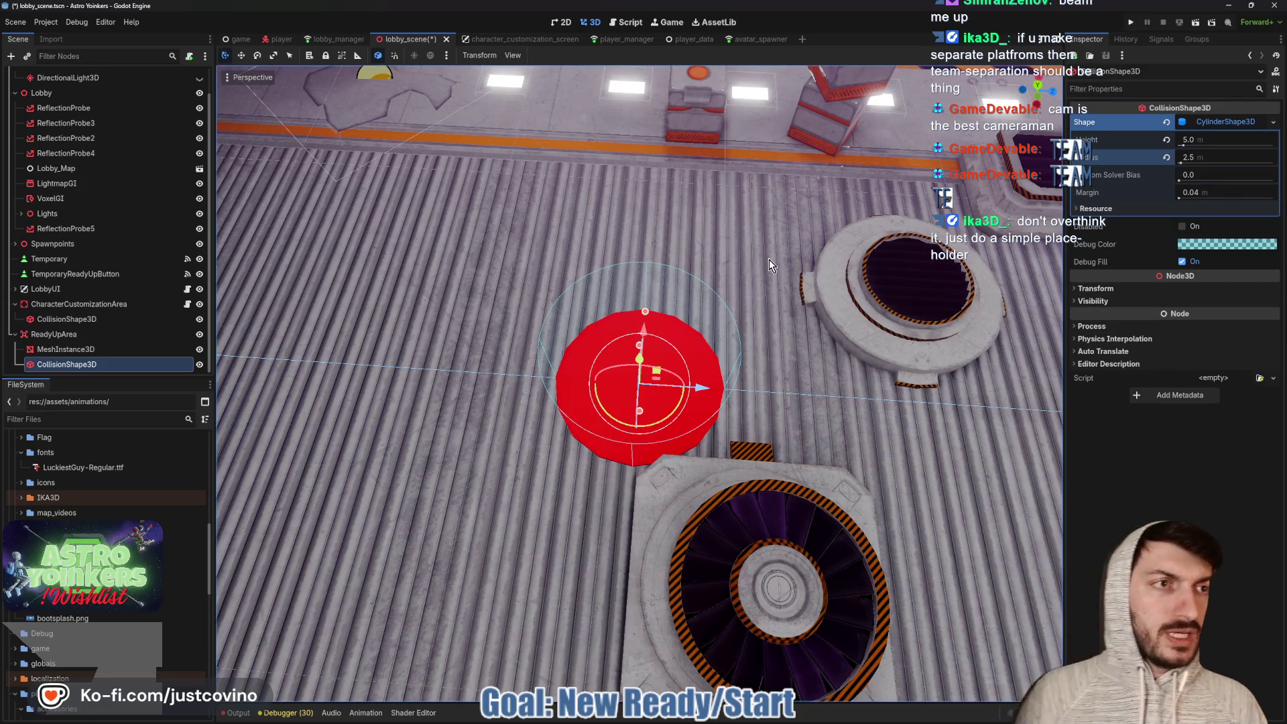
Save the lobby scene and orbit around the red ready pad
{"action": "key", "text": "ctrl+s"}
{"action": "left_click", "coordinate": [101, 335]}
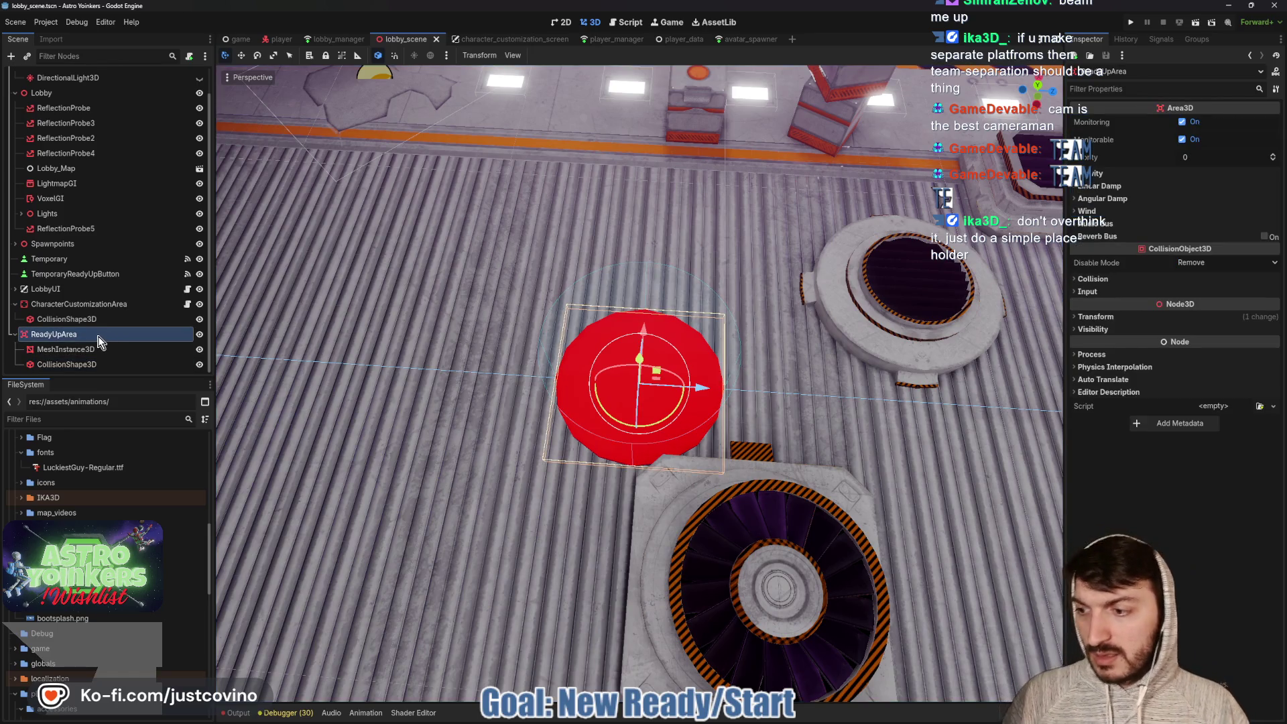
{"action": "mouse_move", "coordinate": [603, 348]}
{"action": "left_mouse_down"}
{"action": "mouse_move", "coordinate": [786, 362]}
{"action": "mouse_move", "coordinate": [871, 300]}
{"action": "mouse_move", "coordinate": [769, 298]}
{"action": "mouse_move", "coordinate": [690, 318]}
{"action": "mouse_move", "coordinate": [246, 293]}
{"action": "left_mouse_up"}
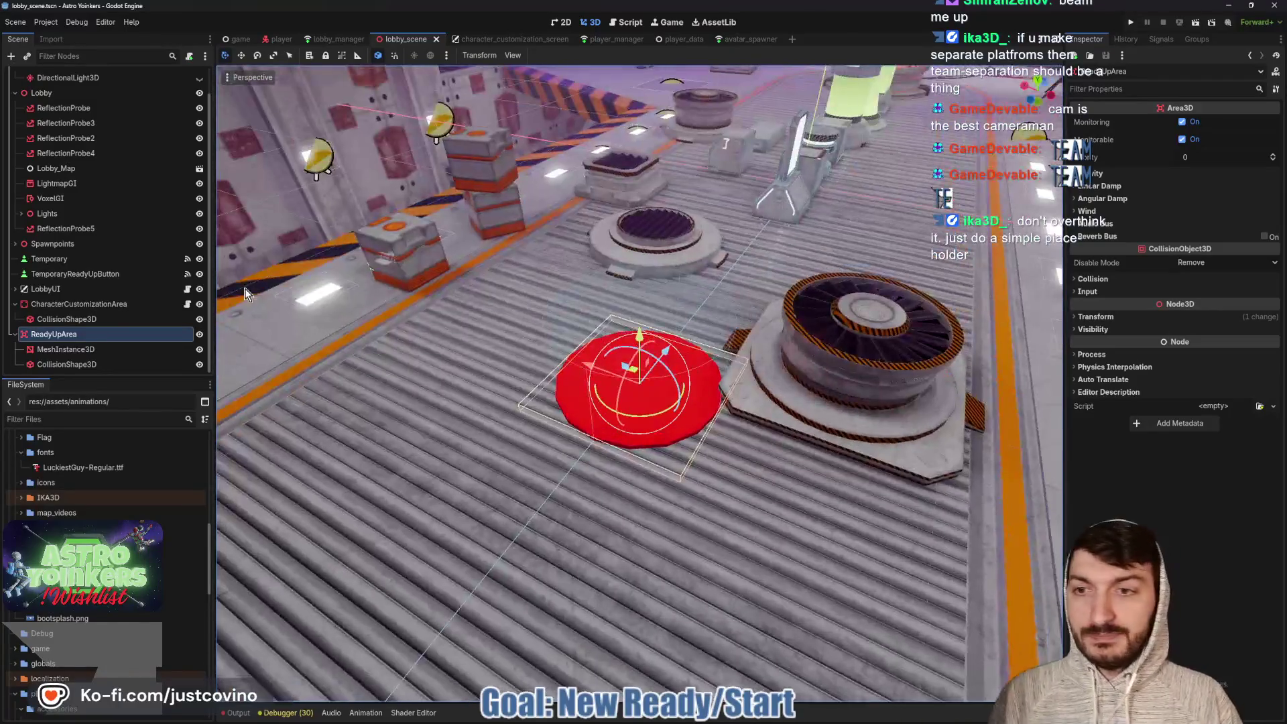
Save the ReadyUpArea branch as ready_up_area.tscn and open that scene
{"action": "right_click", "coordinate": [59, 335]}
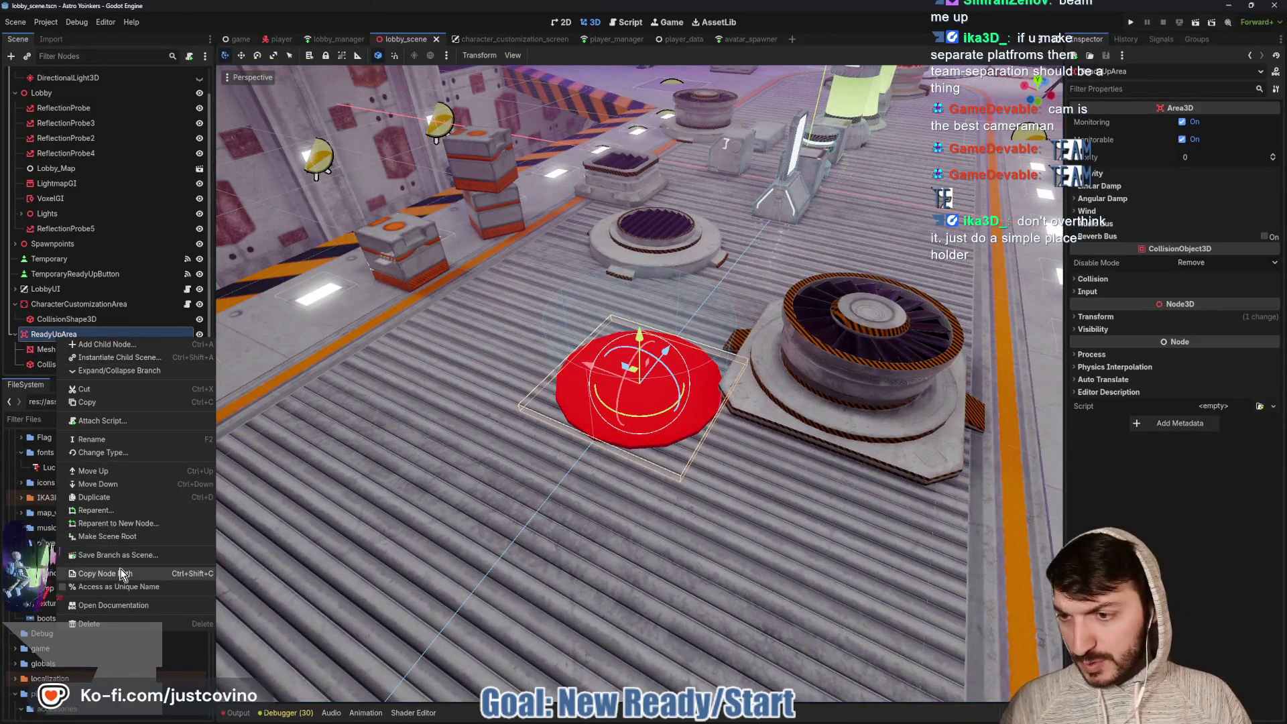
{"action": "left_click", "coordinate": [118, 555]}
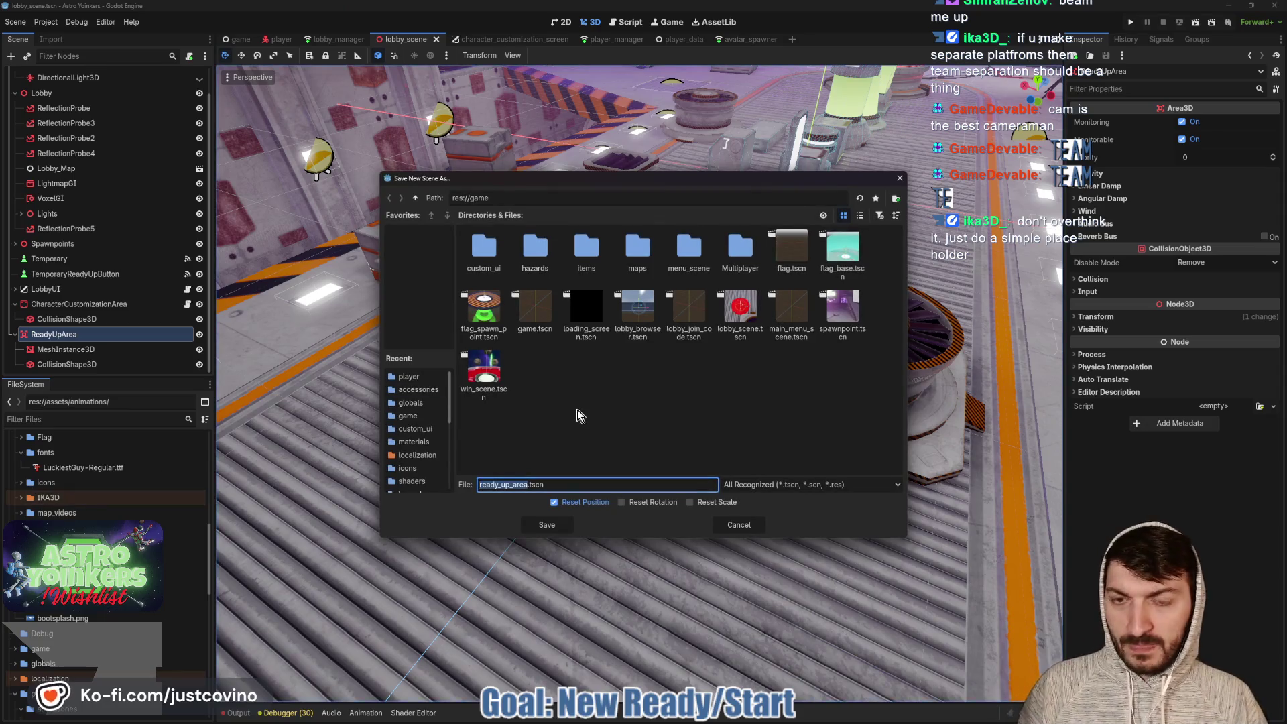
{"action": "left_click", "coordinate": [555, 529]}
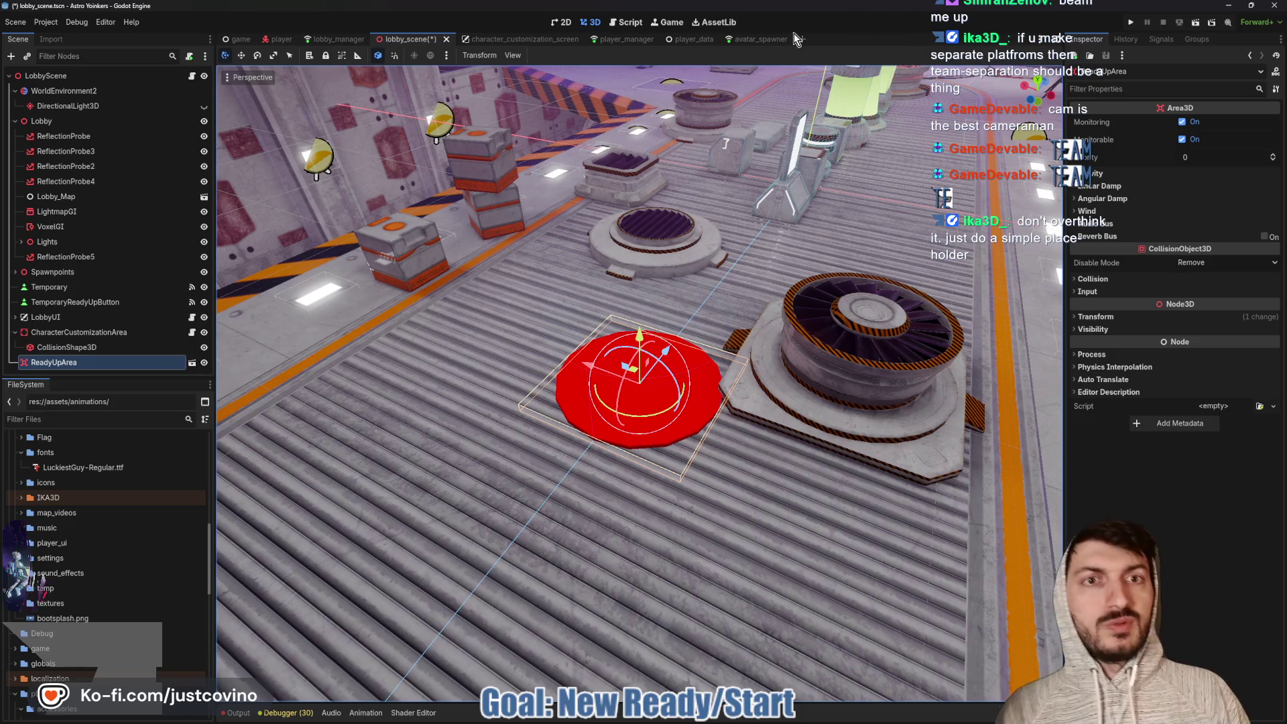
{"action": "left_click", "coordinate": [192, 364]}
Raise the CollisionShape3D 2 m upward inside the ready_up_area scene
{"action": "scroll", "coordinate": [493, 276], "scroll_direction": "down", "scroll_amount": 5}
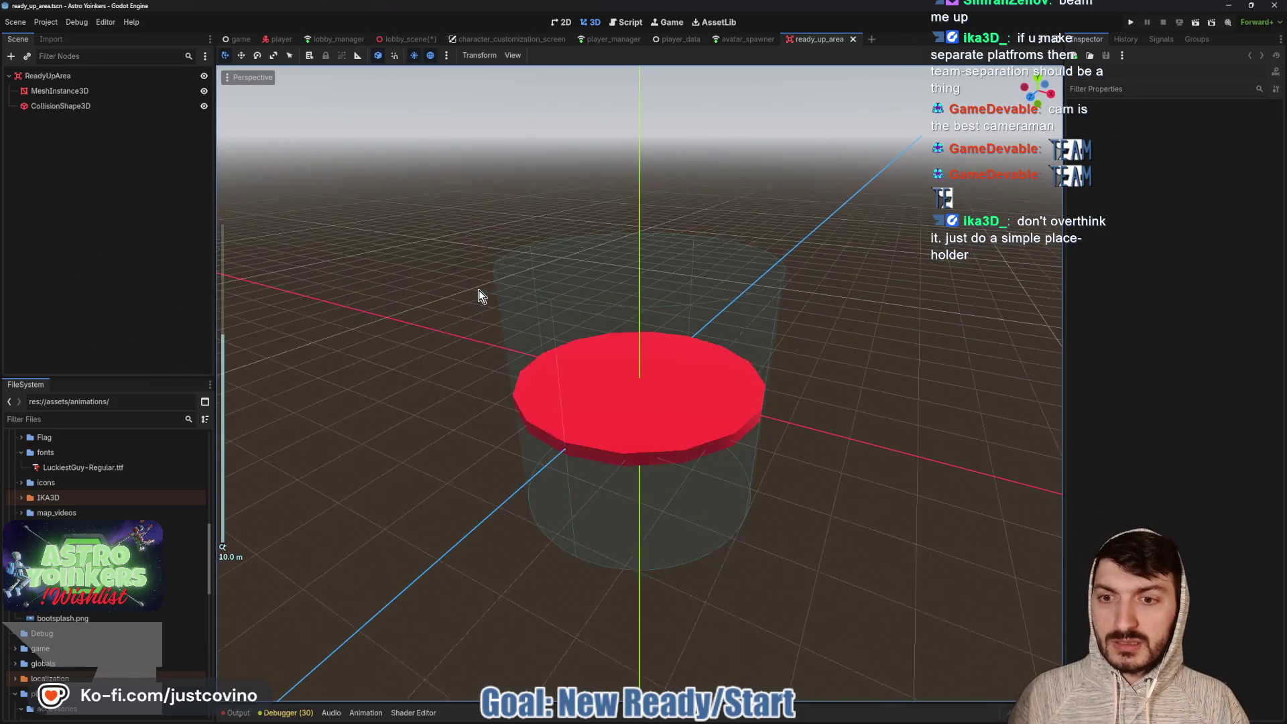
{"action": "left_click", "coordinate": [59, 91]}
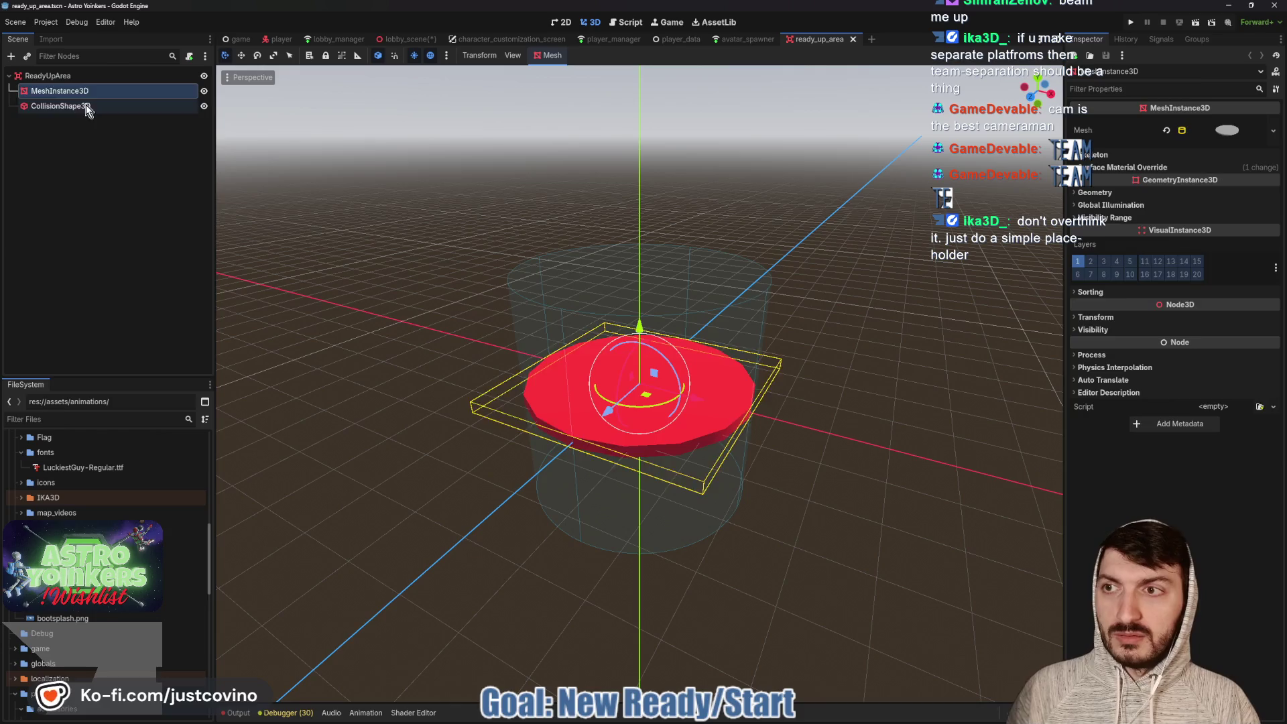
{"action": "left_click", "coordinate": [86, 106]}
{"action": "mouse_move", "coordinate": [640, 323]}
{"action": "left_mouse_down"}
{"action": "mouse_move", "coordinate": [650, 262]}
{"action": "mouse_move", "coordinate": [633, 197]}
{"action": "left_mouse_up"}
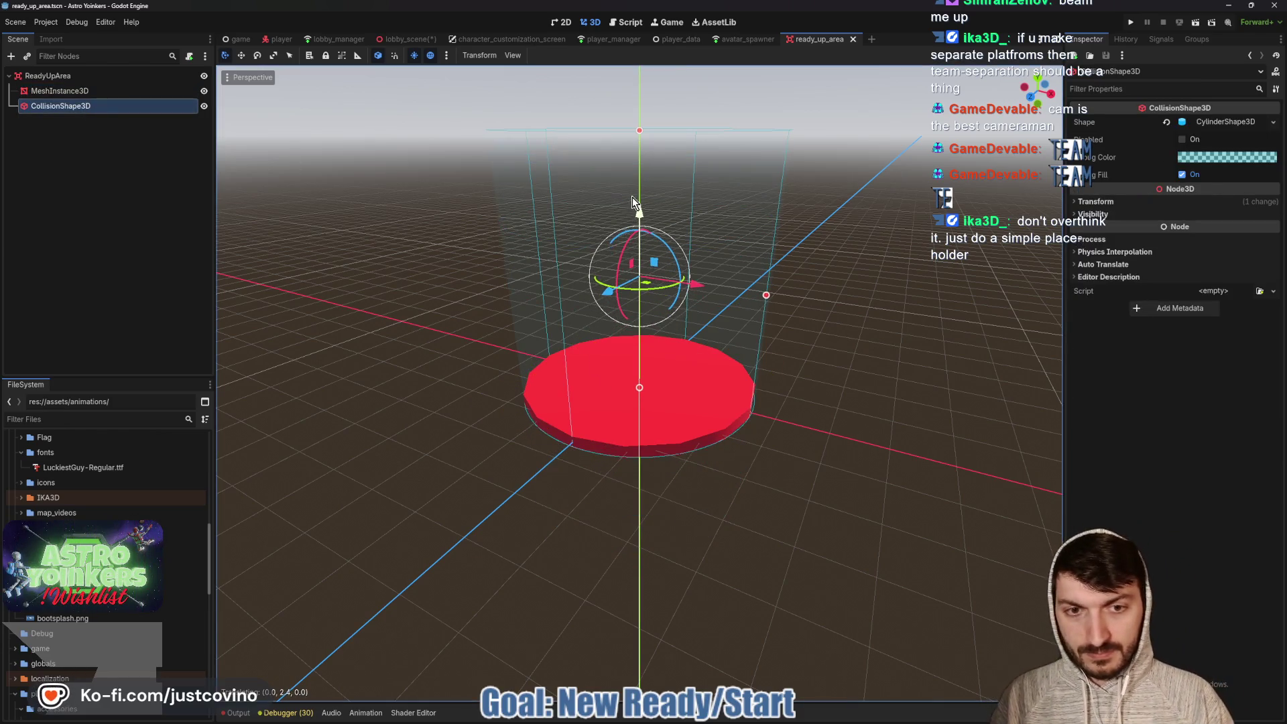
{"action": "left_click", "coordinate": [87, 76]}
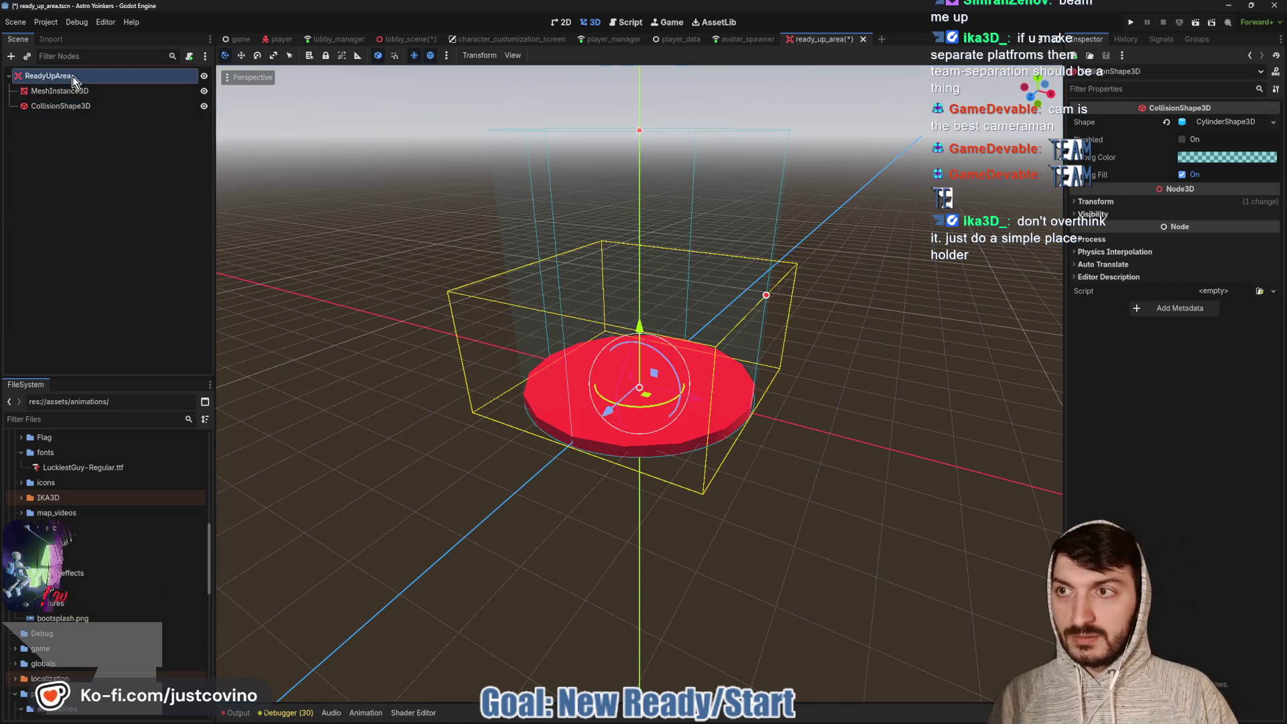
{"action": "left_click", "coordinate": [189, 56]}
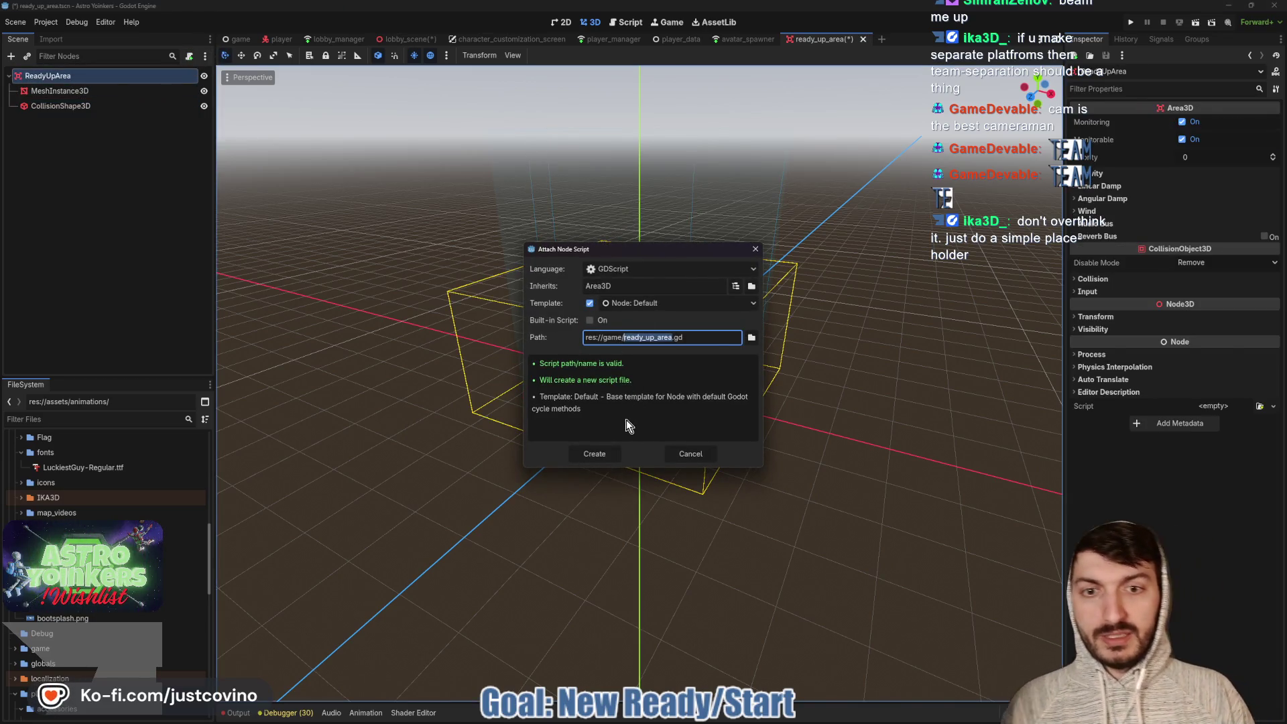
Create ready_up_area.gd and add 'class_name ReadyUpArea' above extends Area3D
{"action": "left_click", "coordinate": [601, 452]}
{"action": "type", "text": "class_nextends Area3D"}
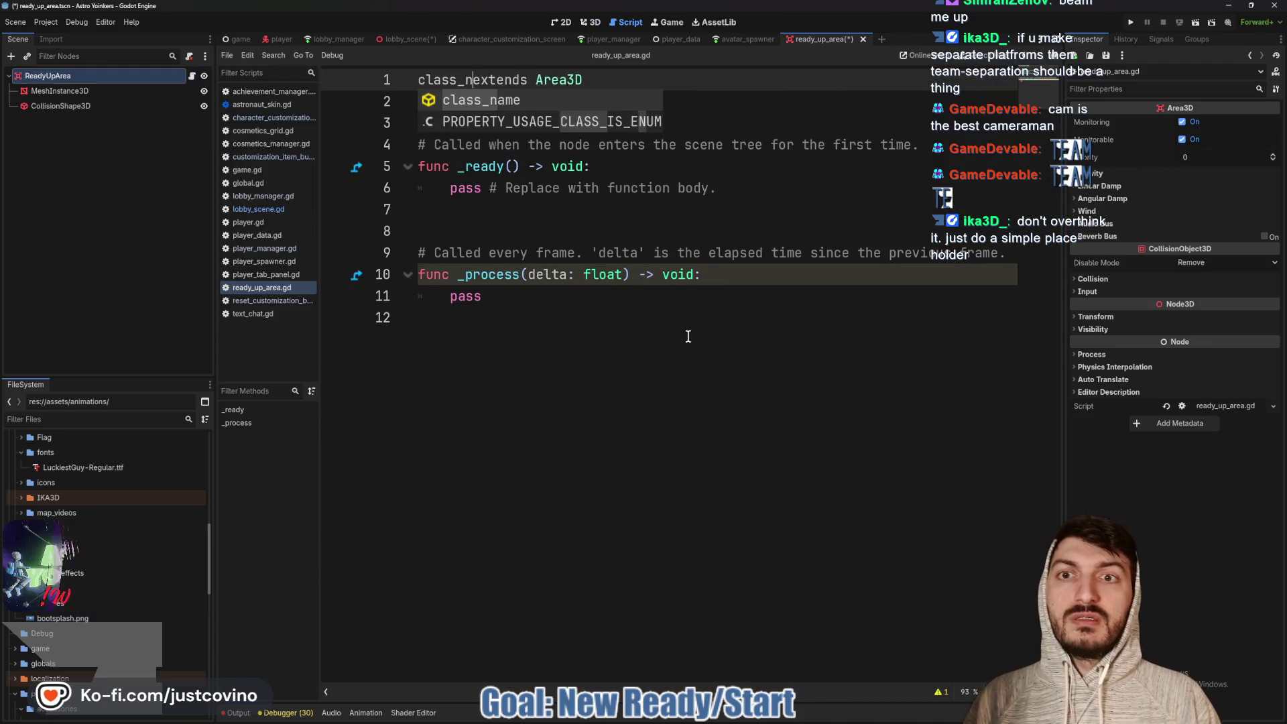
{"action": "key", "text": "Return"}
{"action": "type", "text": "ReadyUpArea"}
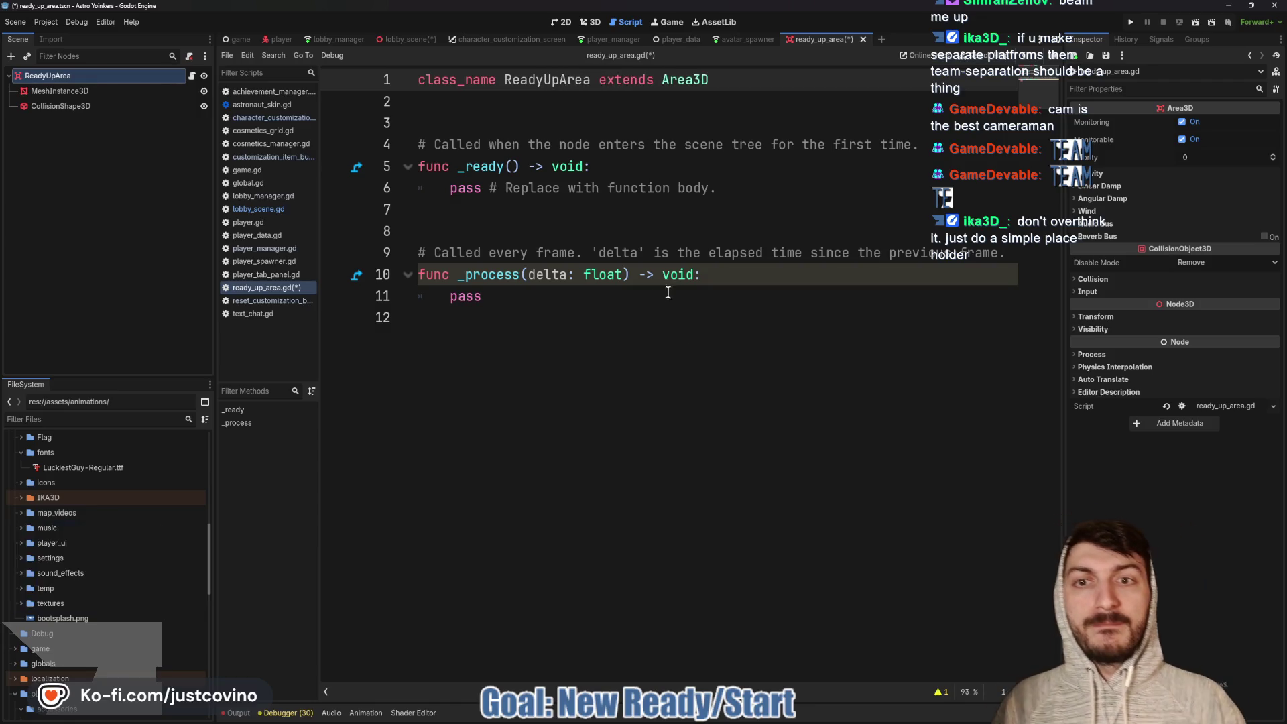
Delete the _ready/_process template functions, tidy the blank lines and save the script
{"action": "left_click_drag", "start_coordinate": [536, 317], "coordinate": [388, 152]}
{"action": "key", "text": "BackSpace"}
{"action": "key", "text": "ctrl+s"}
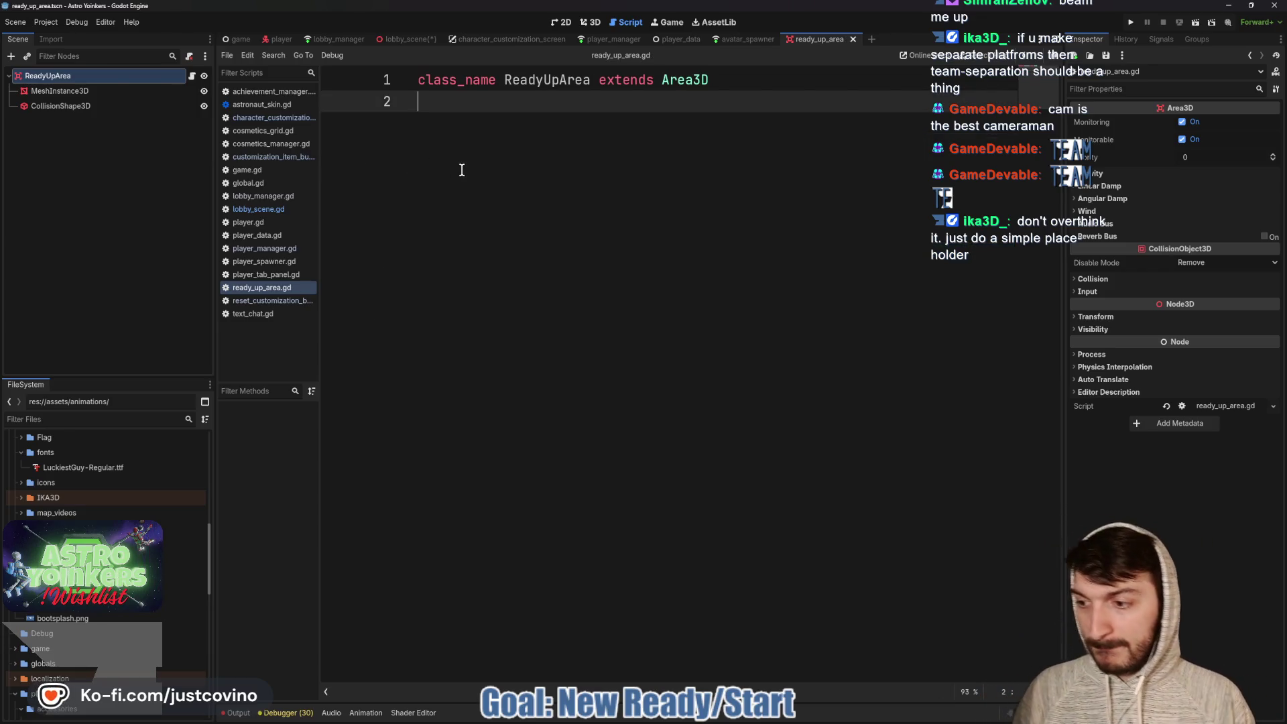
{"action": "key", "text": "Return"}
{"action": "key", "text": "Return"}
{"action": "key", "text": "BackSpace"}
{"action": "key", "text": "BackSpace"}
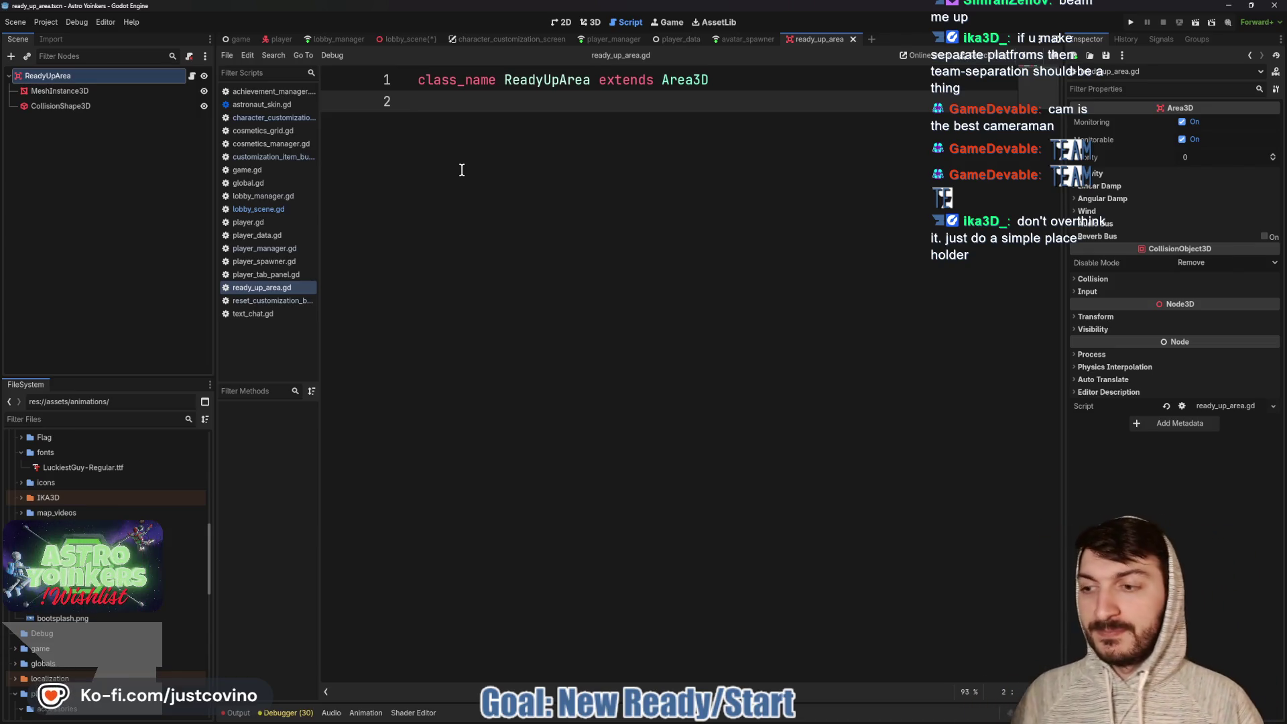
{"action": "key", "text": "Return"}
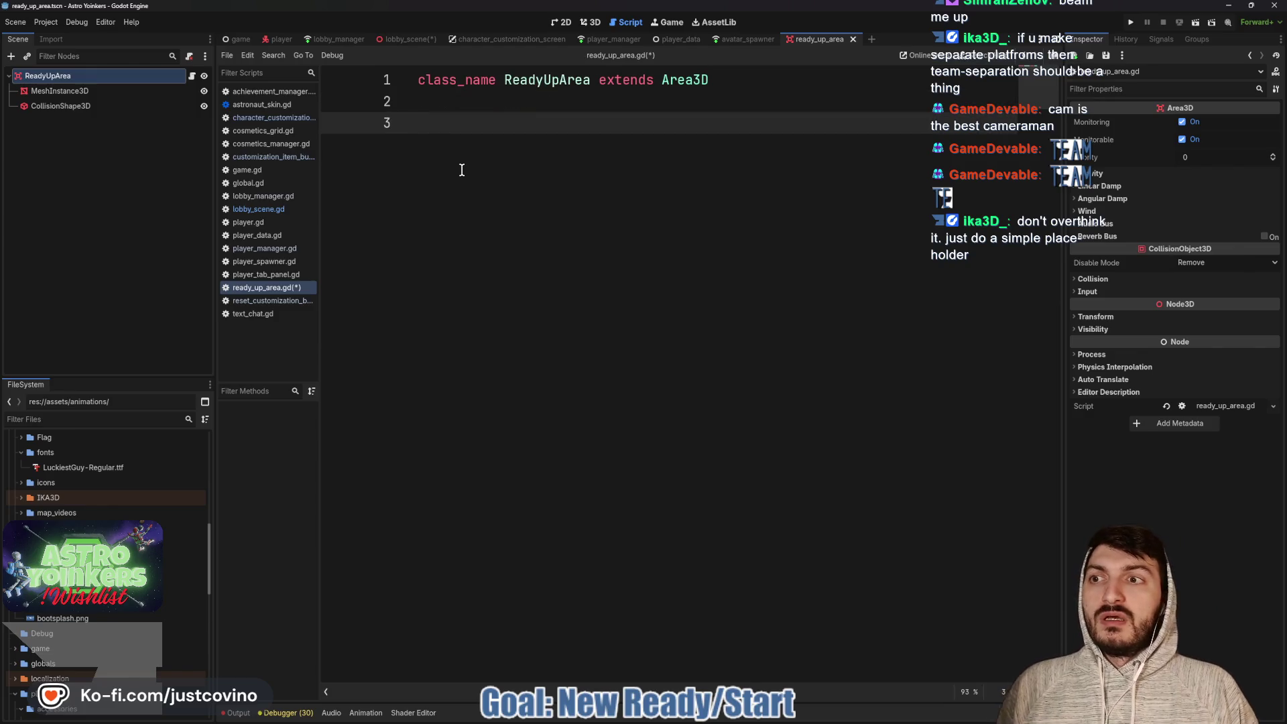
{"action": "key", "text": "ctrl+s"}
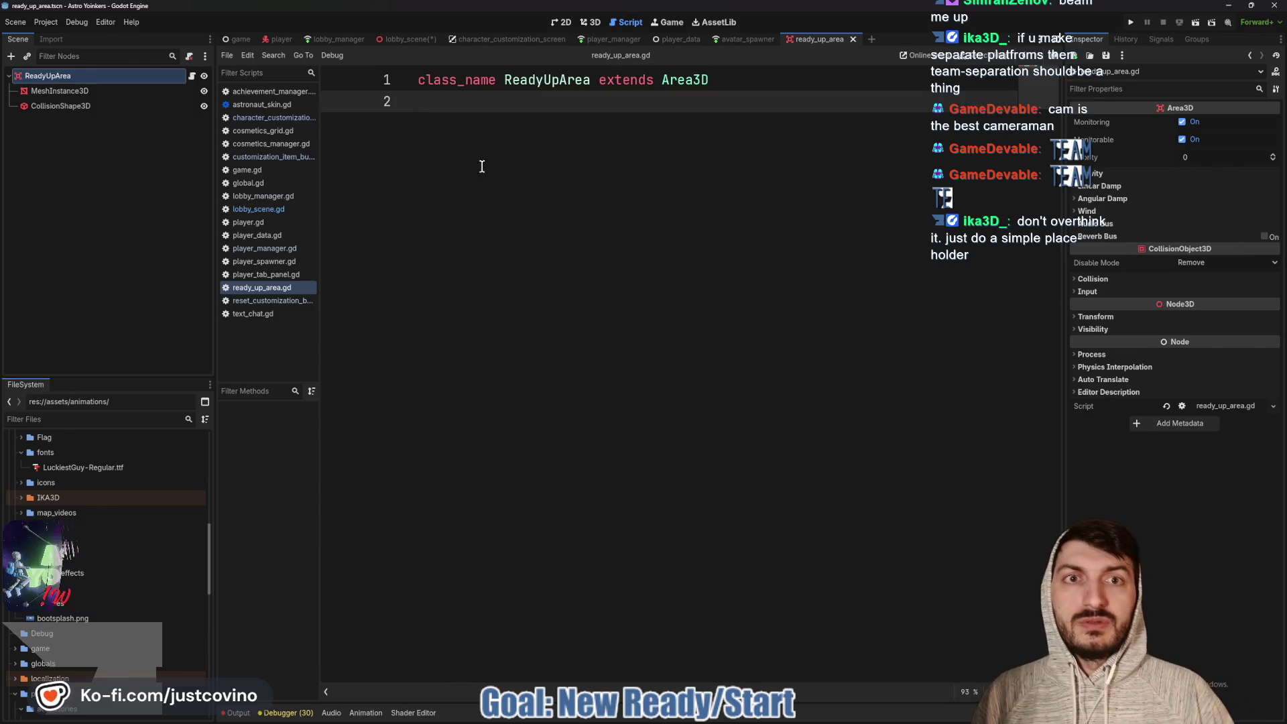
{"action": "left_click", "coordinate": [416, 42]}
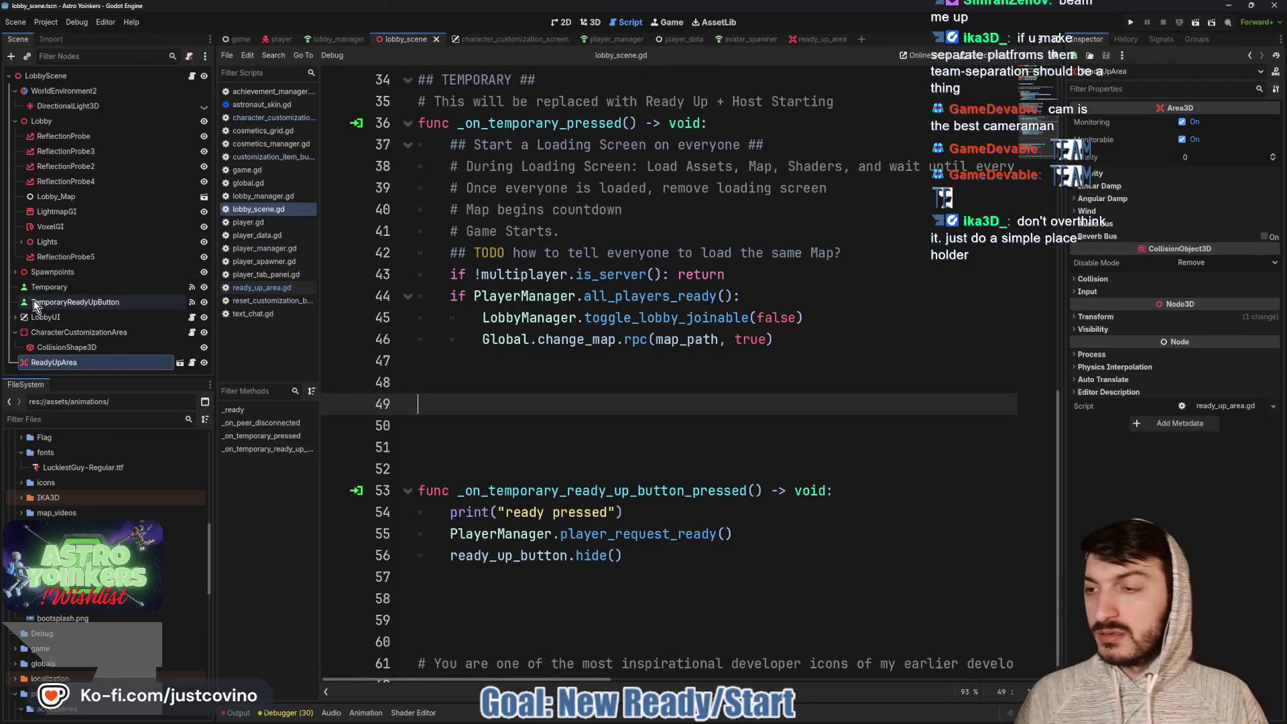
{"action": "left_click", "coordinate": [192, 76]}
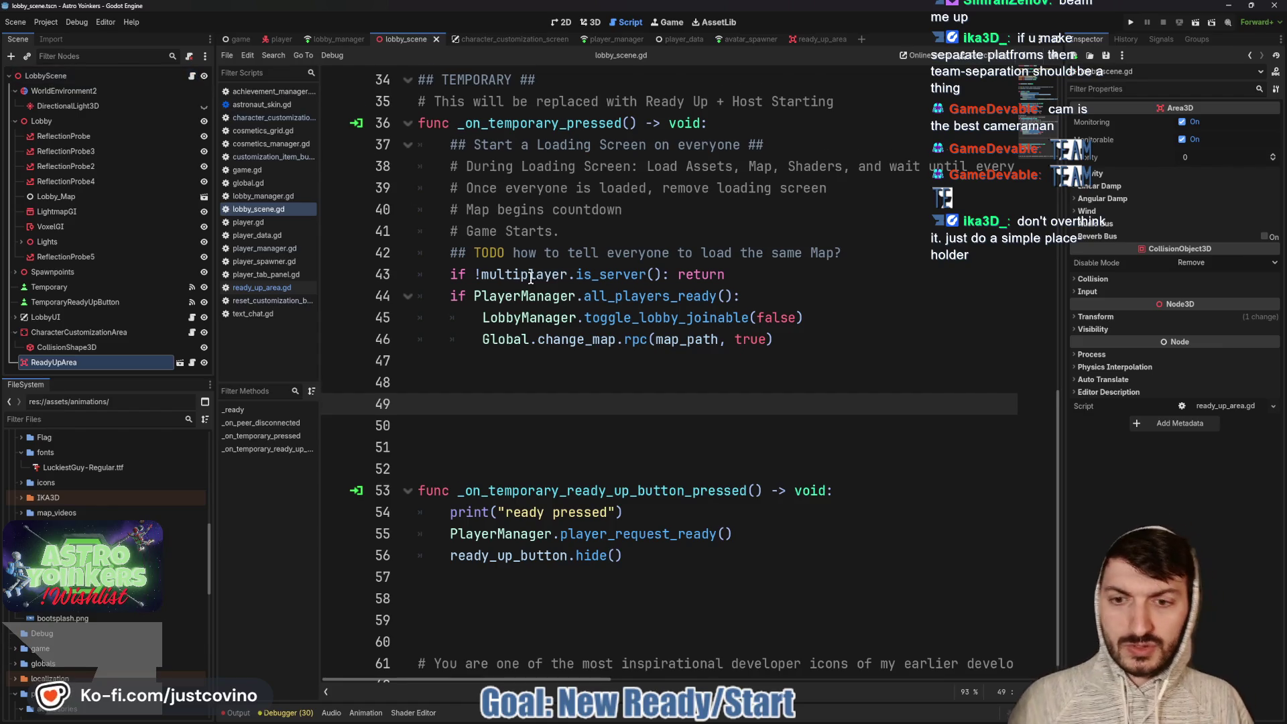
{"action": "left_click_drag", "start_coordinate": [633, 535], "coordinate": [455, 511]}
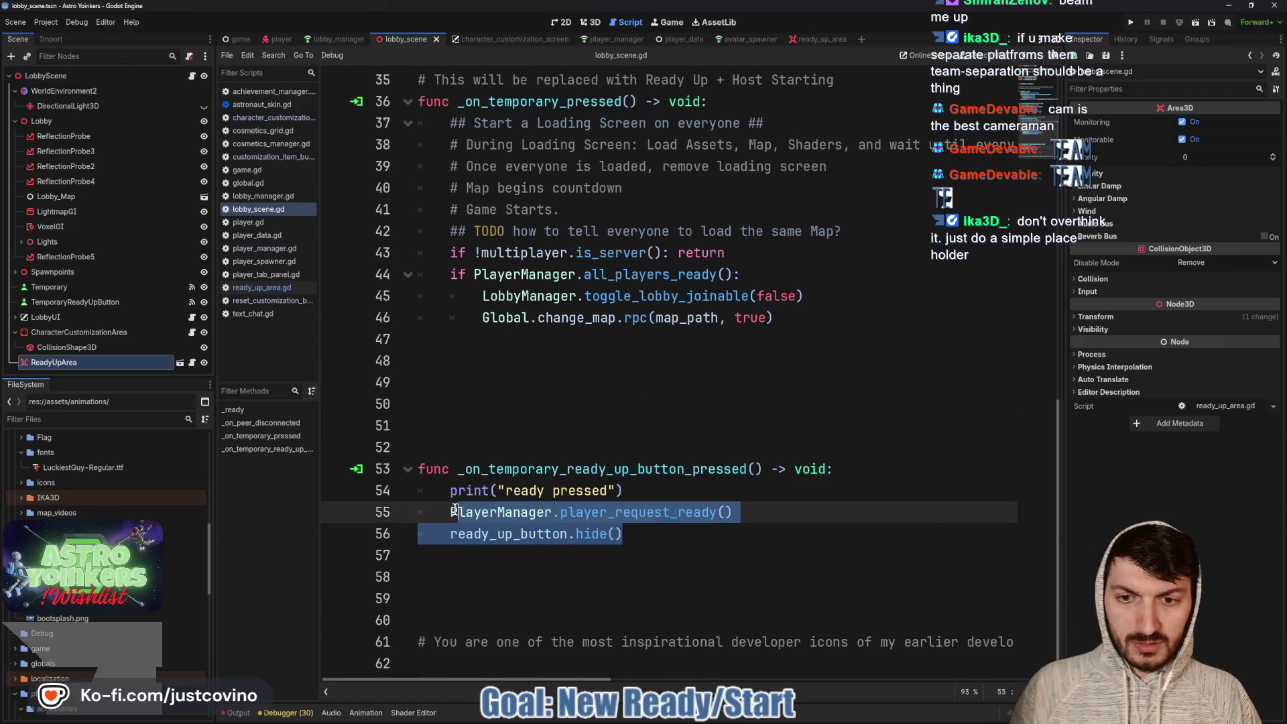
{"action": "left_click", "coordinate": [727, 514]}
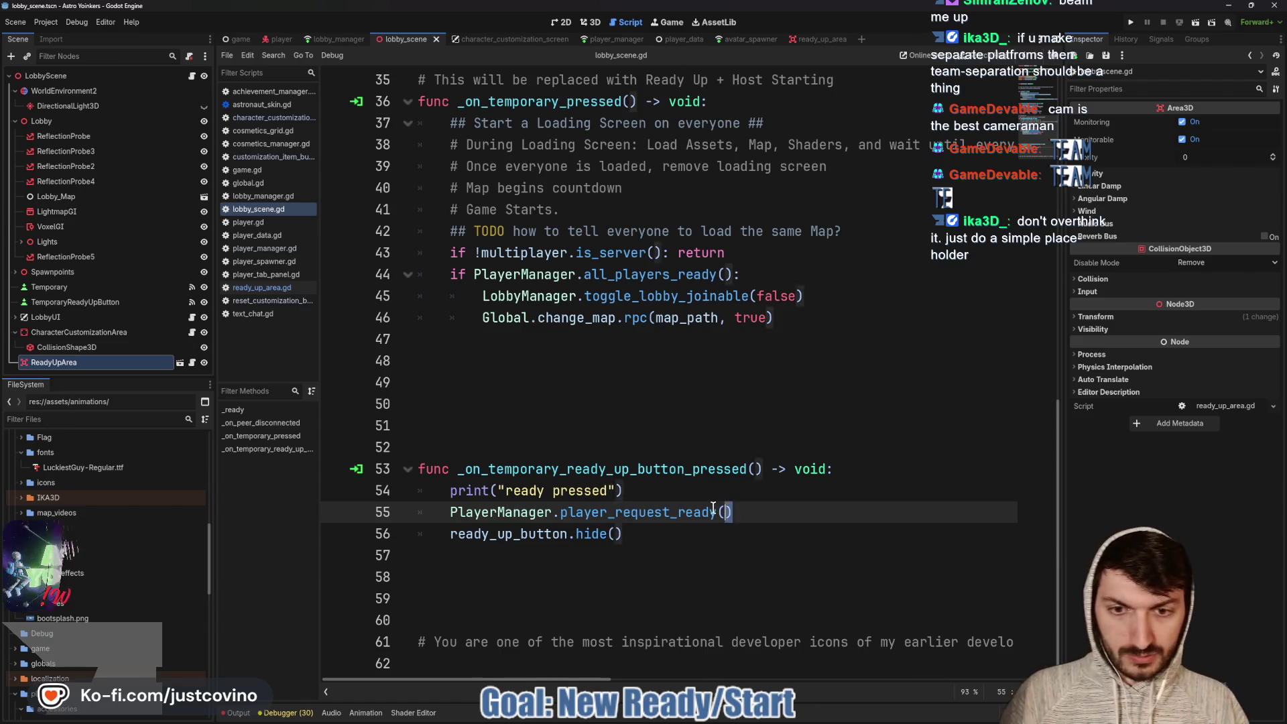
{"action": "left_click_drag", "start_coordinate": [733, 513], "coordinate": [452, 514]}
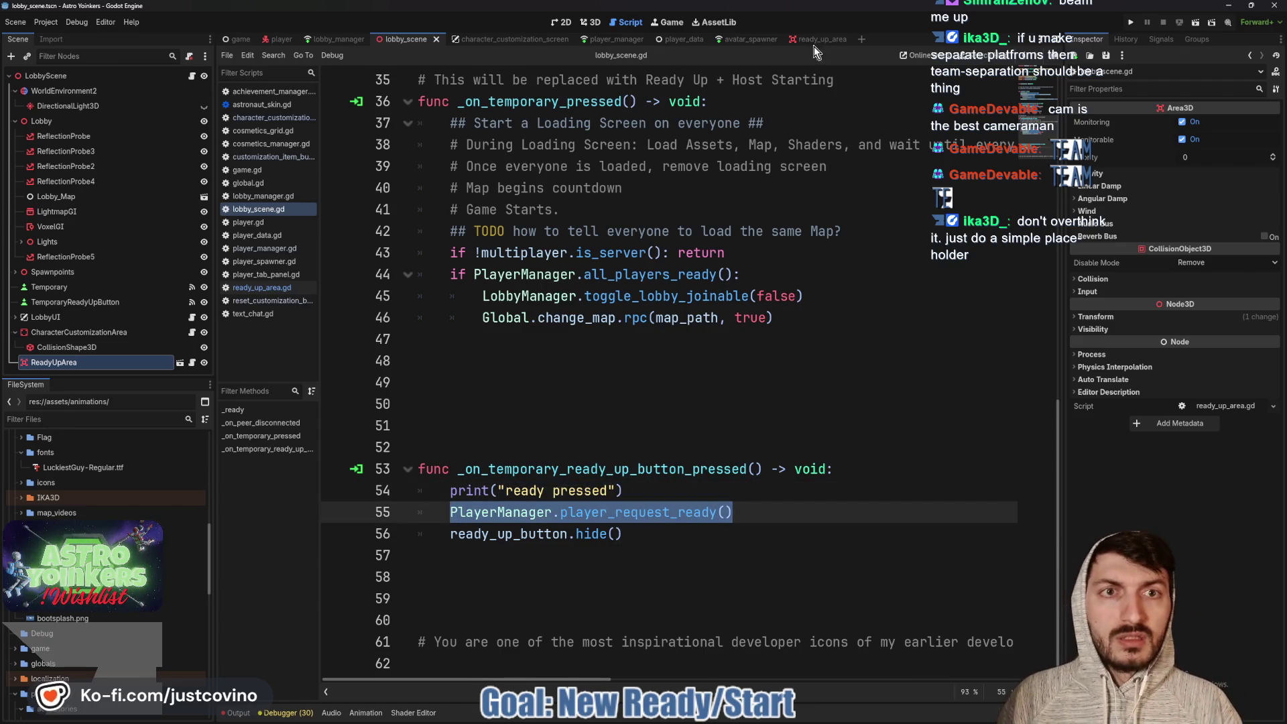
{"action": "left_click", "coordinate": [814, 45]}
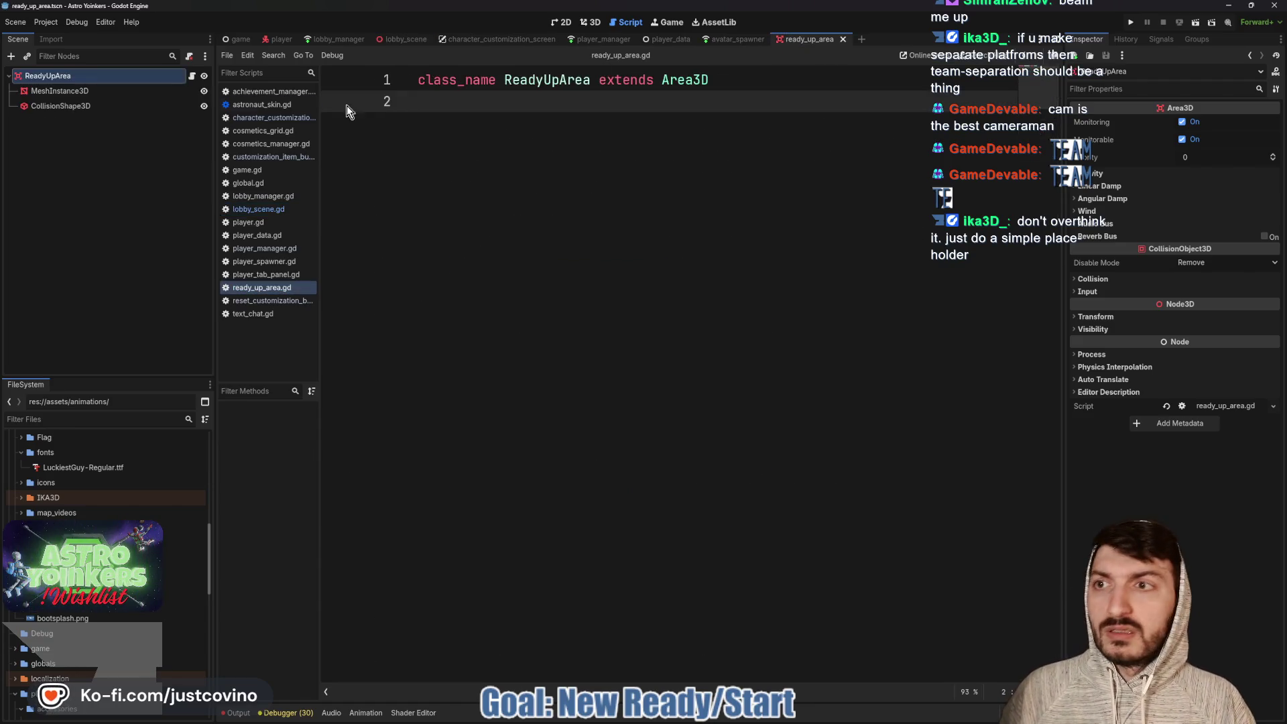
Set the area's collision to mask layer 2 only, clearing collision layer 1 and mask layer 1
{"action": "left_click", "coordinate": [1110, 280]}
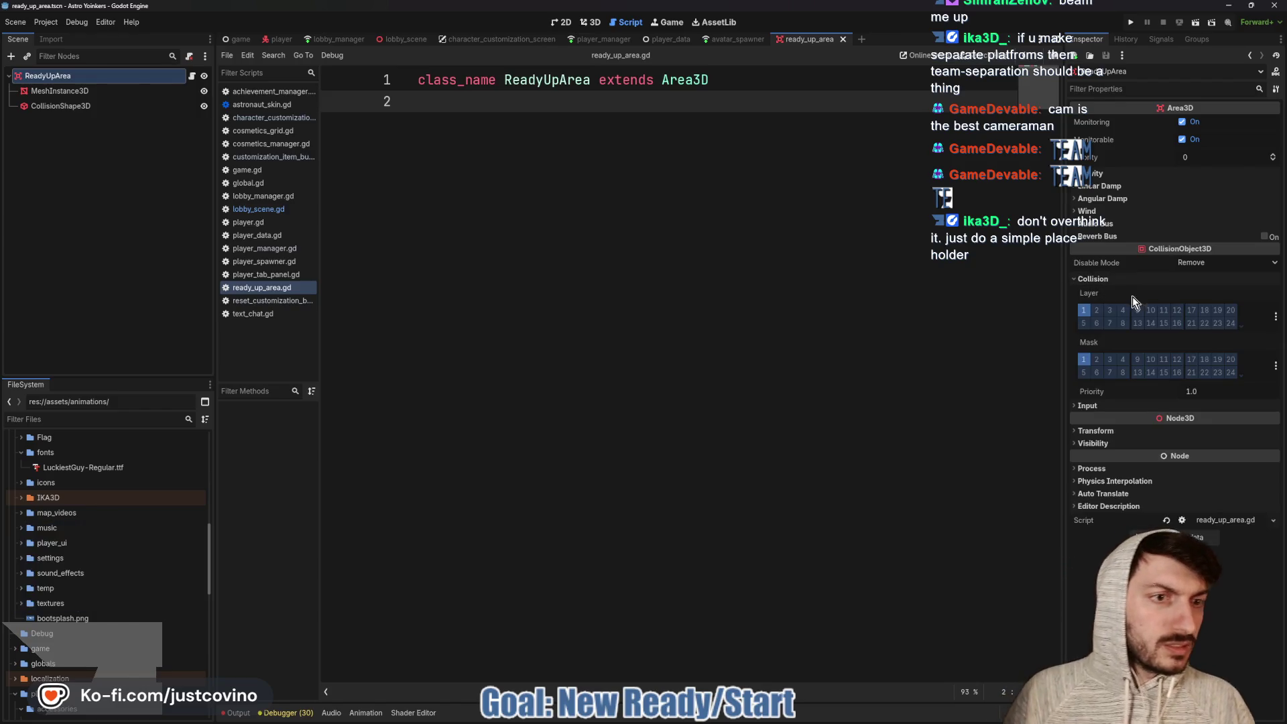
{"action": "left_click", "coordinate": [1097, 360]}
{"action": "left_click", "coordinate": [1083, 360]}
{"action": "left_click", "coordinate": [1084, 310]}
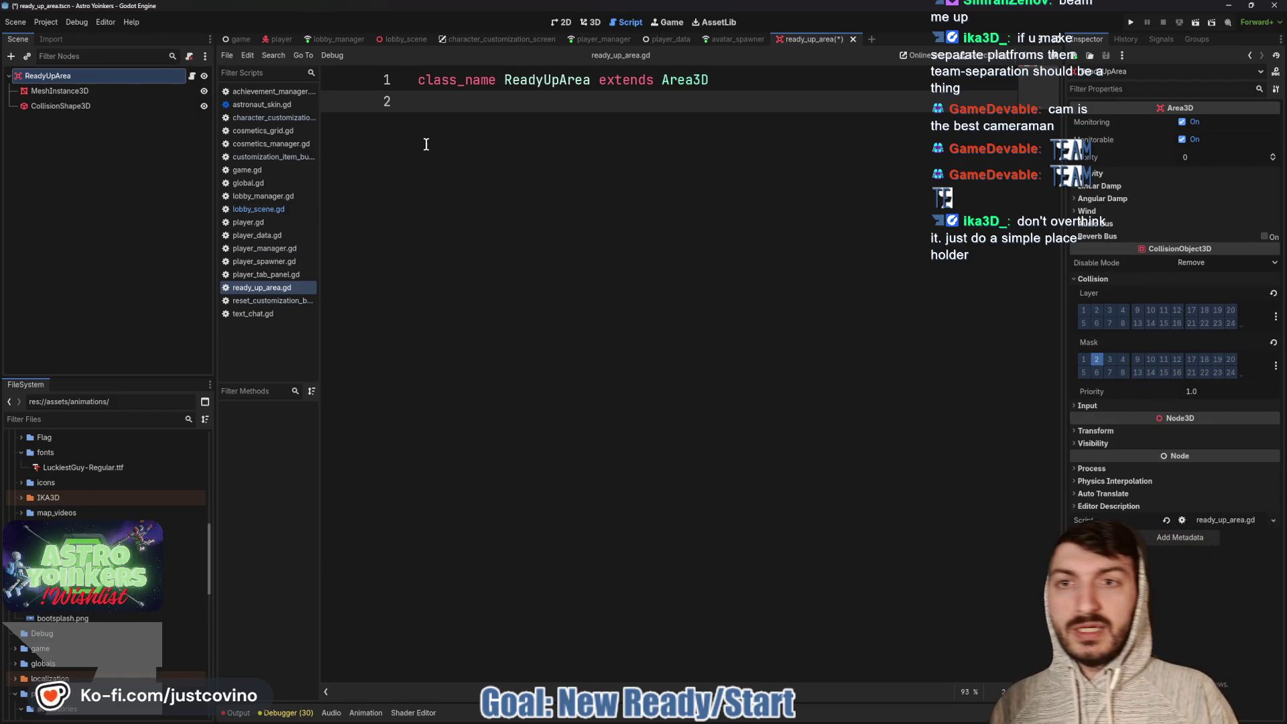
Add a _ready function connecting body_entered to _on_body_entered and body_exited to _on_body_exited
{"action": "key", "text": "Return"}
{"action": "key", "text": "Return"}
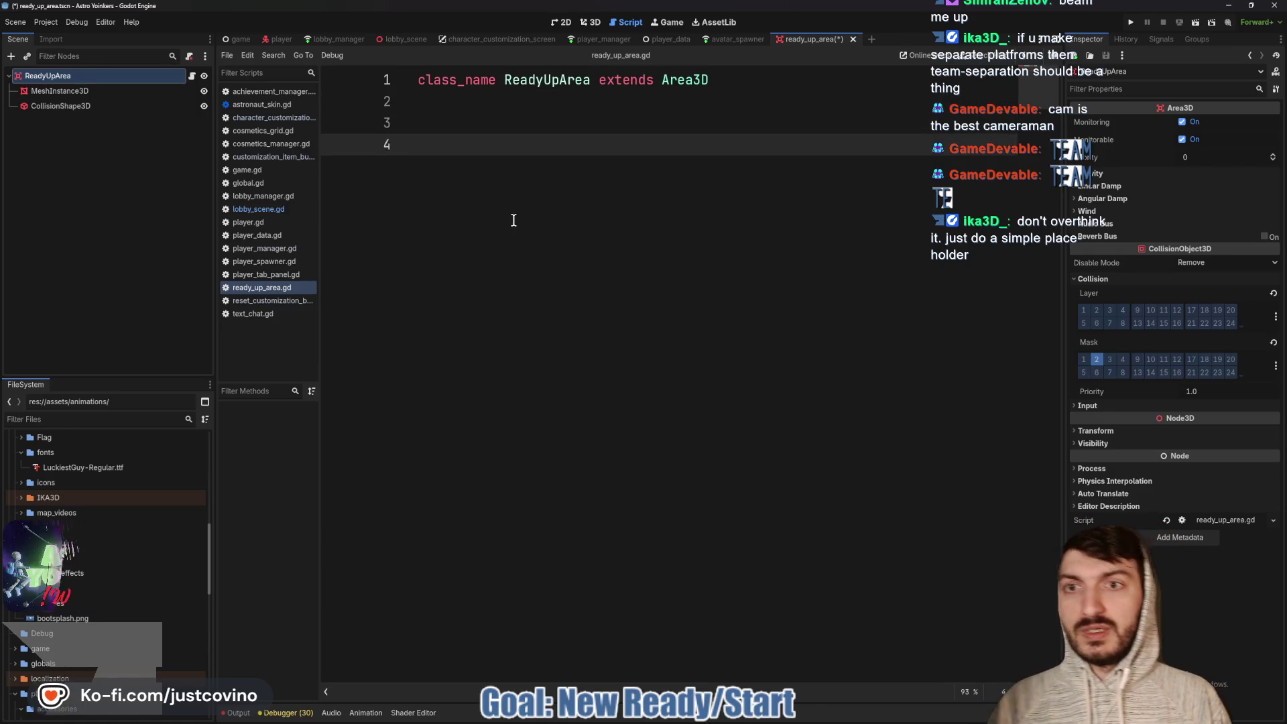
{"action": "type", "text": "func _r"}
{"action": "key", "text": "Return"}
{"action": "key", "text": "Return"}
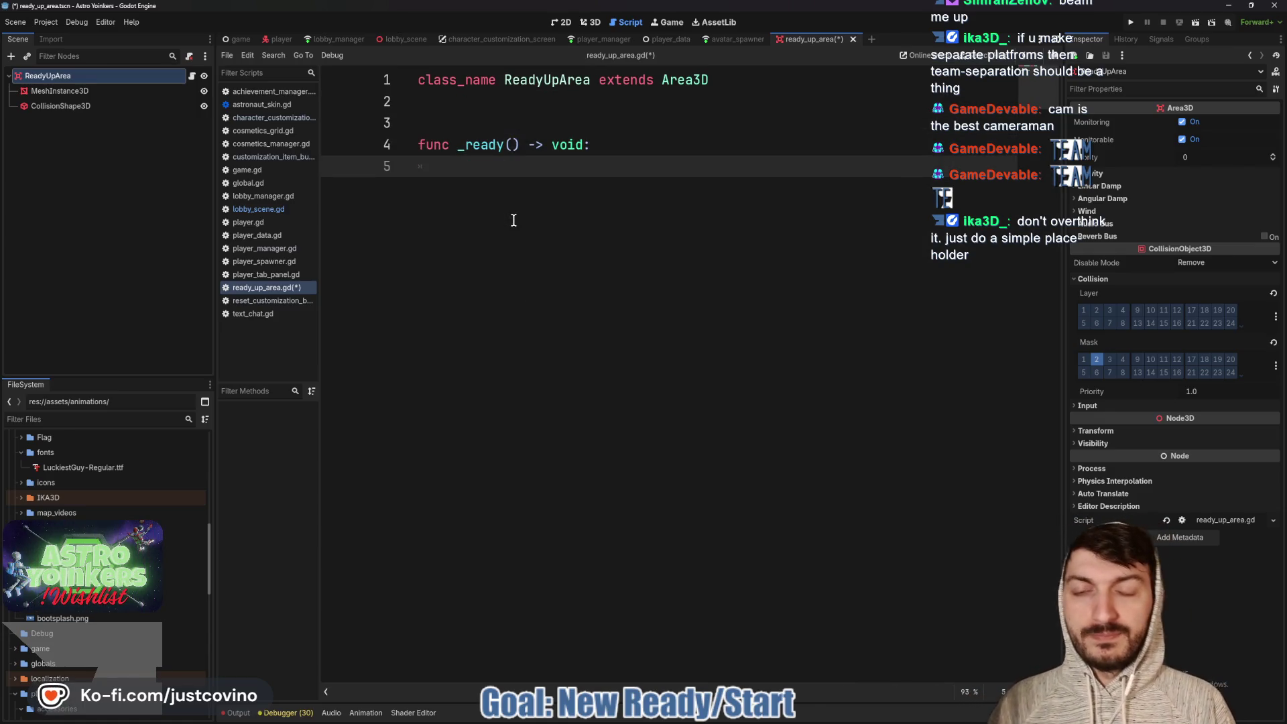
{"action": "type", "text": "body"}
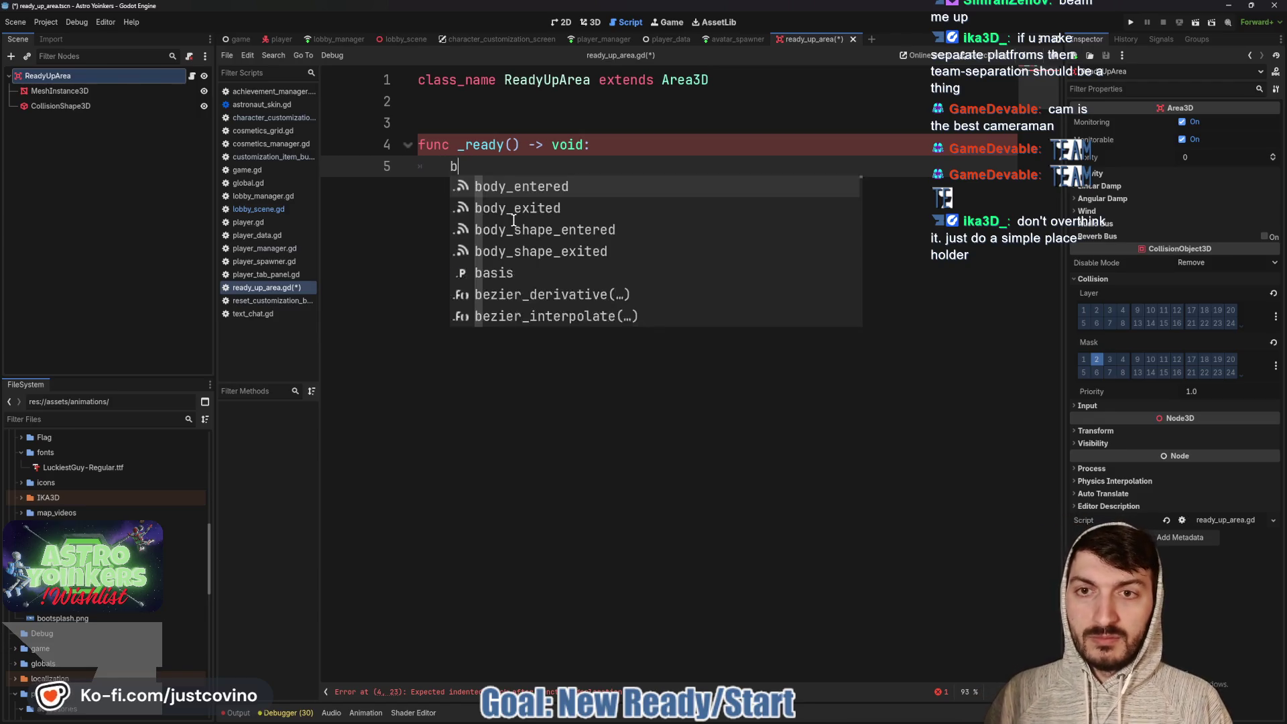
{"action": "key", "text": "Return"}
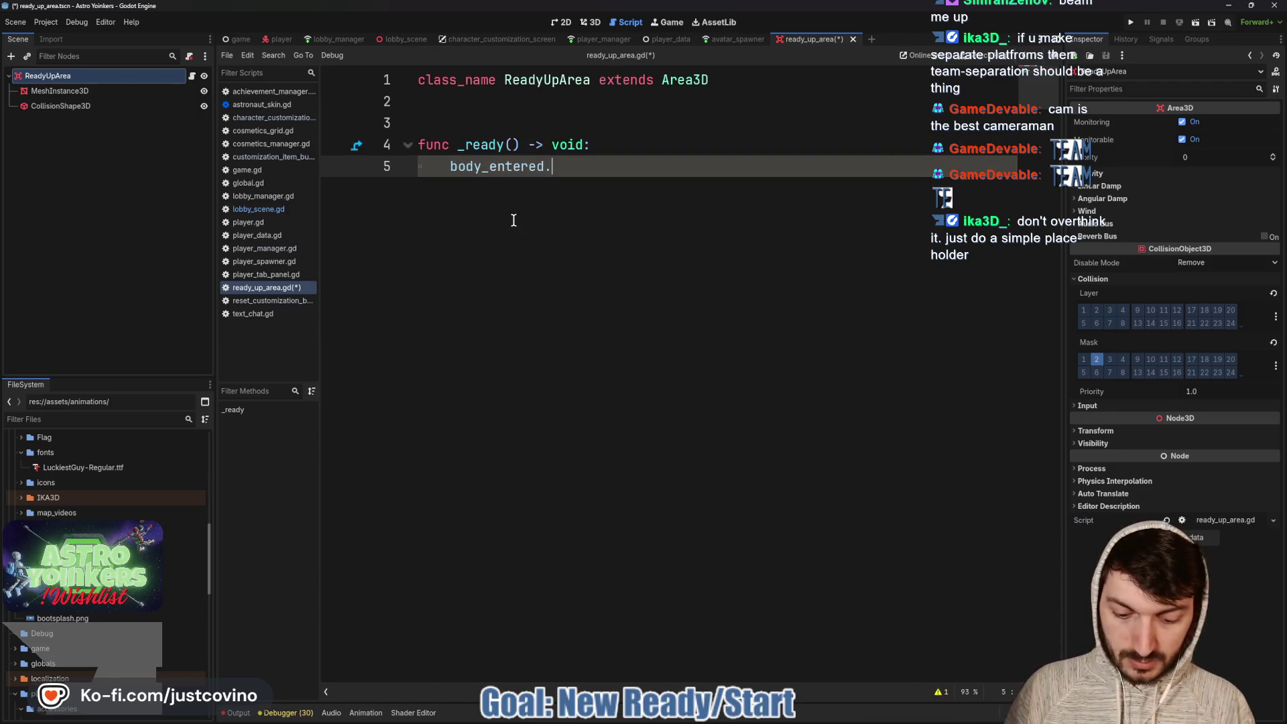
{"action": "type", "text": ".co"}
{"action": "key", "text": "Return"}
{"action": "type", "text": "_body_e"}
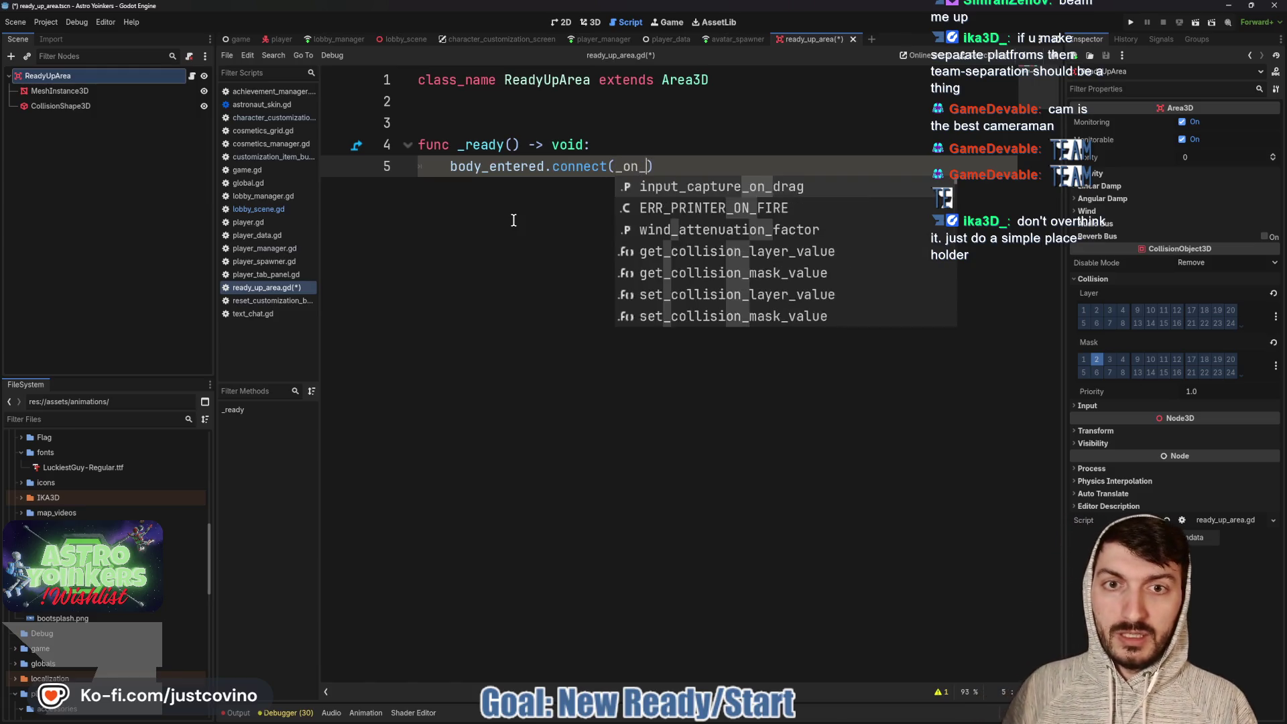
{"action": "type", "text": "ntered"}
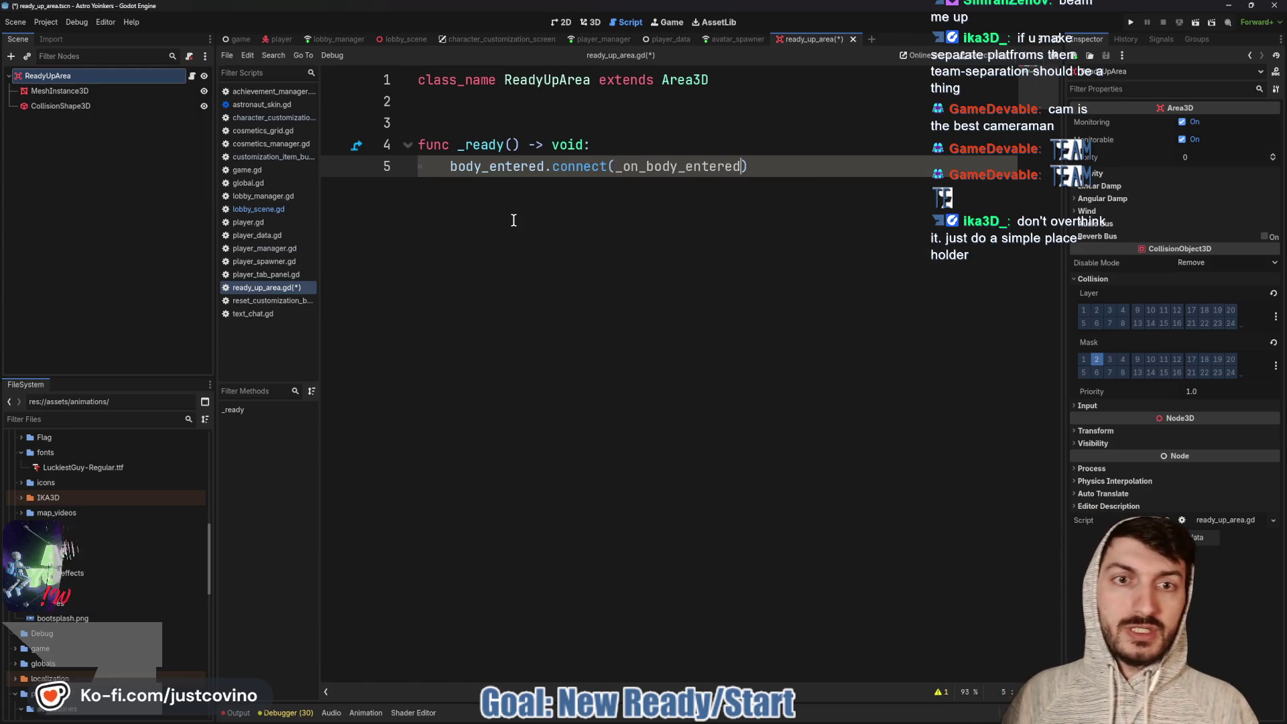
{"action": "key", "text": "Return"}
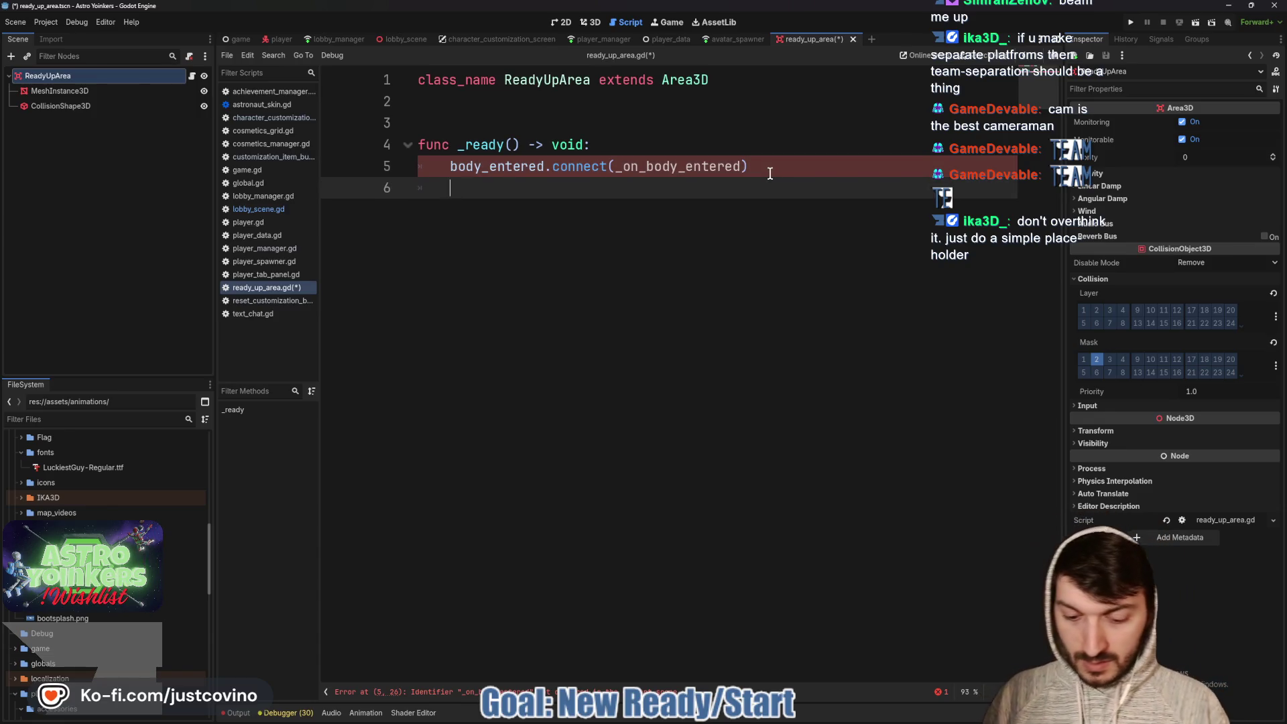
{"action": "type", "text": "body_exited"}
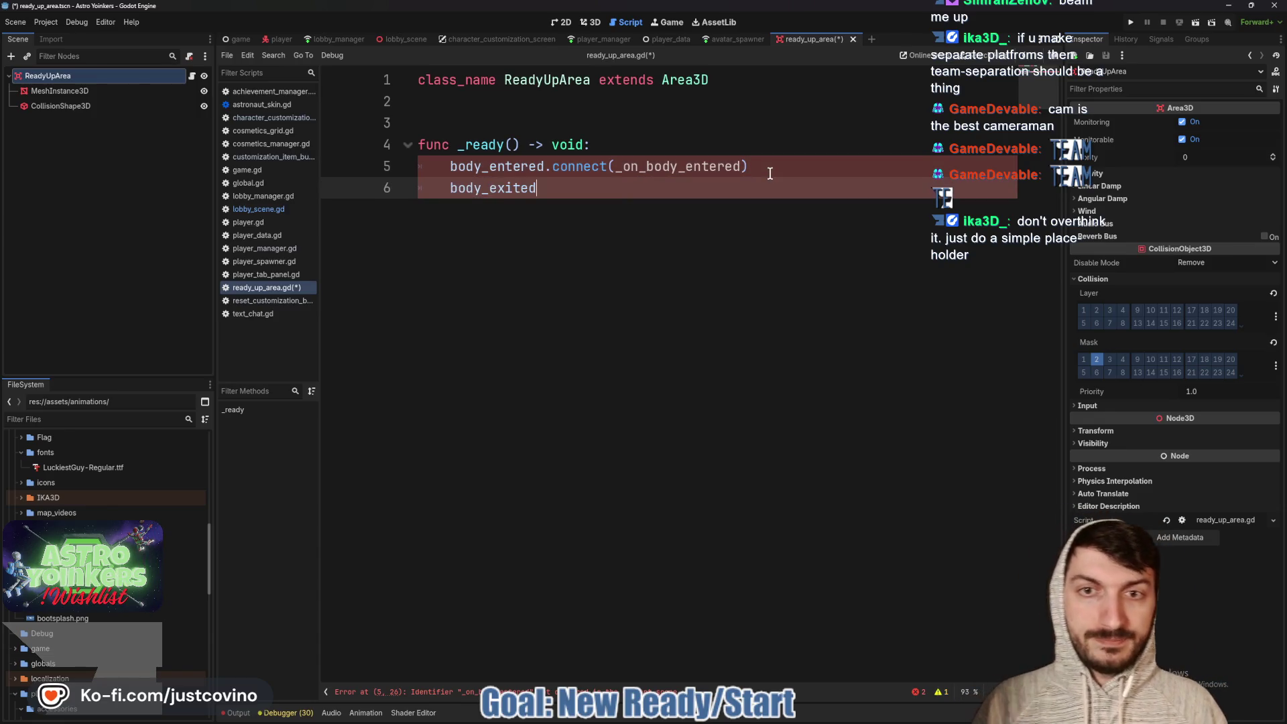
{"action": "type", "text": ".connect"}
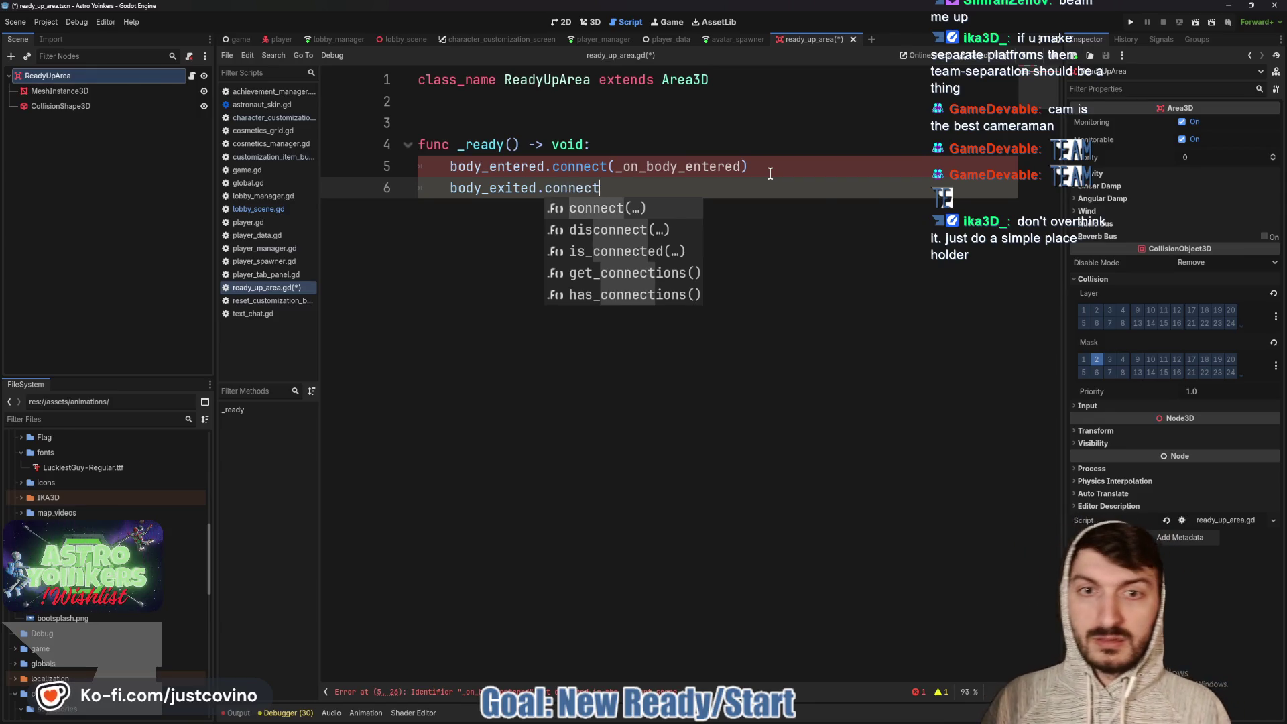
{"action": "type", "text": "(_on_bo"}
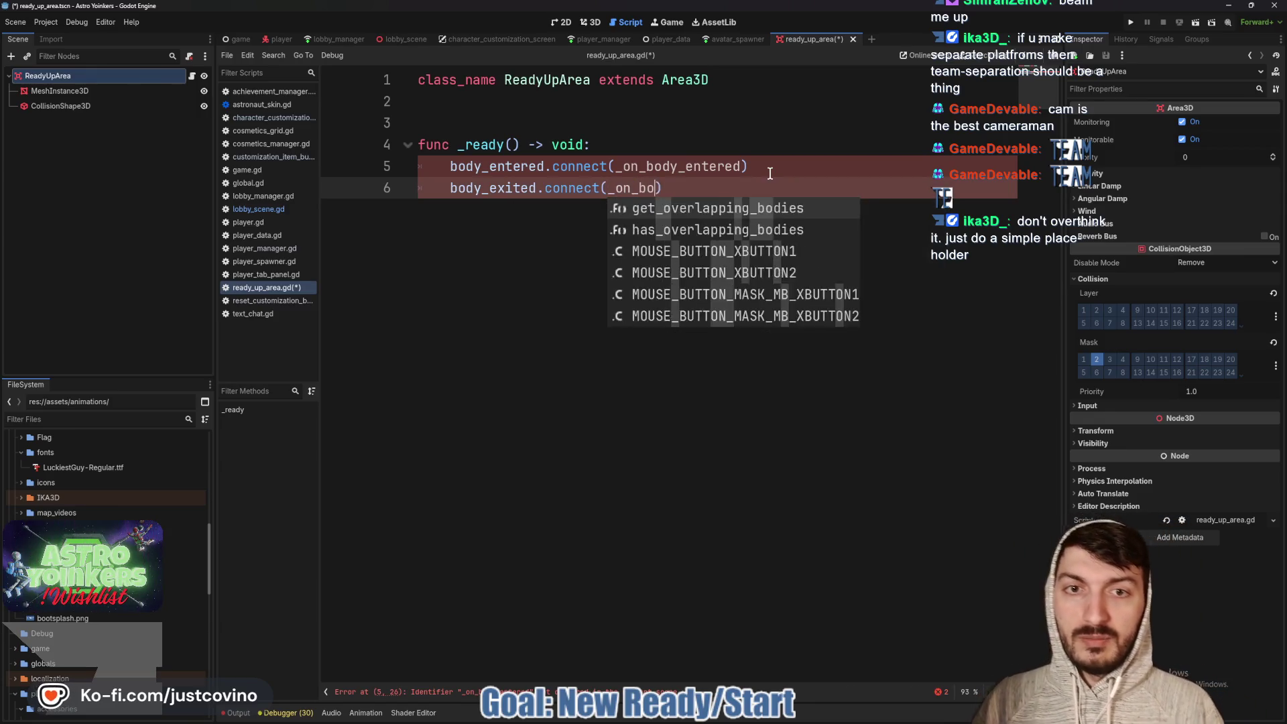
{"action": "type", "text": "dy_exited)"}
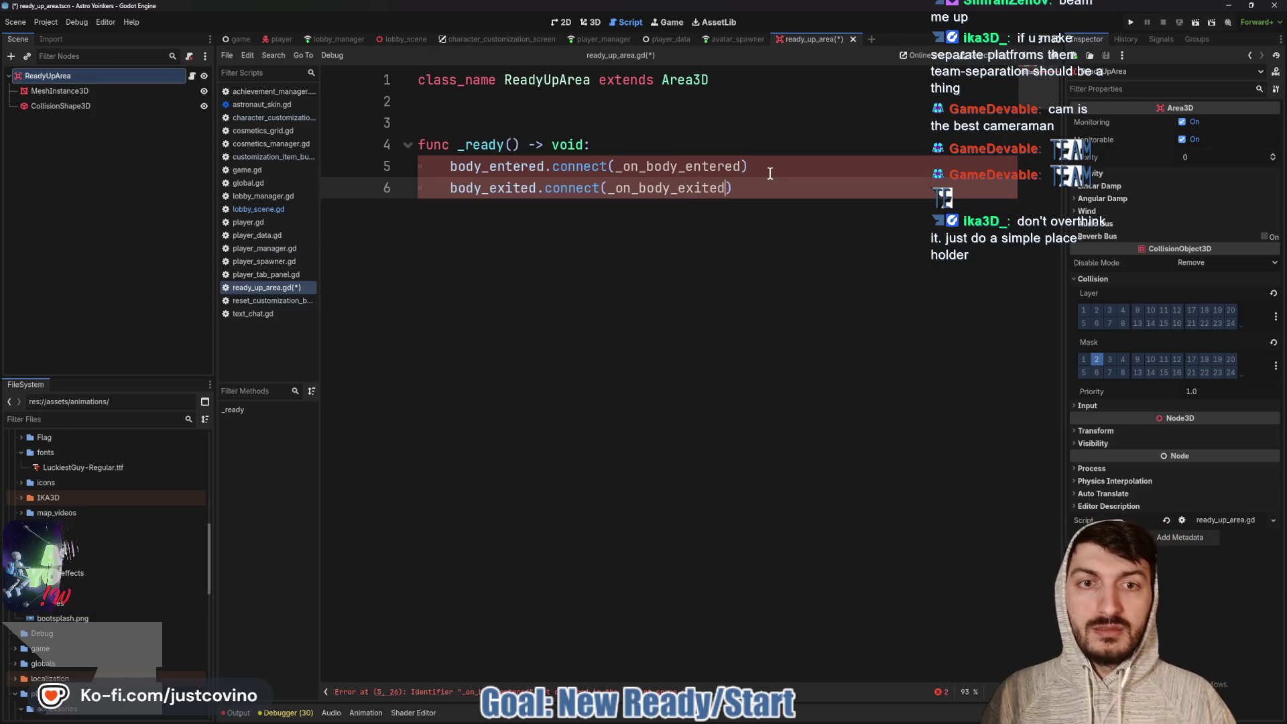
{"action": "key", "text": "Return"}
{"action": "key", "text": "Return"}
{"action": "key", "text": "Return"}
{"action": "key", "text": "Return"}
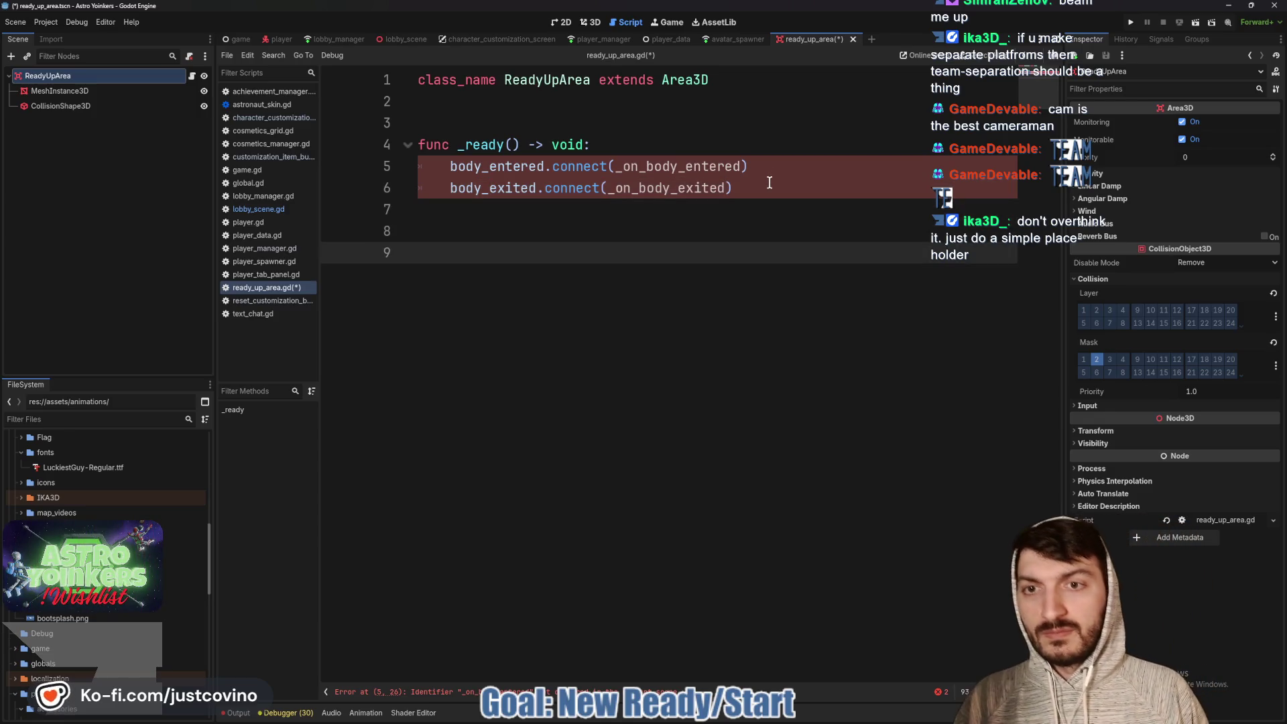
Stub the _on_body_exited handler with a void return type and pass
{"action": "type", "text": "func _on_bo"}
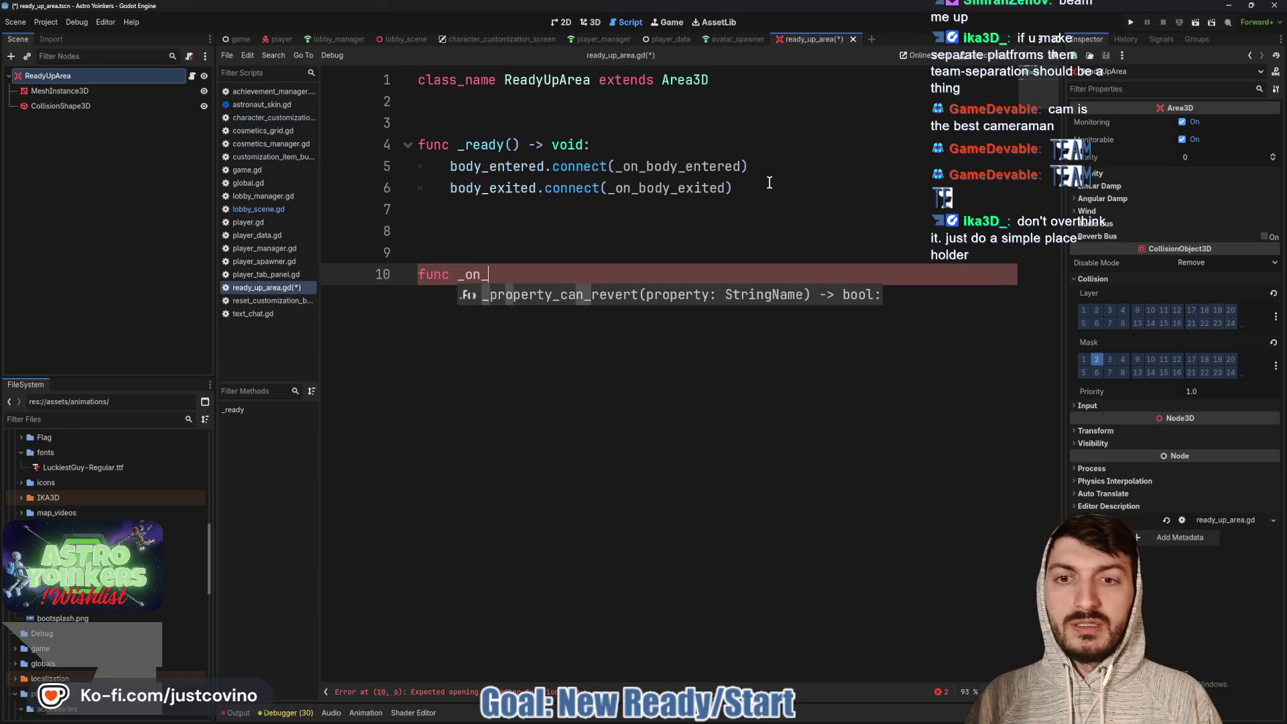
{"action": "type", "text": "dy_exited"}
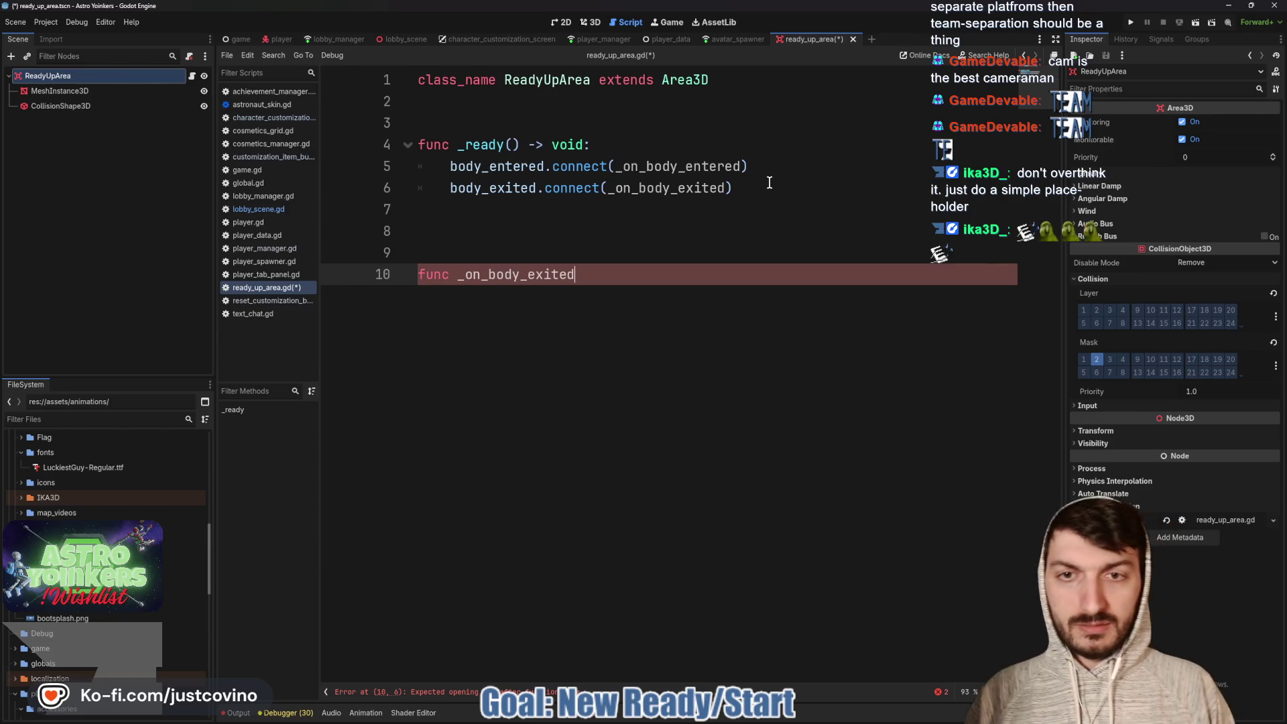
{"action": "type", "text": "() -> void"}
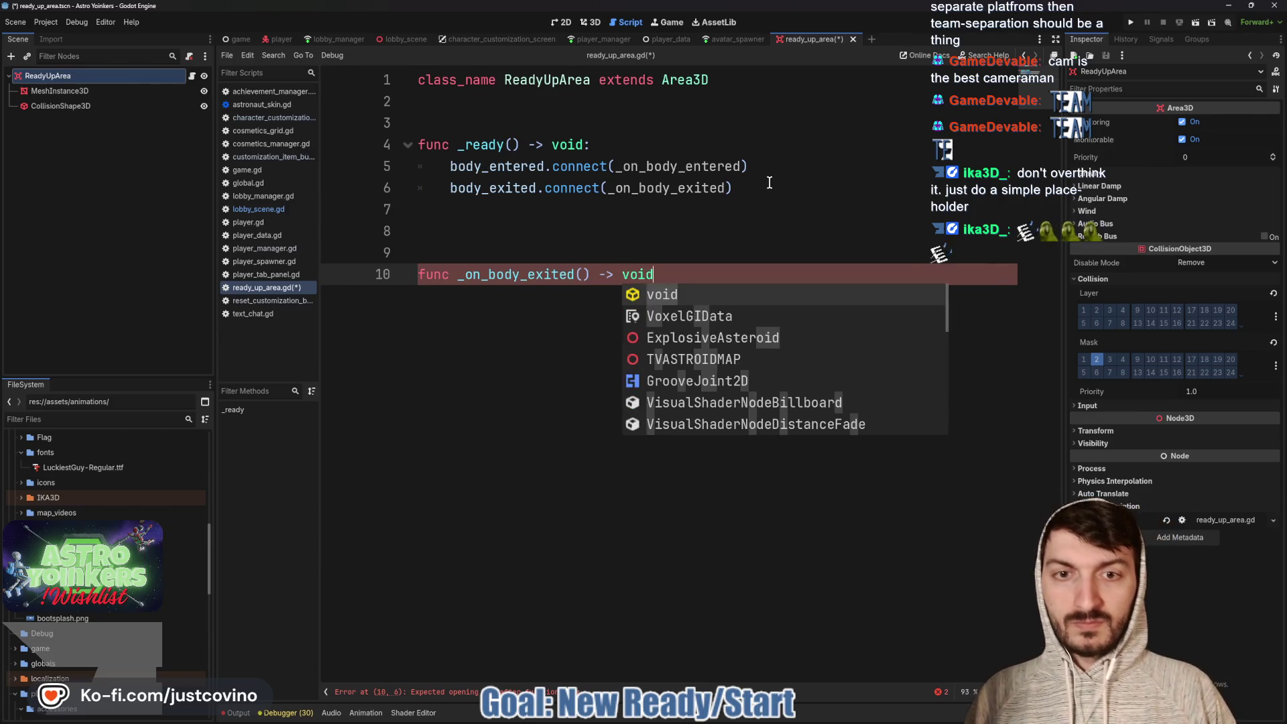
{"action": "key", "text": "Return"}
{"action": "type", "text": ":"}
{"action": "key", "text": "Return"}
{"action": "type", "text": "pas"}
{"action": "key", "text": "Return"}
{"action": "left_click", "coordinate": [498, 236]}
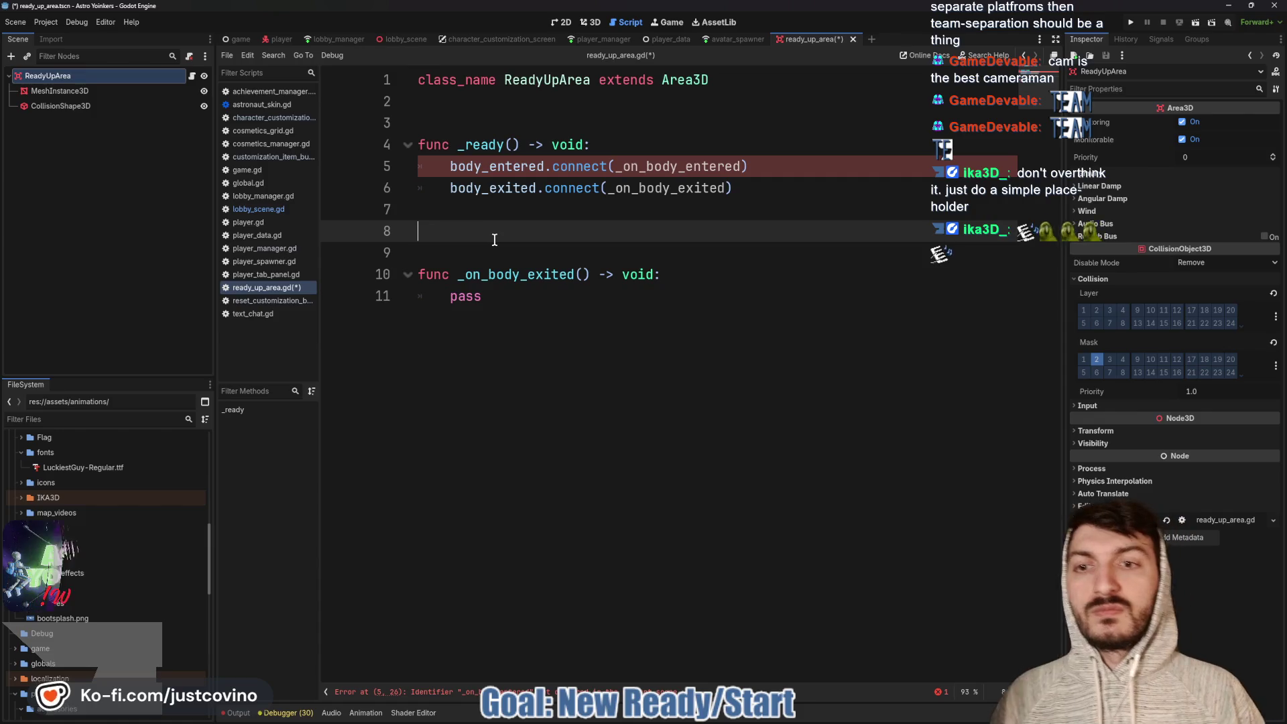
{"action": "key", "text": "Return"}
{"action": "key", "text": "Return"}
{"action": "type", "text": "func"}
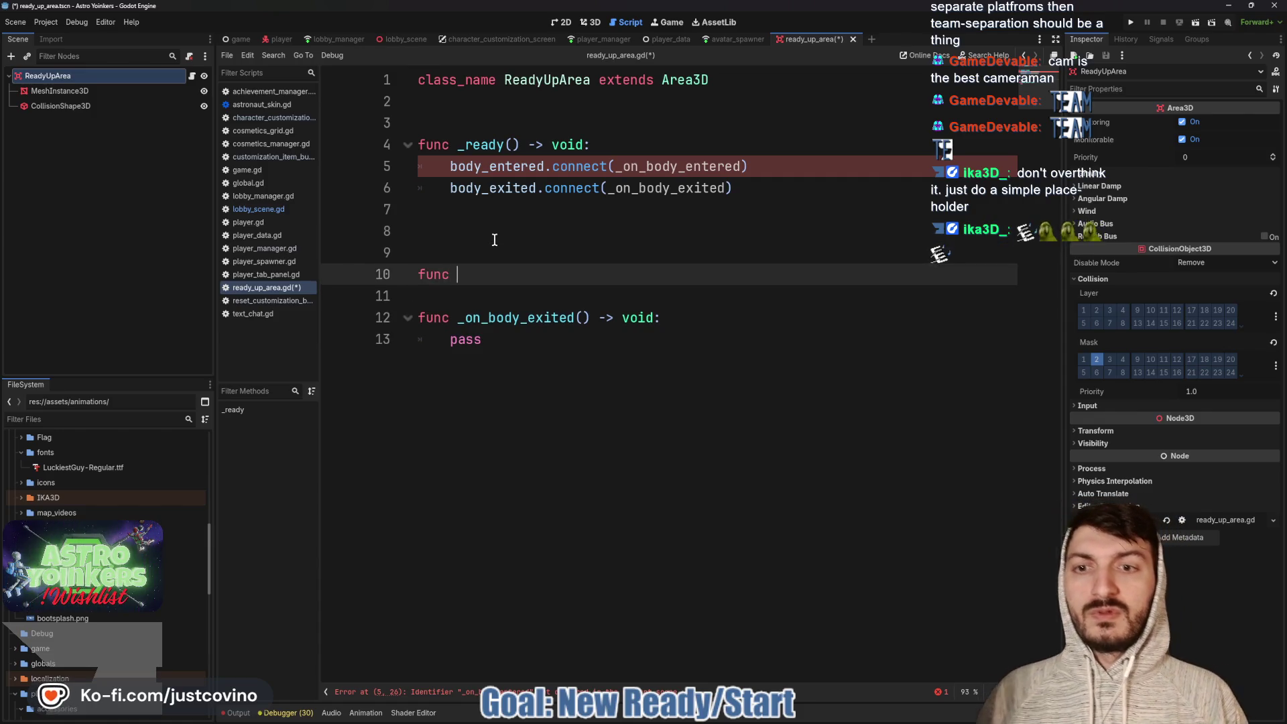
Write _on_body_entered so it calls PlayerManager.player_request_ready()
{"action": "type", "text": "_on_body_etn"}
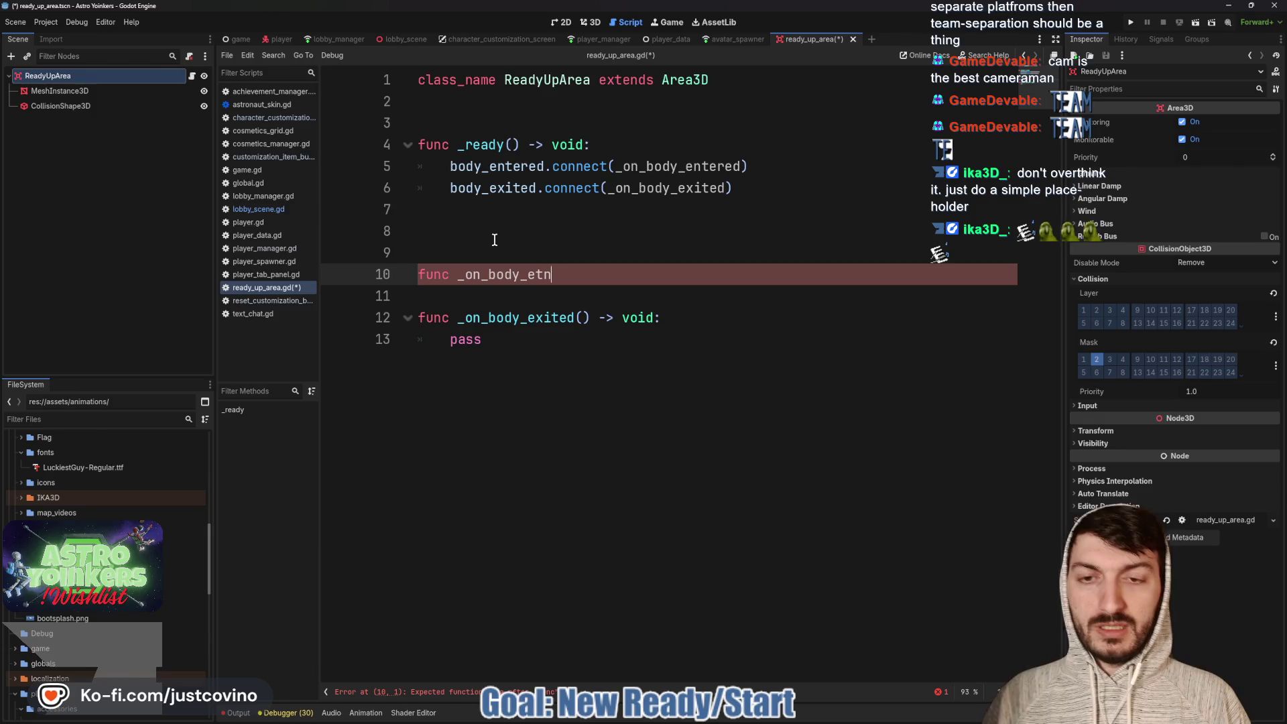
{"action": "key", "text": "BackSpace"}
{"action": "key", "text": "BackSpace"}
{"action": "key", "text": "BackSpace"}
{"action": "type", "text": "enter"}
{"action": "key", "text": "BackSpace"}
{"action": "key", "text": "BackSpace"}
{"action": "key", "text": "BackSpace"}
{"action": "type", "text": "ntered() -"}
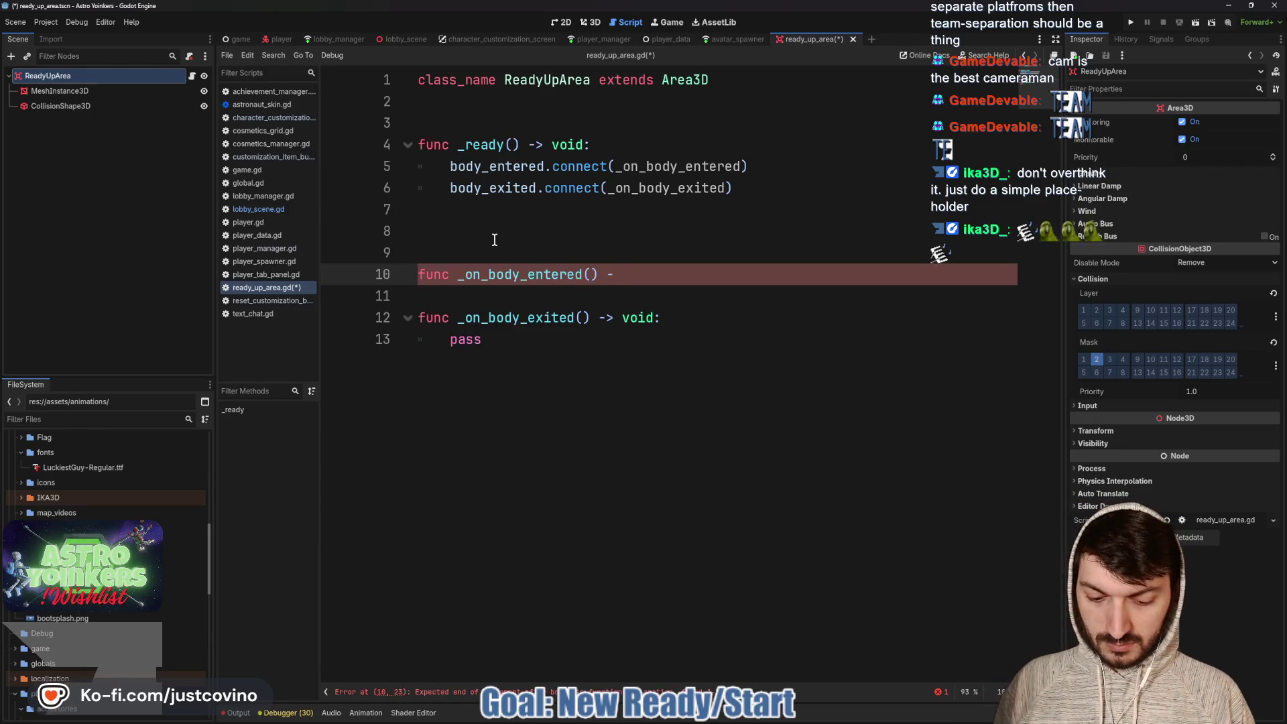
{"action": "type", "text": "d:"}
{"action": "key", "text": "Return"}
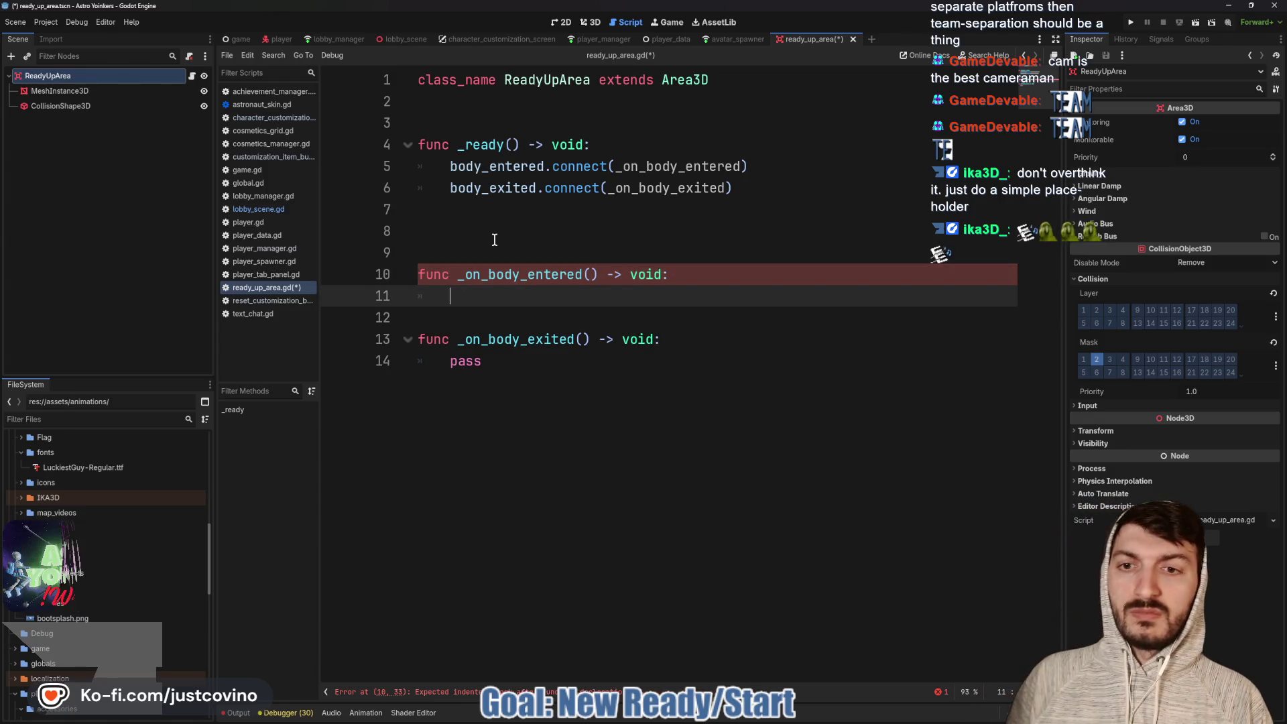
{"action": "type", "text": "PlayerM"}
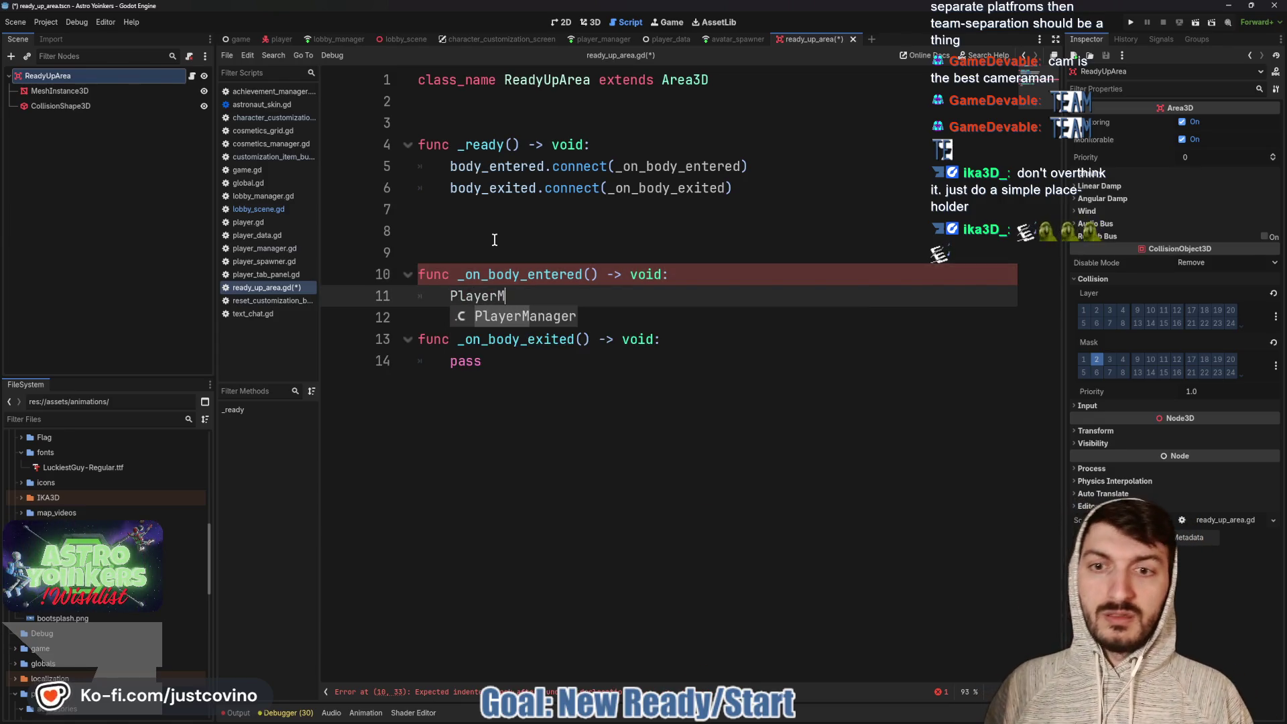
{"action": "key", "text": "Return"}
{"action": "type", "text": ".requ"}
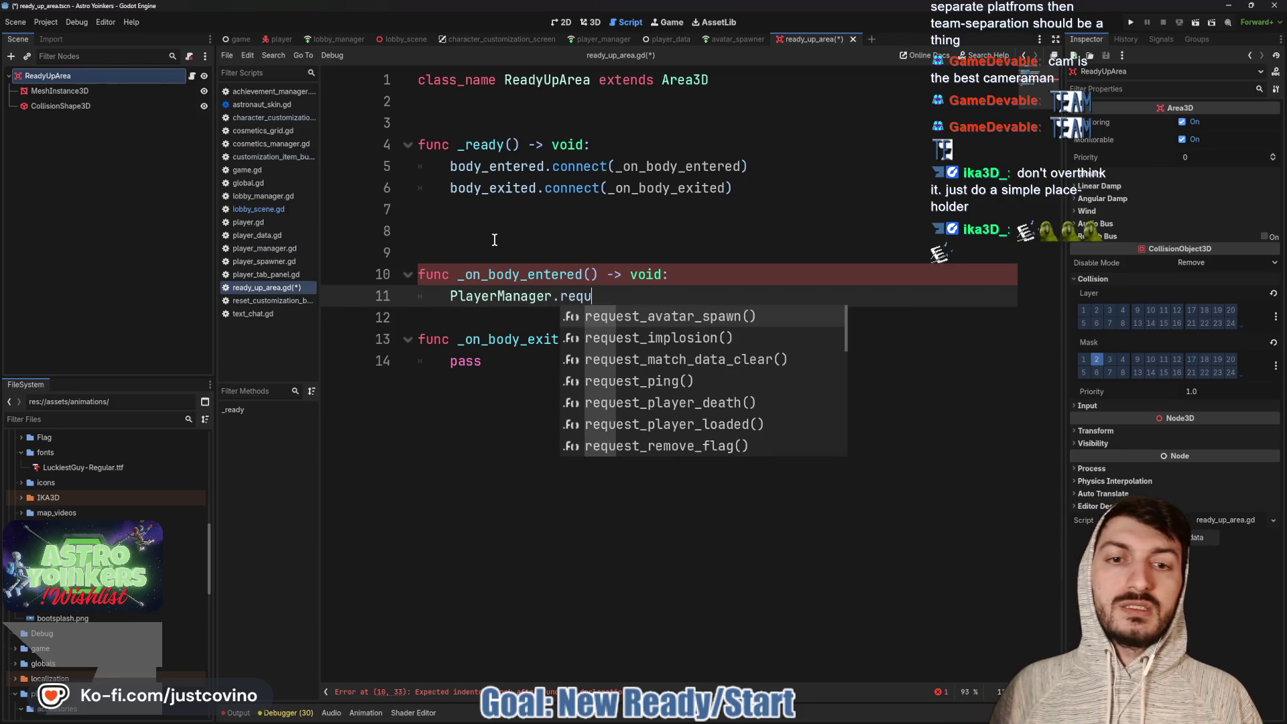
{"action": "type", "text": "est"}
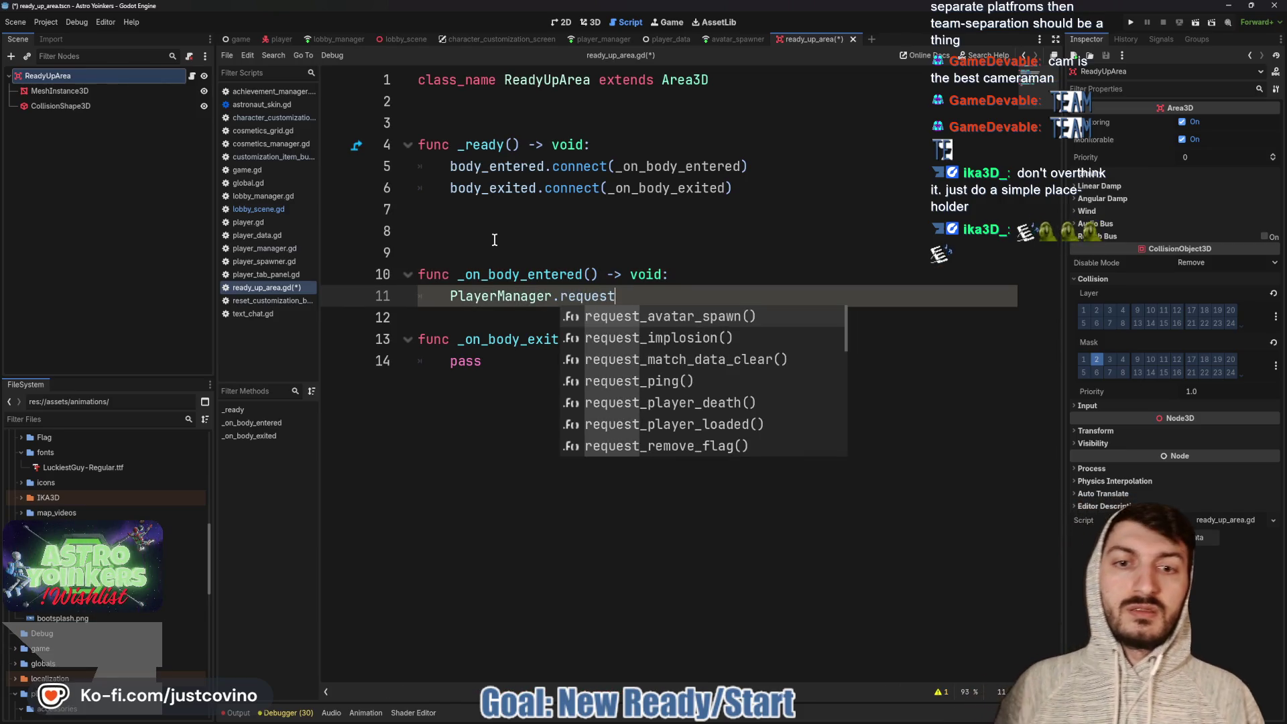
{"action": "type", "text": "_pl"}
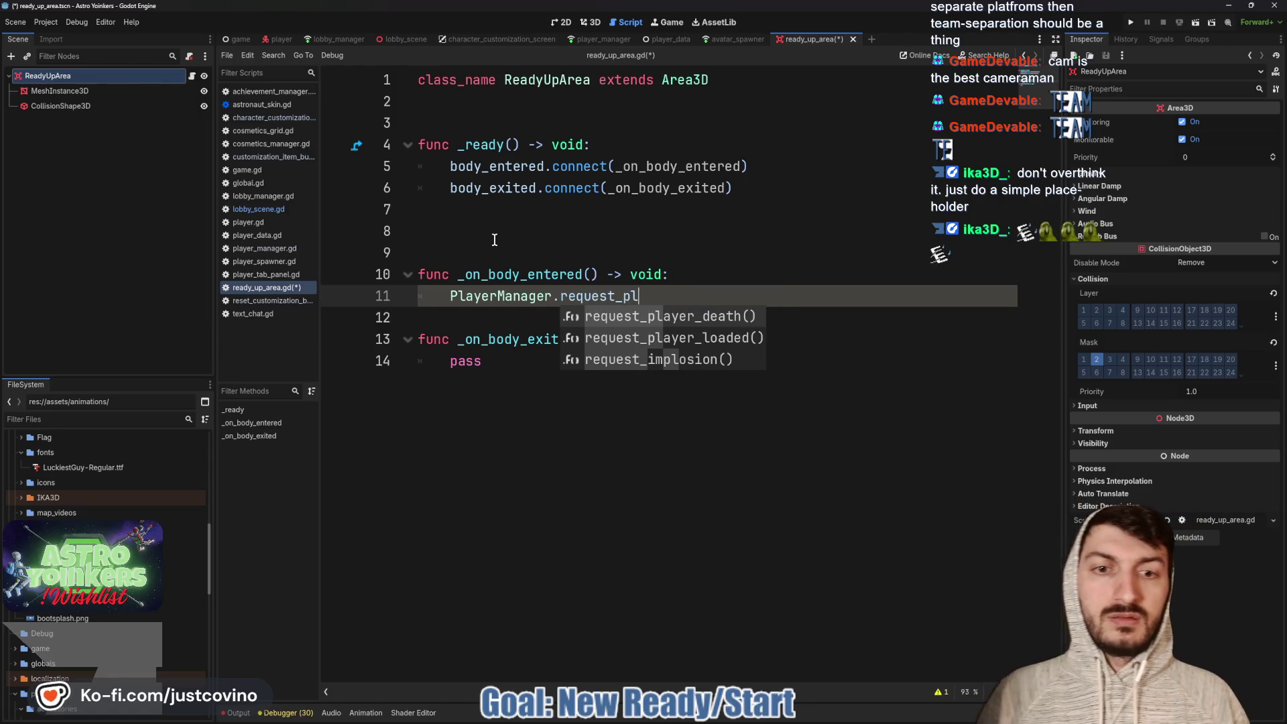
{"action": "key", "text": "BackSpace"}
{"action": "key", "text": "BackSpace"}
{"action": "key", "text": "BackSpace"}
{"action": "type", "text": "_re"}
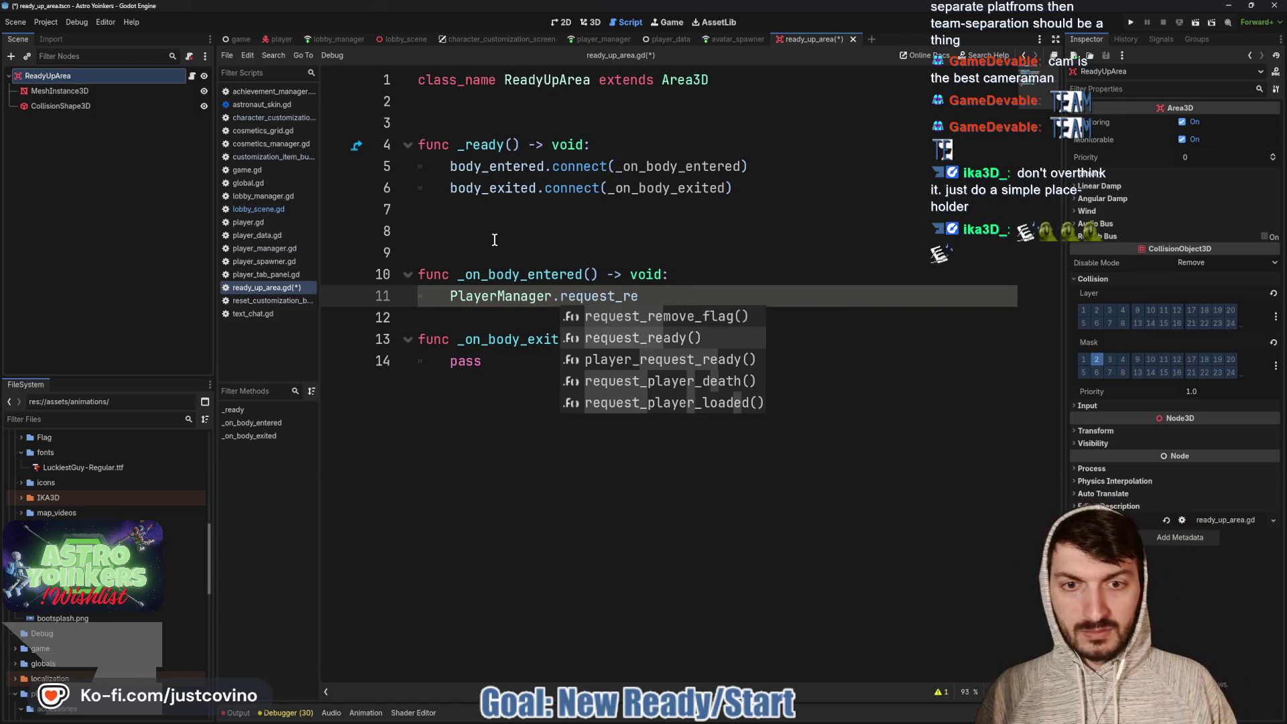
{"action": "key", "text": "Down"}
{"action": "key", "text": "Return"}
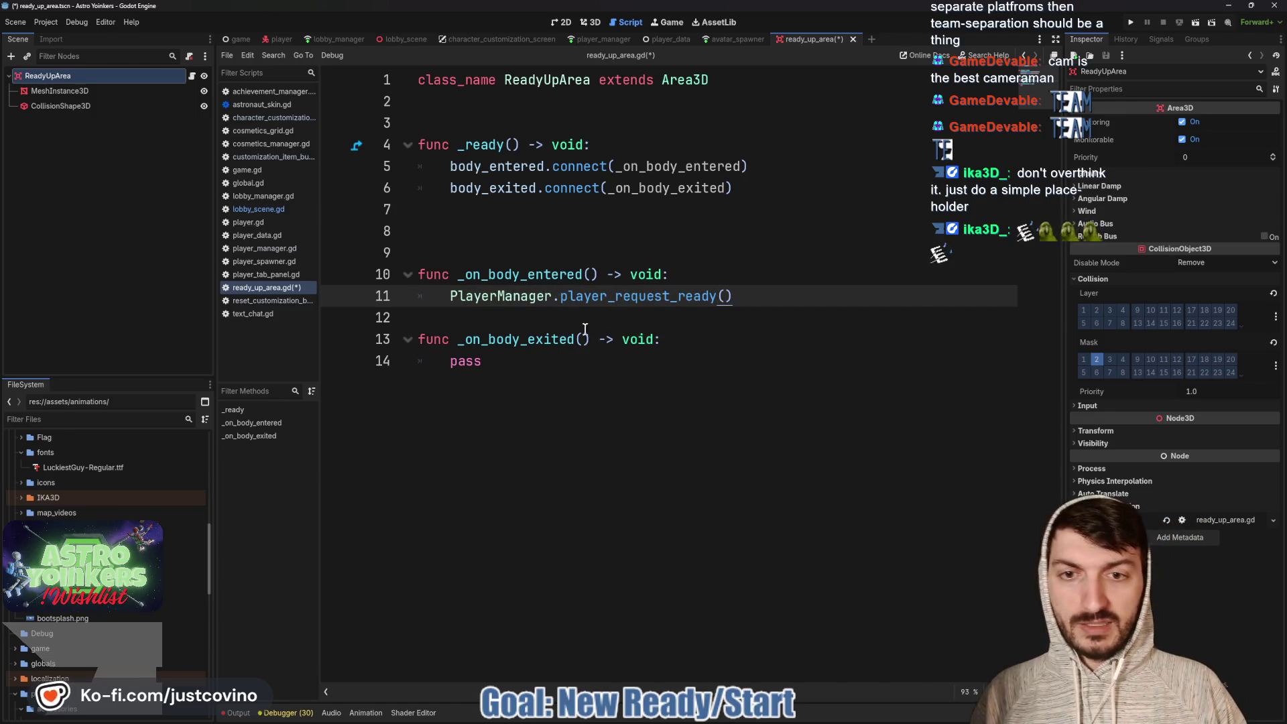
{"action": "key", "text": "Down"}
{"action": "key", "text": "Return"}
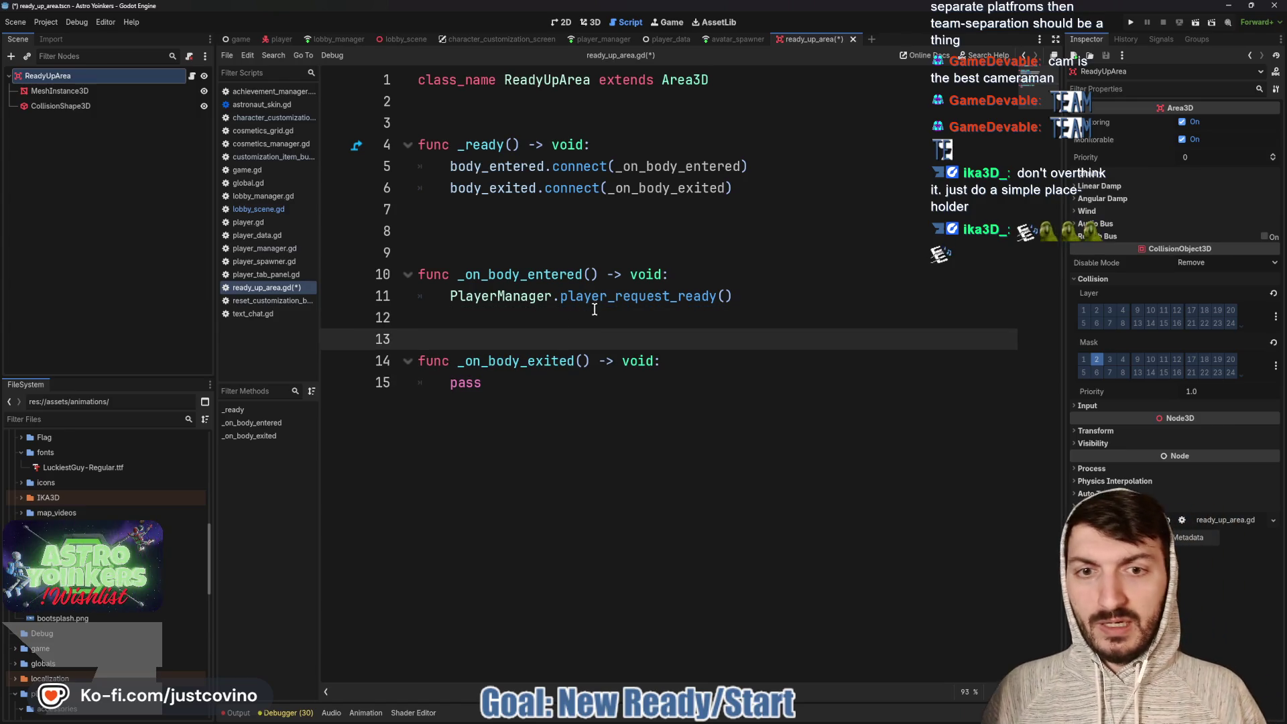
{"action": "left_click", "coordinate": [590, 297], "text": "ctrl"}
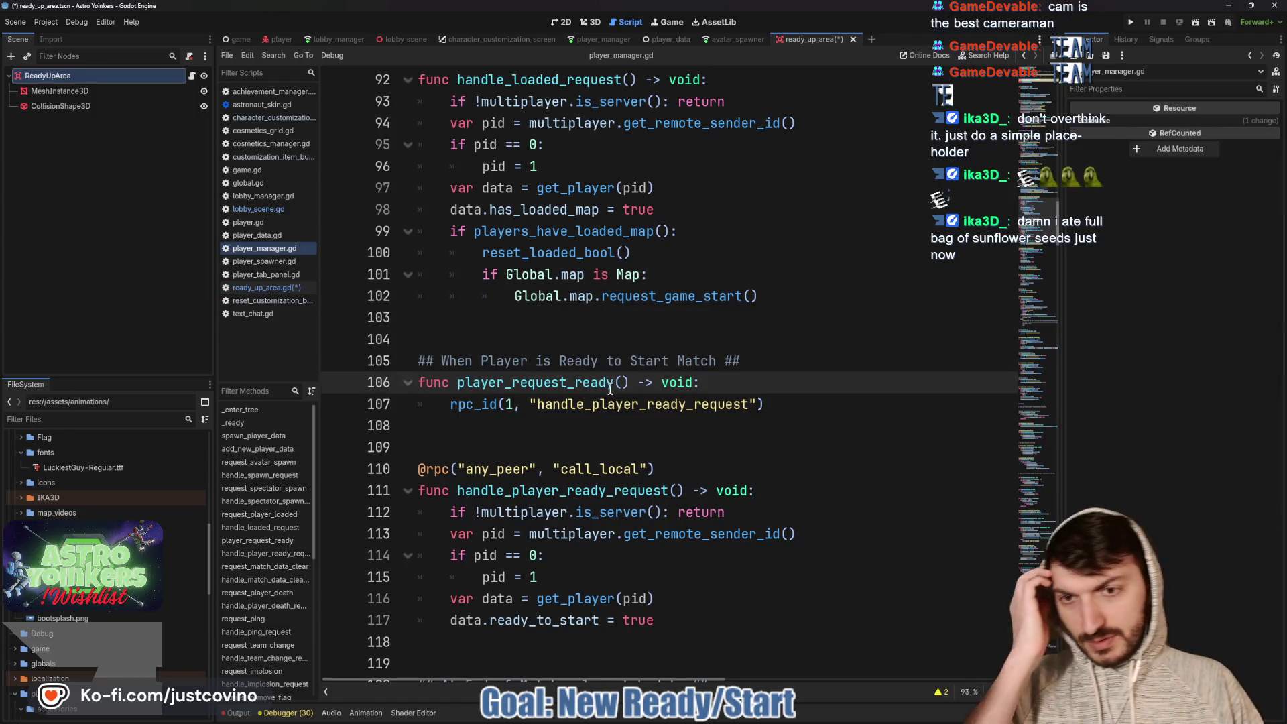
Insert blank lines below handle_player_ready_request in player_manager.gd
{"action": "scroll", "coordinate": [644, 346], "scroll_direction": "down", "scroll_amount": 2}
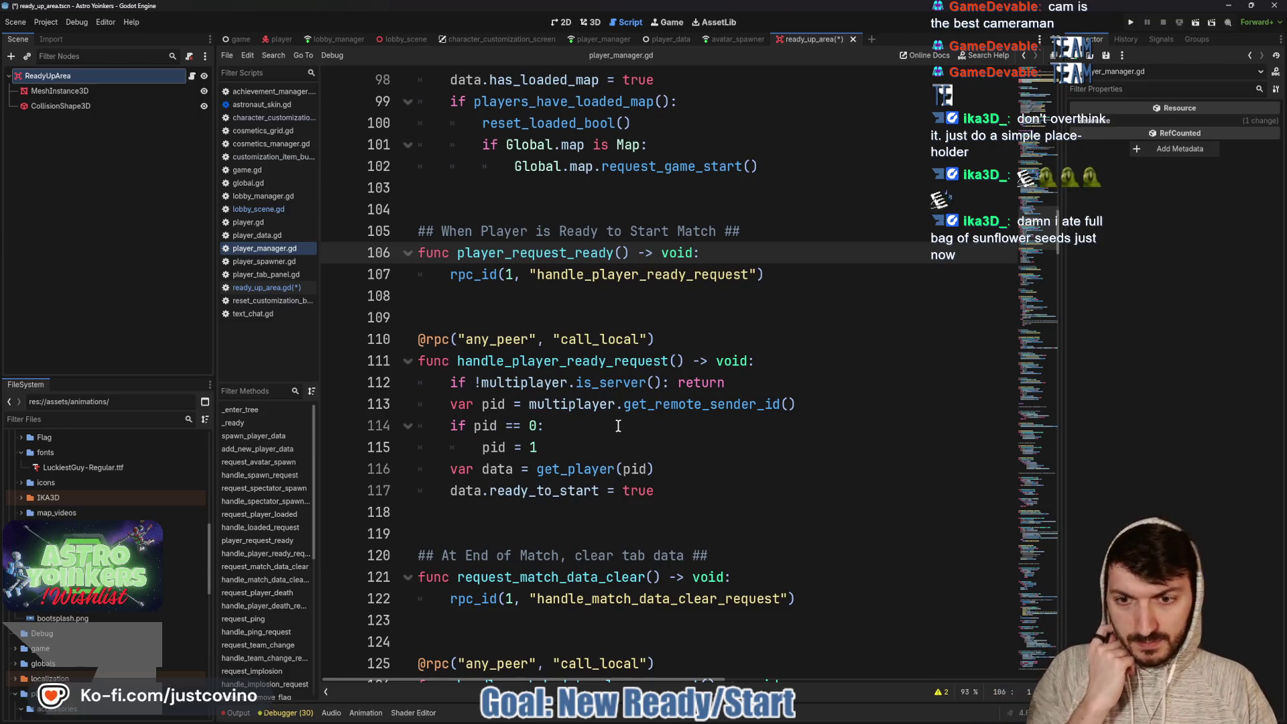
{"action": "scroll", "coordinate": [620, 423], "scroll_direction": "down", "scroll_amount": 1}
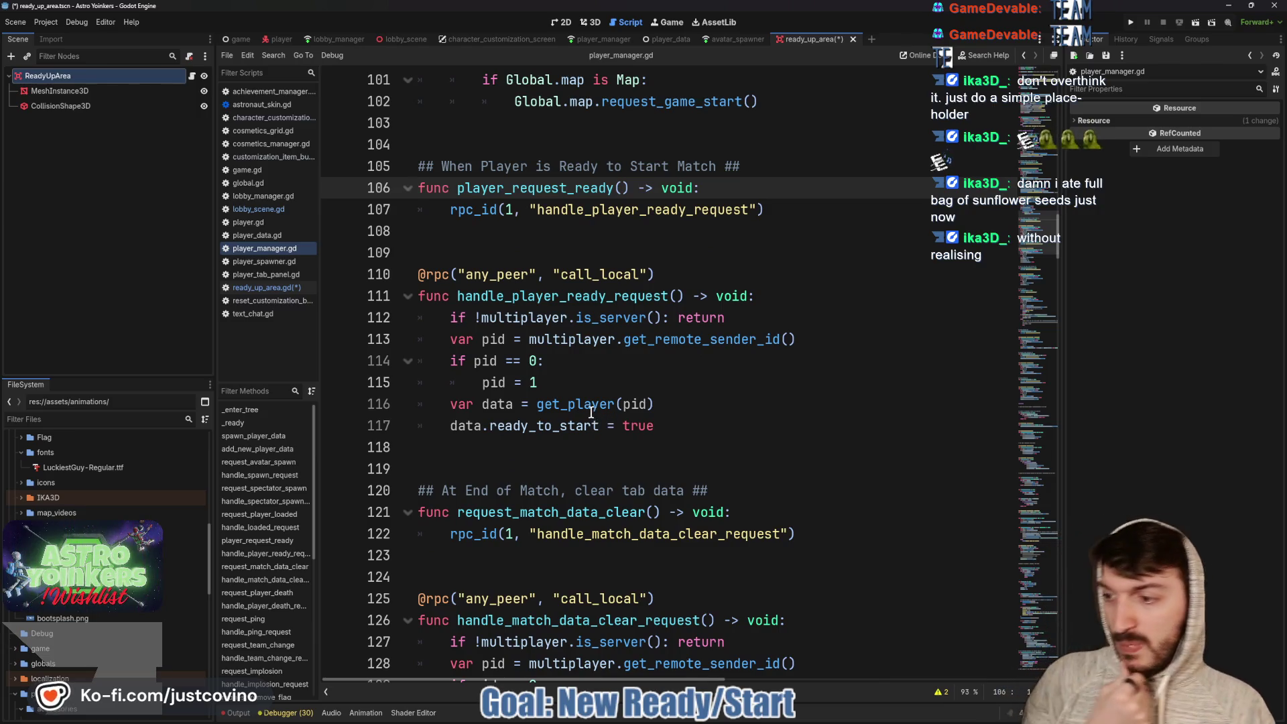
{"action": "mouse_move", "coordinate": [590, 412]}
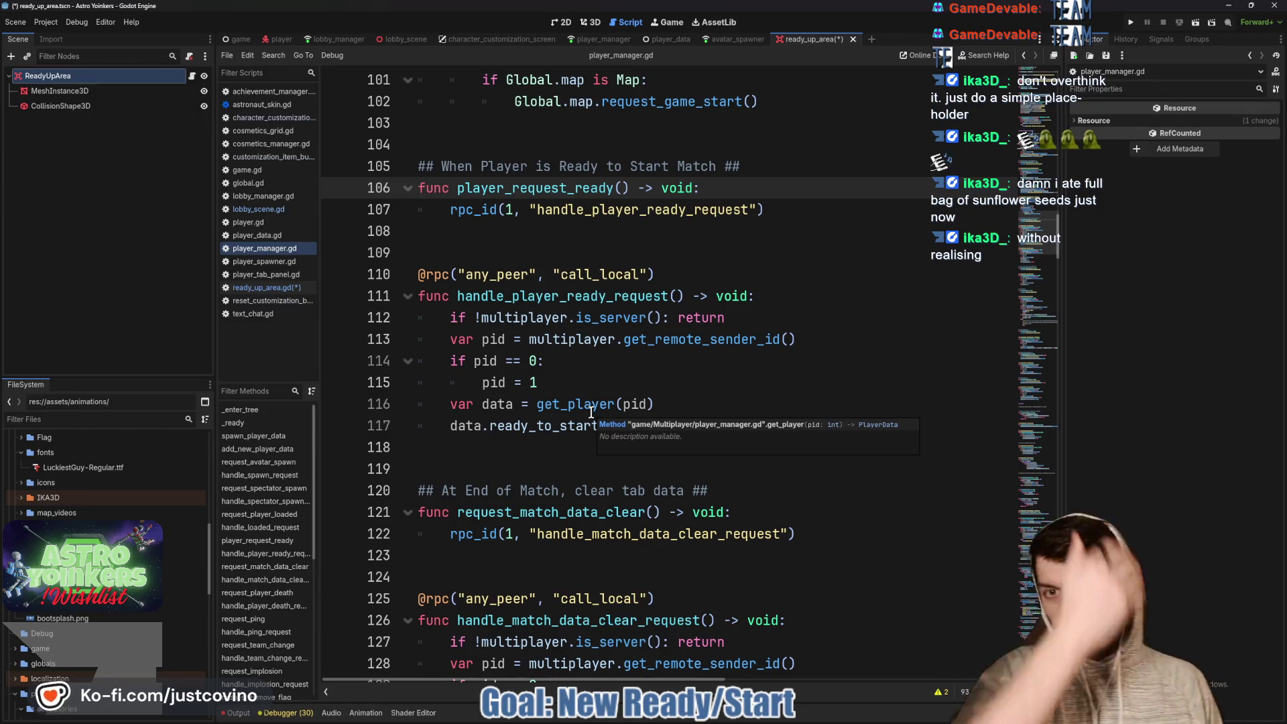
{"action": "scroll", "coordinate": [599, 380], "scroll_direction": "up", "scroll_amount": 3}
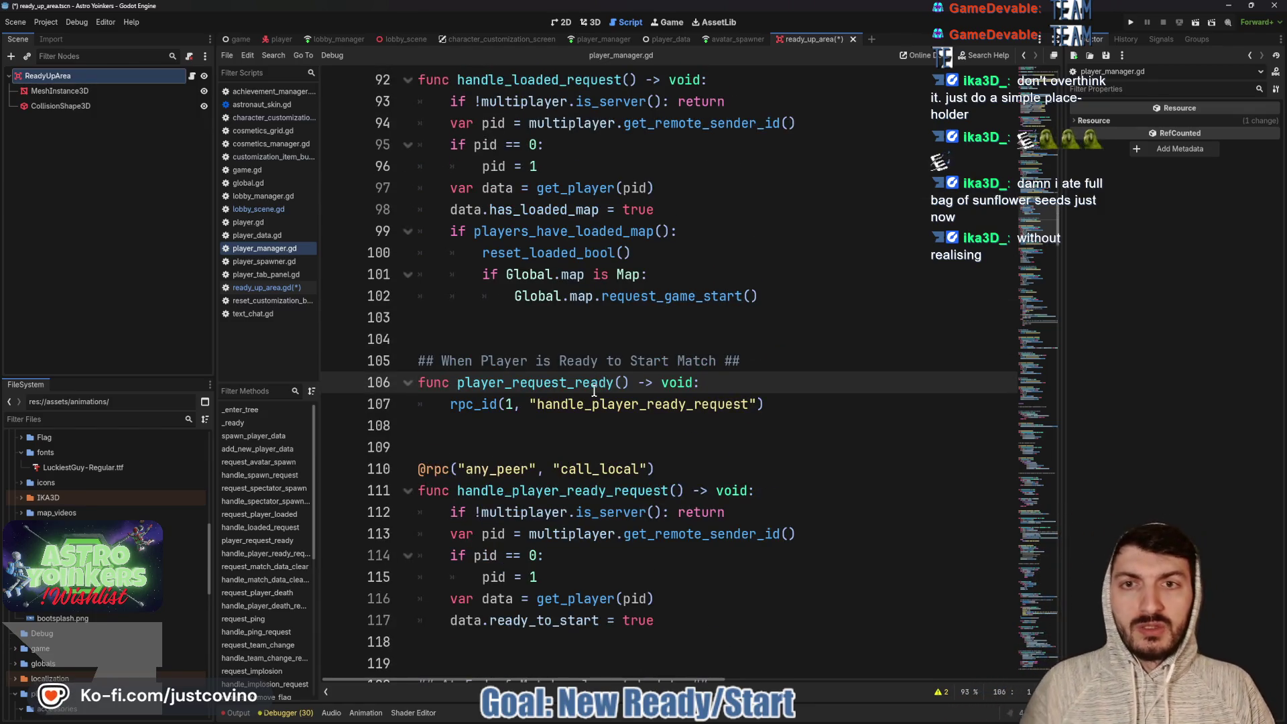
{"action": "scroll", "coordinate": [594, 391], "scroll_direction": "up", "scroll_amount": 4}
{"action": "scroll", "coordinate": [581, 395], "scroll_direction": "down", "scroll_amount": 6}
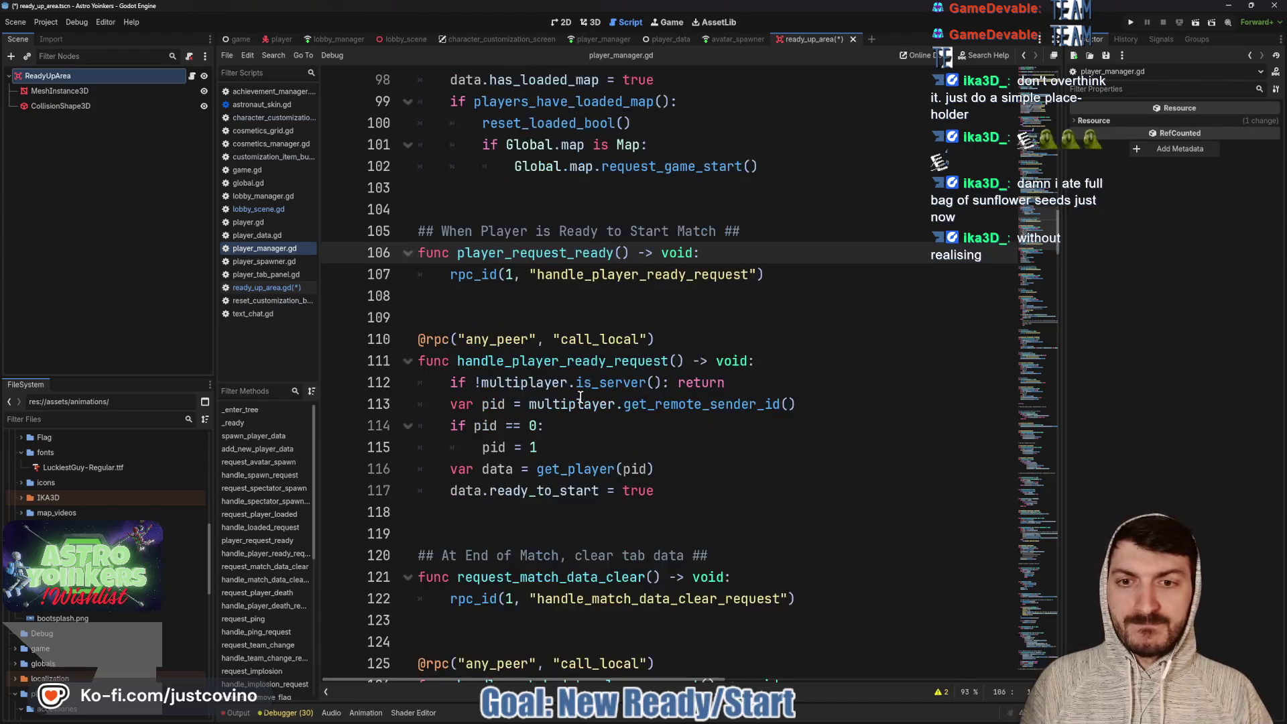
{"action": "scroll", "coordinate": [581, 395], "scroll_direction": "down", "scroll_amount": 1}
{"action": "left_click", "coordinate": [492, 460]}
{"action": "key", "text": "Return"}
{"action": "key", "text": "Return"}
{"action": "key", "text": "Return"}
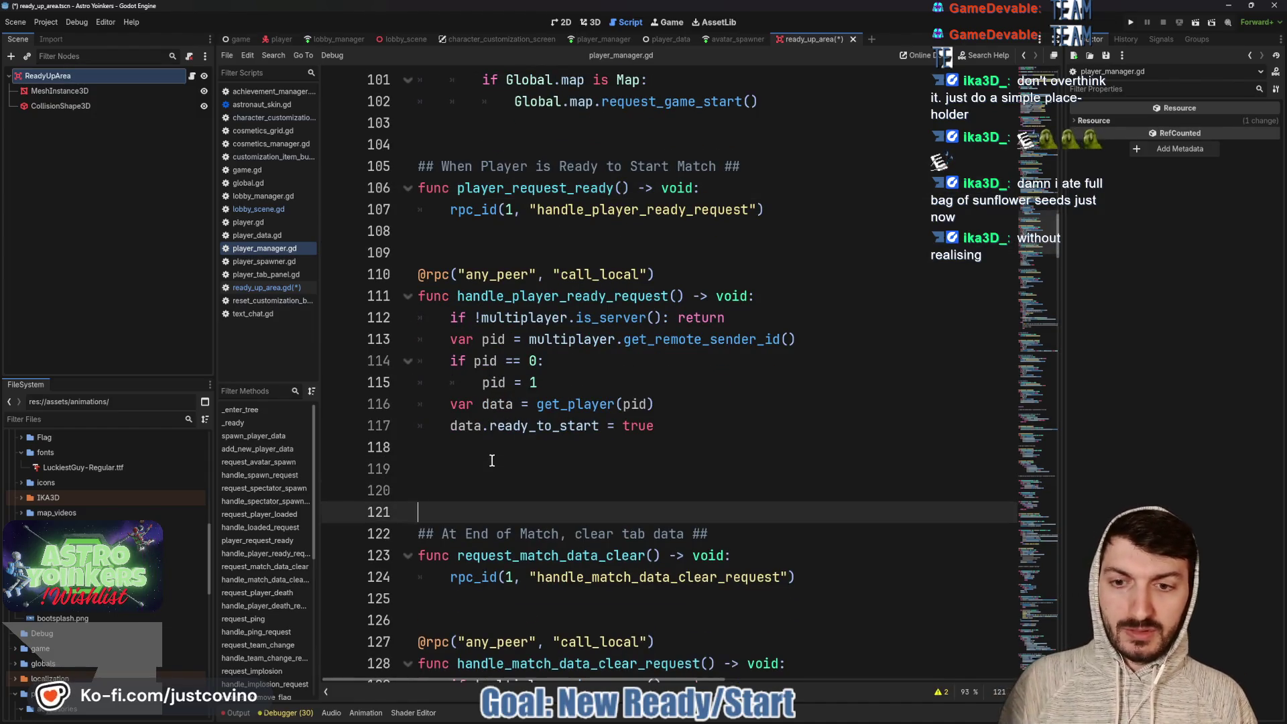
Add a 'No Longer Ready to Start Match' comment and player_request_unready calling rpc_id(1, "handle_unready_request")
{"action": "key", "text": "Up"}
{"action": "key", "text": "Up"}
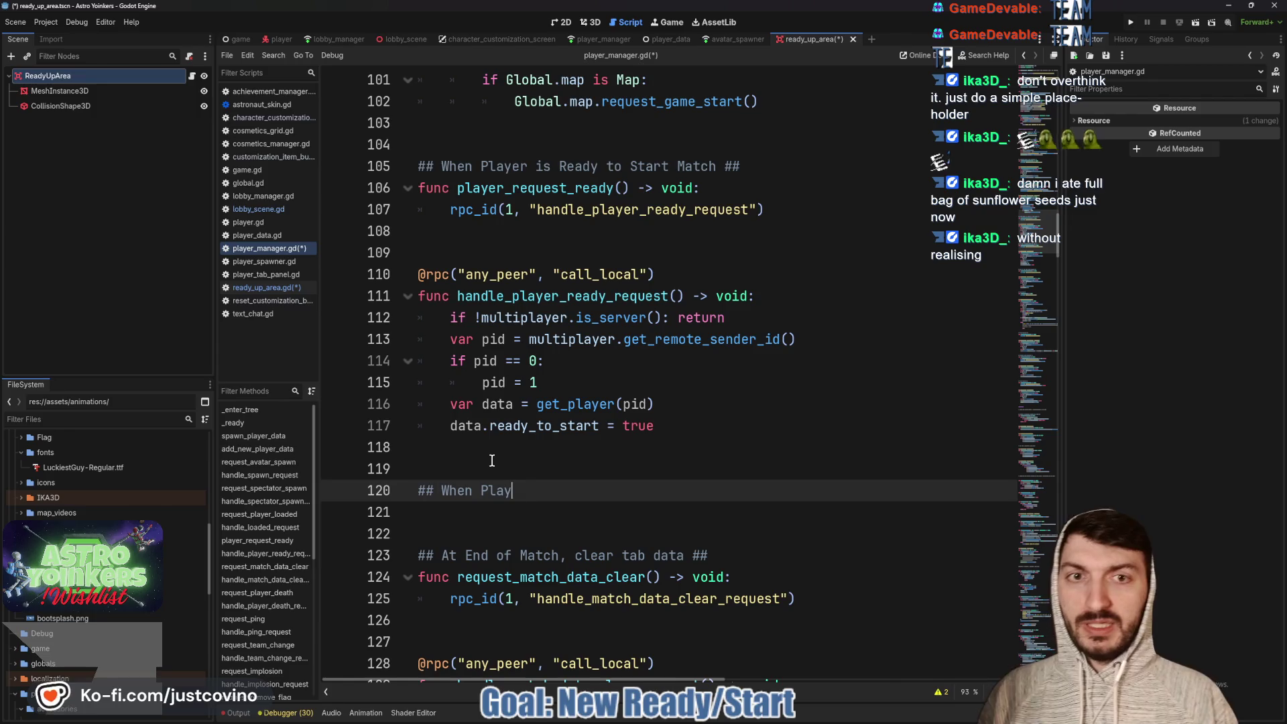
{"action": "type", "text": "er is No Longer Re"}
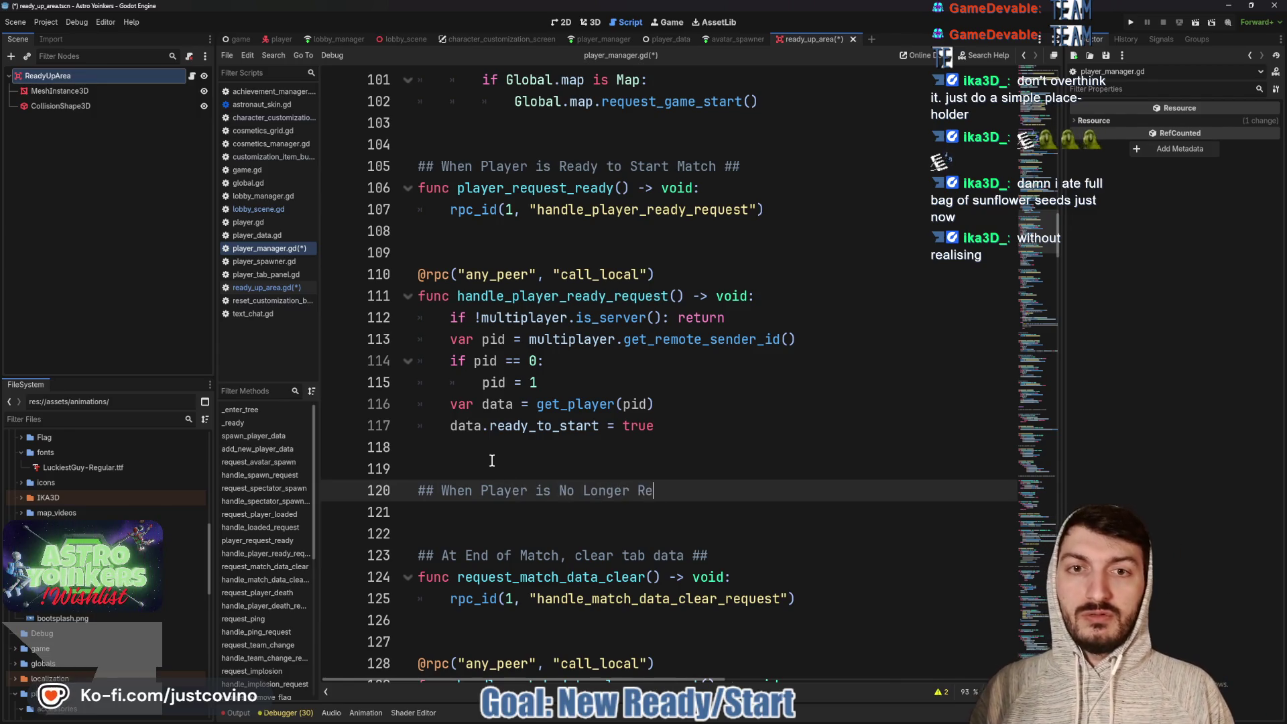
{"action": "type", "text": "ady to Start Match ##"}
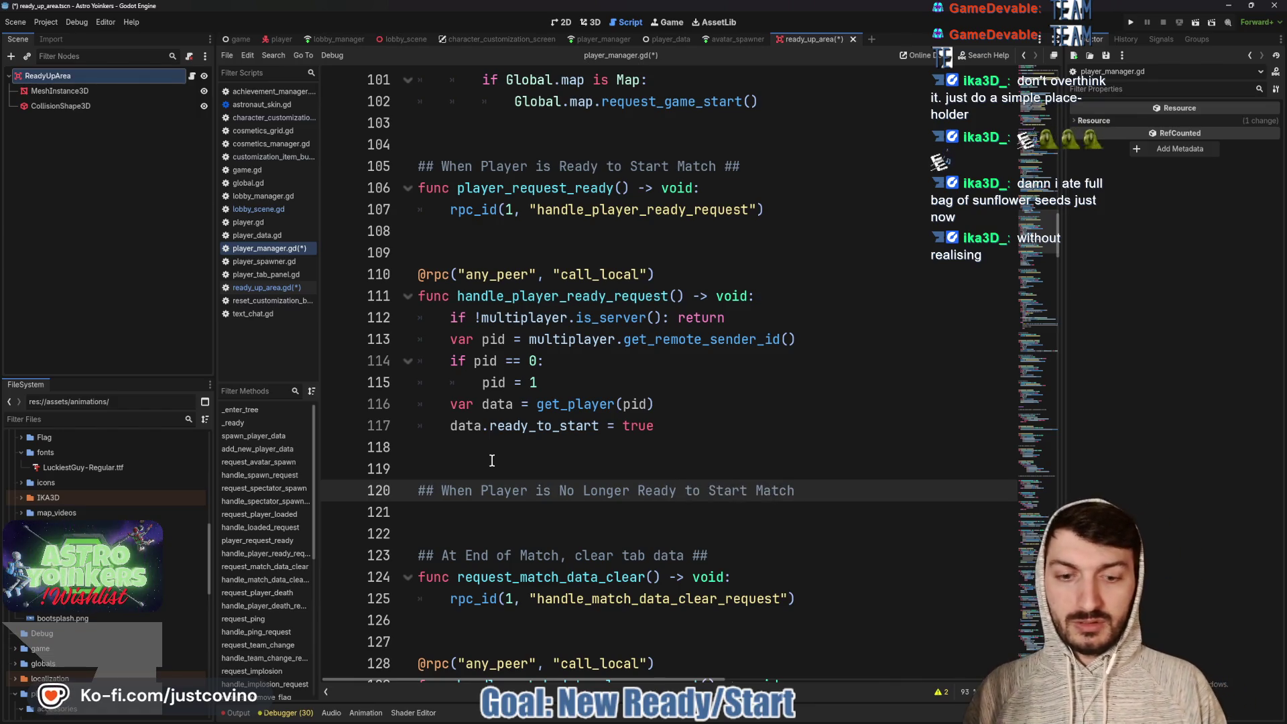
{"action": "key", "text": "Return"}
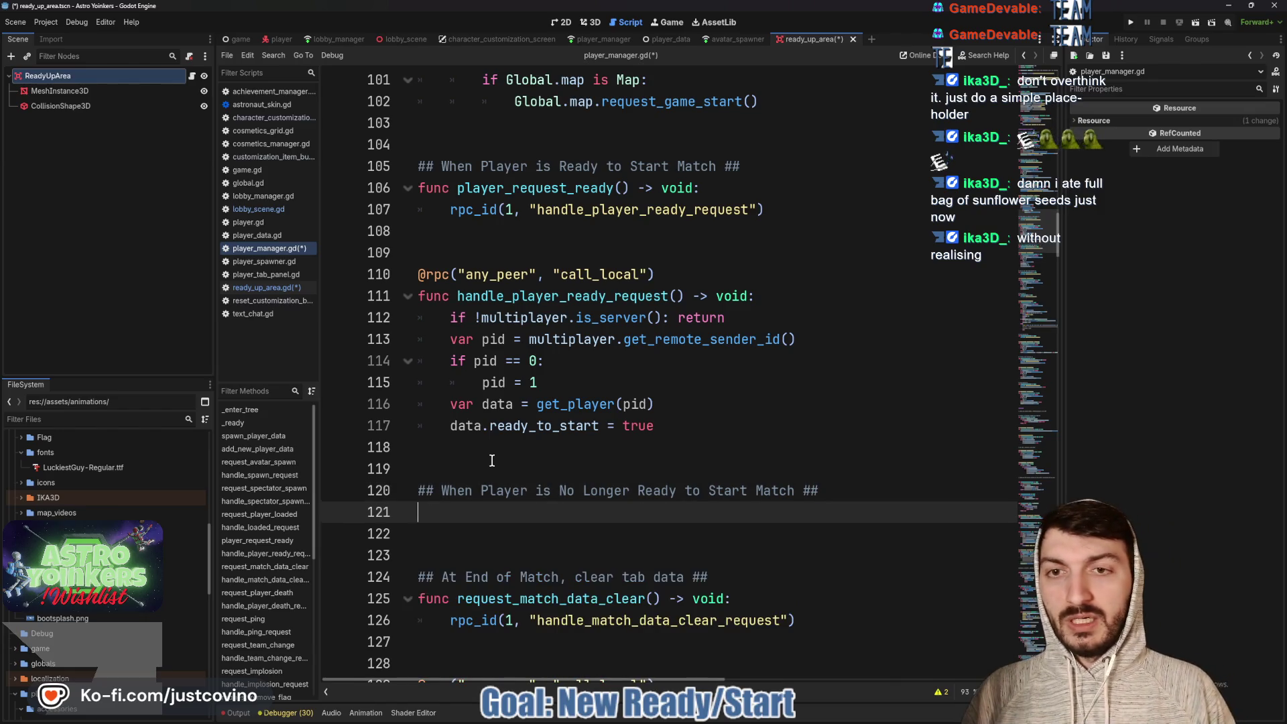
{"action": "type", "text": "func player_request_unready("}
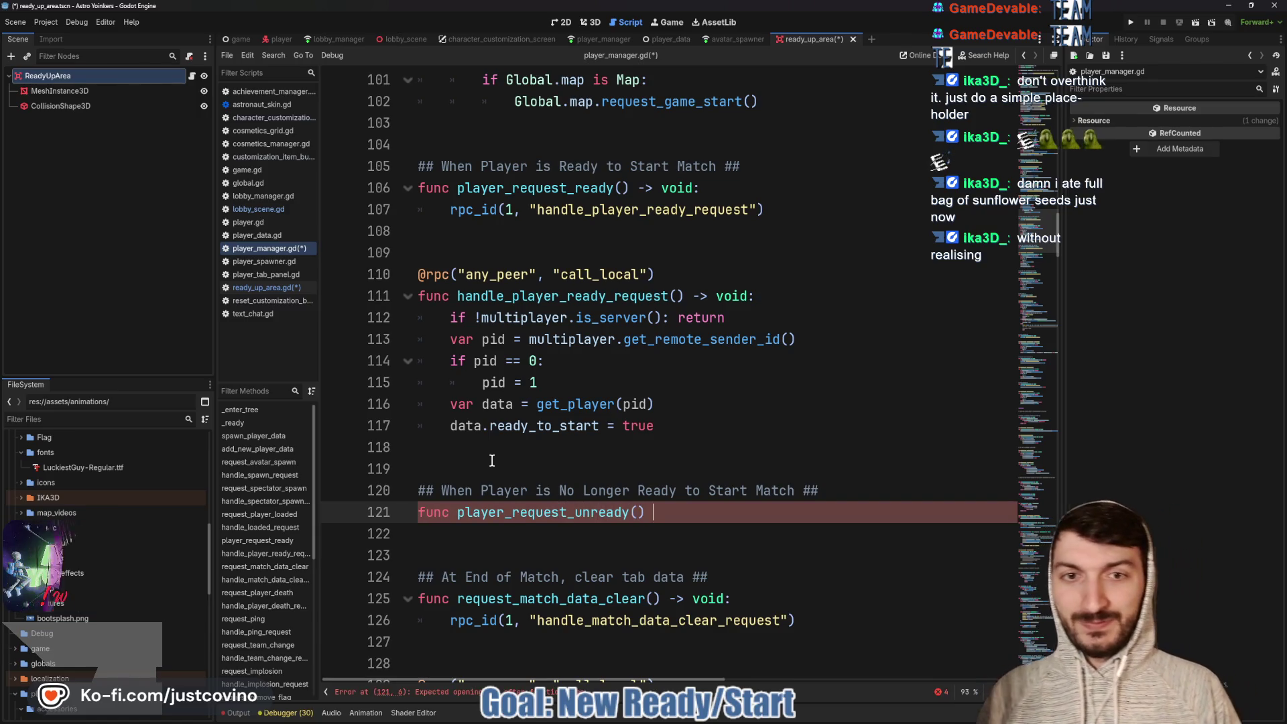
{"action": "type", "text": "-> "}
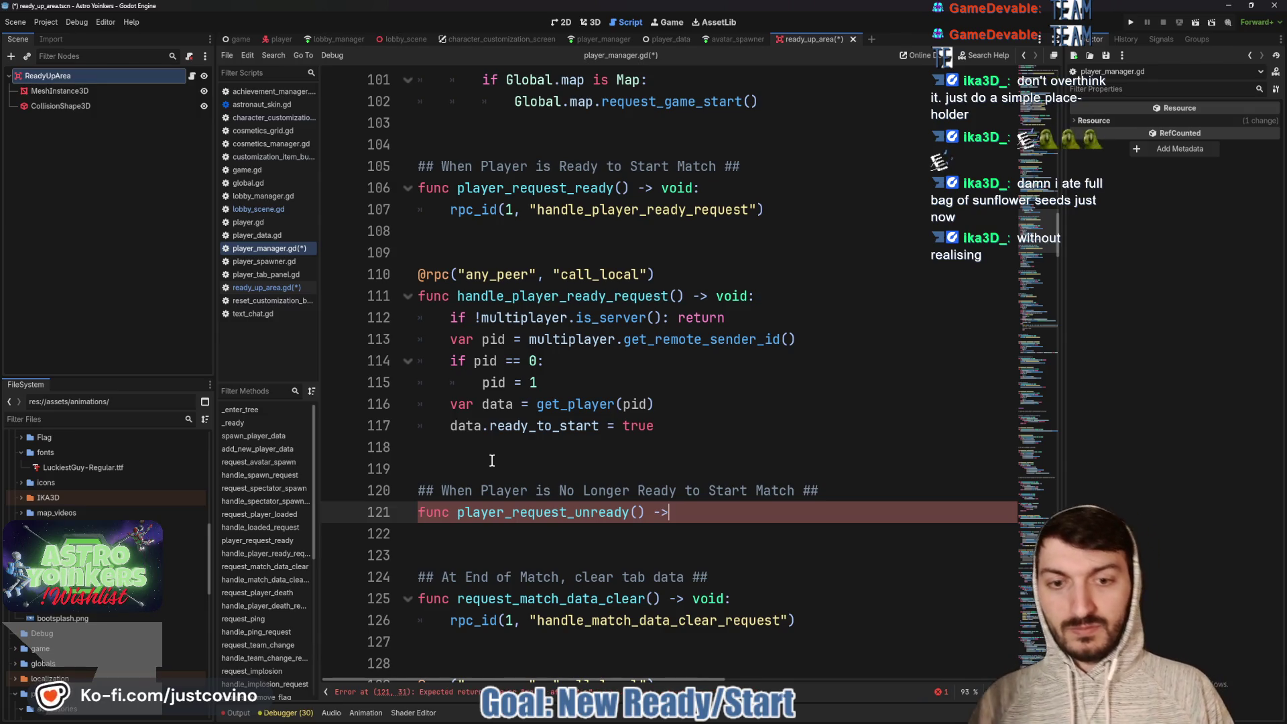
{"action": "type", "text": "void:"}
{"action": "key", "text": "Return"}
{"action": "type", "text": "rpc_id"}
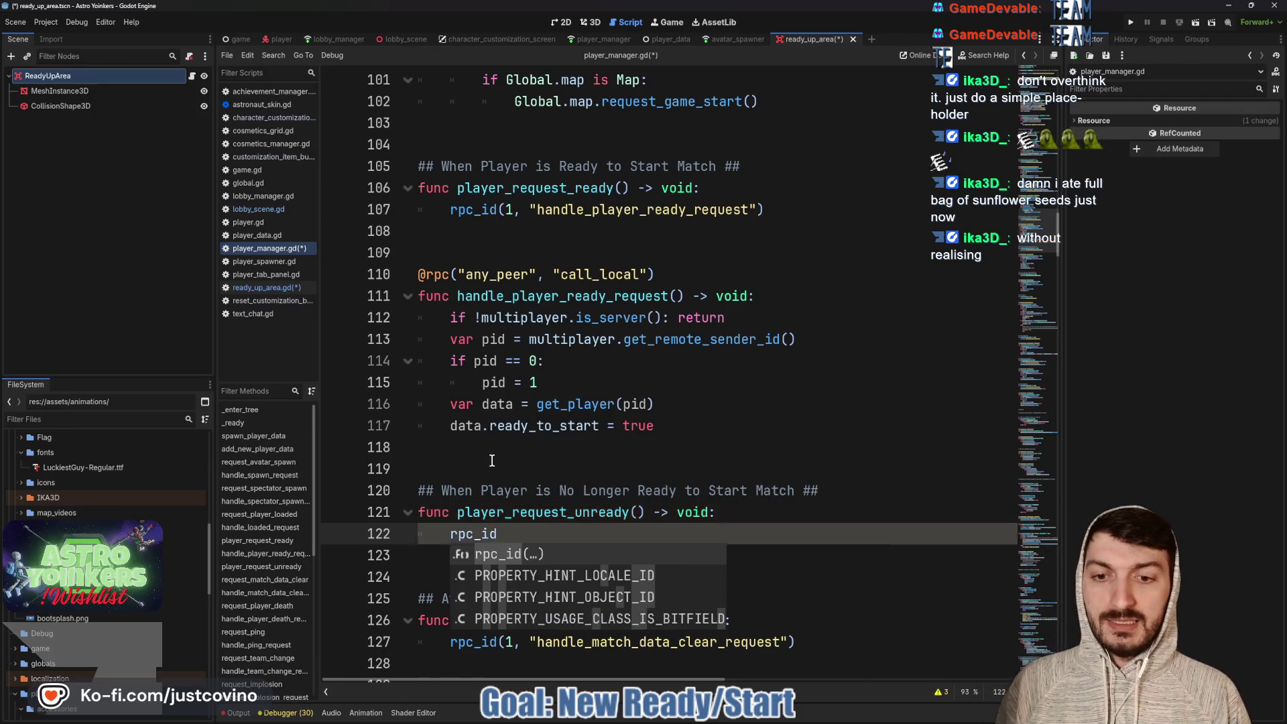
{"action": "type", "text": "(\"ha"}
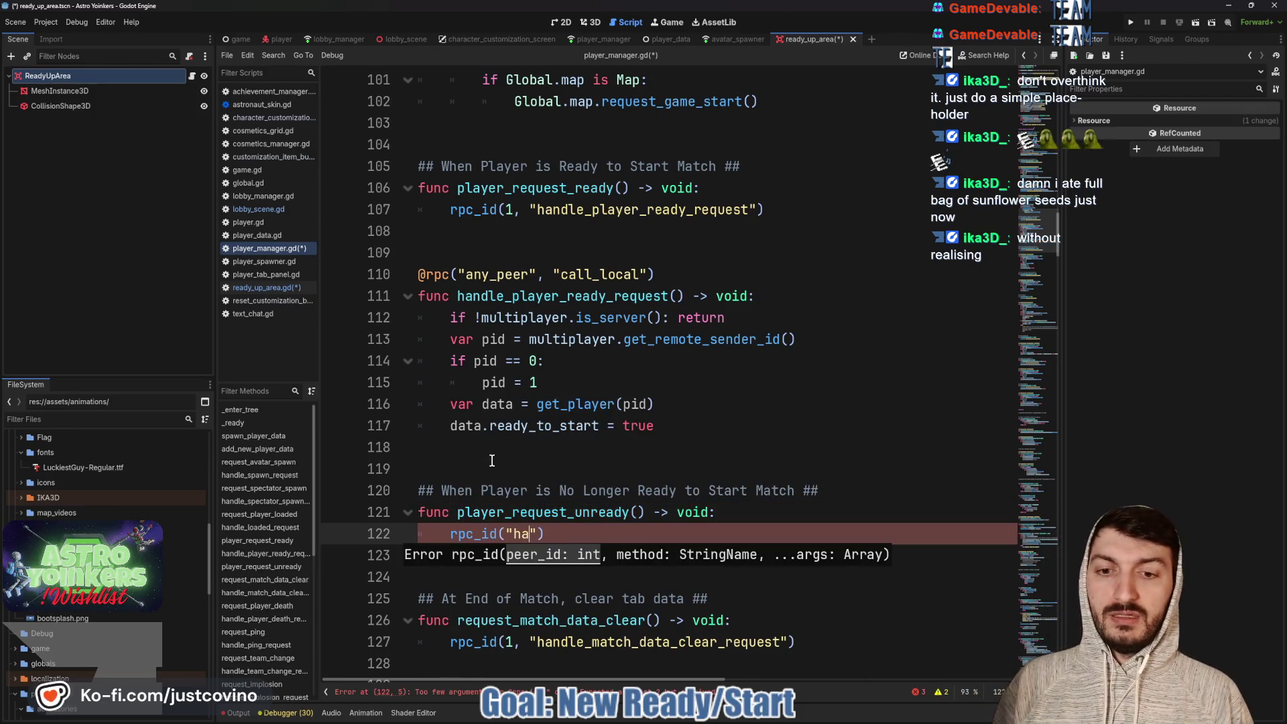
{"action": "type", "text": ", \"handle_unready_re"}
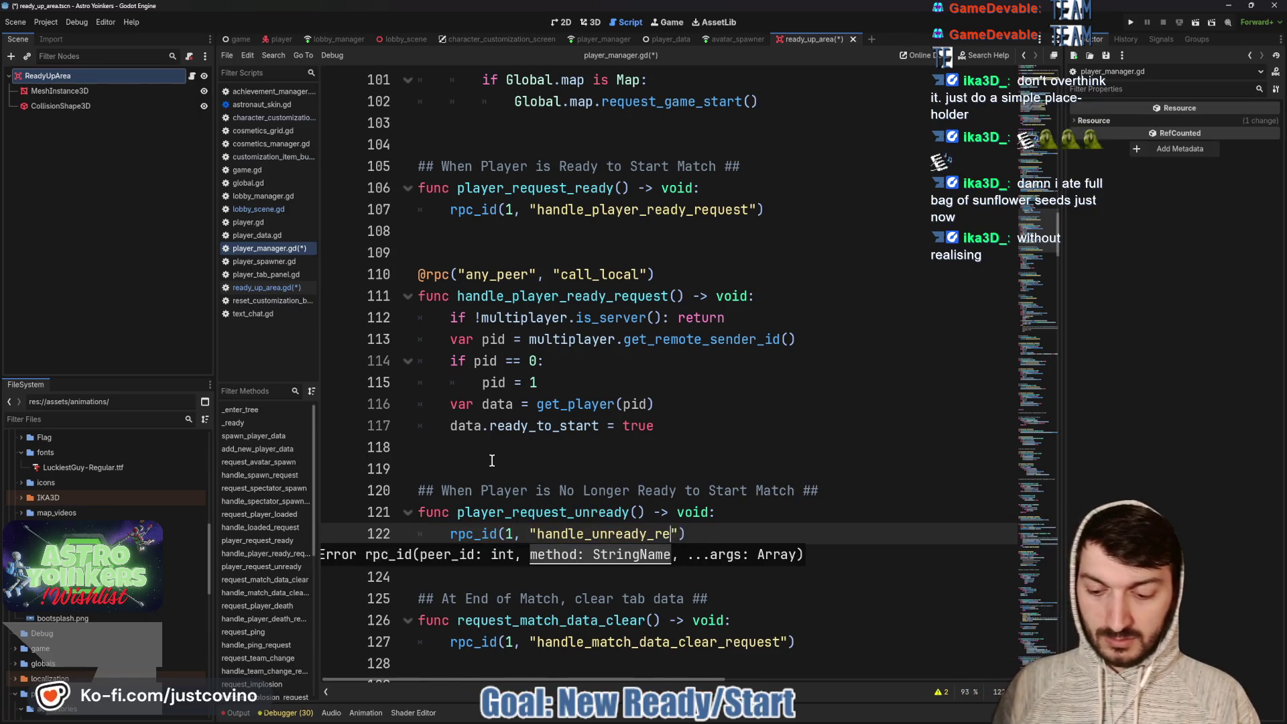
{"action": "type", "text": "st"}
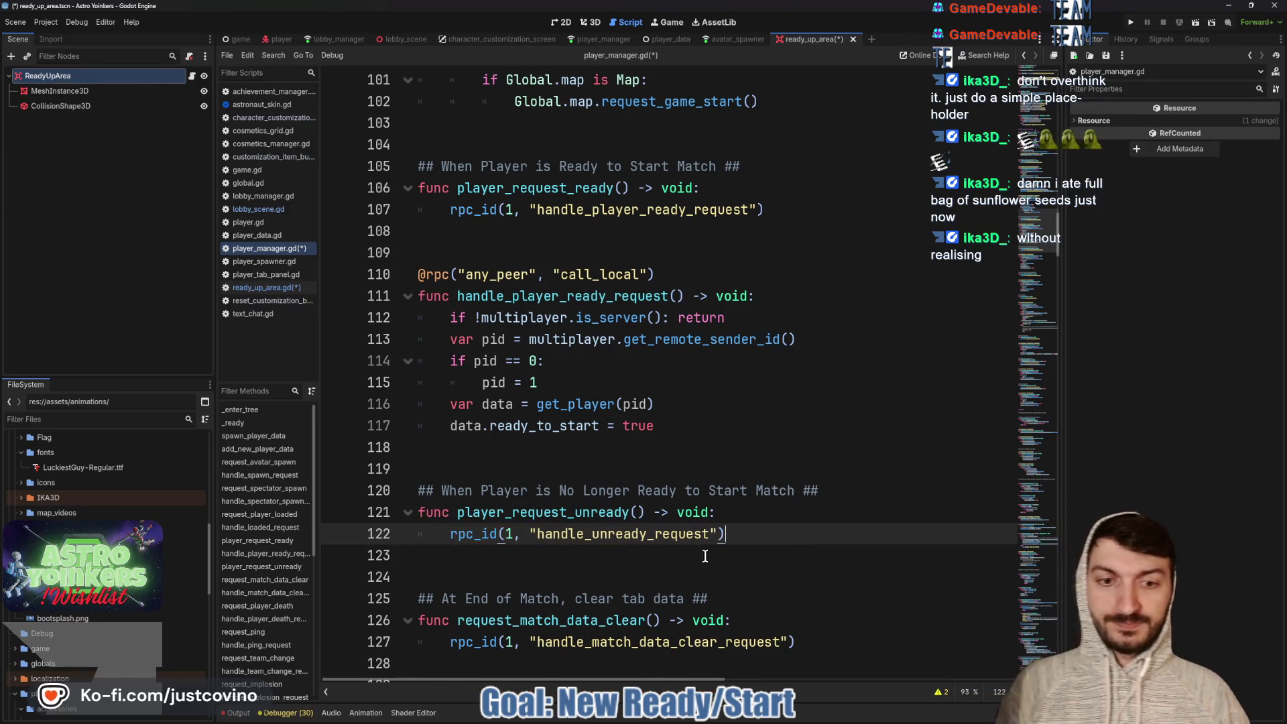
{"action": "left_click", "coordinate": [523, 570]}
{"action": "key", "text": "Return"}
{"action": "key", "text": "Return"}
{"action": "key", "text": "Return"}
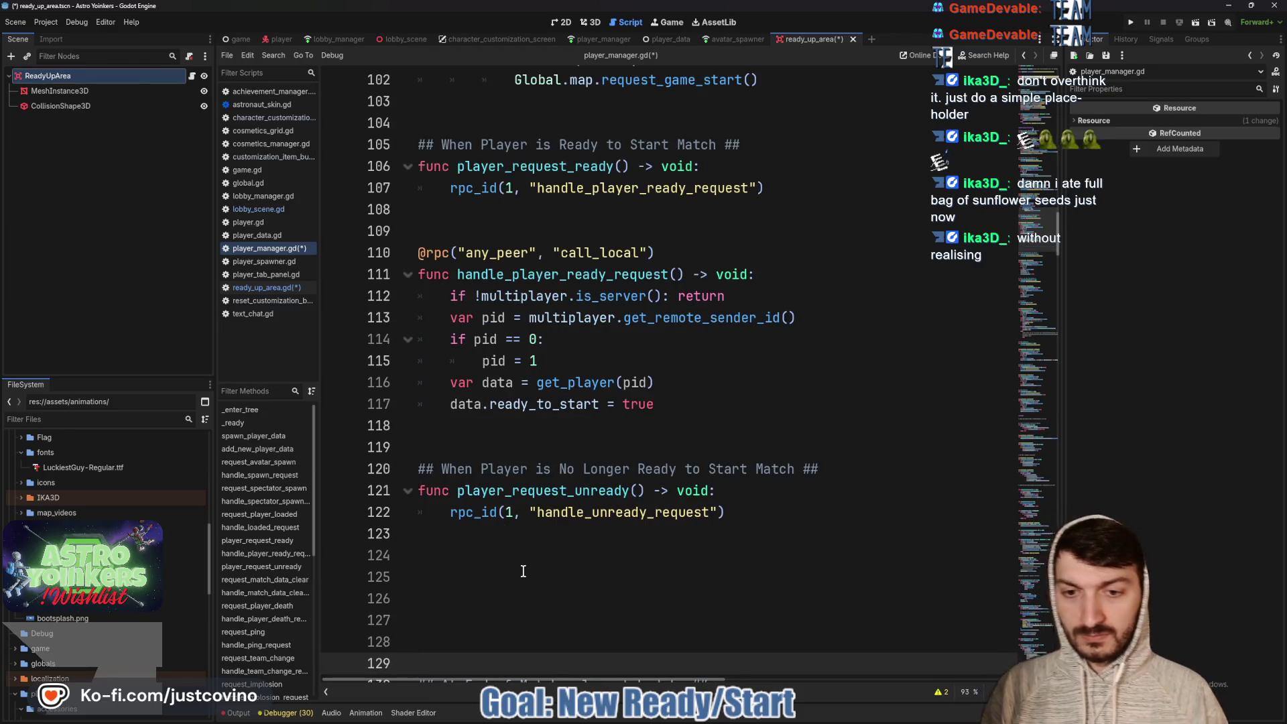
{"action": "key", "text": "Up"}
{"action": "key", "text": "Up"}
{"action": "key", "text": "Up"}
{"action": "key", "text": "Down"}
{"action": "key", "text": "Down"}
{"action": "type", "text": "#"}
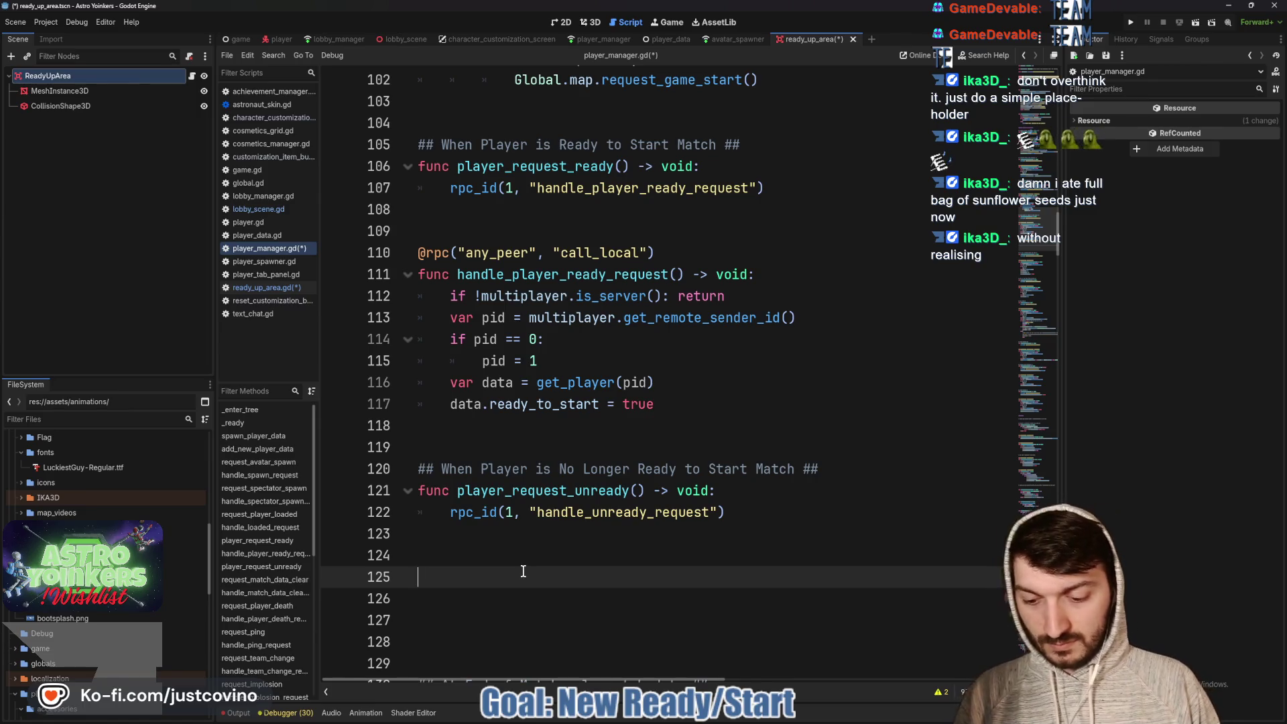
{"action": "type", "text": "@rpc(\"any_peer"}
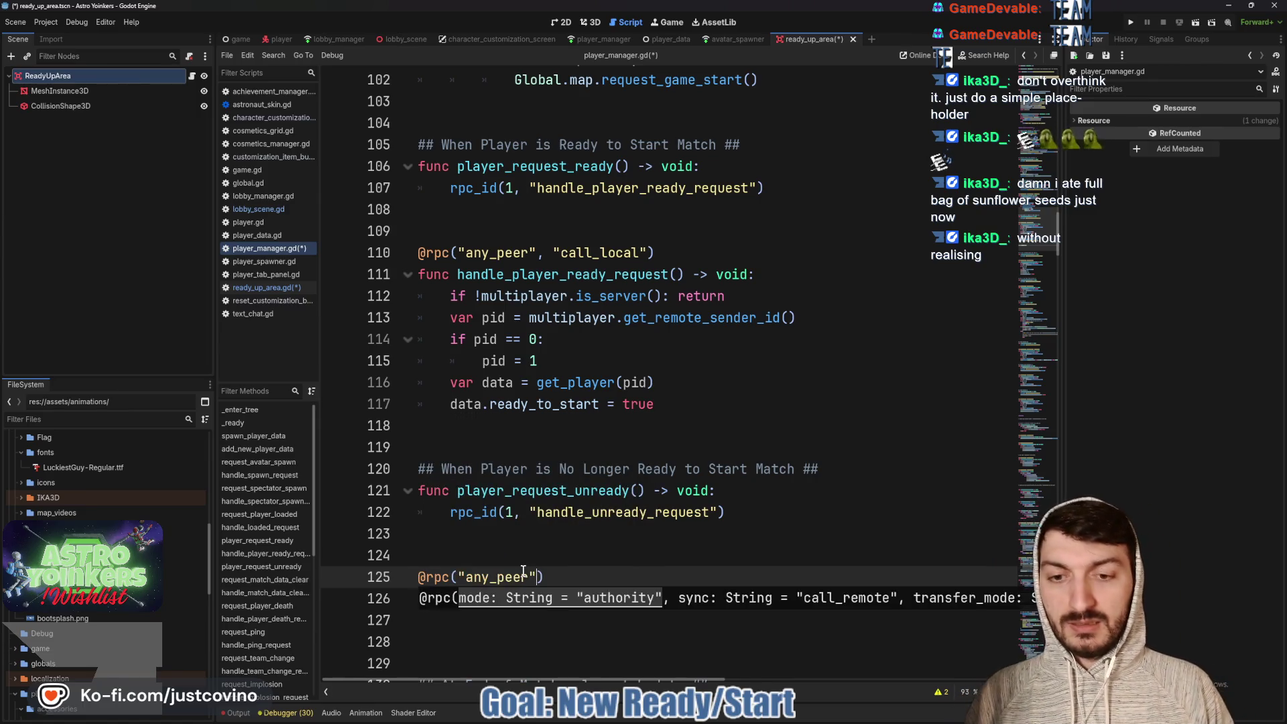
{"action": "type", "text": "\", \""}
{"action": "key", "text": "Down"}
{"action": "key", "text": "Down"}
{"action": "key", "text": "Return"}
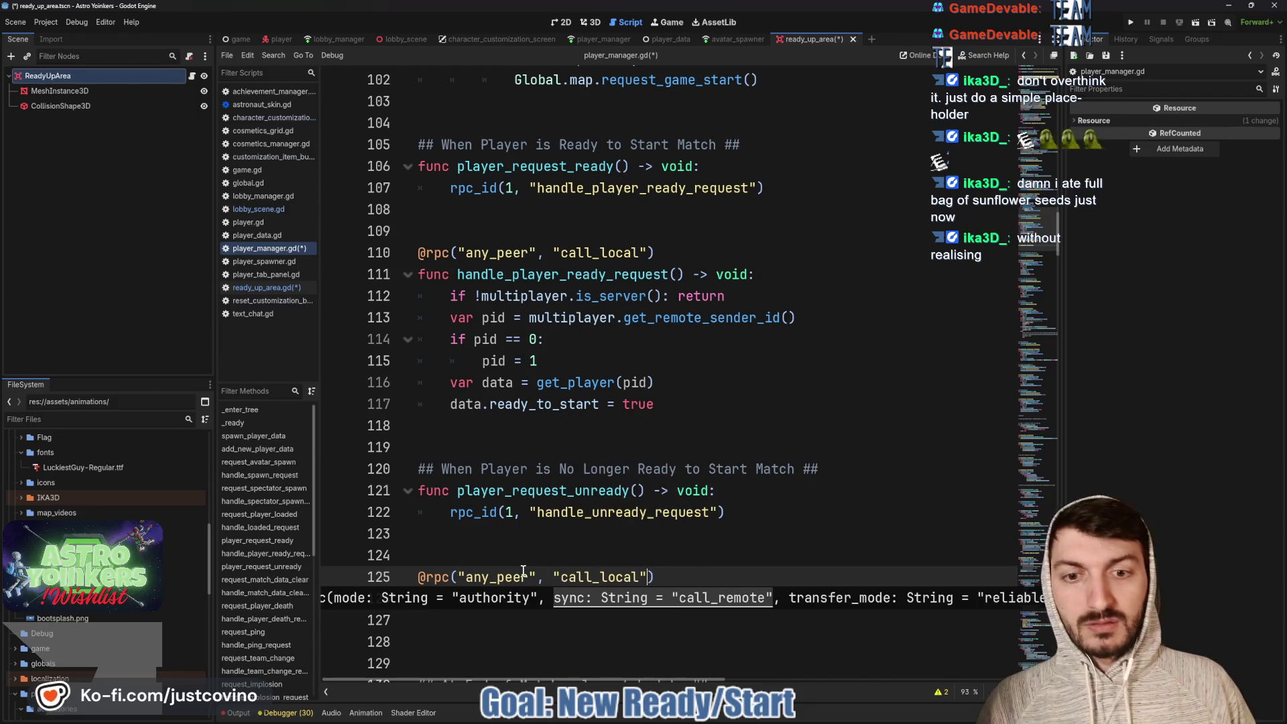
{"action": "left_click", "coordinate": [675, 578]}
{"action": "key", "text": "Down"}
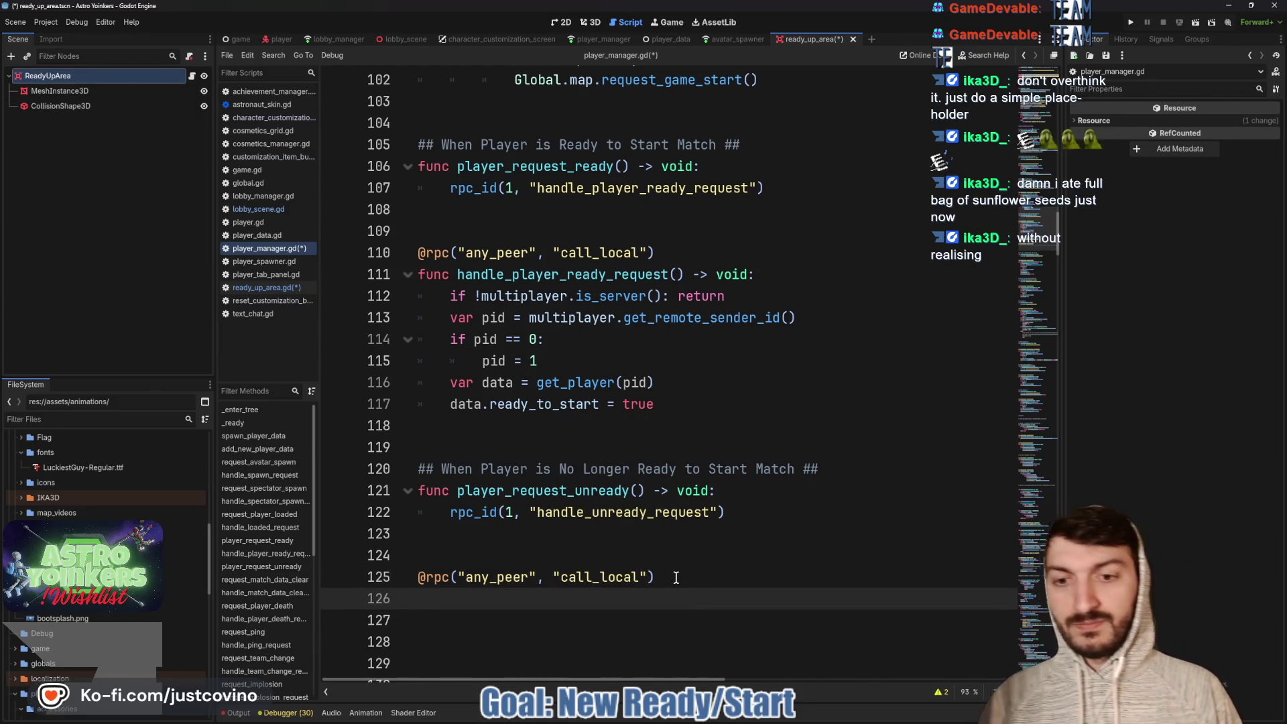
{"action": "type", "text": "func"}
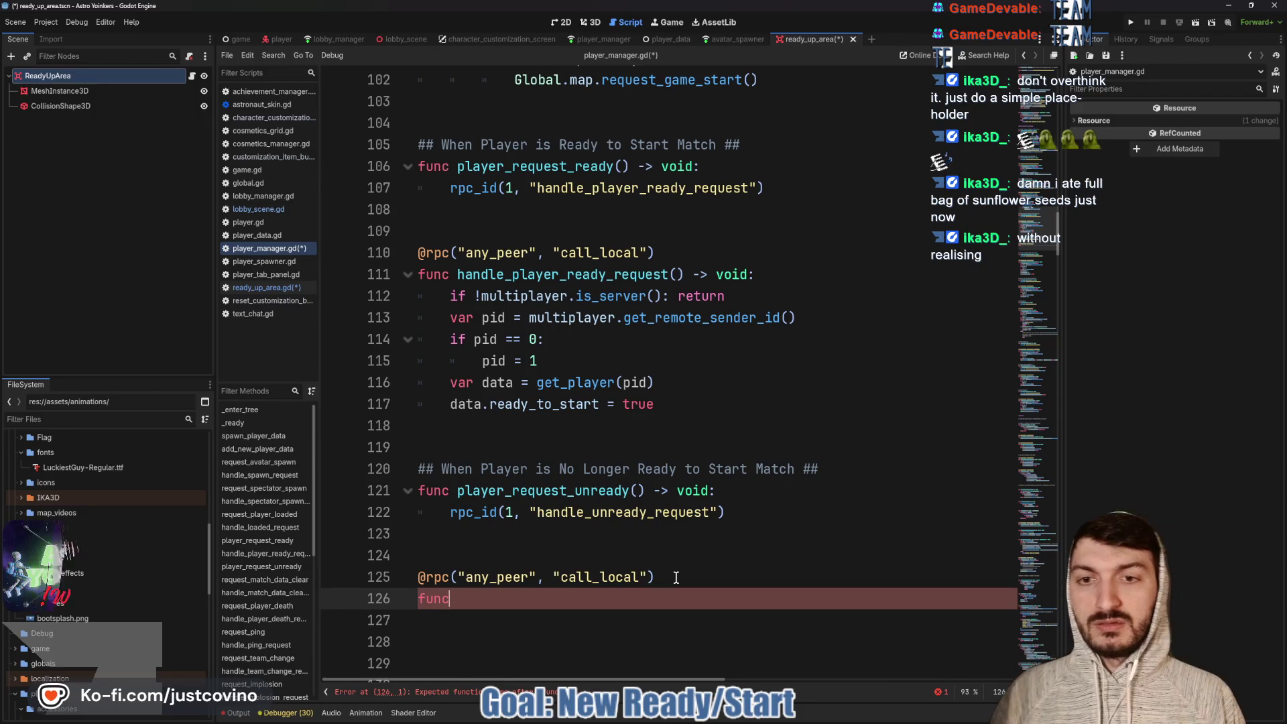
{"action": "type", "text": " handle_"}
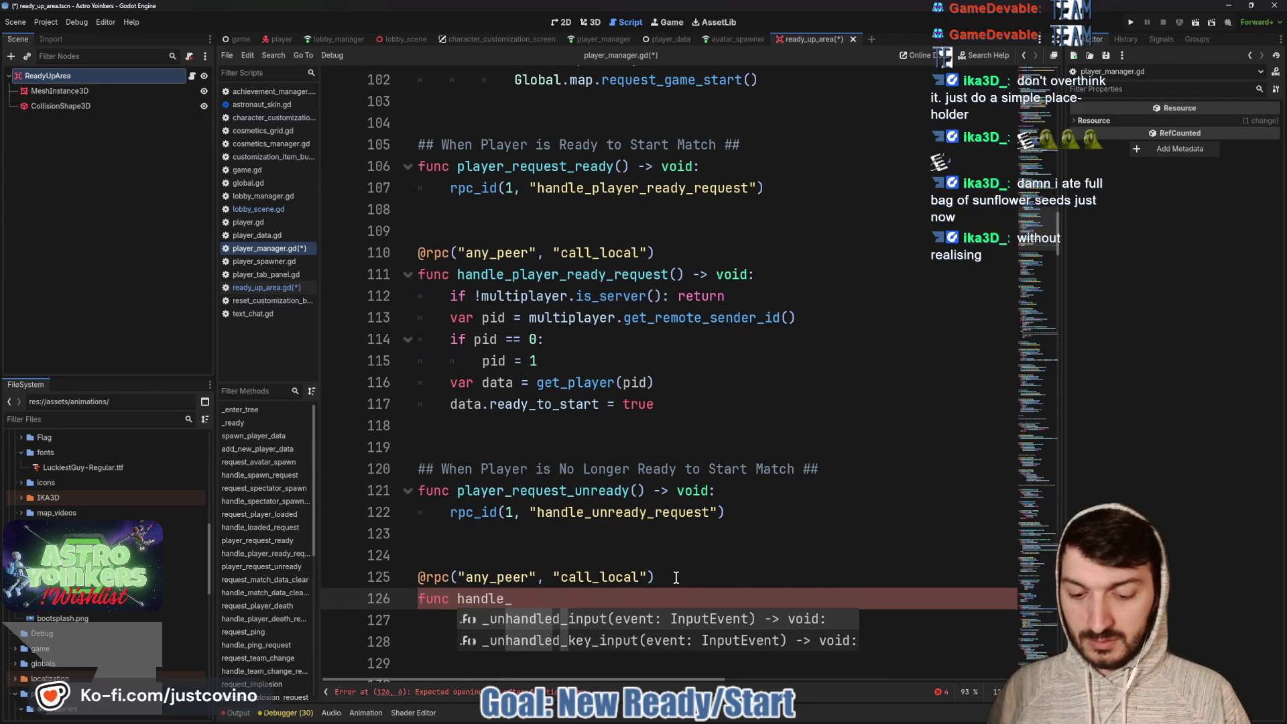
{"action": "type", "text": "unready_reque"}
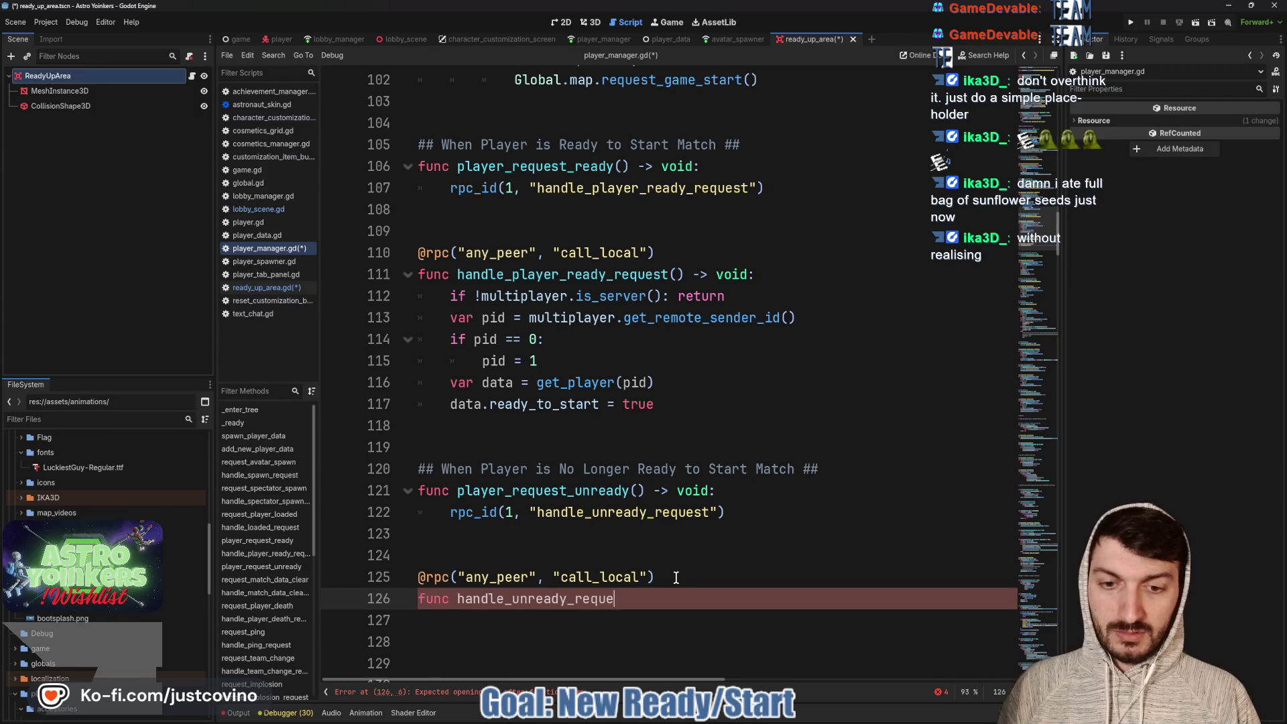
{"action": "type", "text": "st() -> void"}
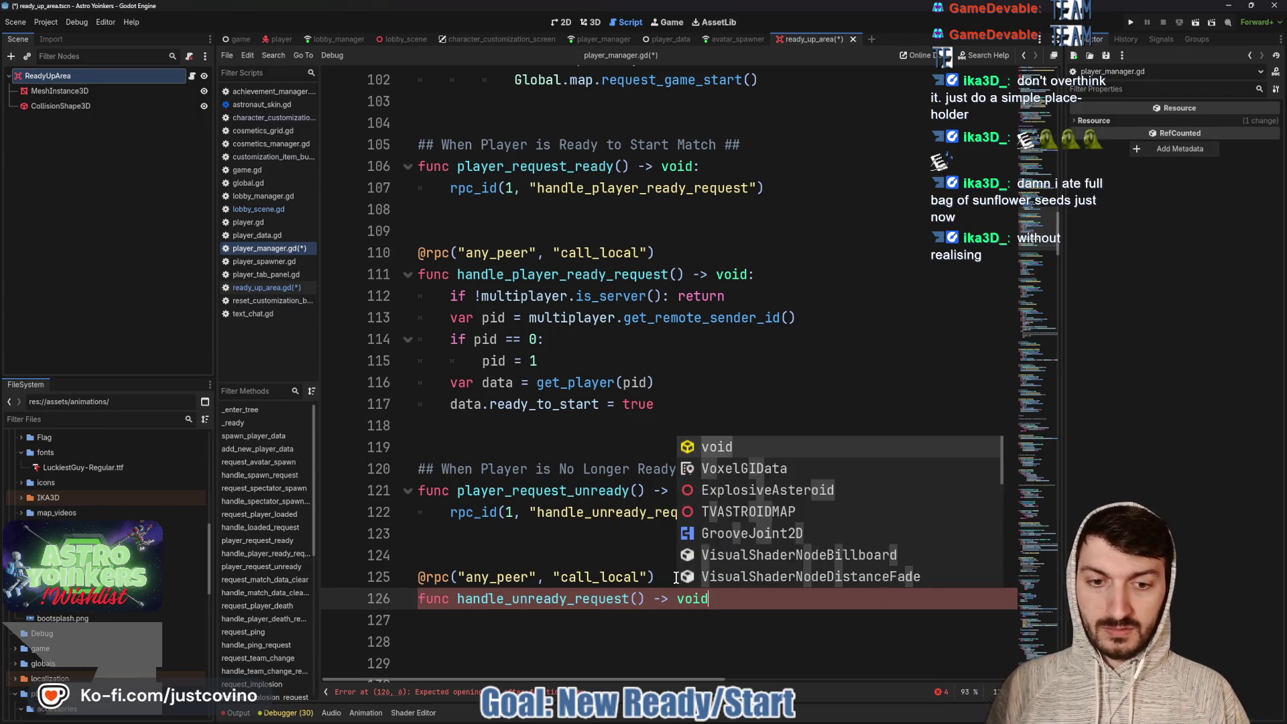
{"action": "type", "text": ":"}
{"action": "key", "text": "Return"}
Add an 'if !multiplayer.is_server(): return' guard to the handler and save
{"action": "type", "text": "if !multipl"}
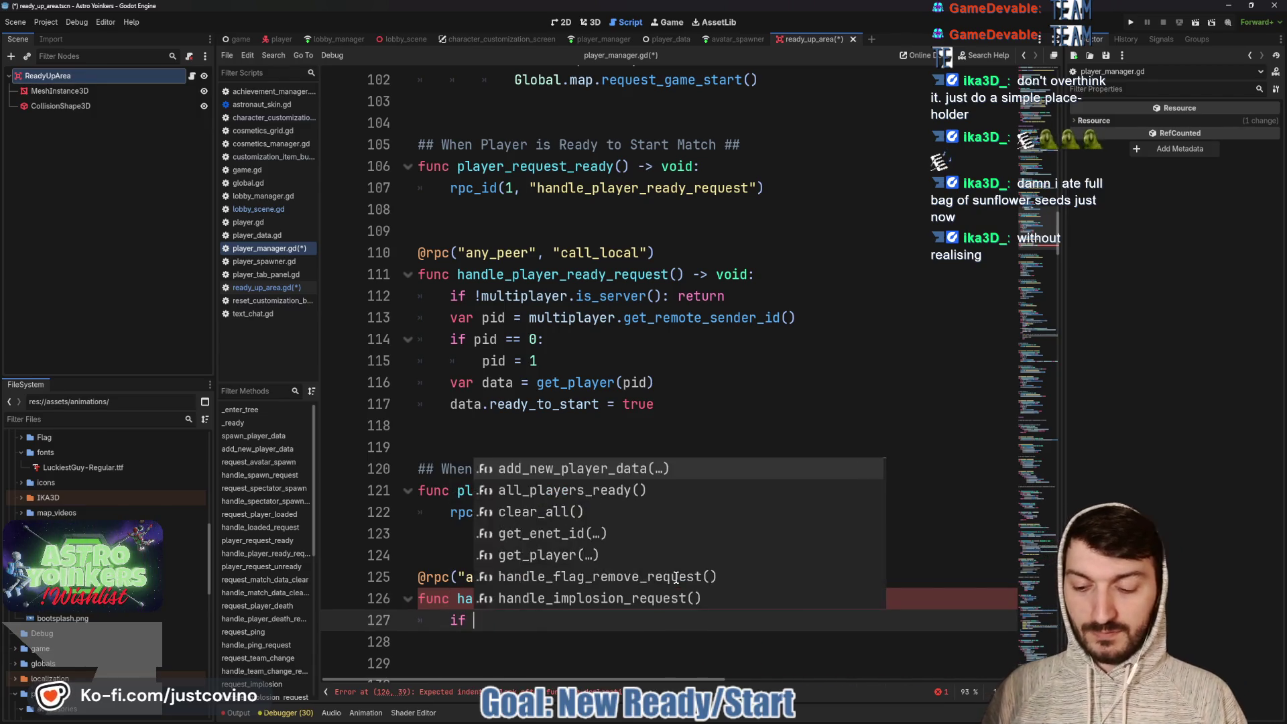
{"action": "key", "text": "Return"}
{"action": "type", "text": "."}
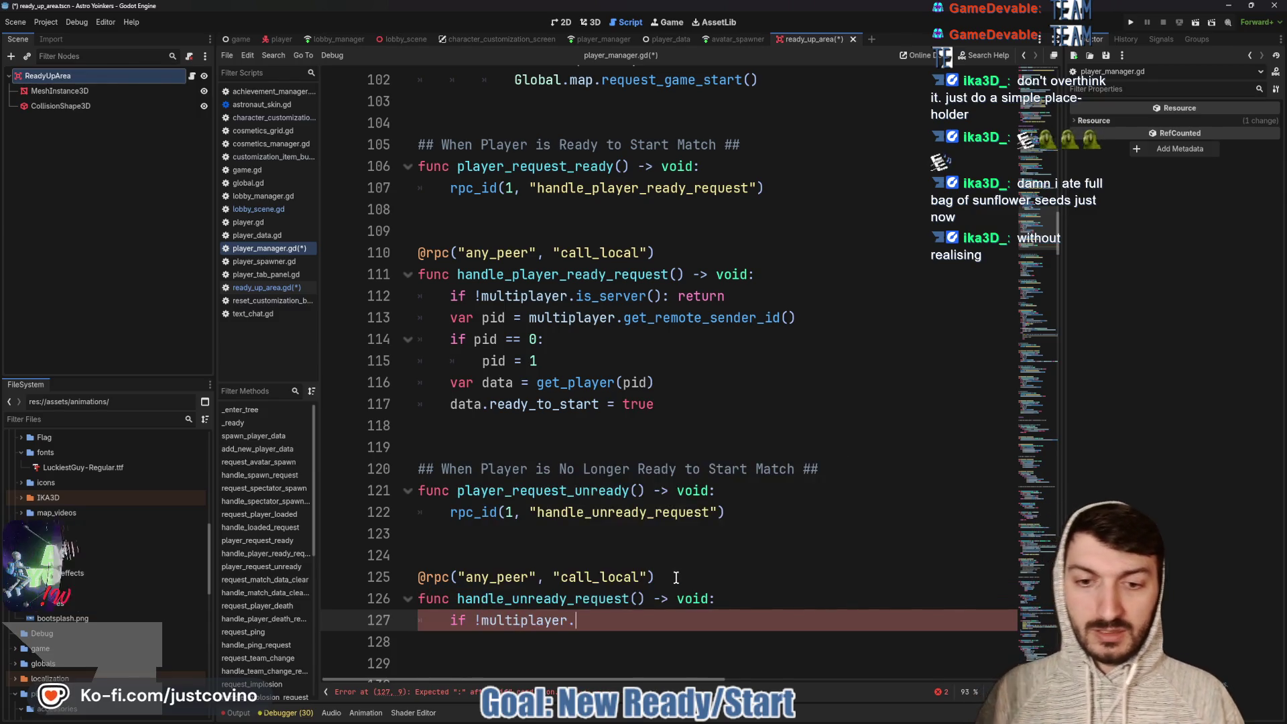
{"action": "type", "text": "is"}
{"action": "key", "text": "Return"}
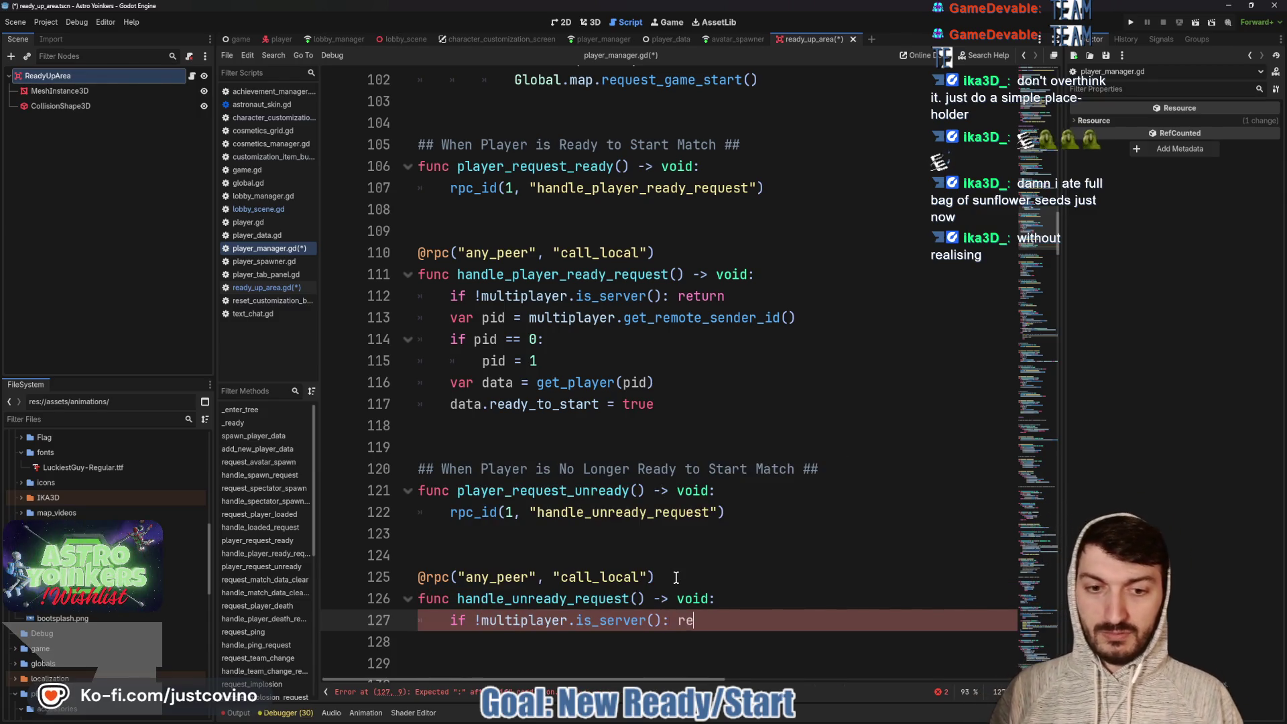
{"action": "type", "text": "turn"}
{"action": "scroll", "coordinate": [675, 577], "scroll_direction": "down", "scroll_amount": 2}
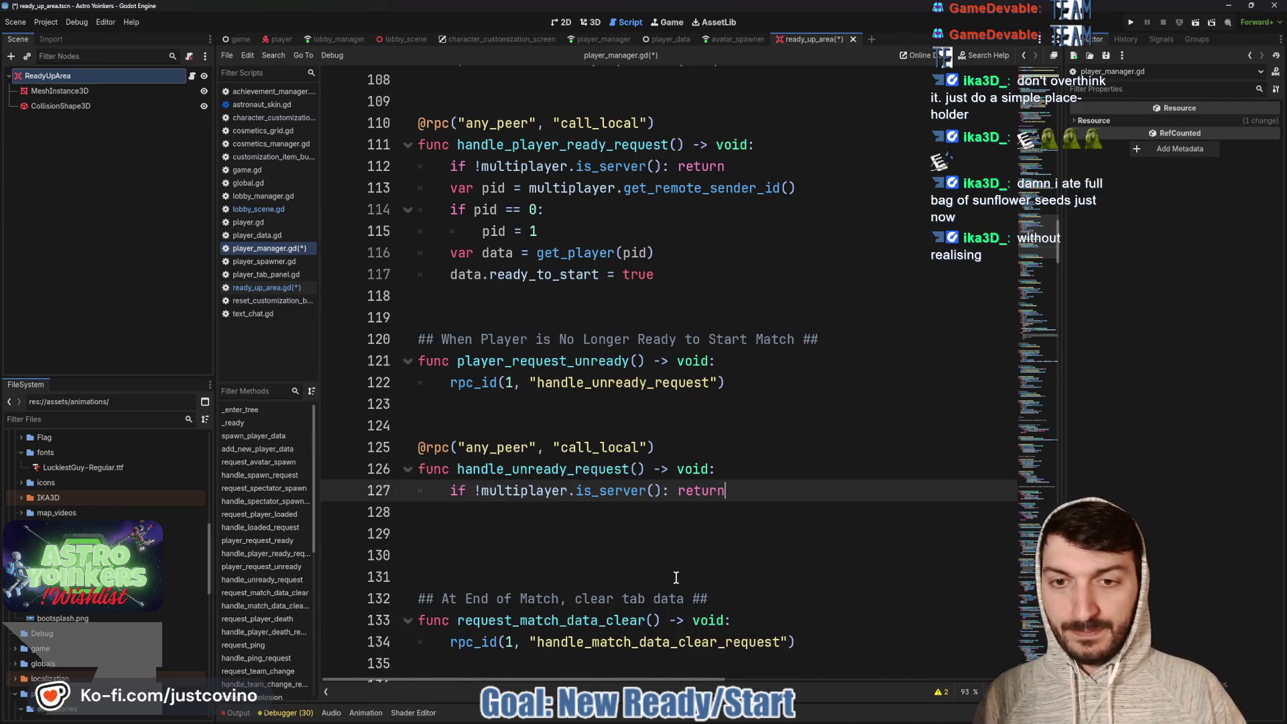
{"action": "left_click", "coordinate": [540, 514]}
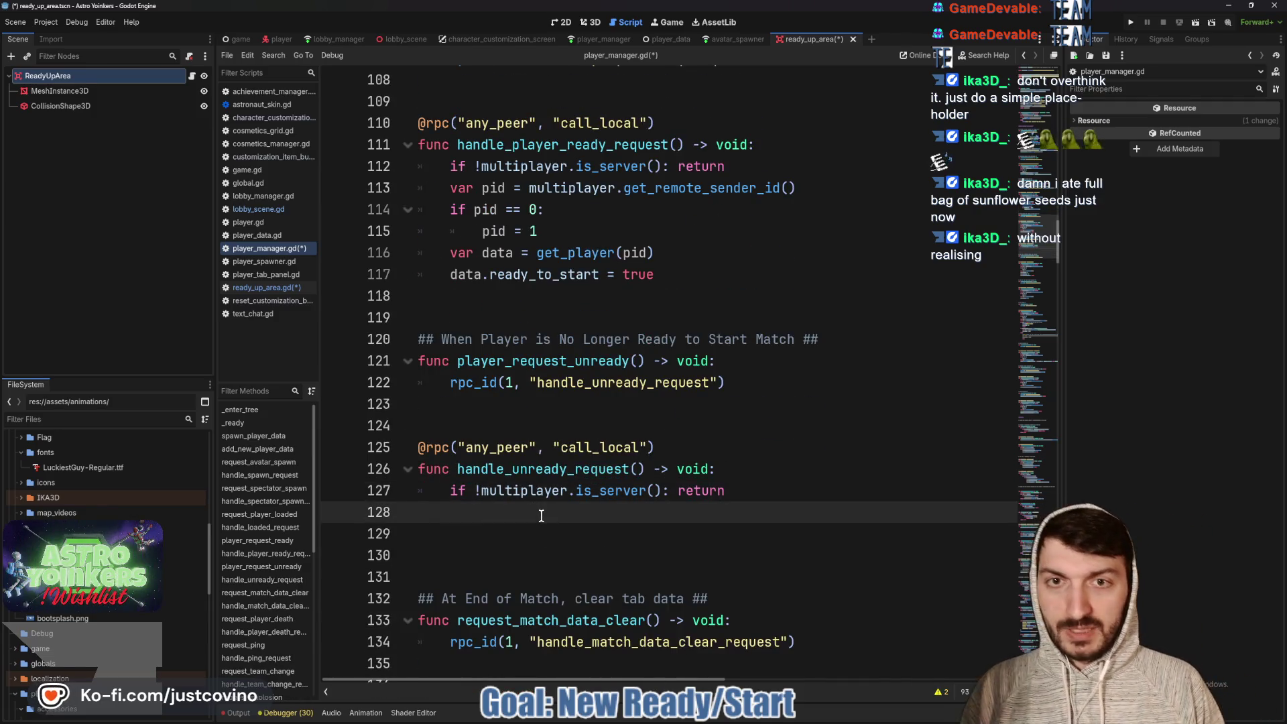
{"action": "key", "text": "ctrl+s"}
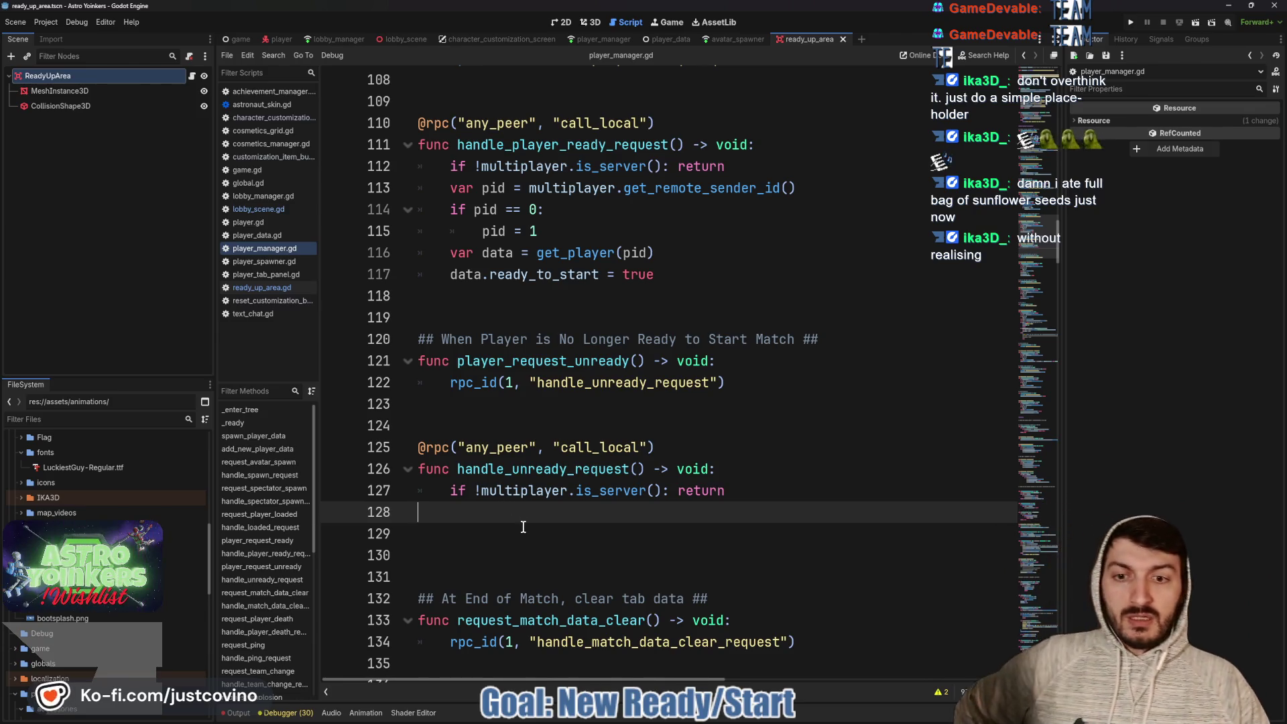
Review the handle_unready_request name, leaving the caret above its rpc annotation
{"action": "double_click", "coordinate": [536, 472]}
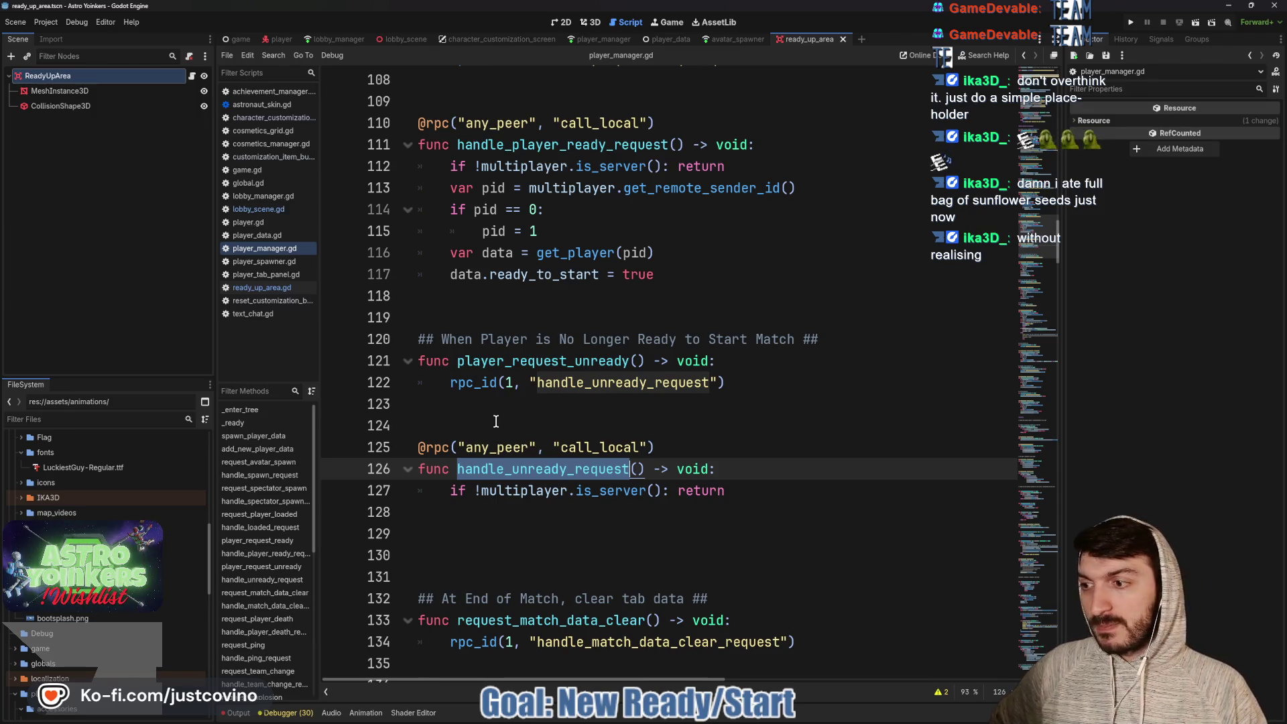
{"action": "left_click", "coordinate": [455, 407]}
{"action": "key", "text": "Down"}
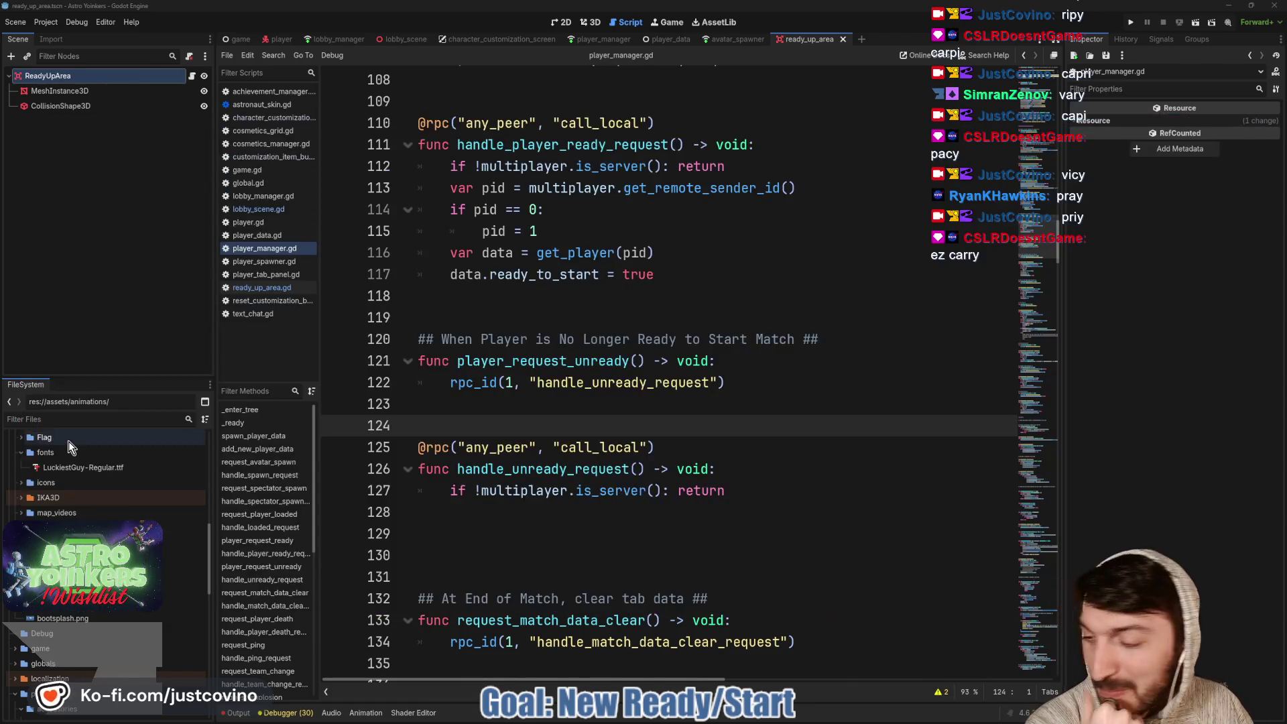
Start a 'var pid =' line below the is_server guard in handle_unready_request
{"action": "left_click", "coordinate": [674, 402]}
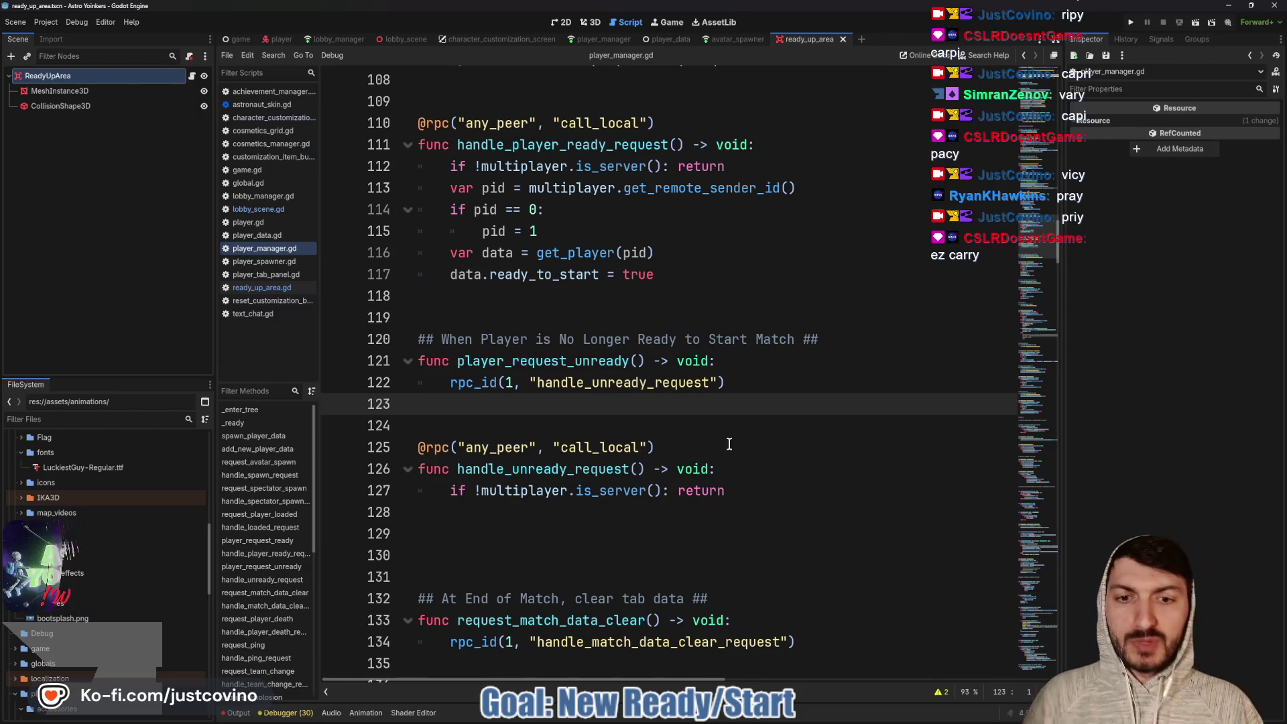
{"action": "left_click", "coordinate": [769, 479]}
{"action": "left_click", "coordinate": [768, 483]}
{"action": "key", "text": "Return"}
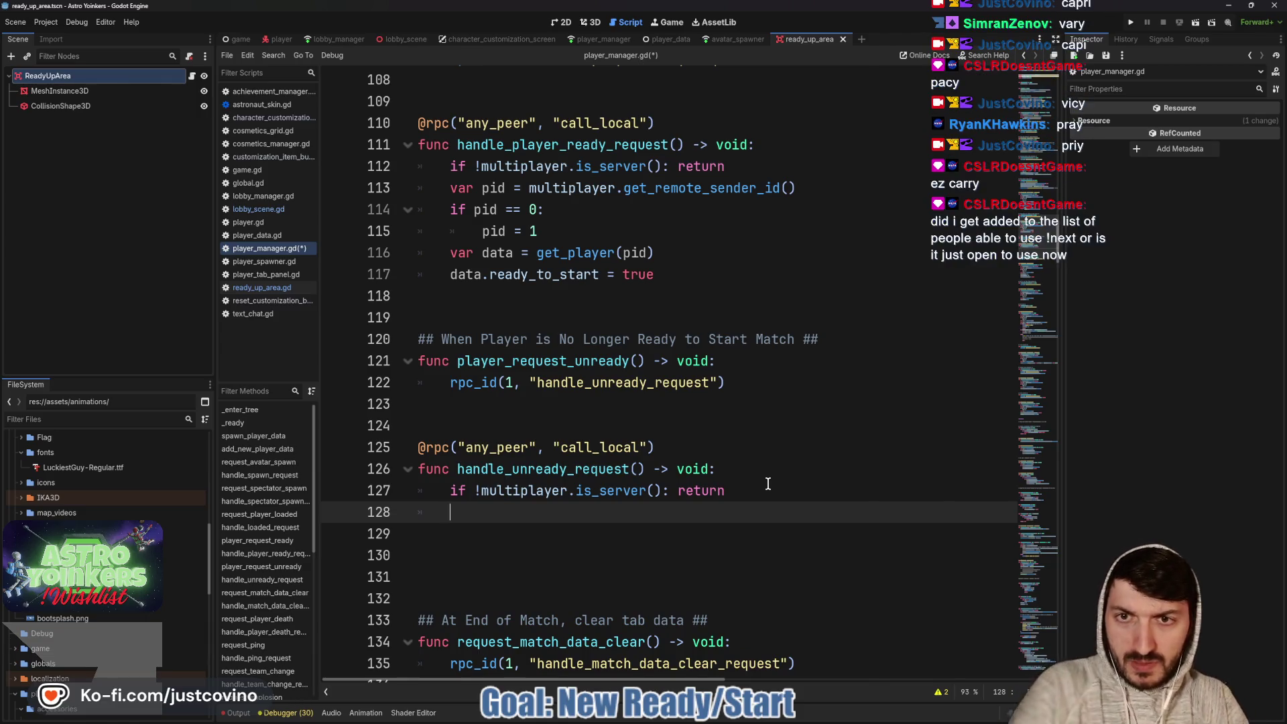
{"action": "type", "text": "var"}
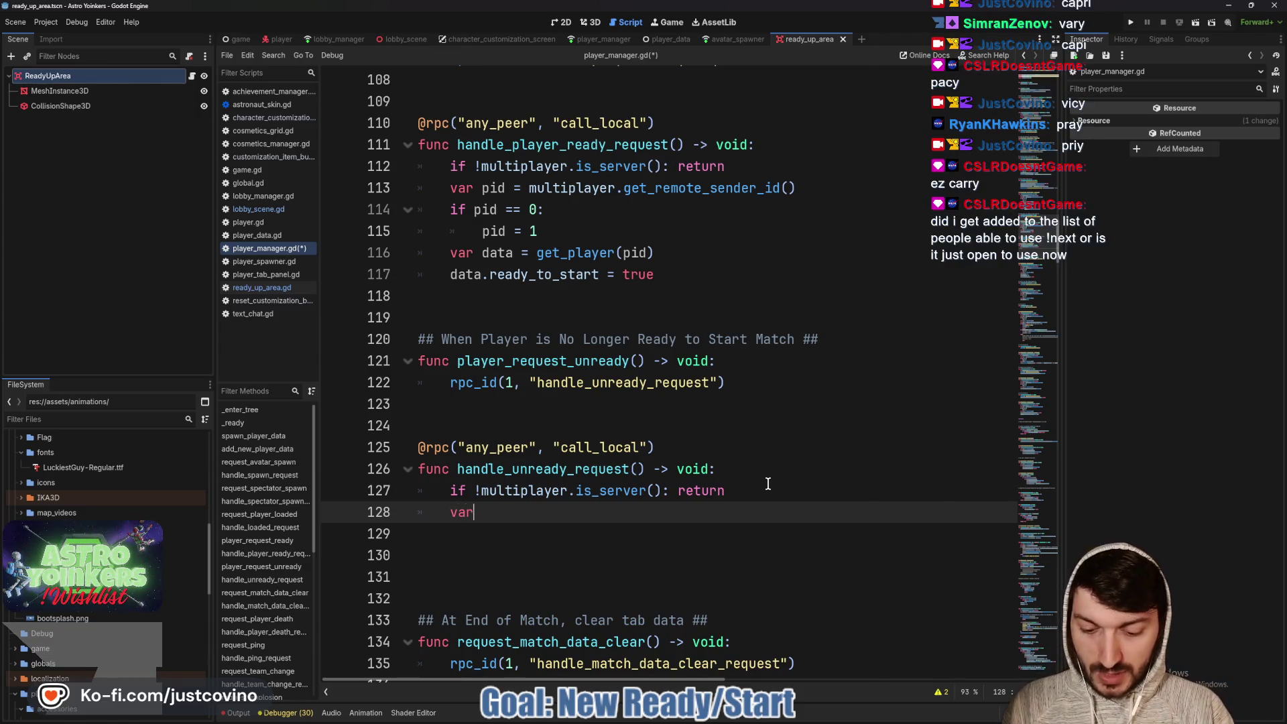
{"action": "type", "text": " pid ="}
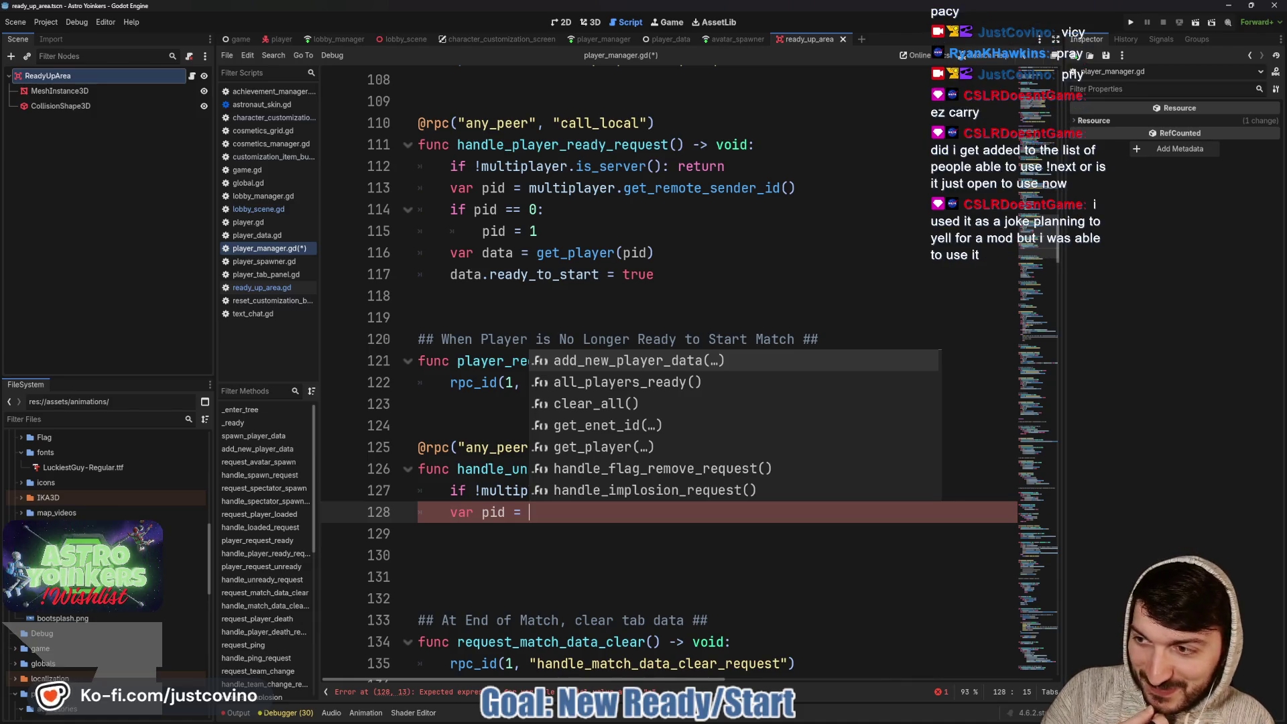
{"action": "key", "text": "alt+Tab"}
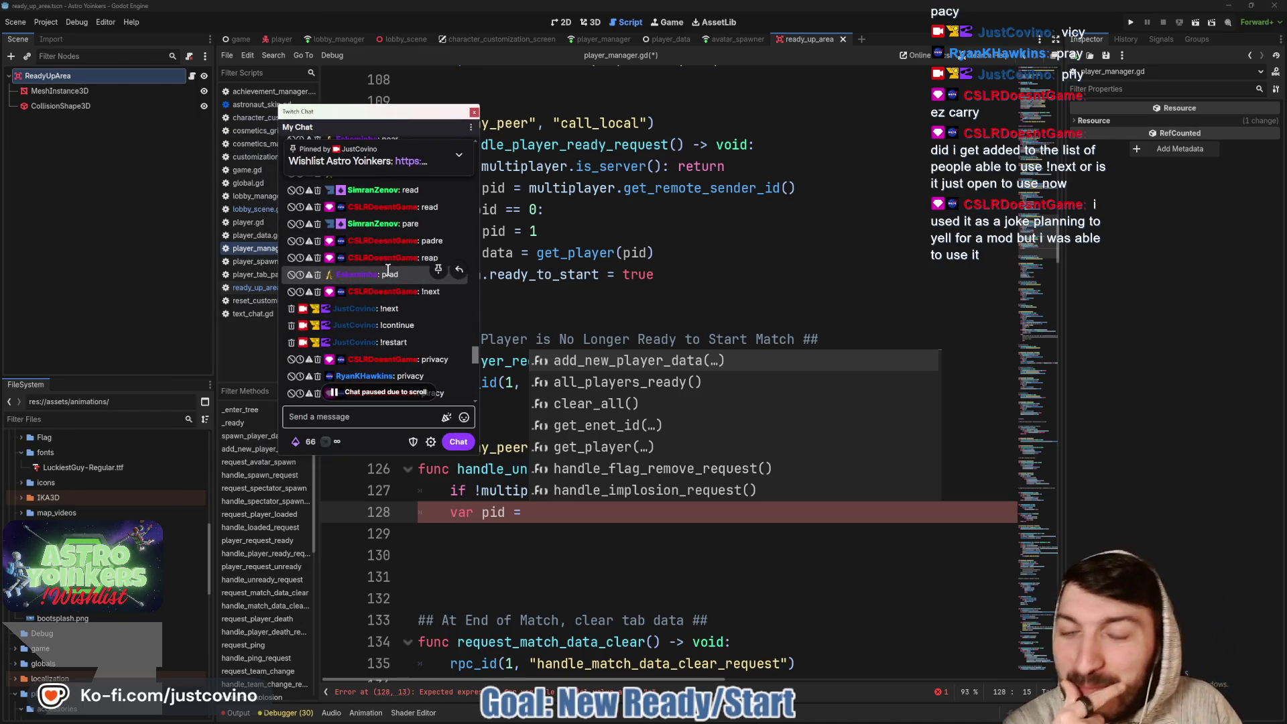
Scroll to the newest Twitch chat messages, then return to the Godot script
{"action": "scroll", "coordinate": [388, 269], "scroll_direction": "down", "scroll_amount": 5}
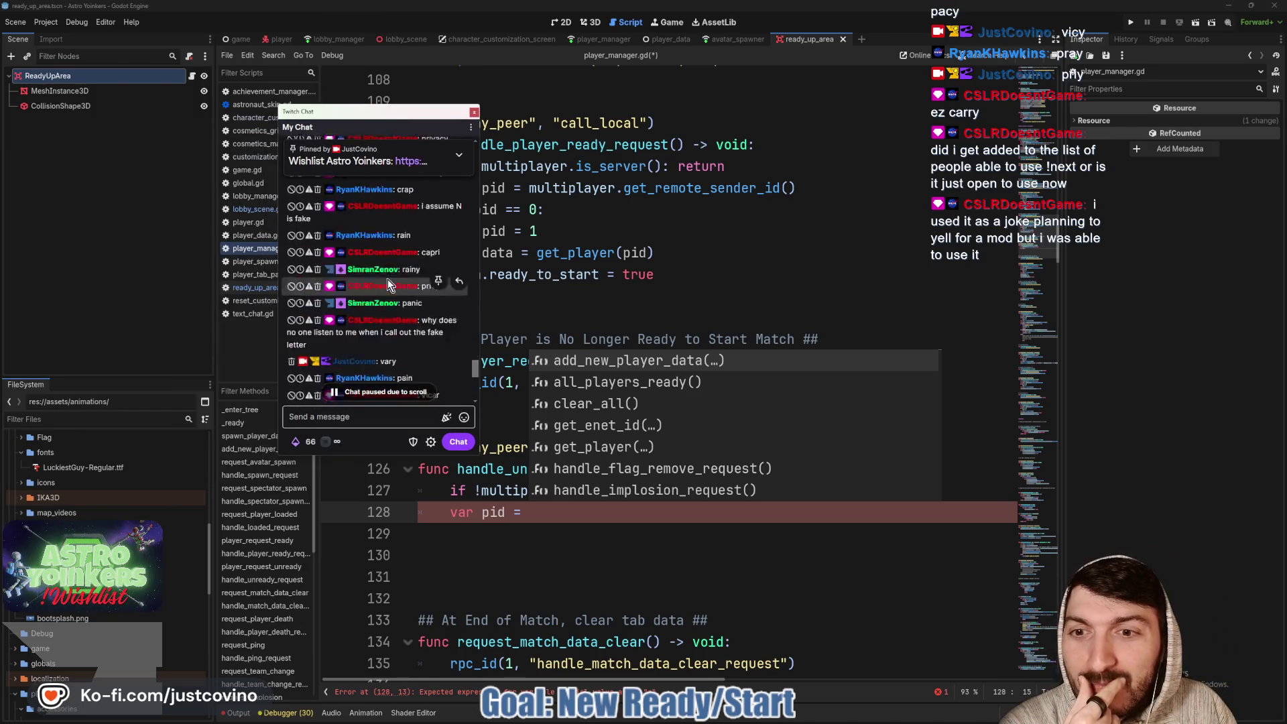
{"action": "scroll", "coordinate": [387, 284], "scroll_direction": "down", "scroll_amount": 3}
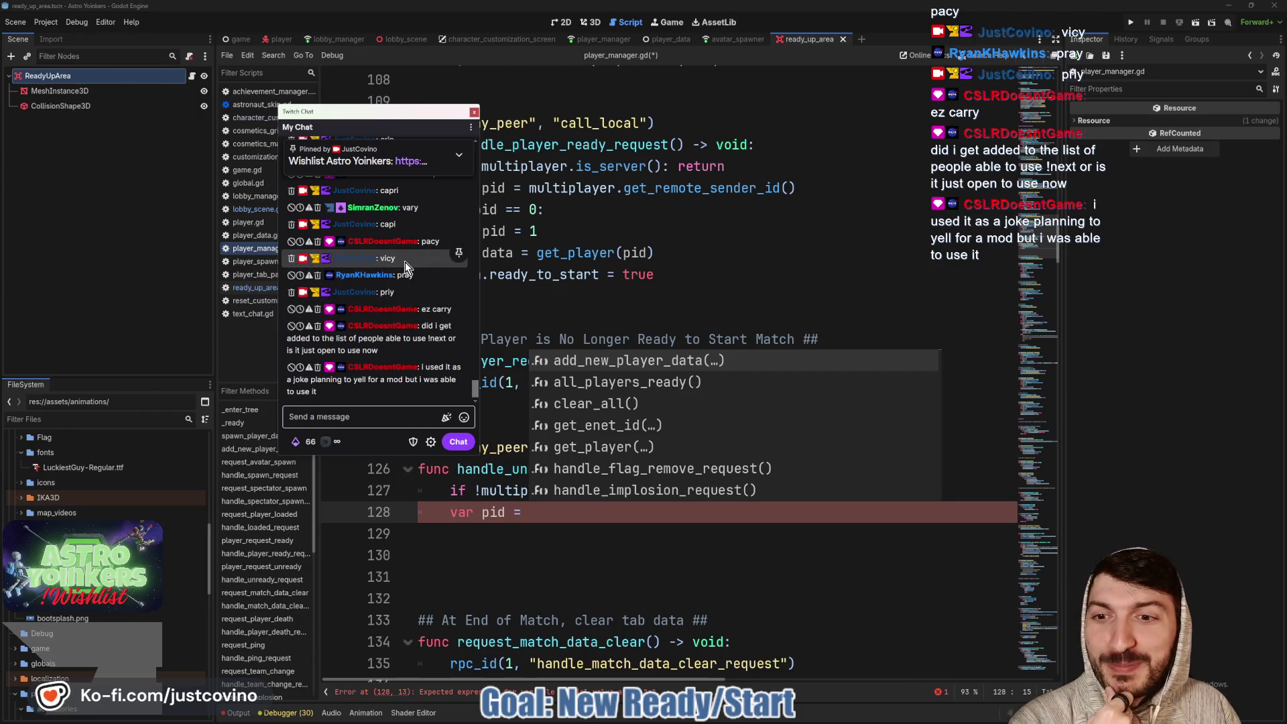
{"action": "left_click", "coordinate": [203, 117]}
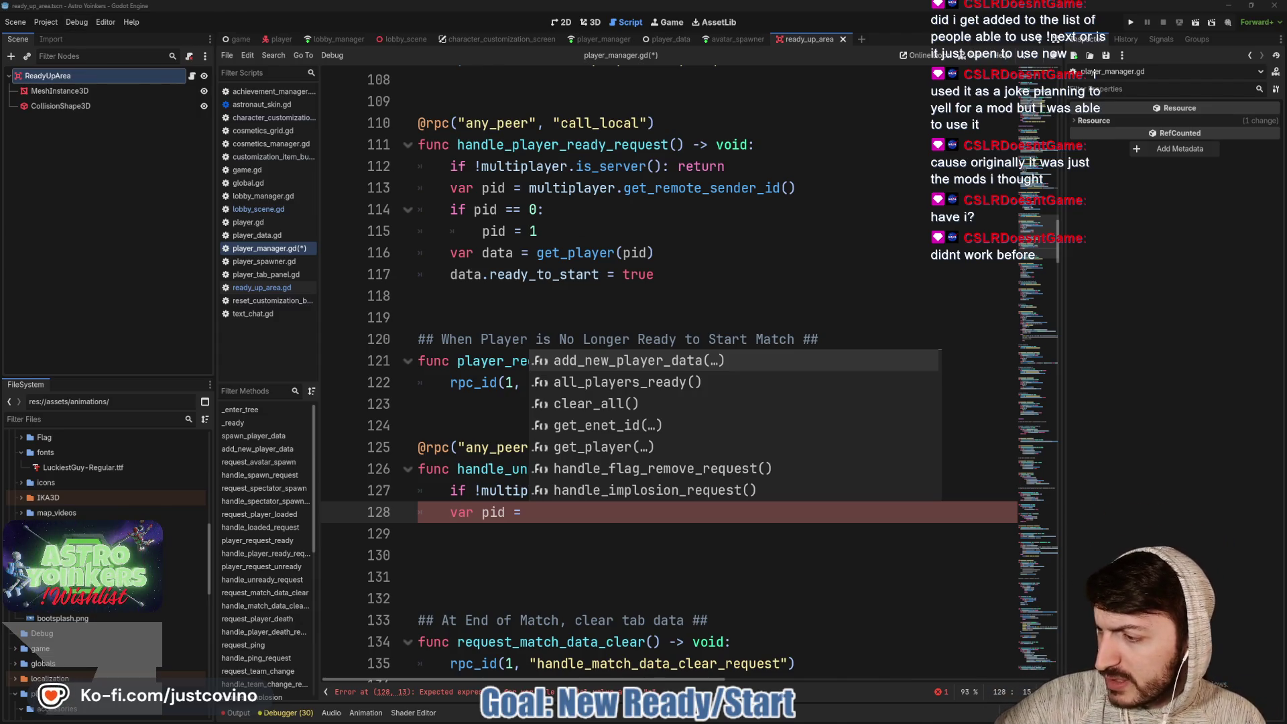
{"action": "key", "text": "alt+Tab"}
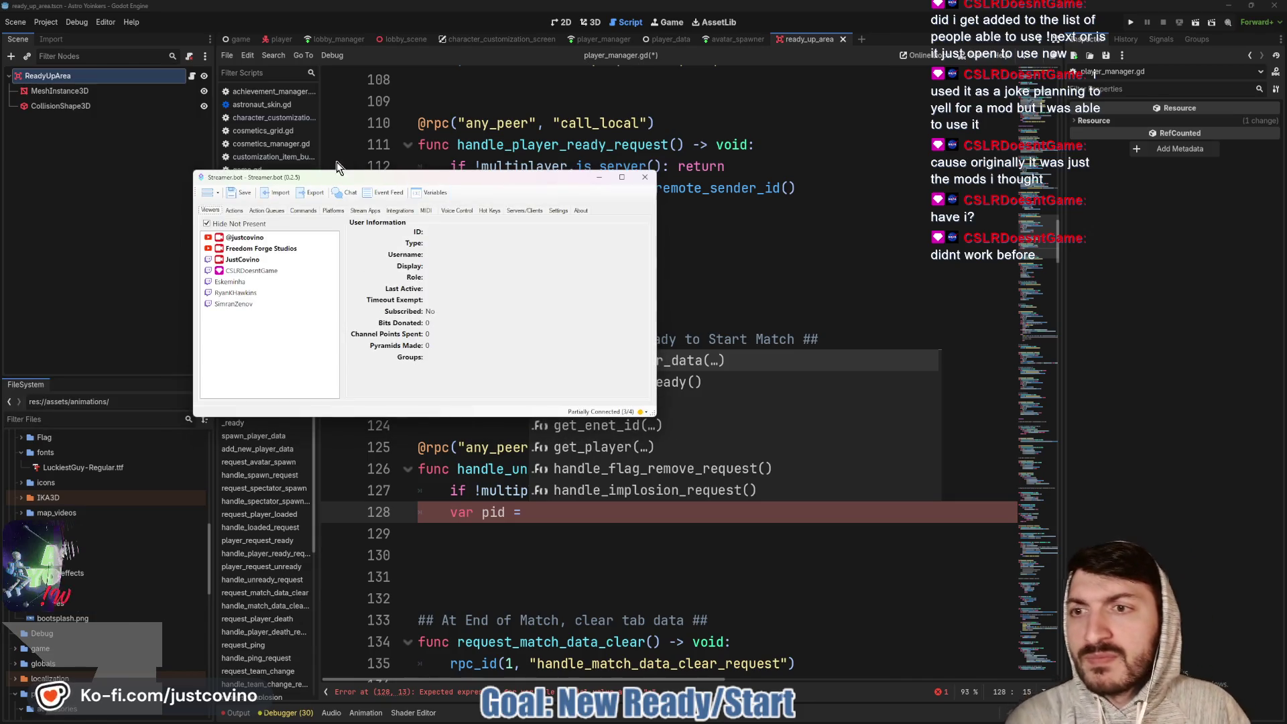
{"action": "left_click", "coordinate": [303, 212]}
{"action": "double_click", "coordinate": [250, 329]}
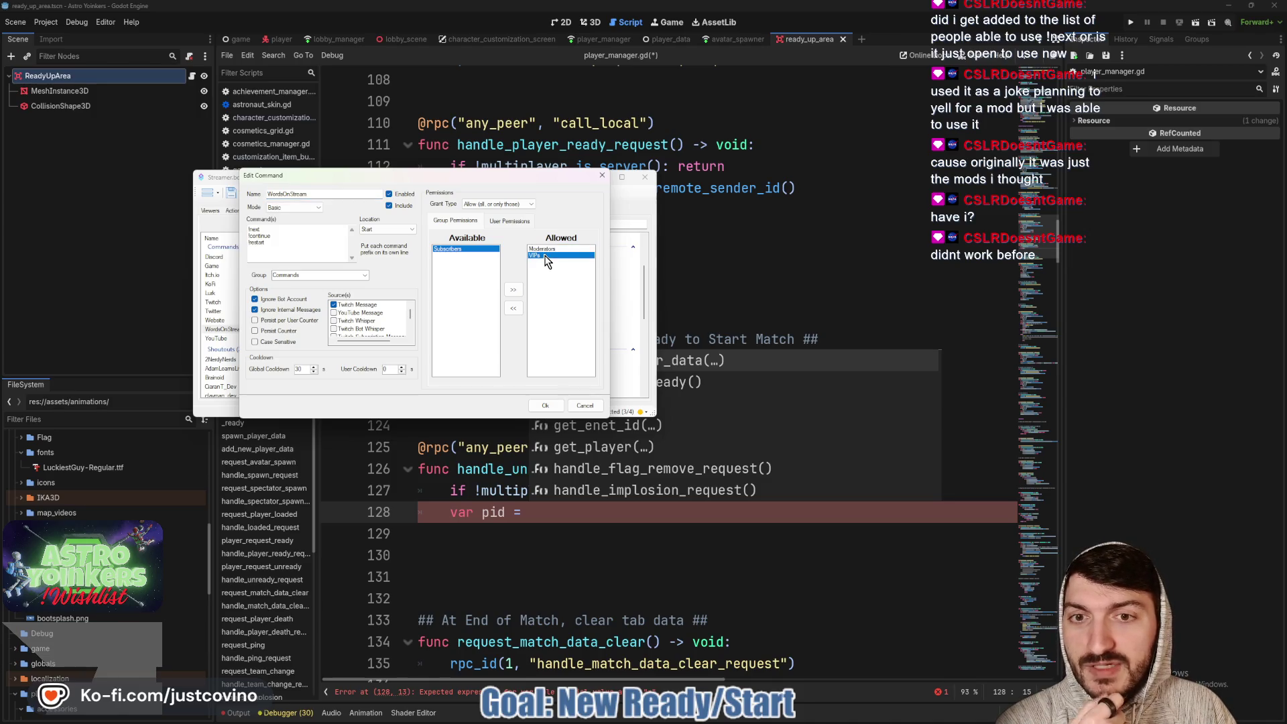
{"action": "left_click", "coordinate": [511, 222]}
{"action": "left_click", "coordinate": [470, 257]}
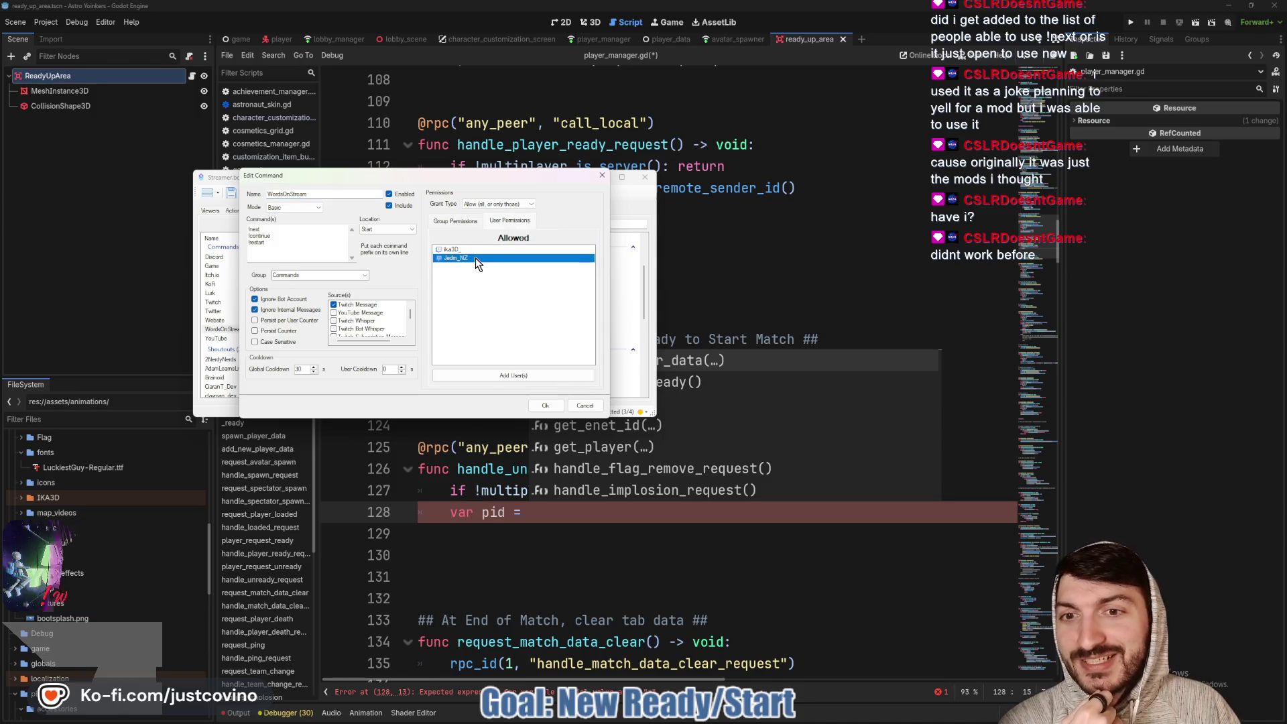
{"action": "left_click", "coordinate": [456, 221]}
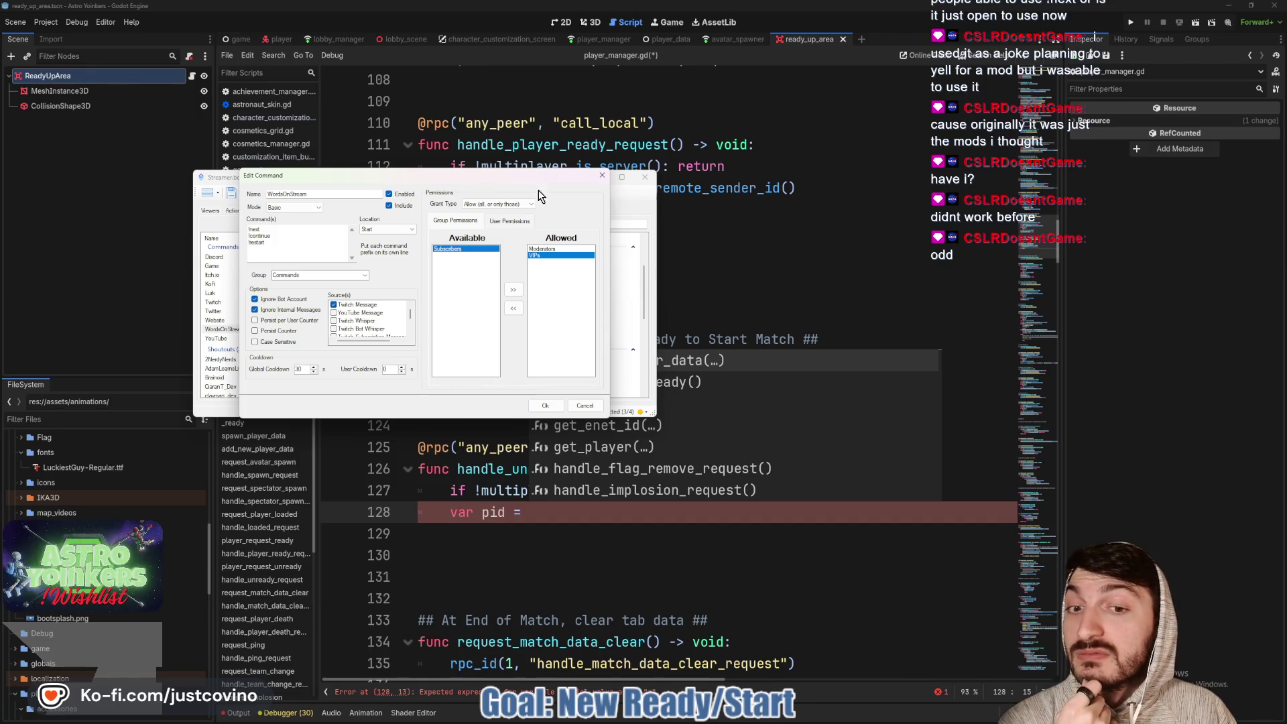
{"action": "left_click", "coordinate": [600, 175]}
{"action": "mouse_move", "coordinate": [560, 183]}
{"action": "left_mouse_down"}
{"action": "mouse_move", "coordinate": [476, 196]}
{"action": "mouse_move", "coordinate": [525, 211]}
{"action": "left_mouse_up"}
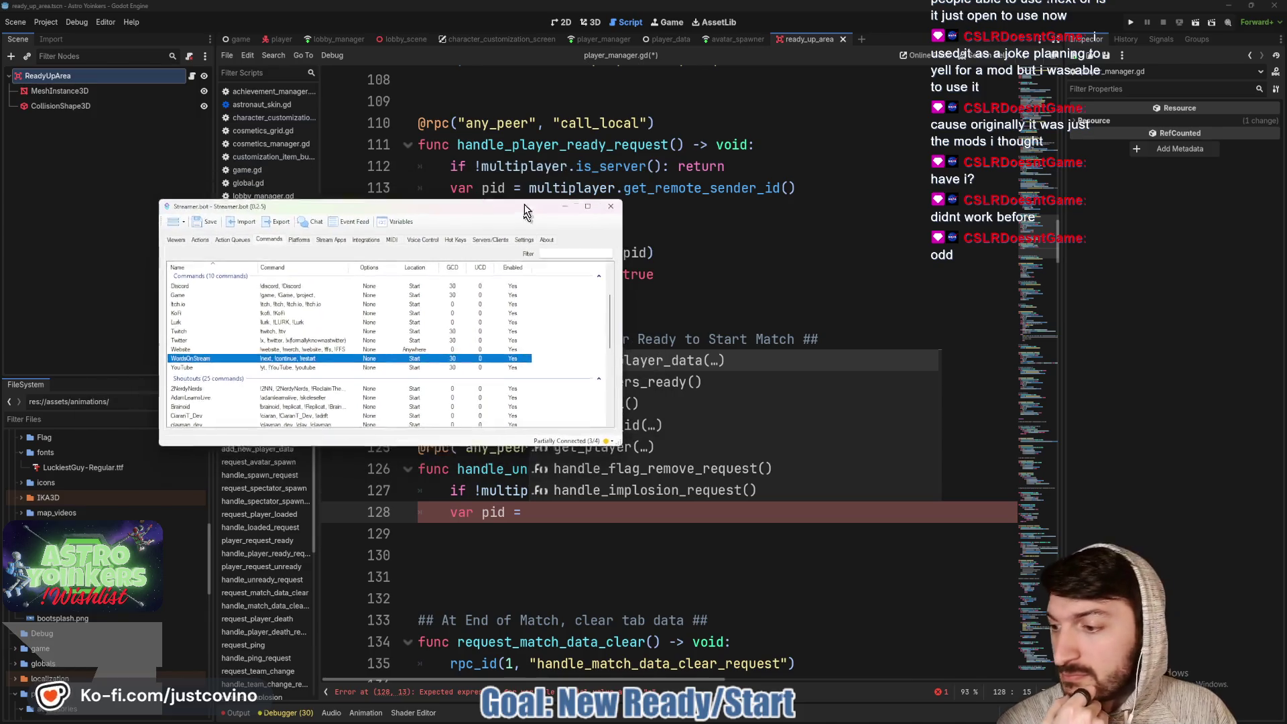
{"action": "left_click", "coordinate": [564, 207]}
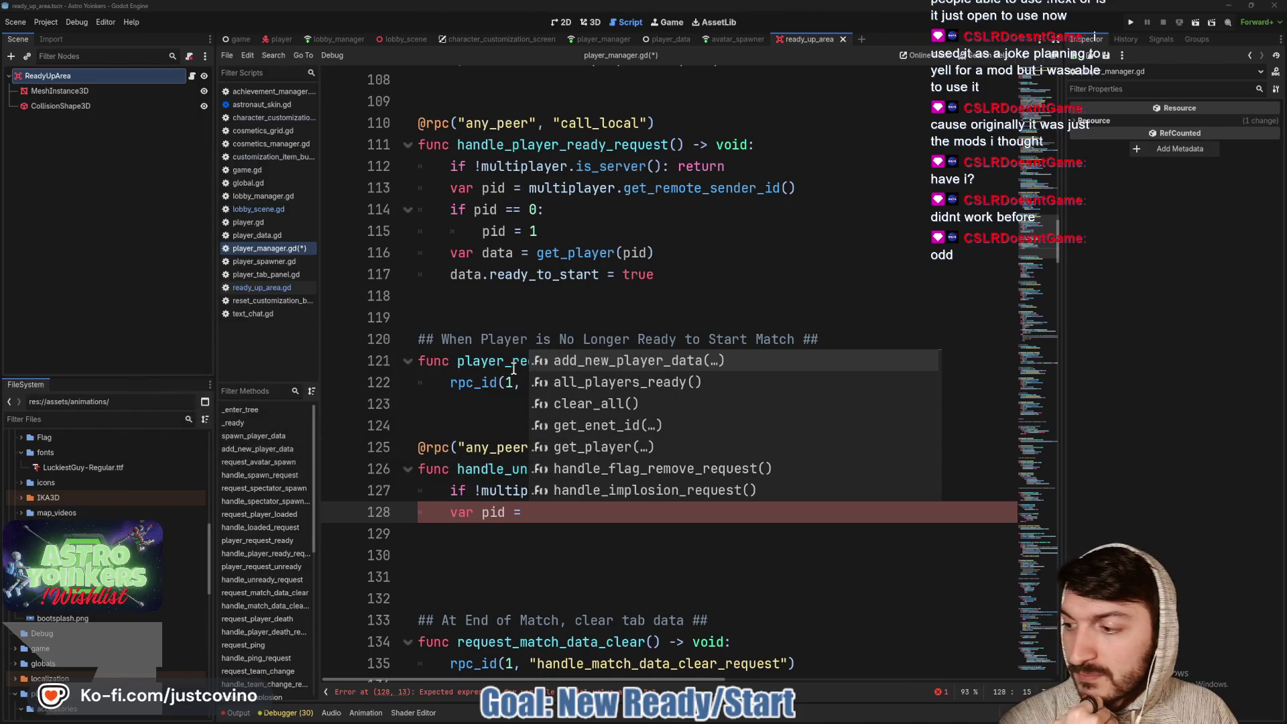
{"action": "left_click", "coordinate": [553, 509]}
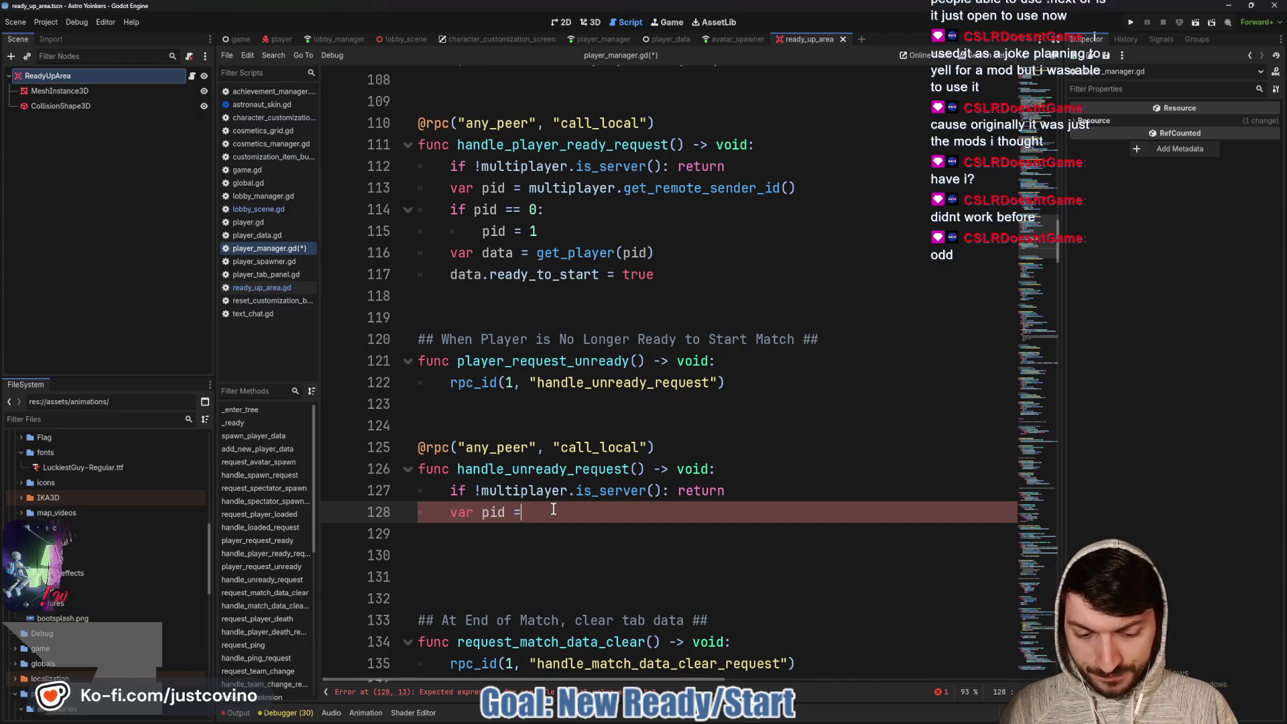
Set pid from multiplayer.get_remote_sender_id(), falling back to 1 when it is 0
{"action": "key", "text": "BackSpace"}
{"action": "type", "text": "="}
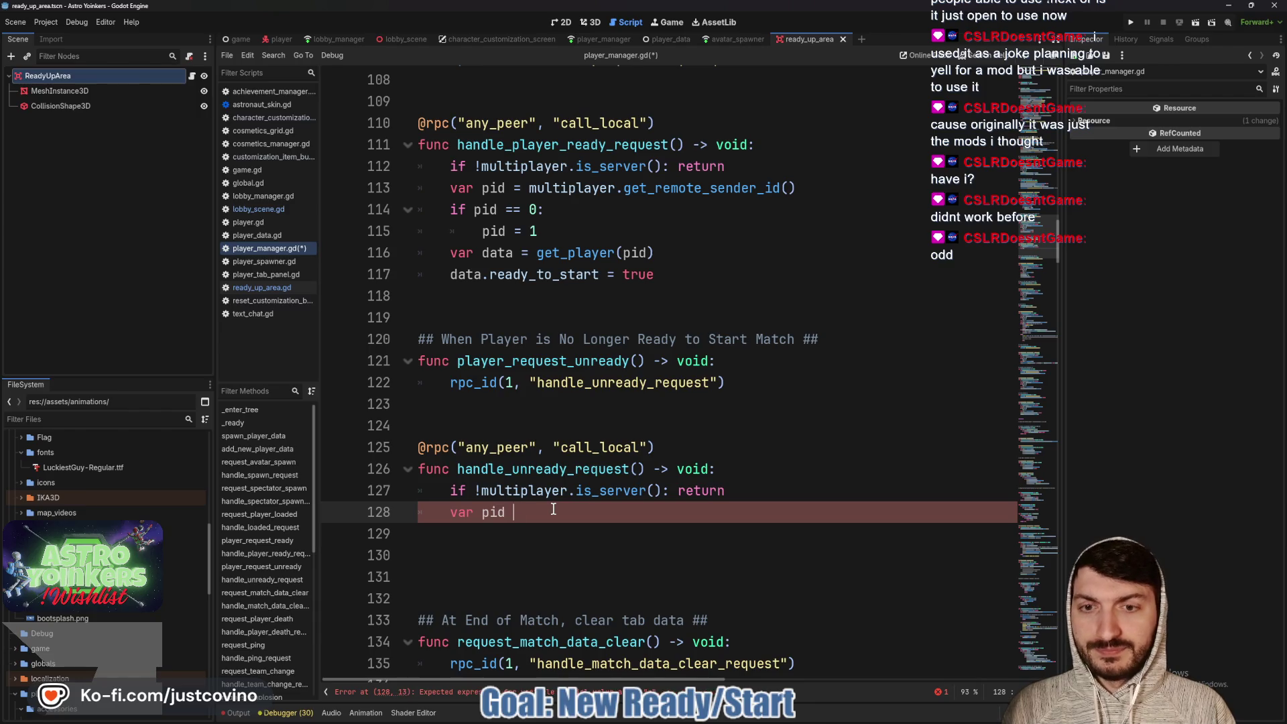
{"action": "type", "text": " = multipla"}
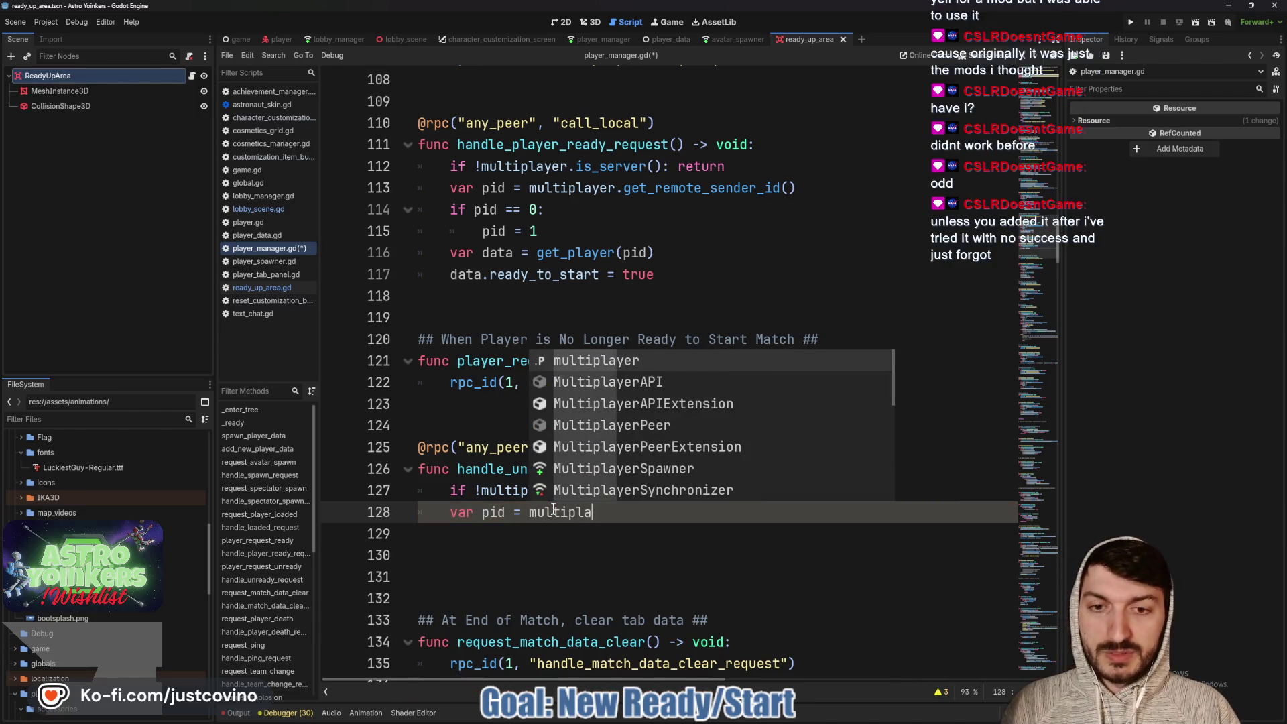
{"action": "type", "text": "yer.get_remote"}
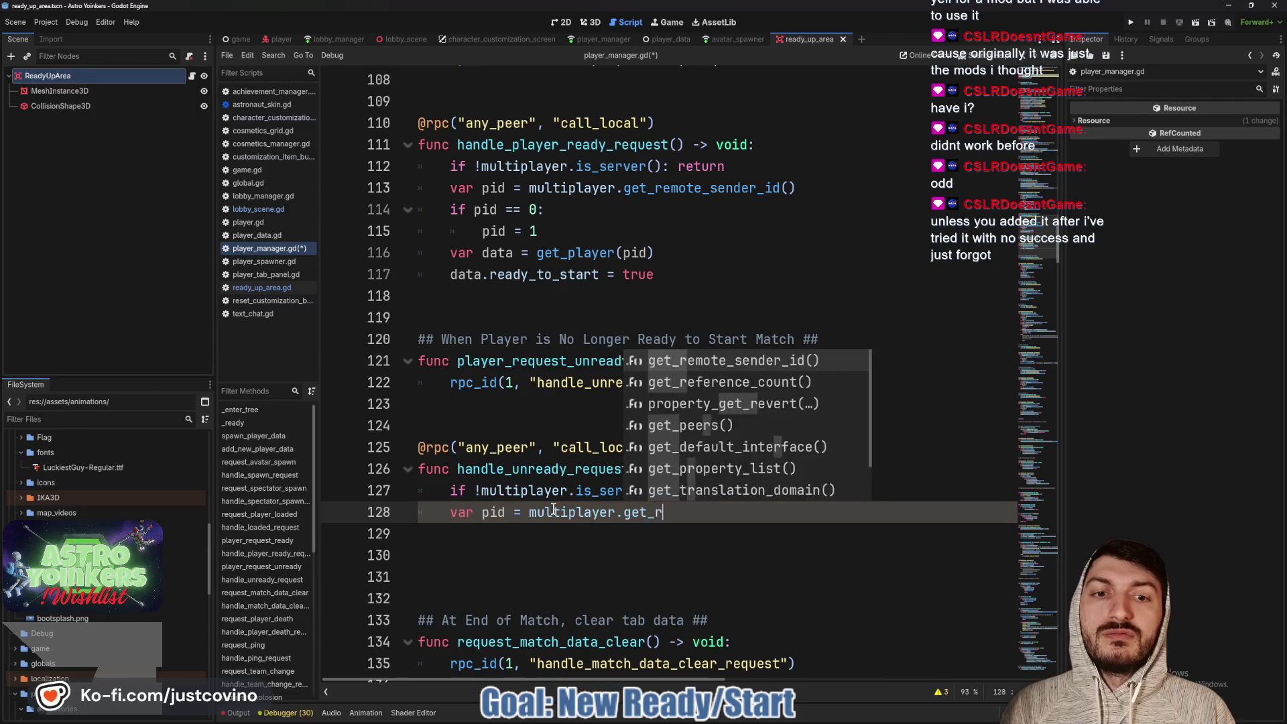
{"action": "key", "text": "Return"}
{"action": "key", "text": "Return"}
{"action": "type", "text": "if pid"}
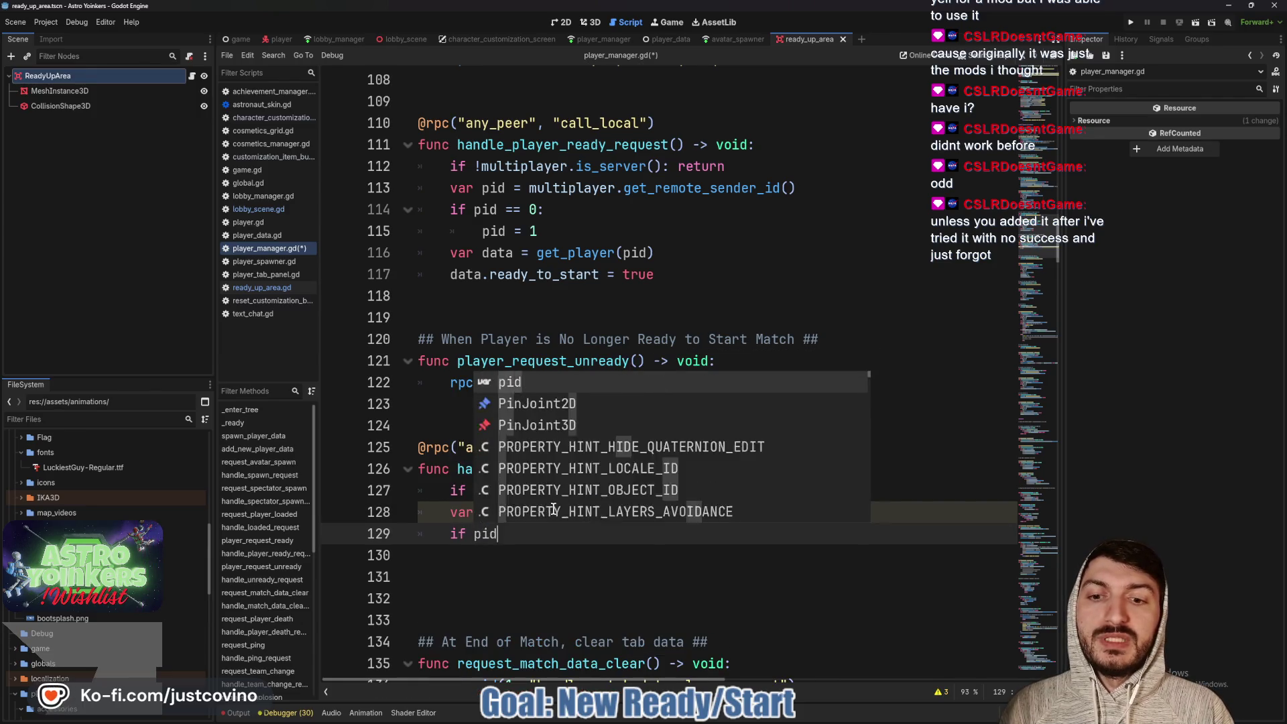
{"action": "type", "text": " == 0:"}
{"action": "key", "text": "Return"}
{"action": "type", "text": "pid "}
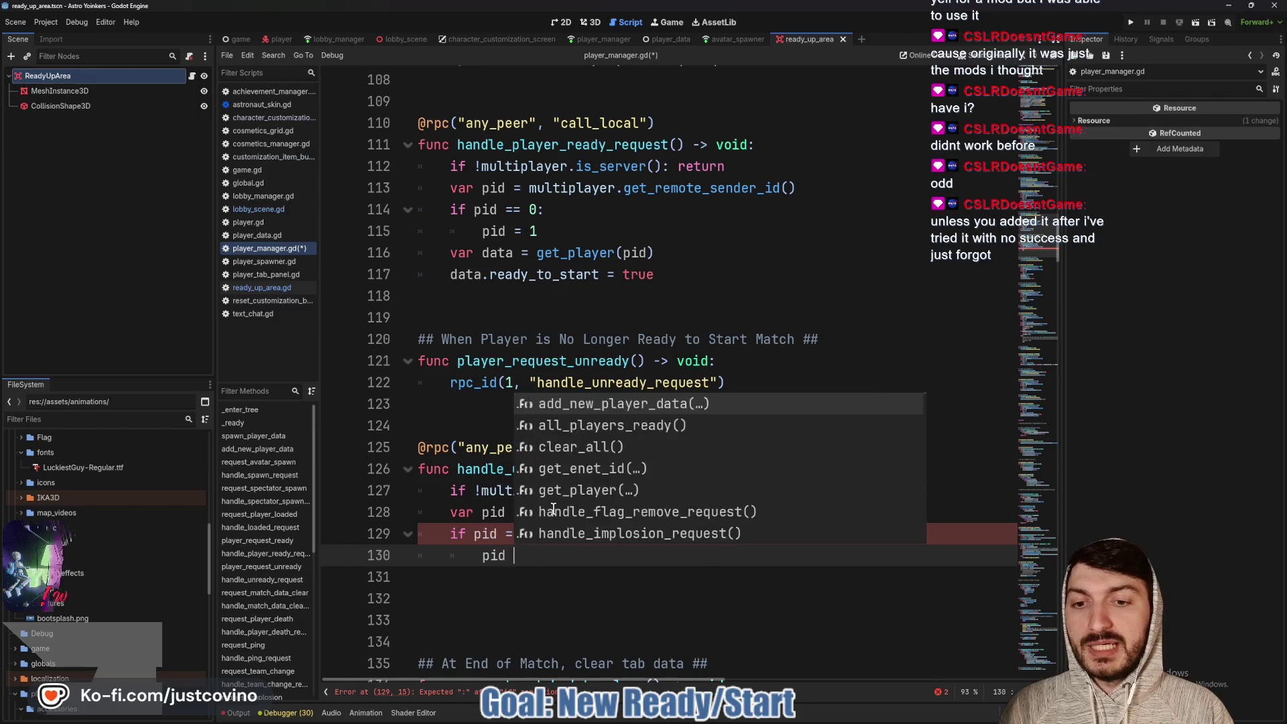
{"action": "type", "text": "=1"}
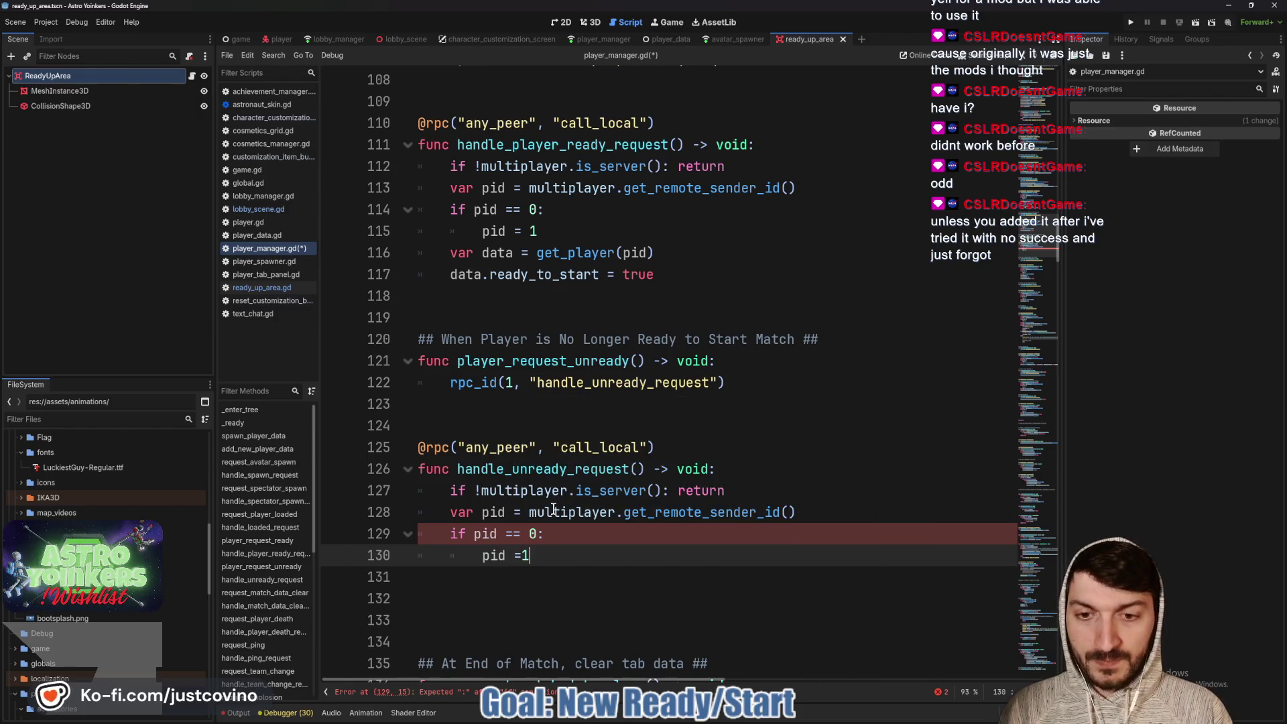
{"action": "key", "text": "Return"}
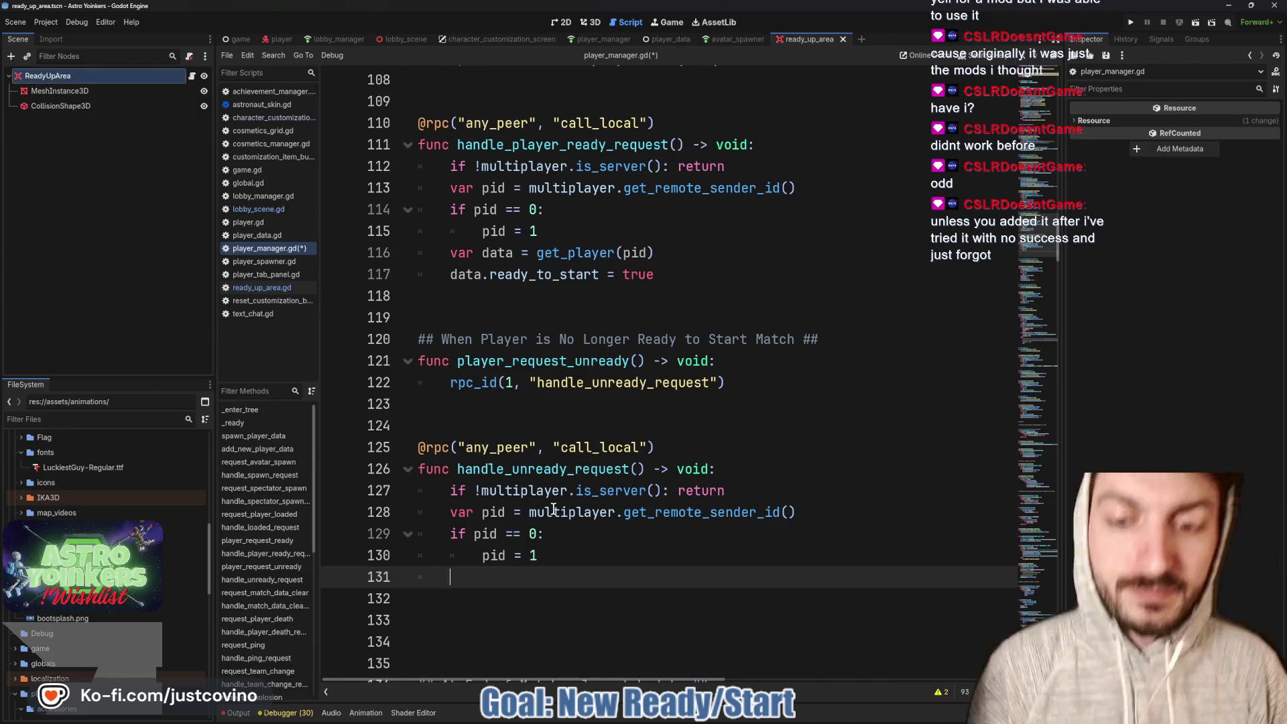
Fetch data = get_player(pid), set data.ready_to_start = false, and save
{"action": "type", "text": "vardata "}
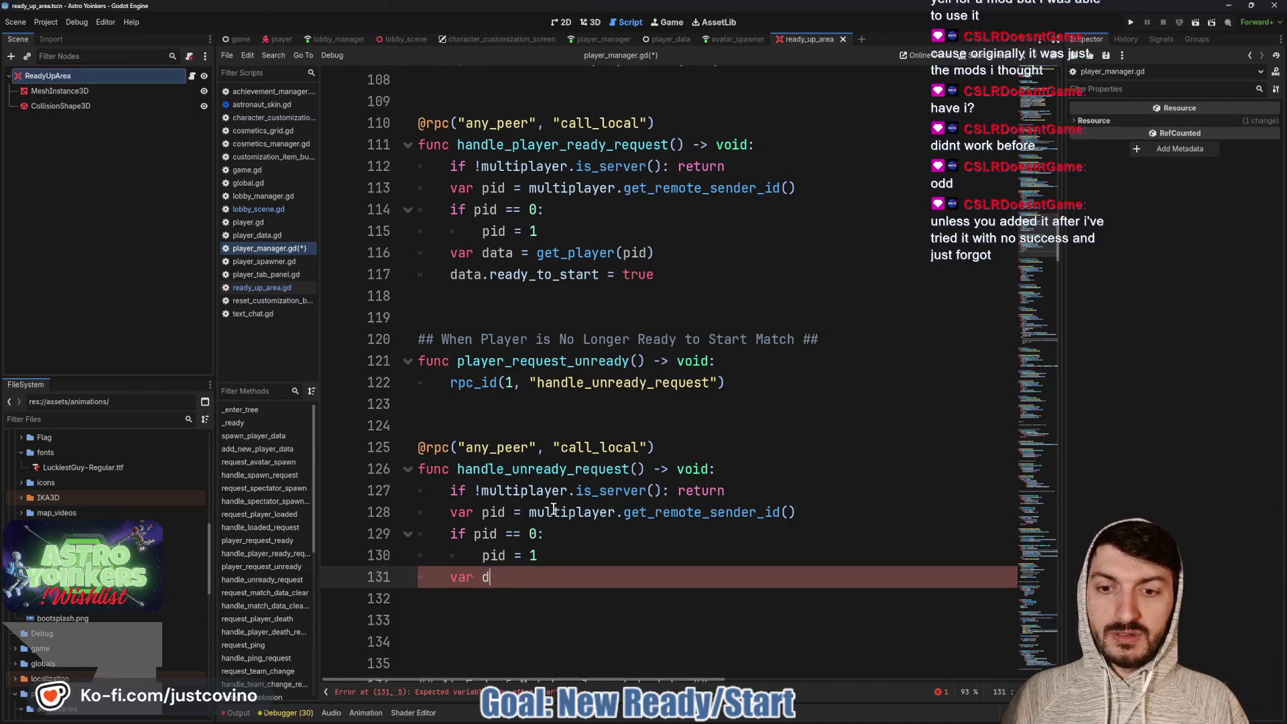
{"action": "type", "text": "= "}
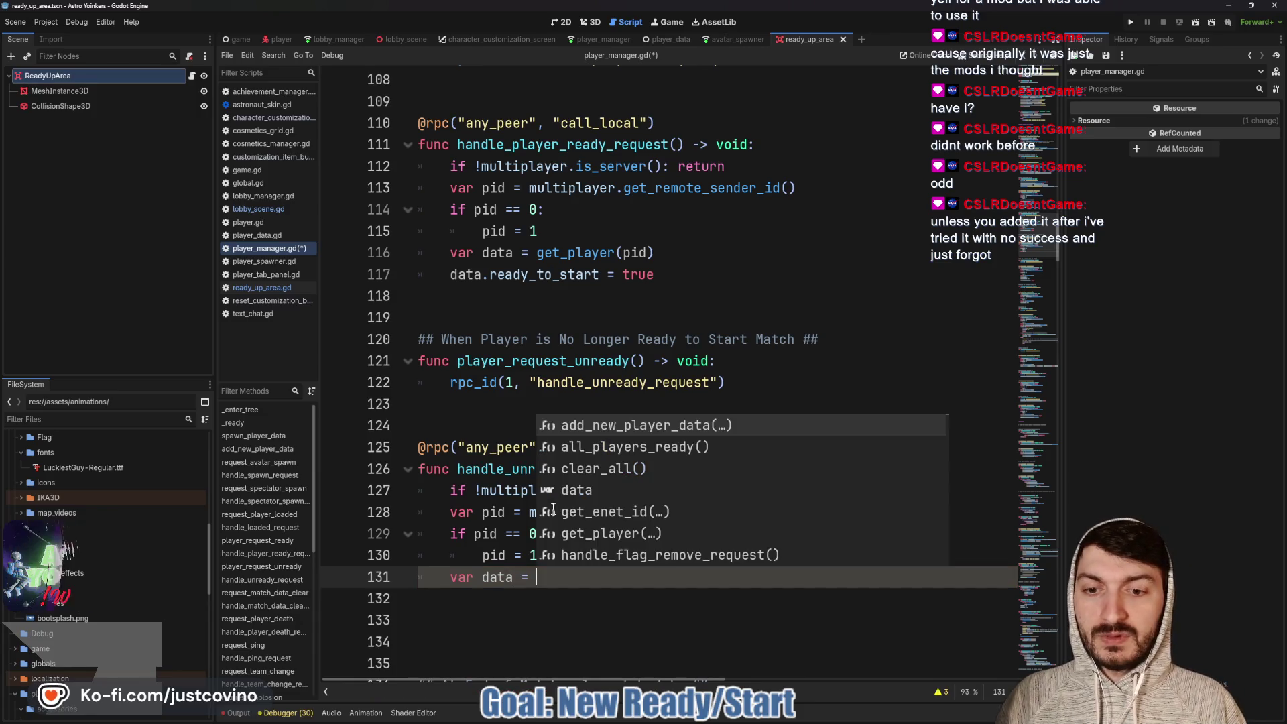
{"action": "type", "text": "get_playe"}
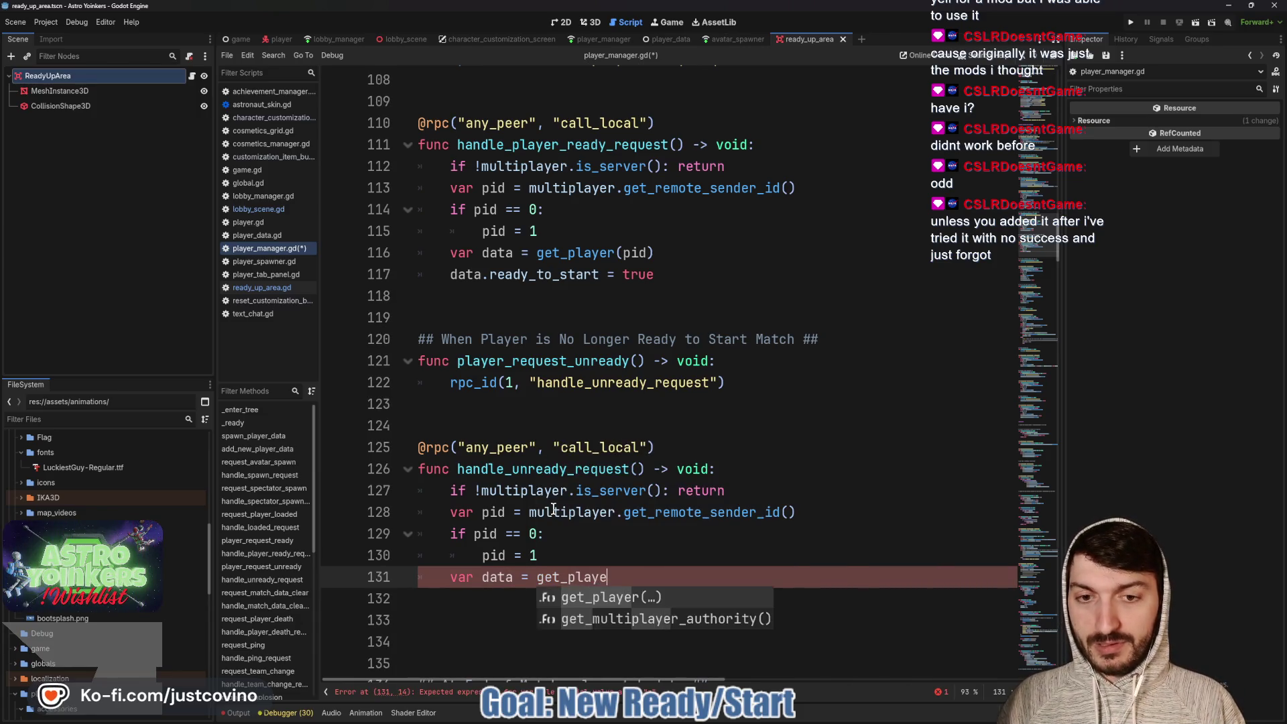
{"action": "key", "text": "Return"}
{"action": "type", "text": "pid"}
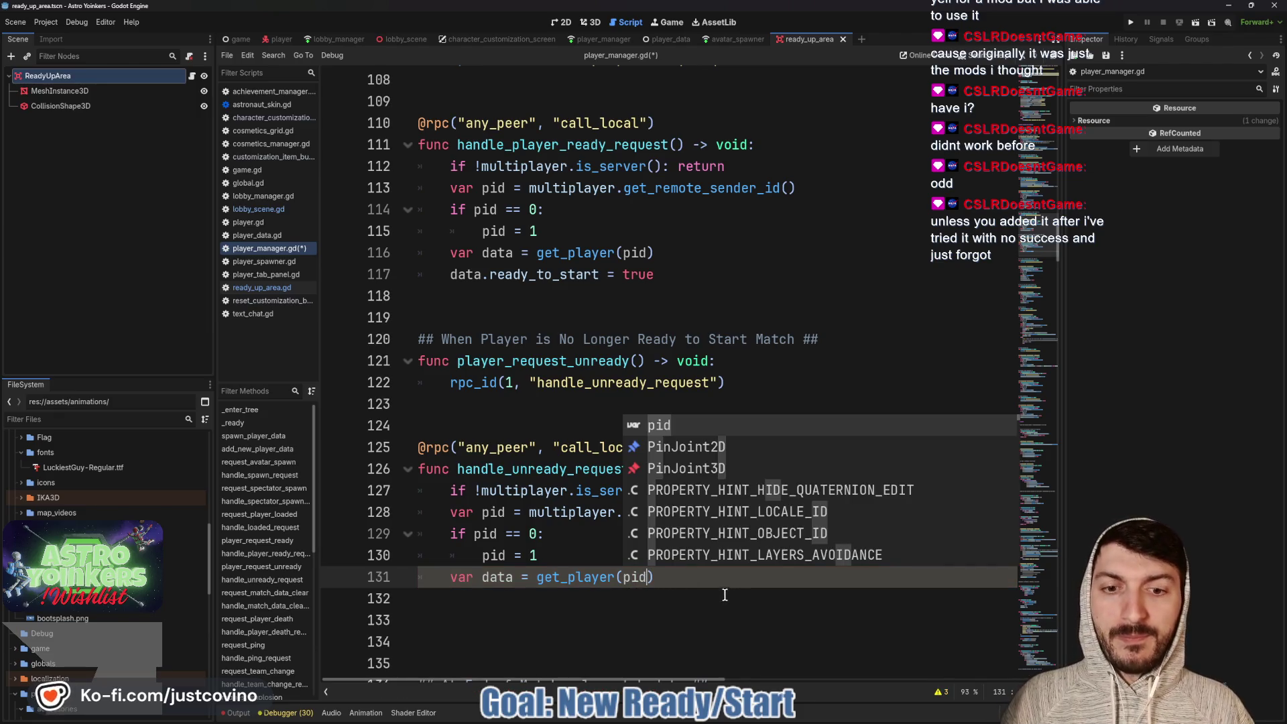
{"action": "left_click", "coordinate": [685, 577]}
{"action": "key", "text": "Return"}
{"action": "type", "text": "data.ready"}
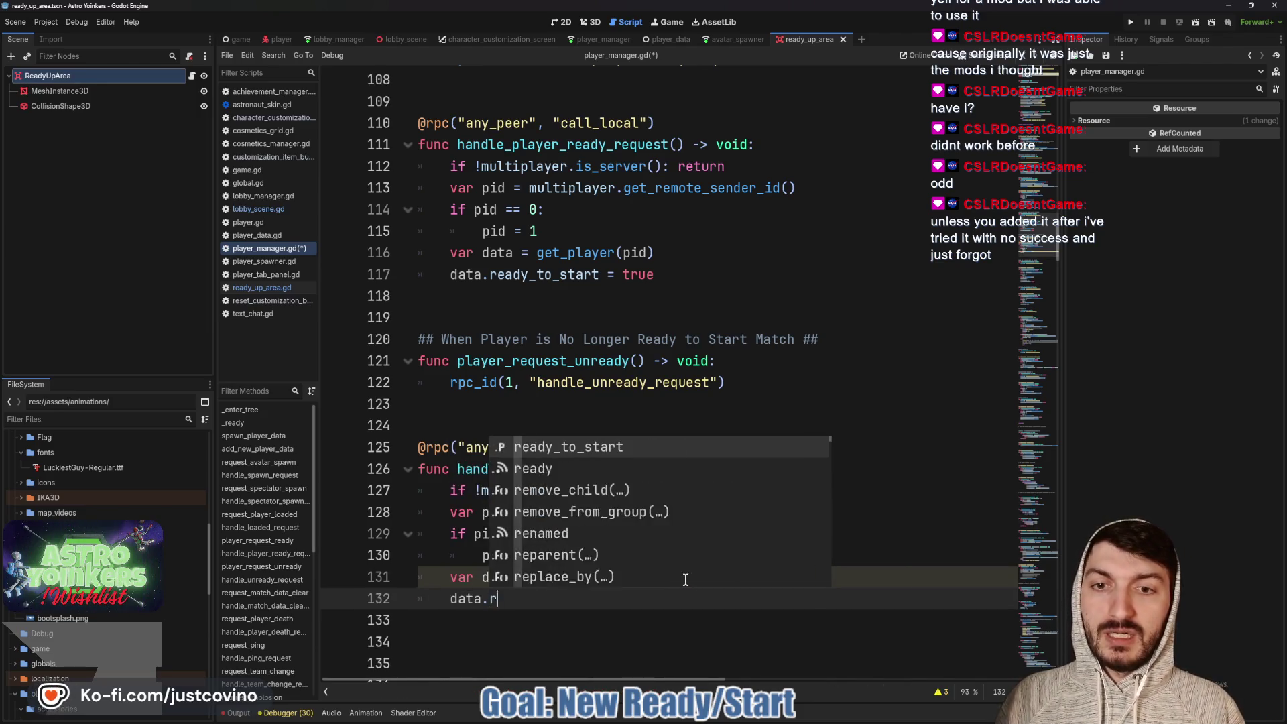
{"action": "key", "text": "Return"}
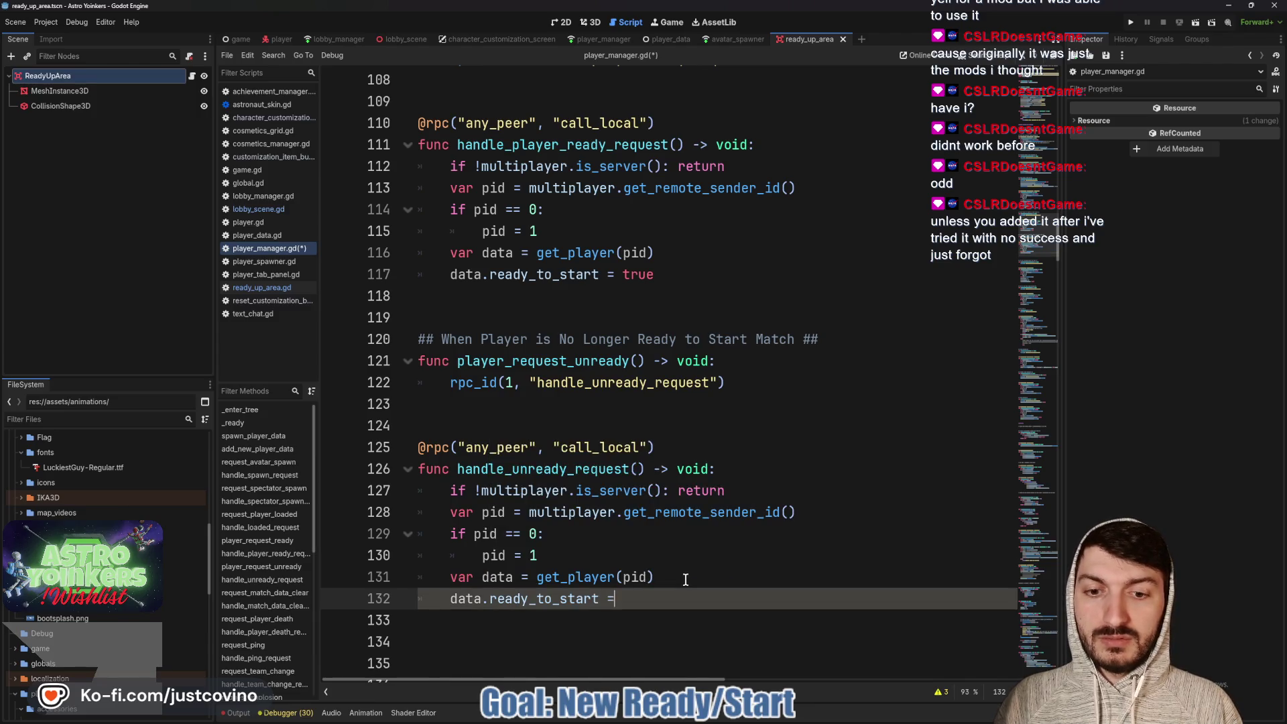
{"action": "type", "text": "false"}
{"action": "key", "text": "ctrl+s"}
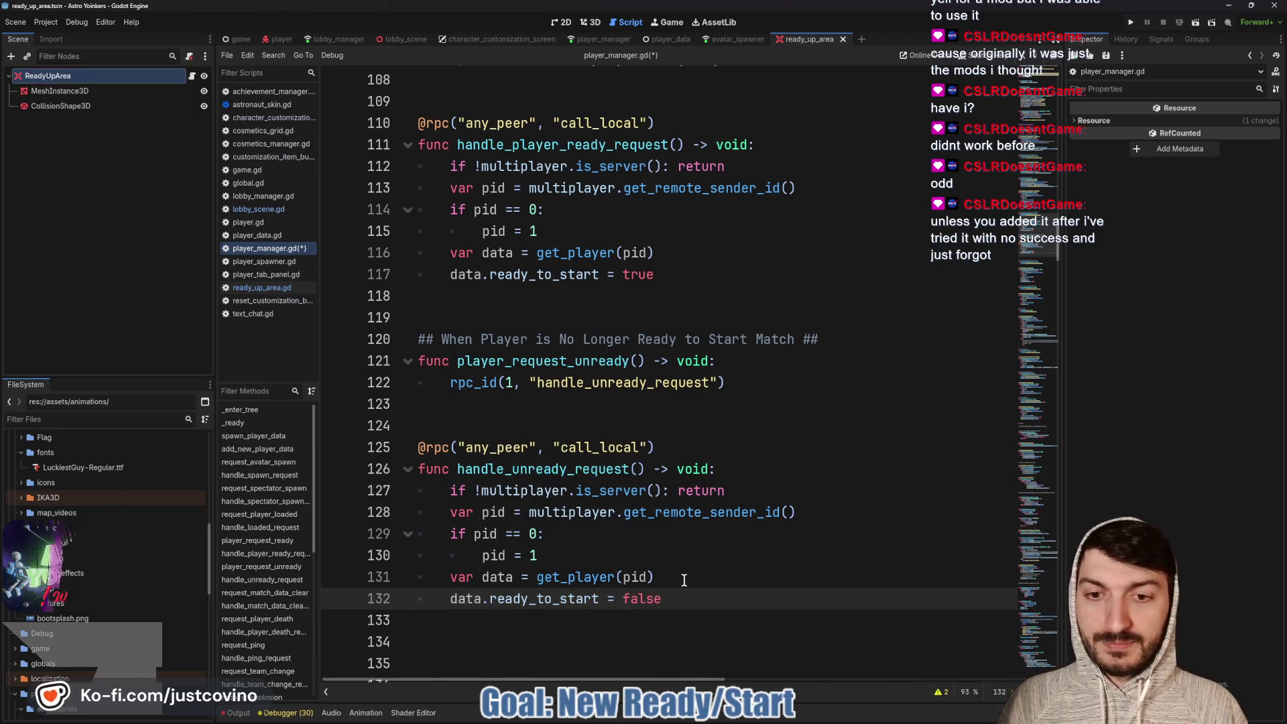
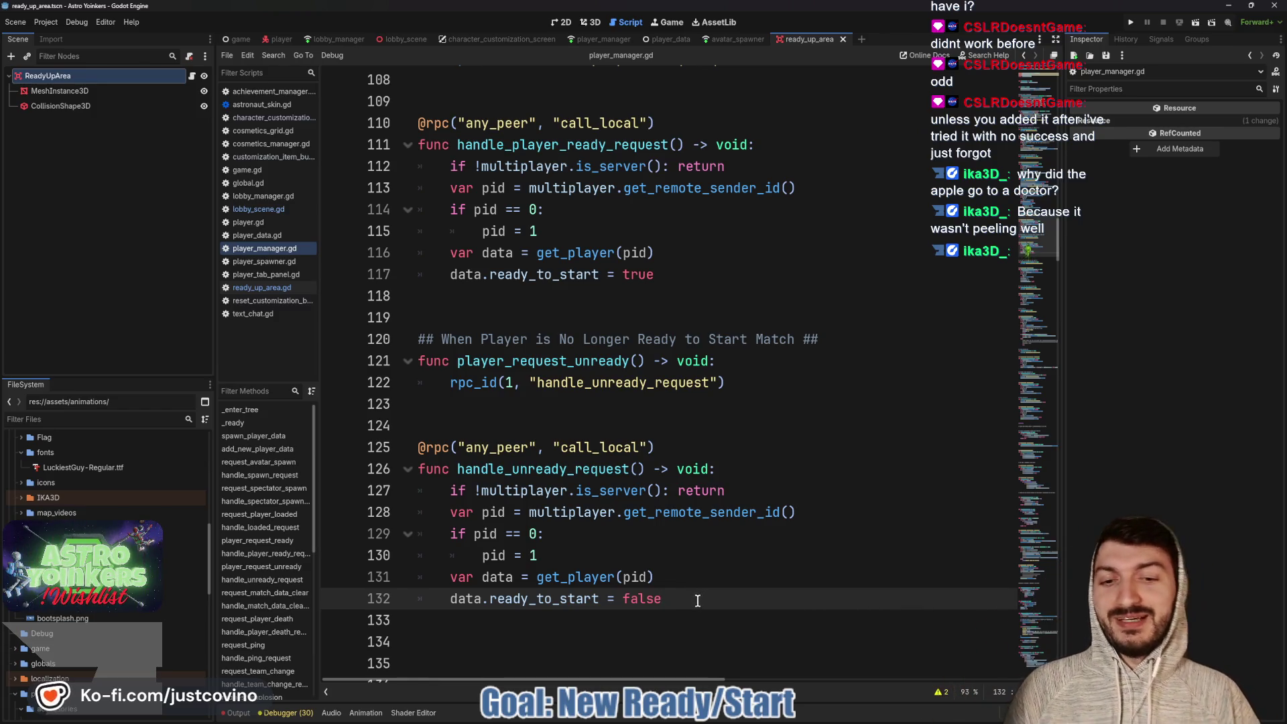
Review player_request_unready in player_manager.gd, then go back to ready_up_area.gd
{"action": "left_click", "coordinate": [601, 416]}
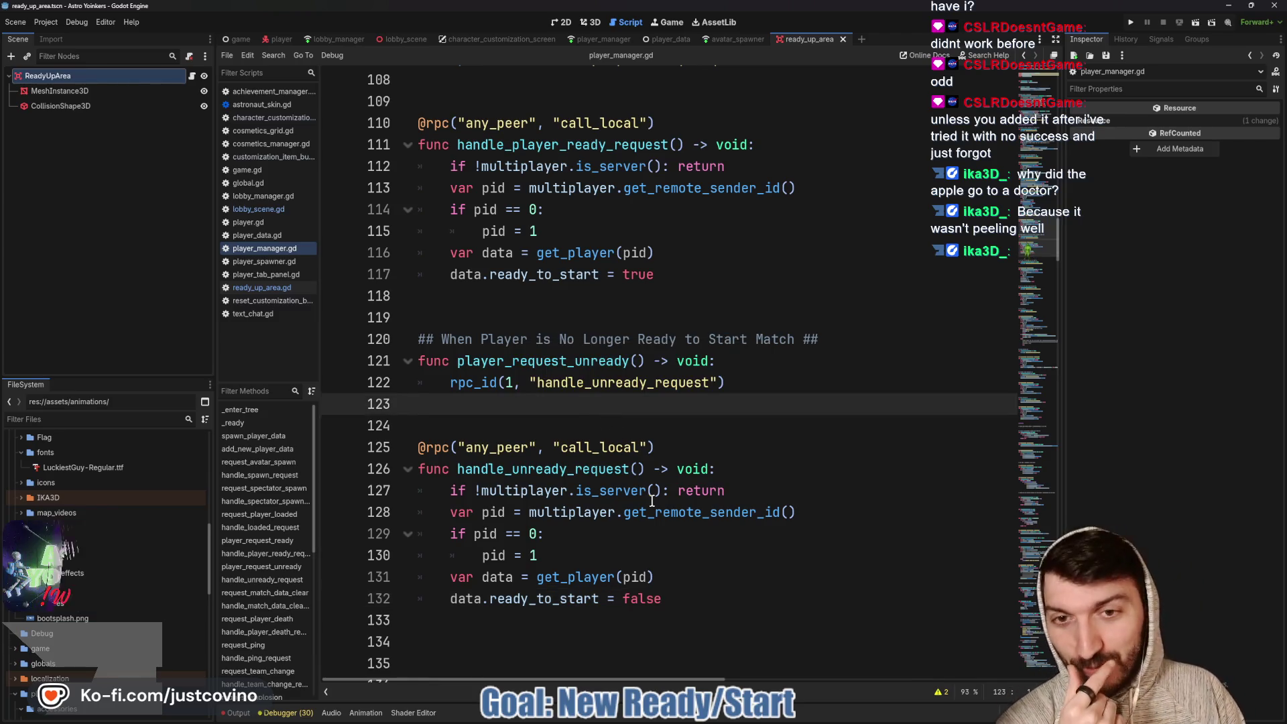
{"action": "scroll", "coordinate": [630, 469], "scroll_direction": "down", "scroll_amount": 1}
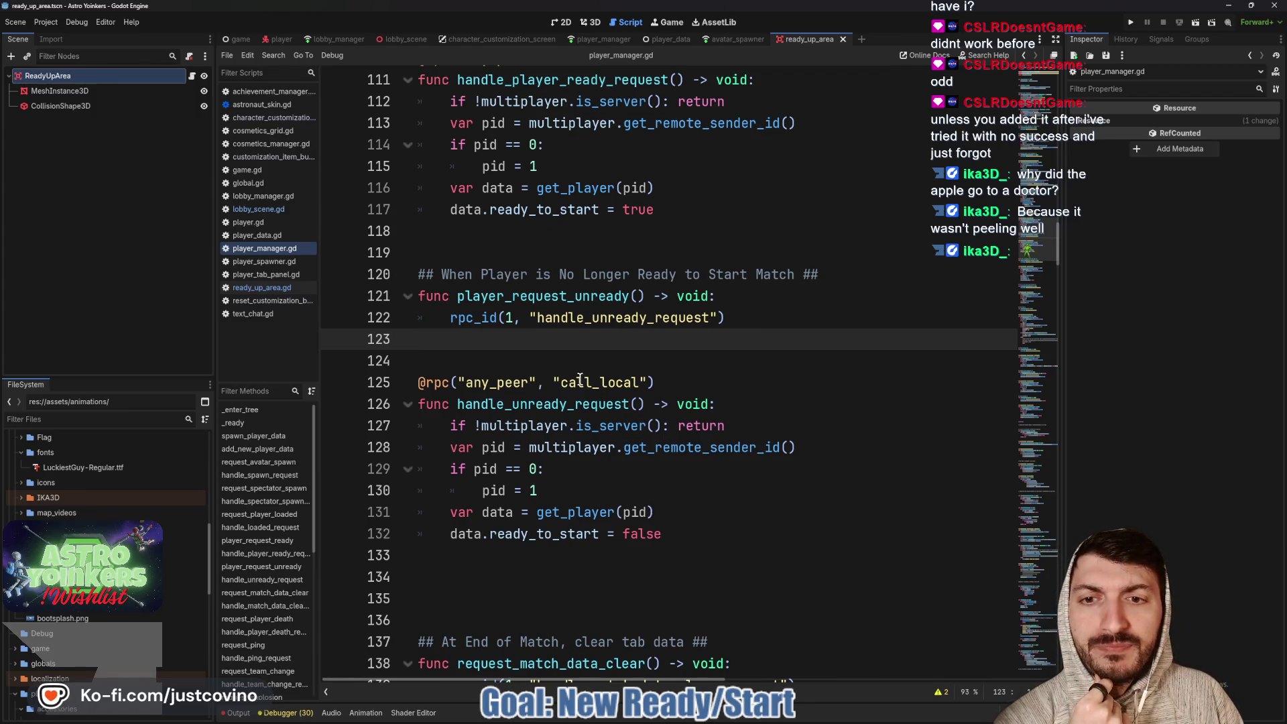
{"action": "double_click", "coordinate": [560, 295]}
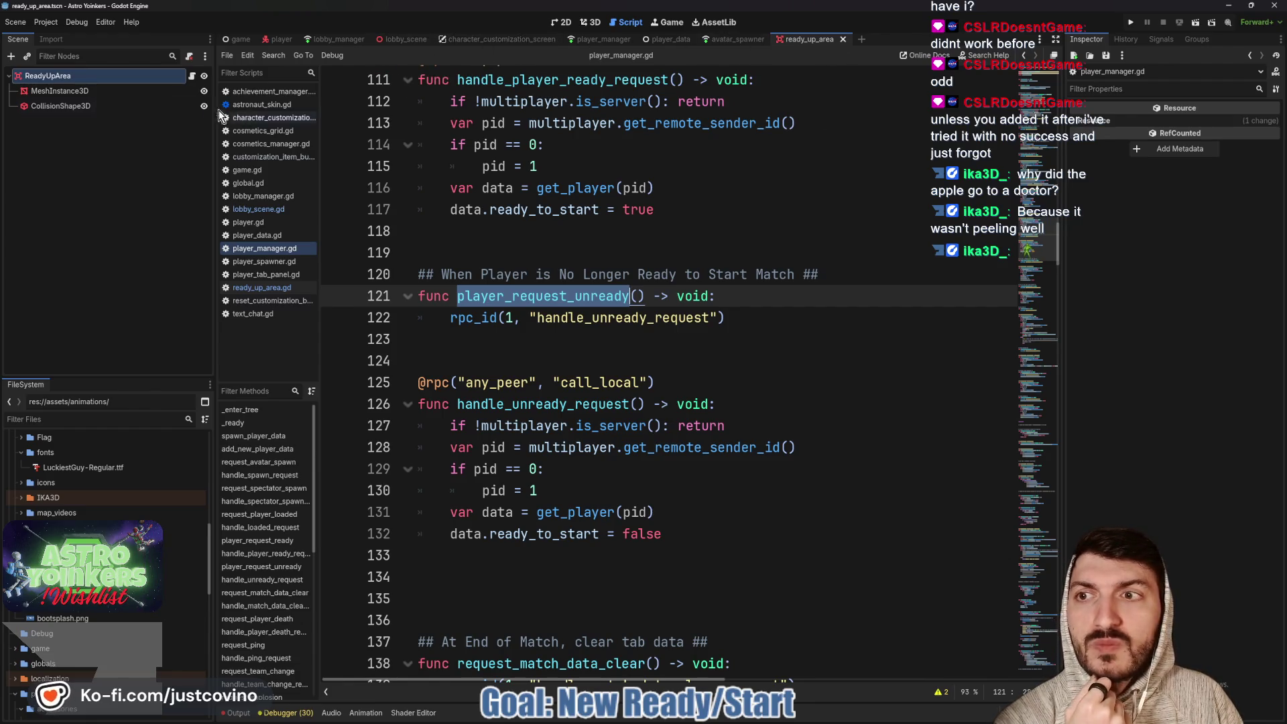
{"action": "key", "text": "alt+Left"}
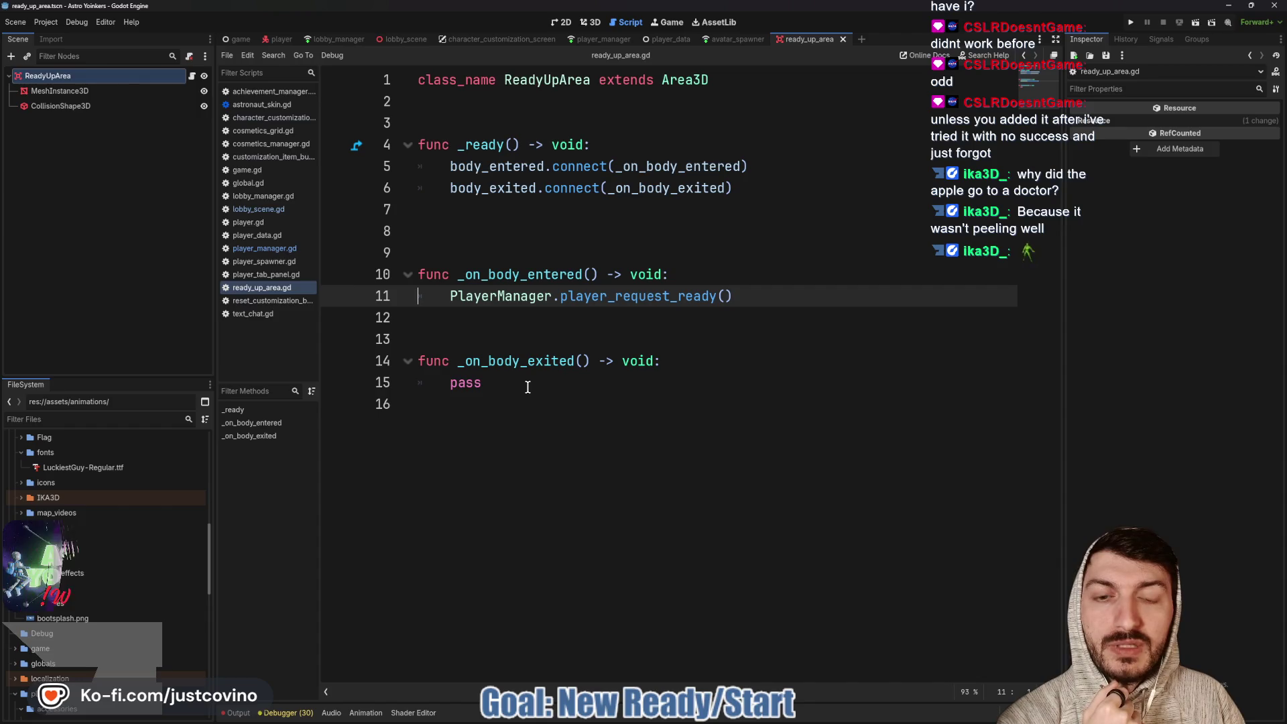
Replace pass in the body-exited handler with PlayerManager.player_request_unready()
{"action": "double_click", "coordinate": [528, 387]}
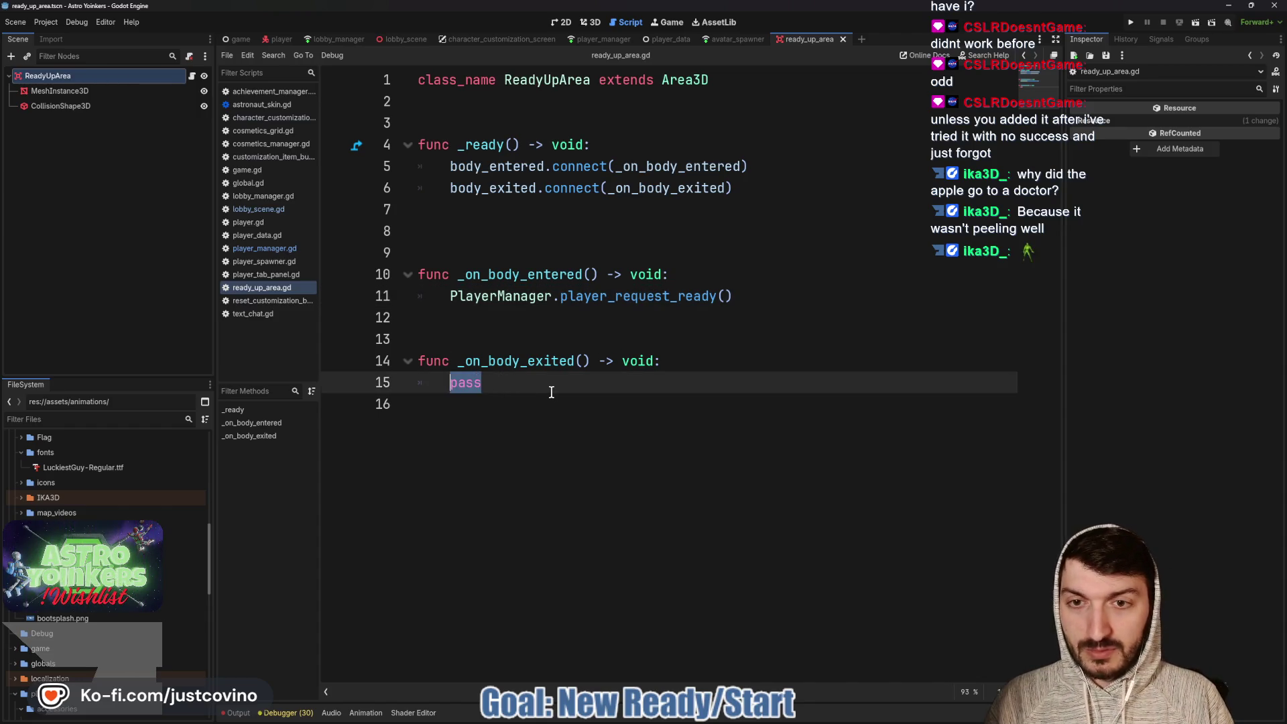
{"action": "type", "text": "PLayerManager."}
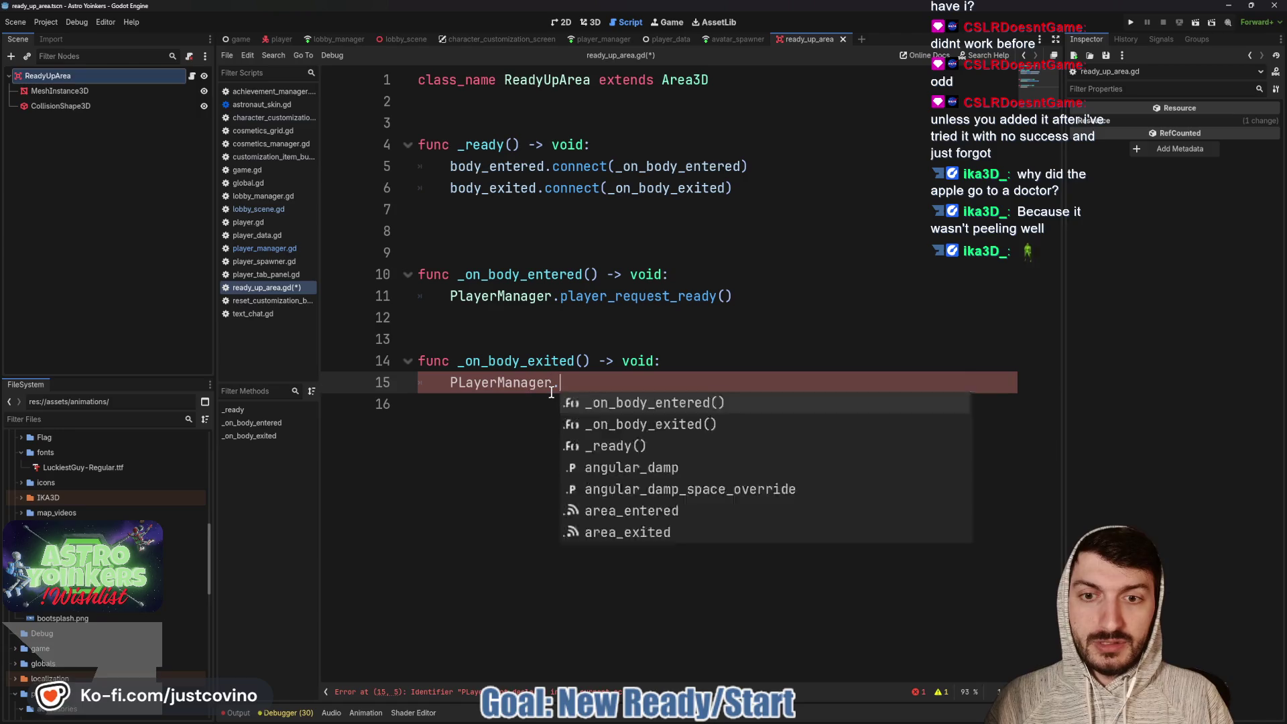
{"action": "type", "text": "player"}
{"action": "key", "text": "BackSpace"}
{"action": "key", "text": "BackSpace"}
{"action": "key", "text": "BackSpace"}
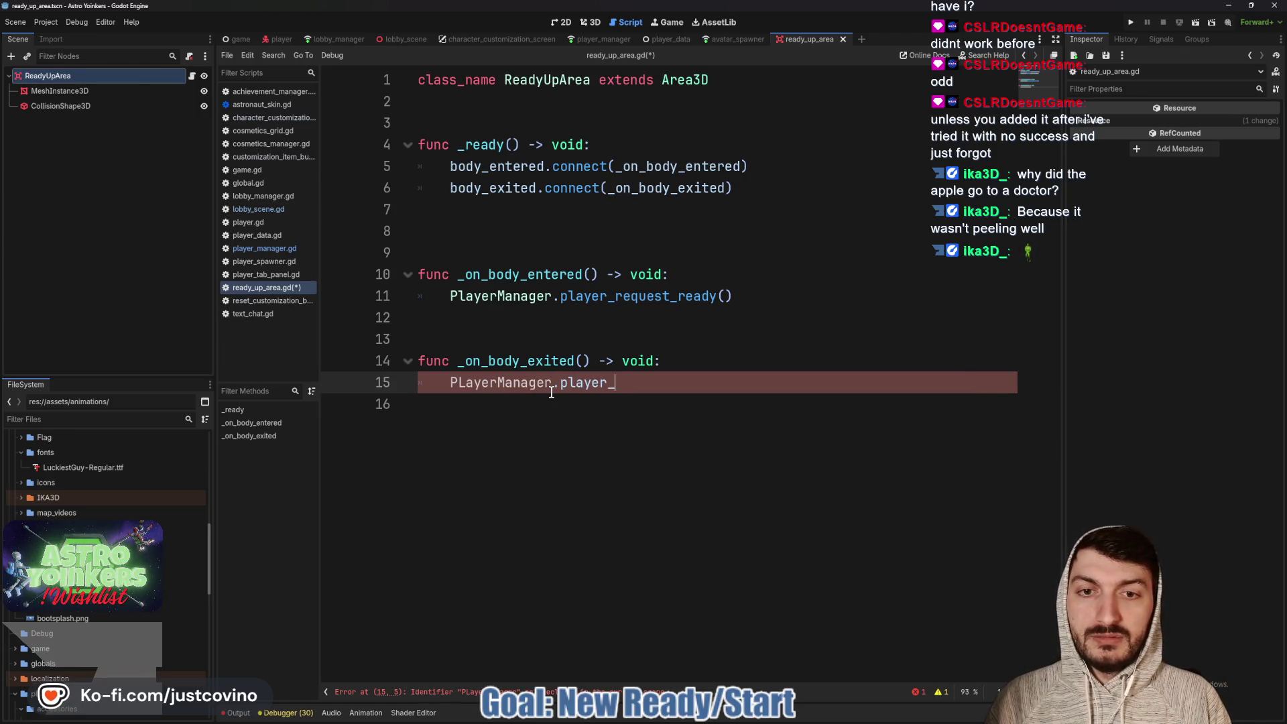
{"action": "type", "text": "request"}
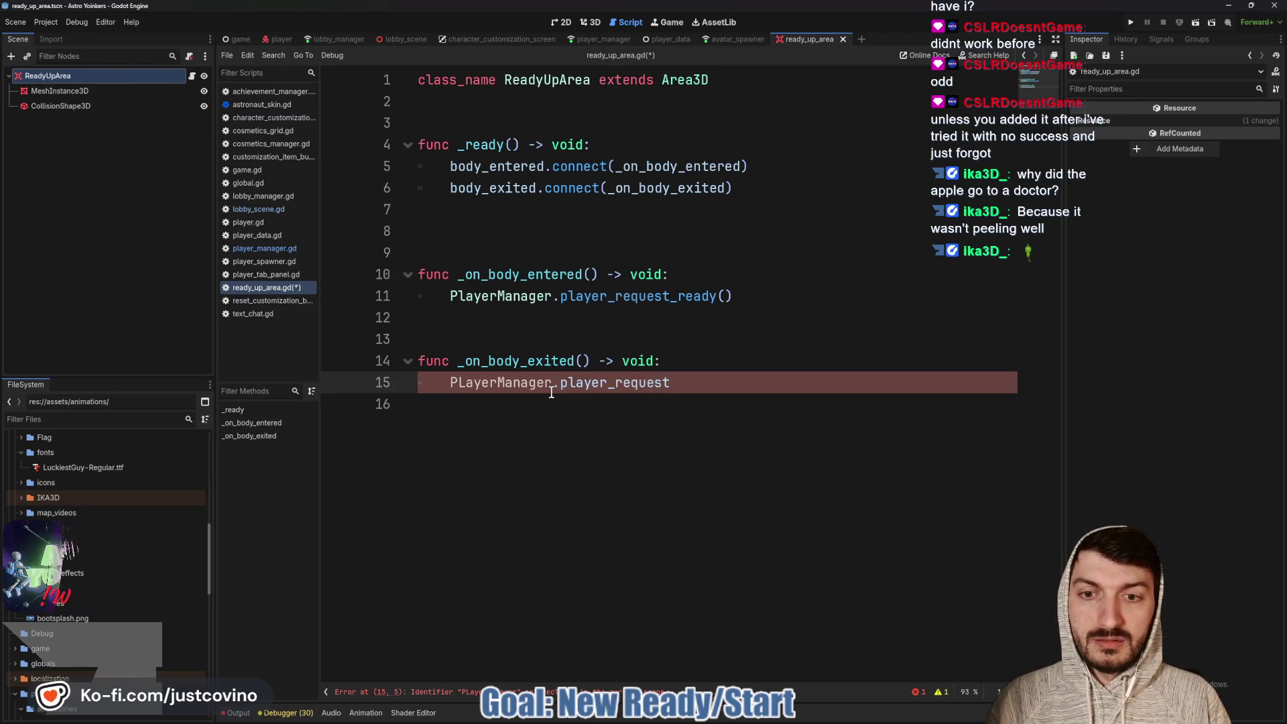
{"action": "type", "text": "_unready()"}
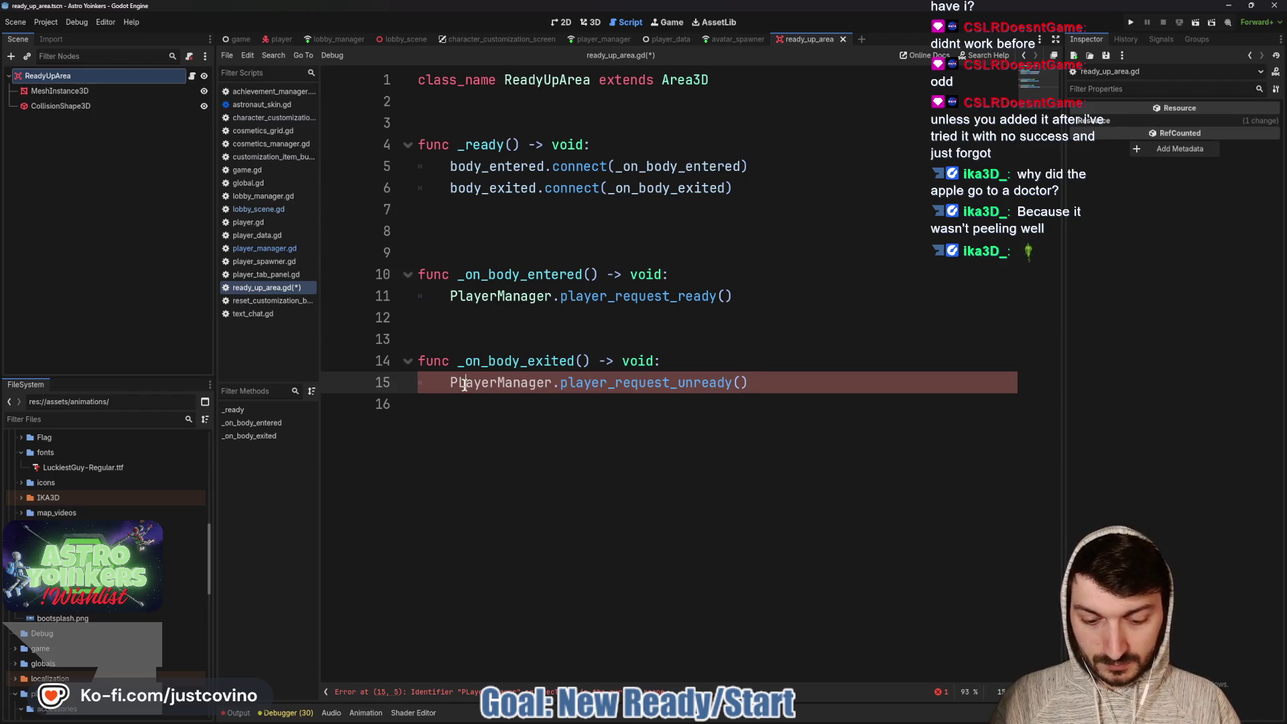
{"action": "key", "text": "BackSpace"}
{"action": "type", "text": "l"}
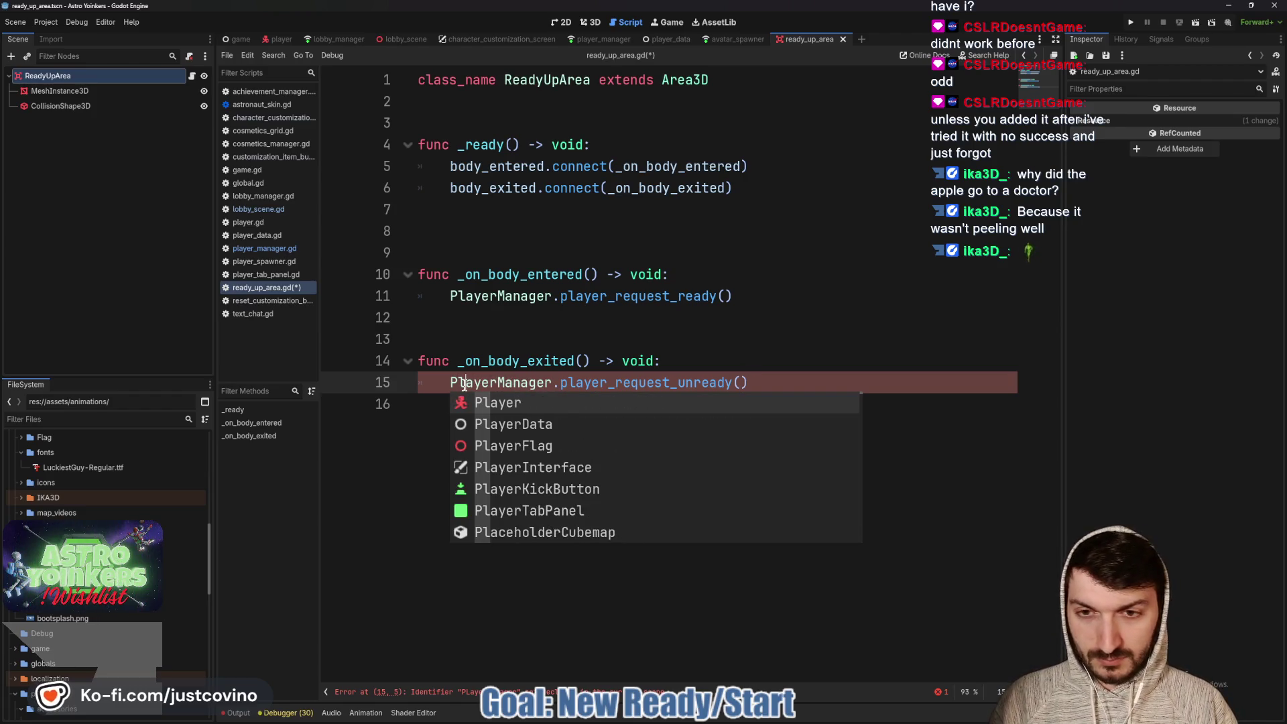
Save the script and begin a func toggle_ready() -> void: header on line 8
{"action": "left_click", "coordinate": [787, 381]}
{"action": "key", "text": "ctrl+s"}
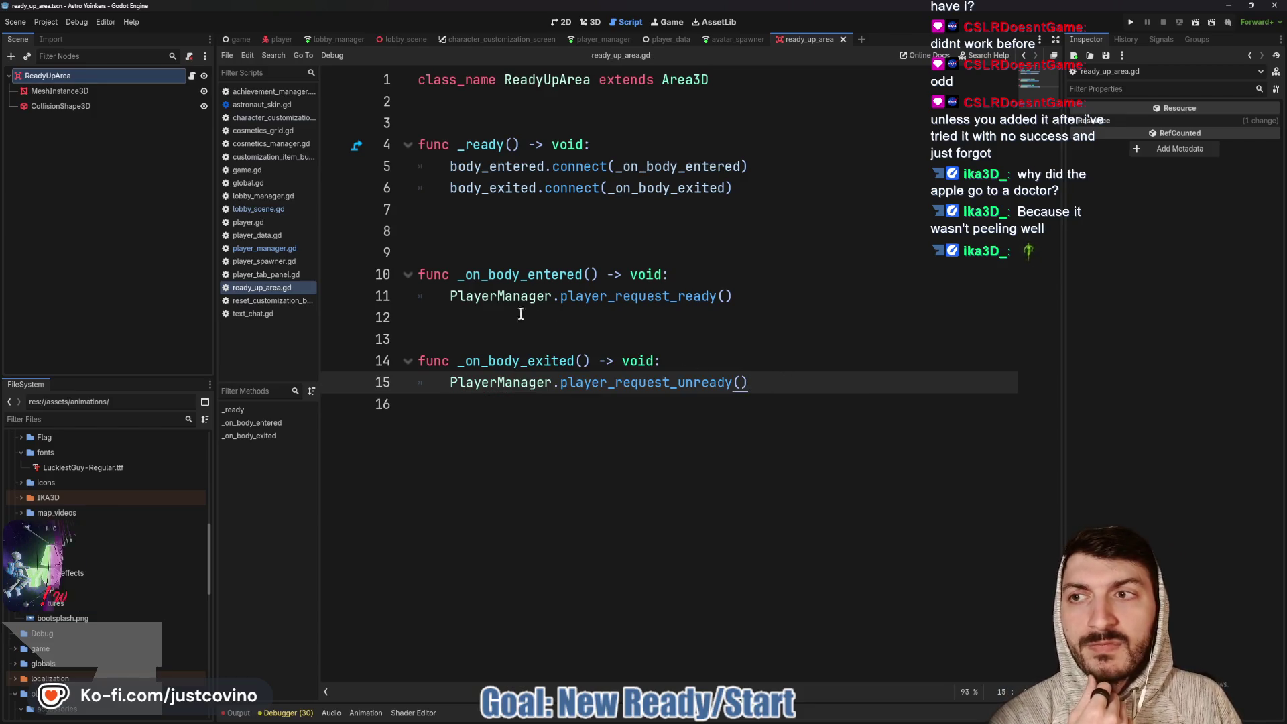
{"action": "left_click", "coordinate": [523, 223]}
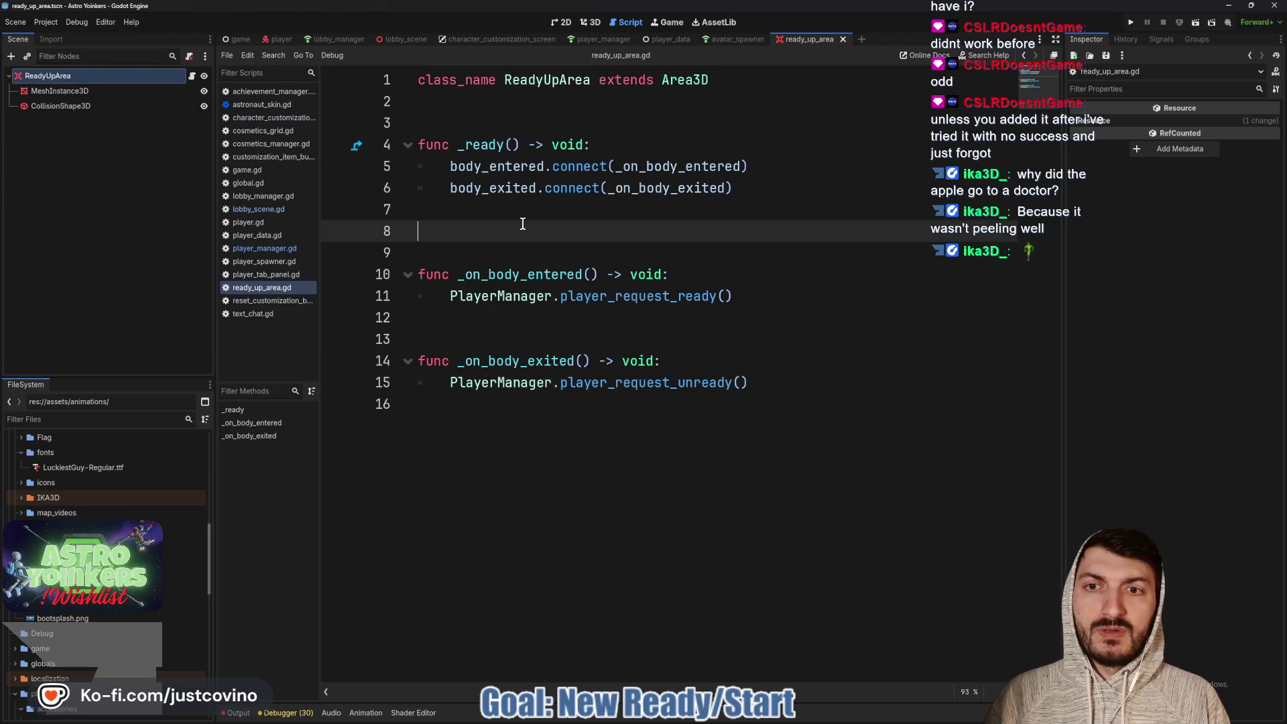
{"action": "type", "text": "func toggle_"}
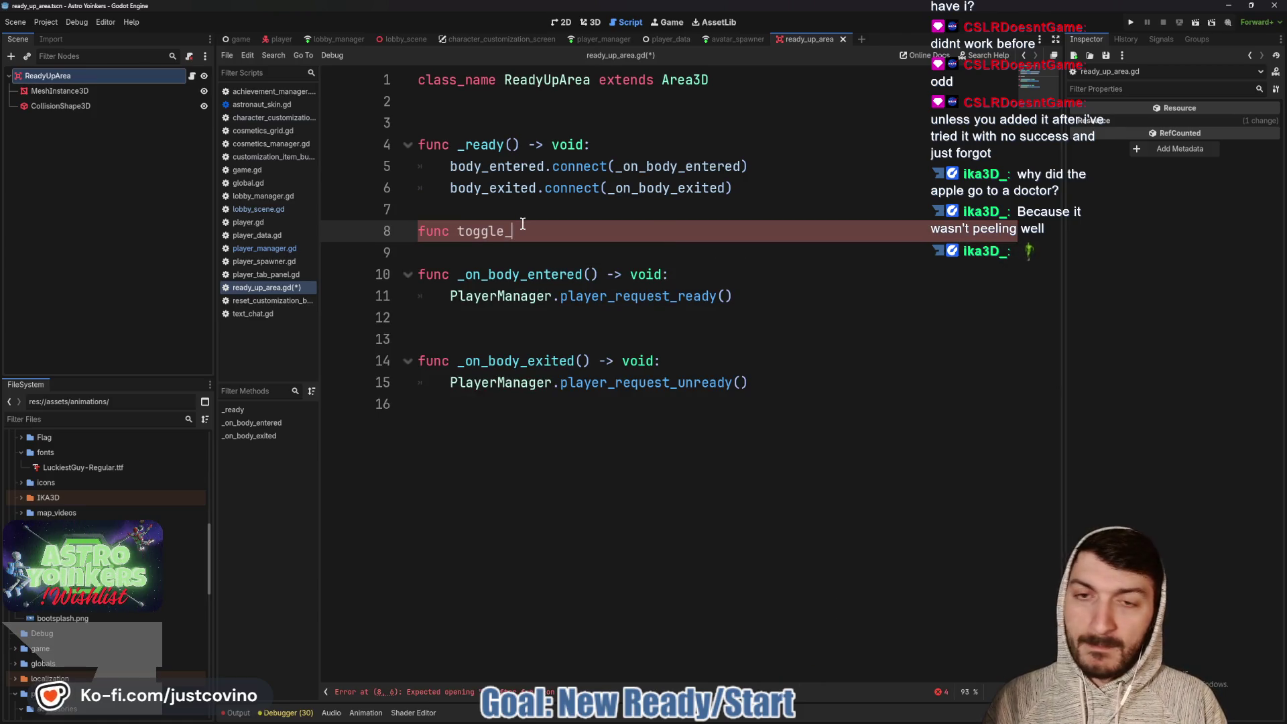
{"action": "type", "text": "re"}
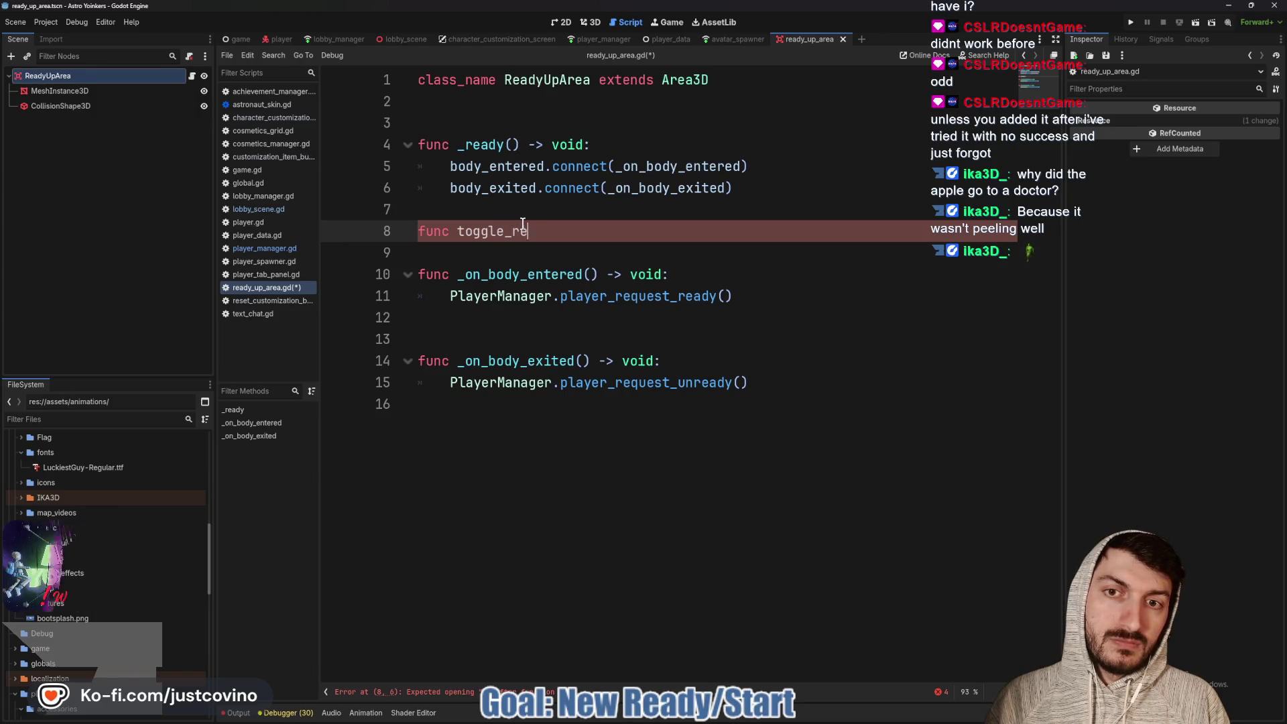
{"action": "type", "text": "ady() -> void:"}
Give toggle_ready an is_ready: bool parameter and add blank spacing lines around it and near the top
{"action": "key", "text": "Return"}
{"action": "key", "text": "Return"}
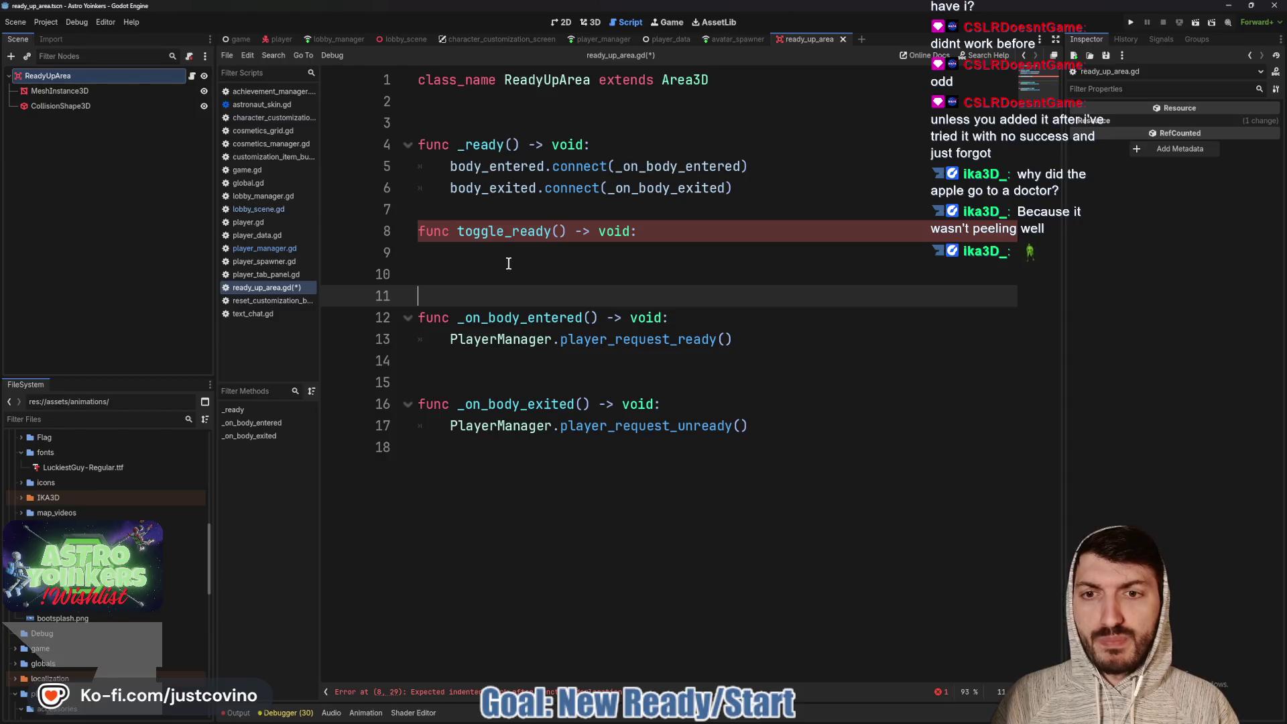
{"action": "left_click", "coordinate": [658, 258]}
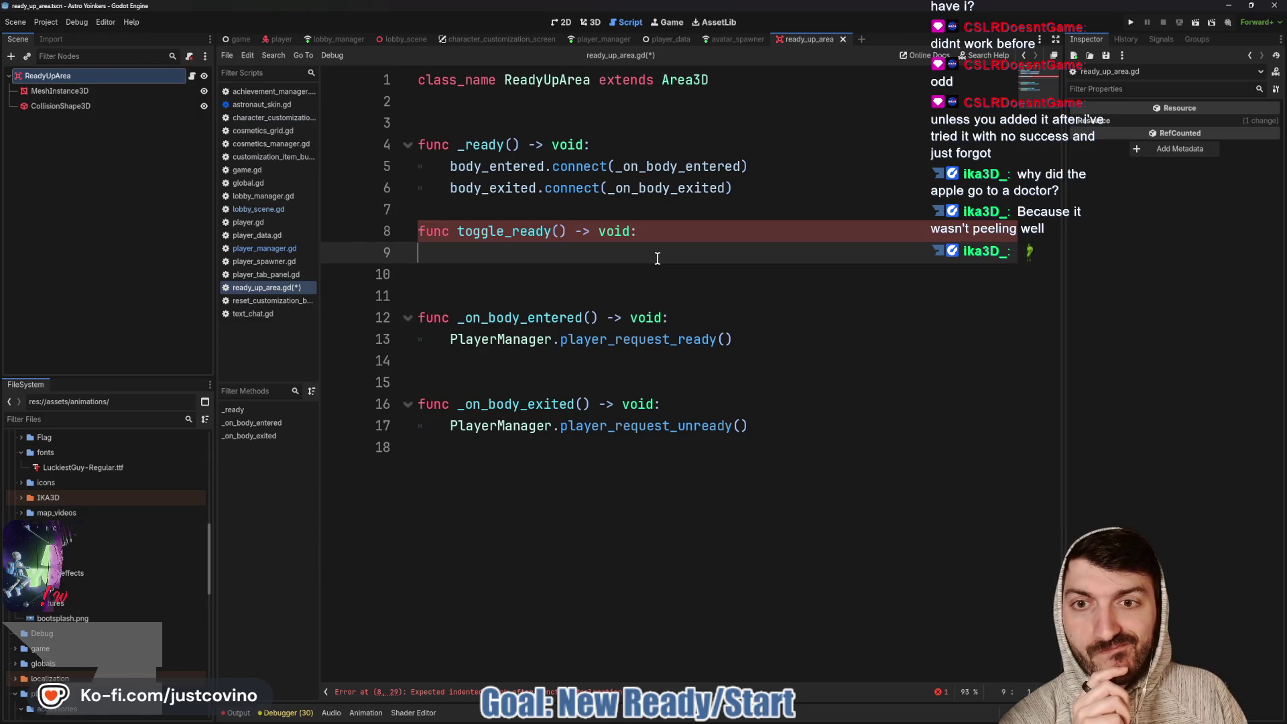
{"action": "left_click", "coordinate": [477, 216]}
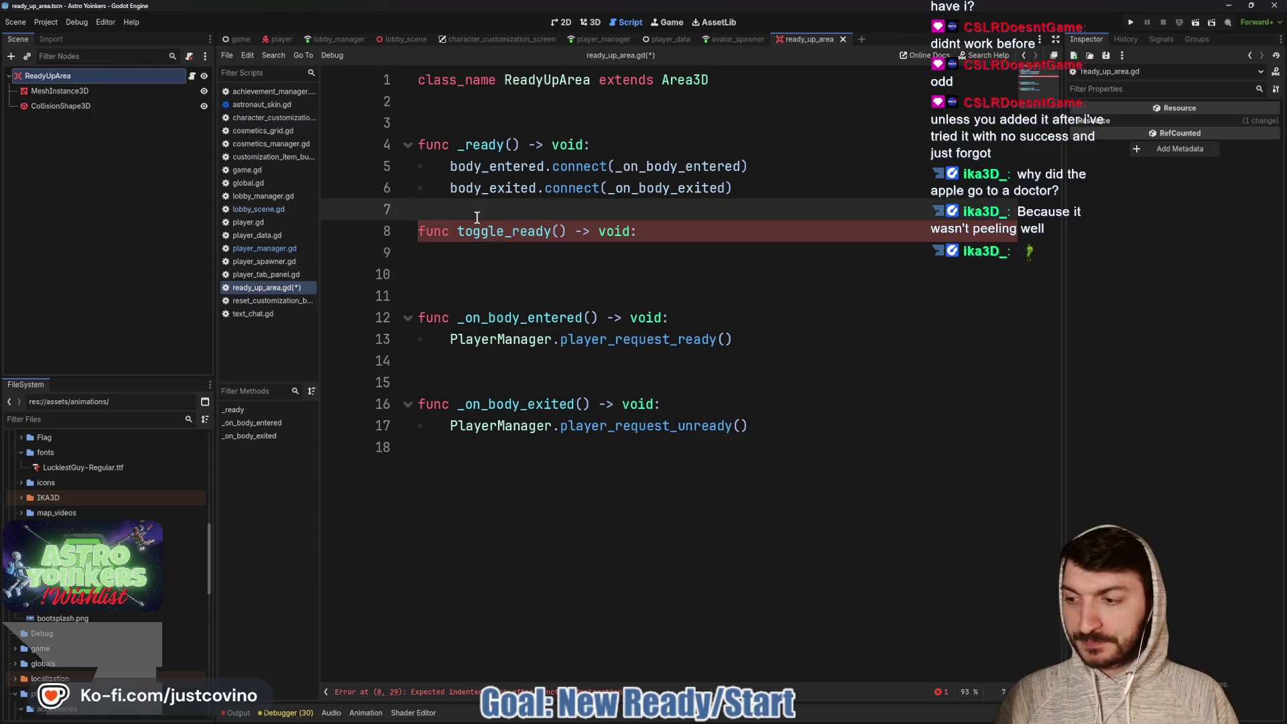
{"action": "key", "text": "Return"}
{"action": "left_click", "coordinate": [546, 268]}
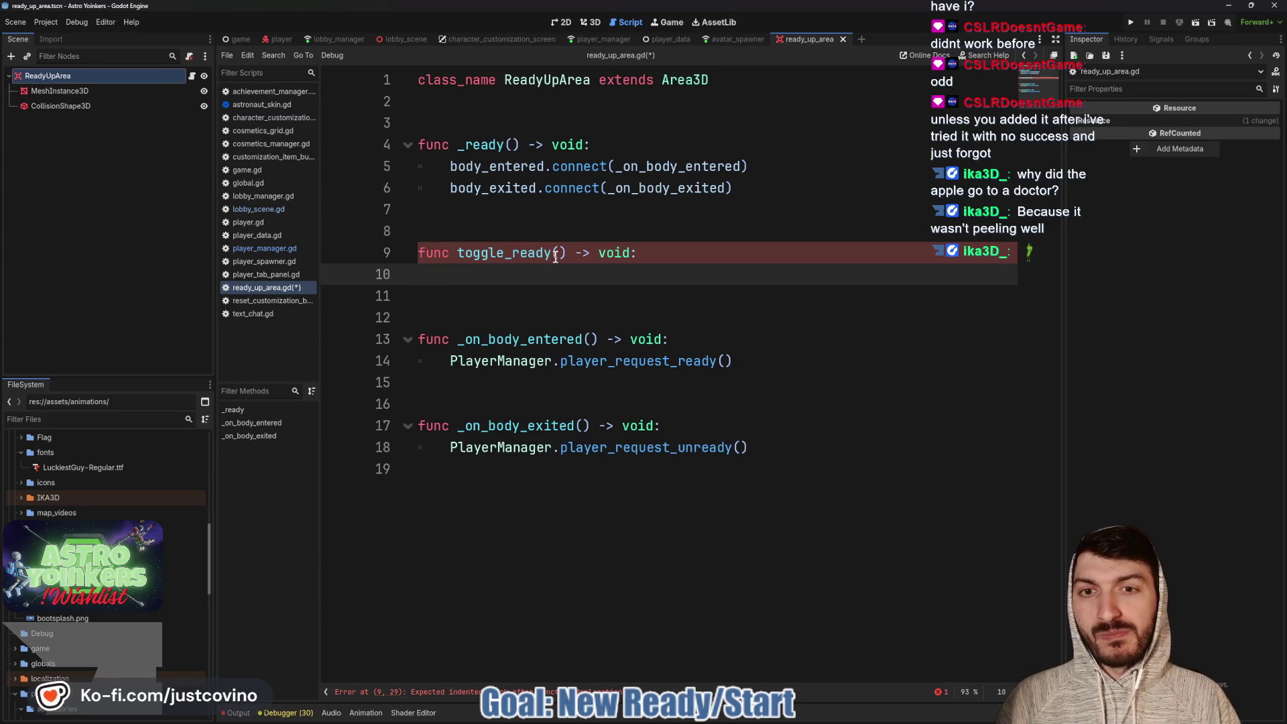
{"action": "left_click", "coordinate": [558, 254]}
{"action": "type", "text": "is_ready:"}
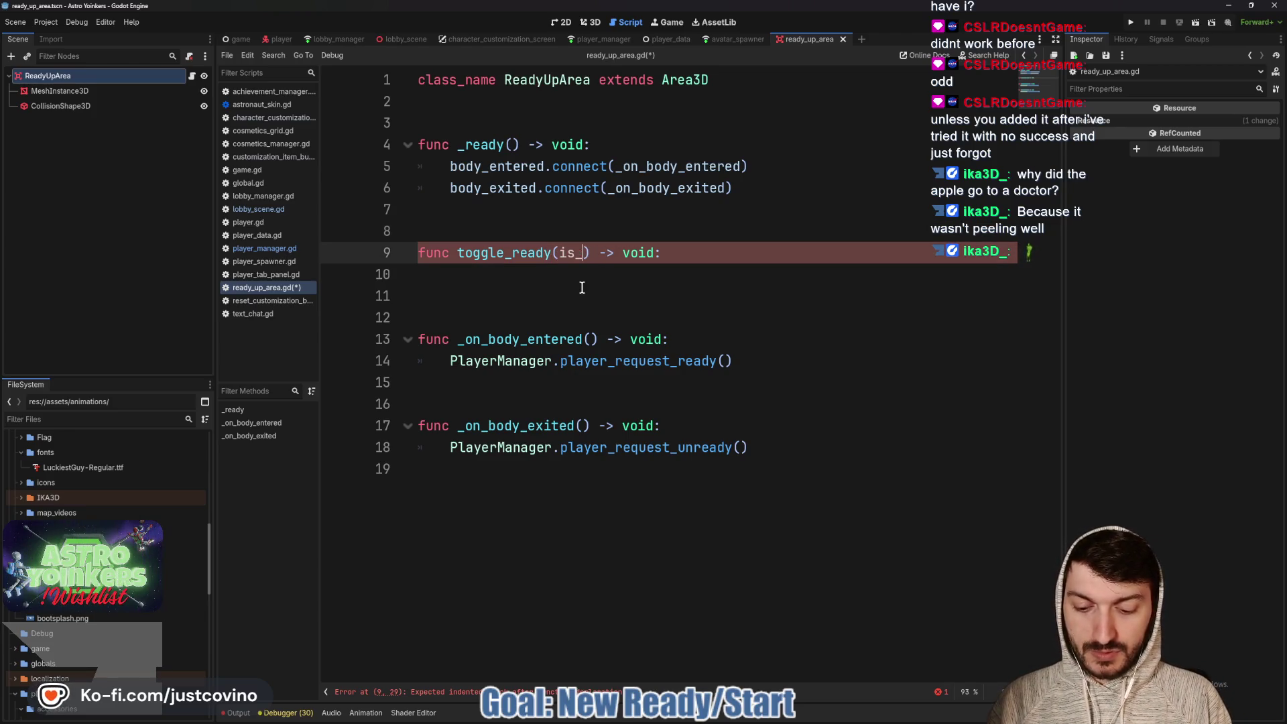
{"action": "type", "text": " bool"}
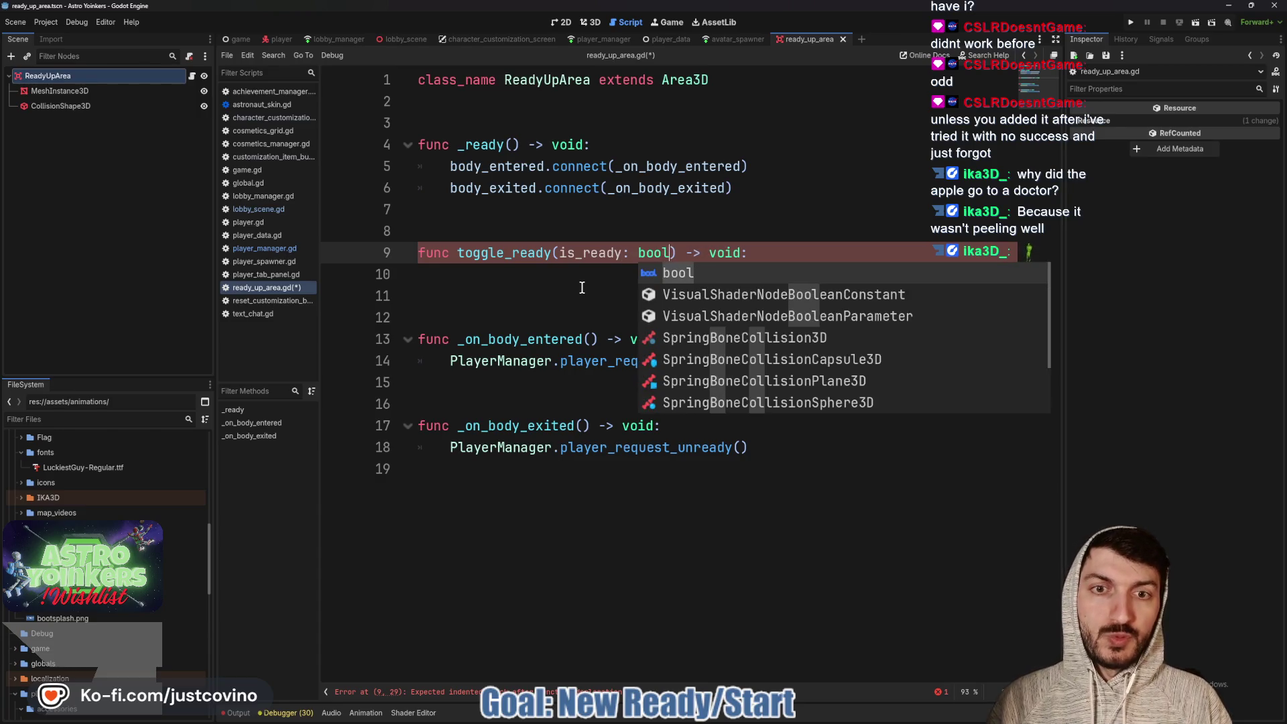
{"action": "left_click", "coordinate": [548, 286]}
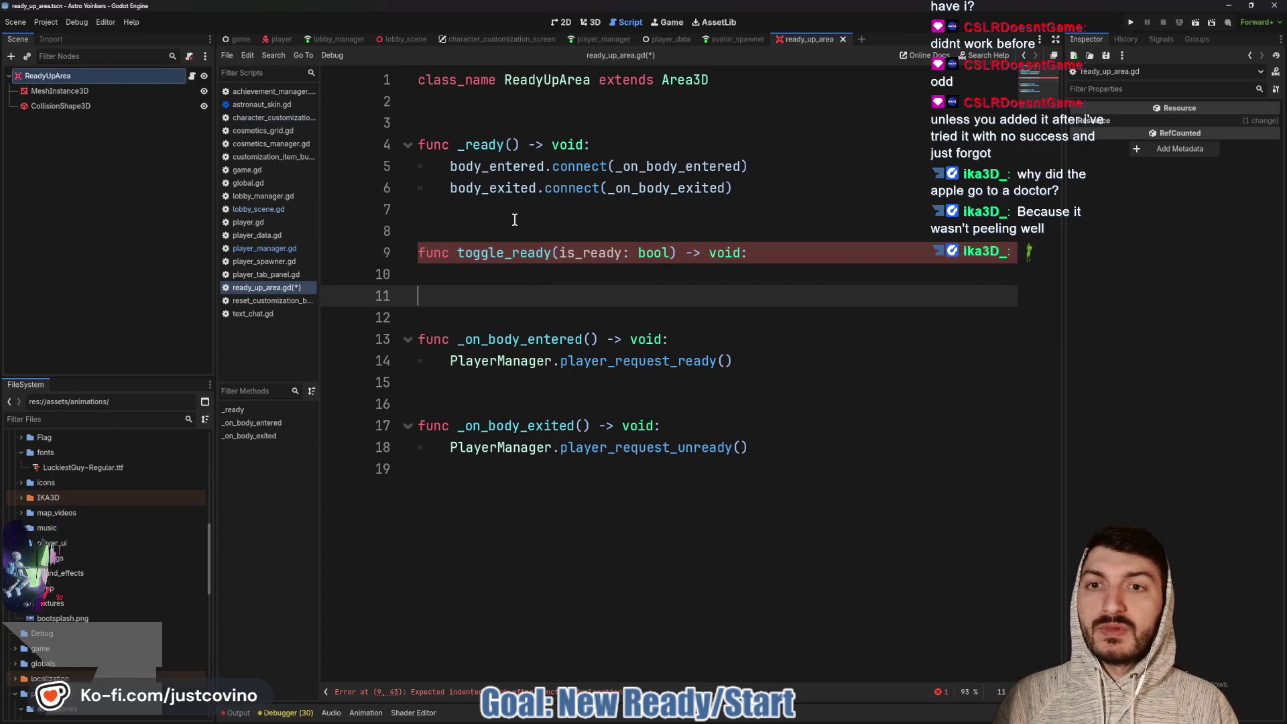
{"action": "left_click", "coordinate": [496, 120]}
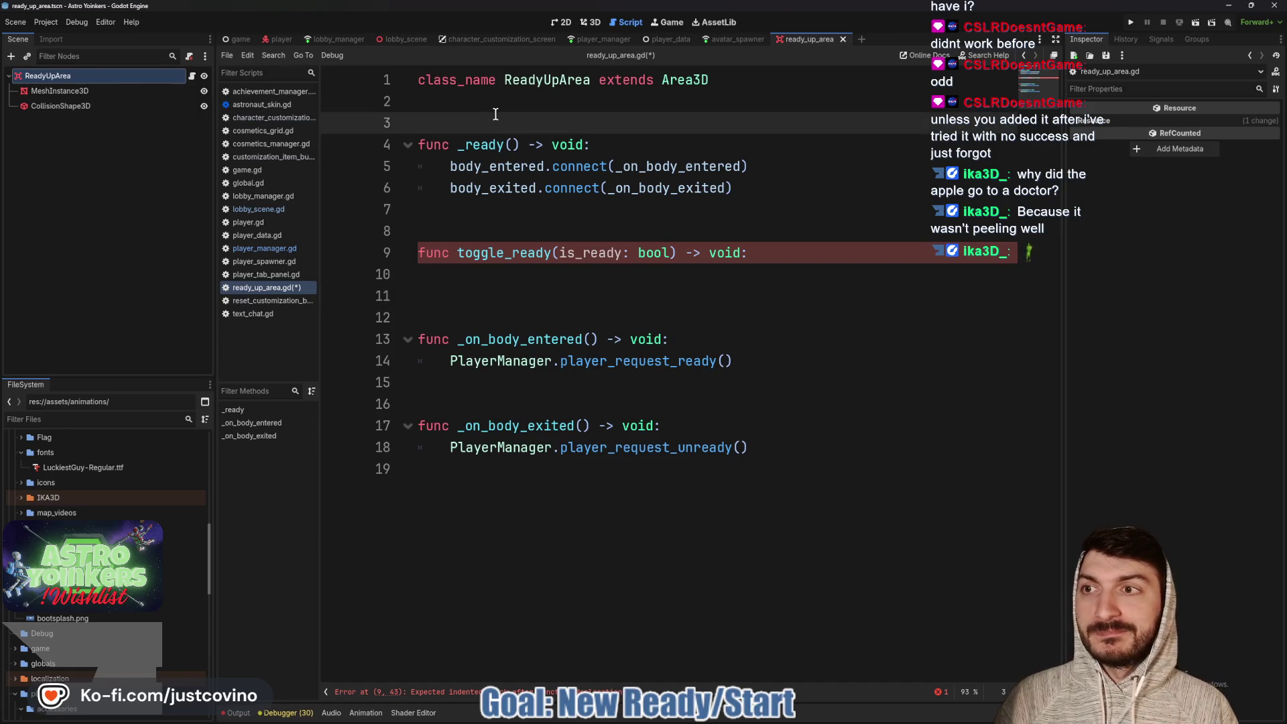
{"action": "key", "text": "Return"}
{"action": "key", "text": "Up"}
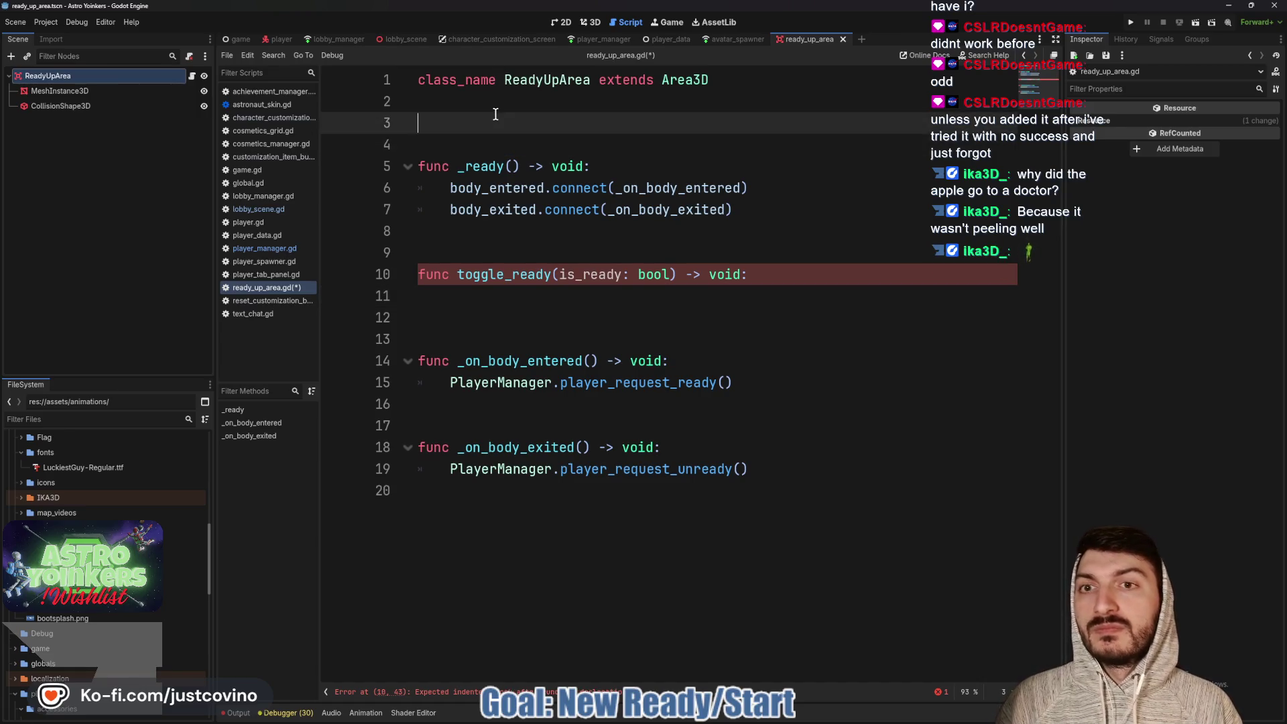
Rename the MeshInstance3D node to Mesh
{"action": "left_click", "coordinate": [94, 91]}
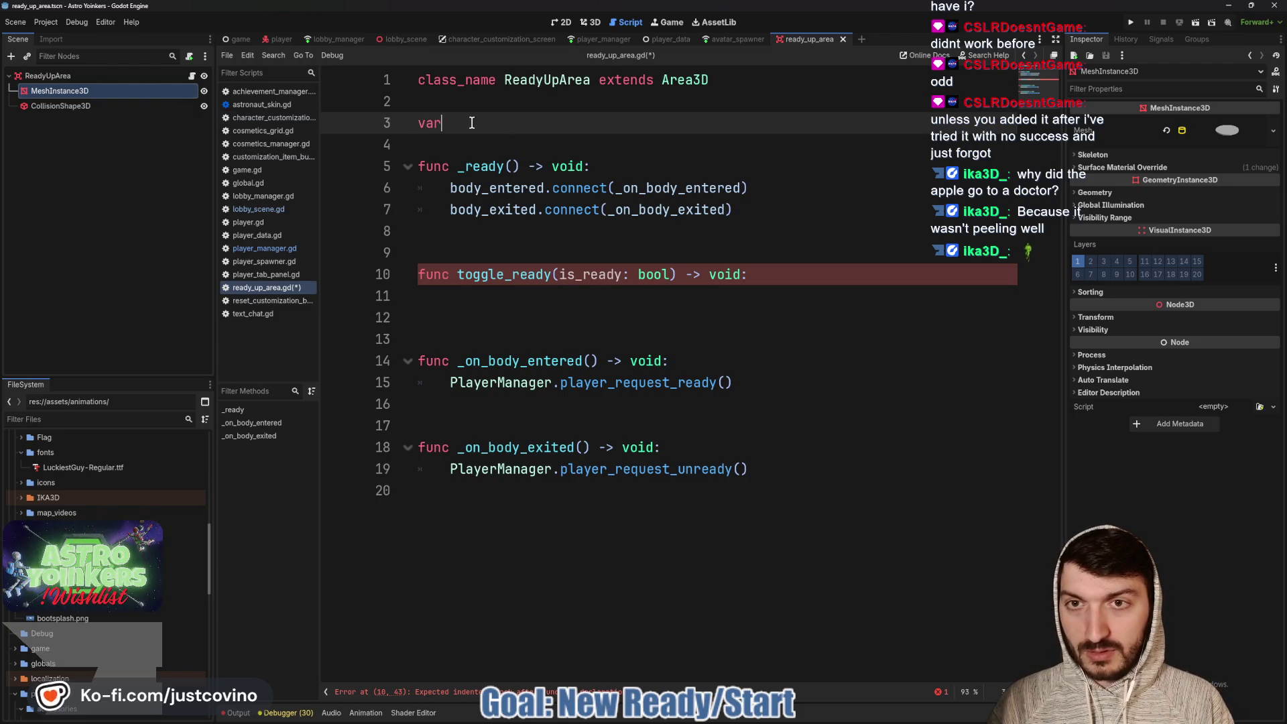
{"action": "double_click", "coordinate": [126, 90]}
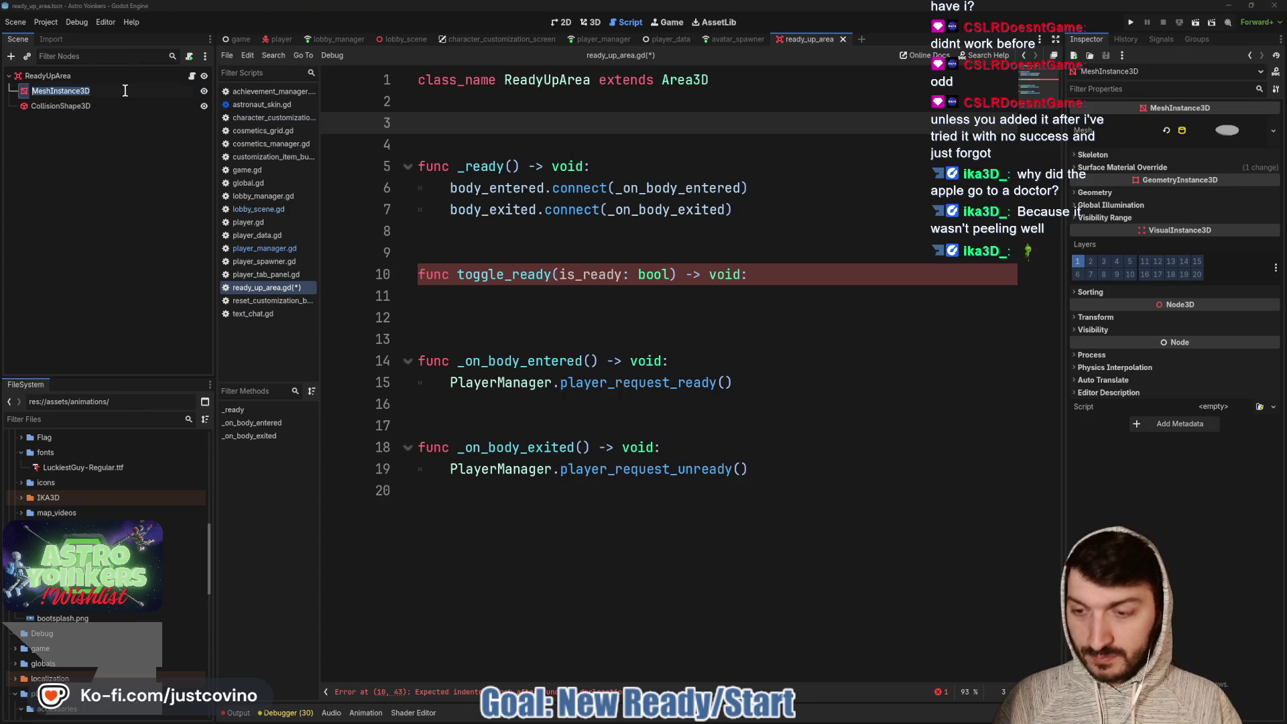
{"action": "type", "text": "Mesh"}
{"action": "key", "text": "Return"}
{"action": "left_click_drag", "start_coordinate": [126, 90], "coordinate": [423, 128]}
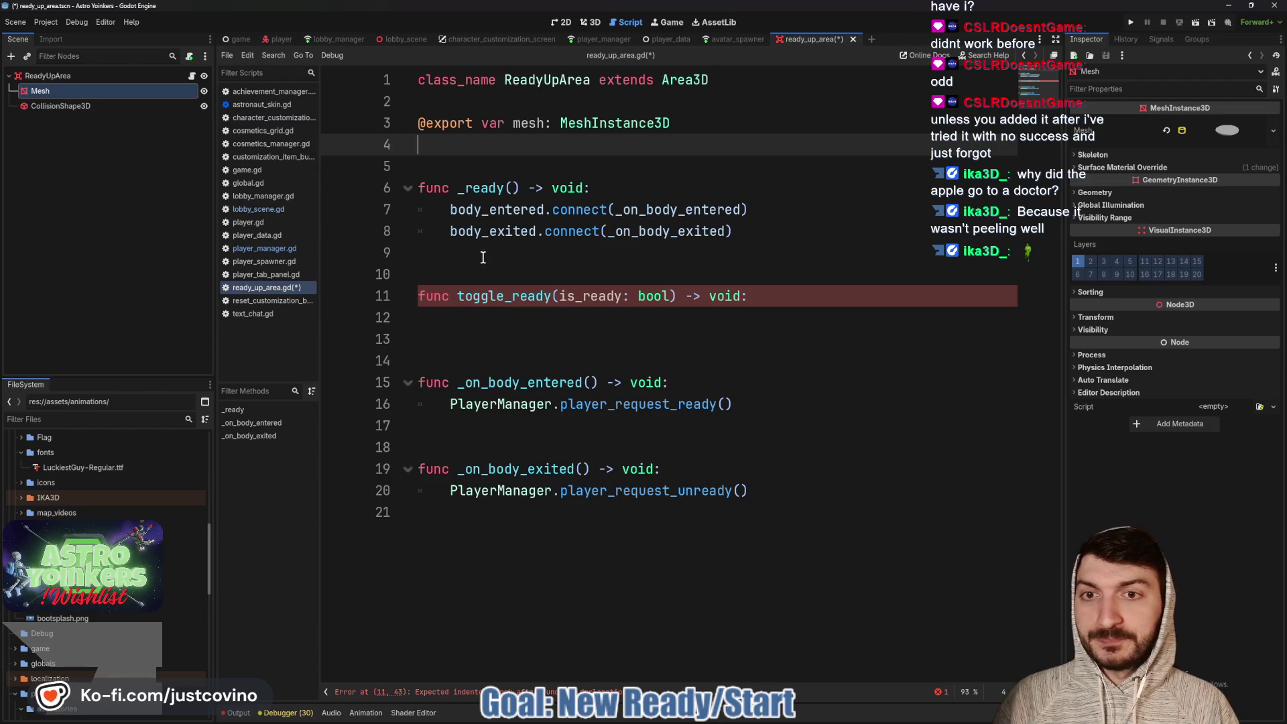
{"action": "key", "text": "Return"}
{"action": "type", "text": "var"}
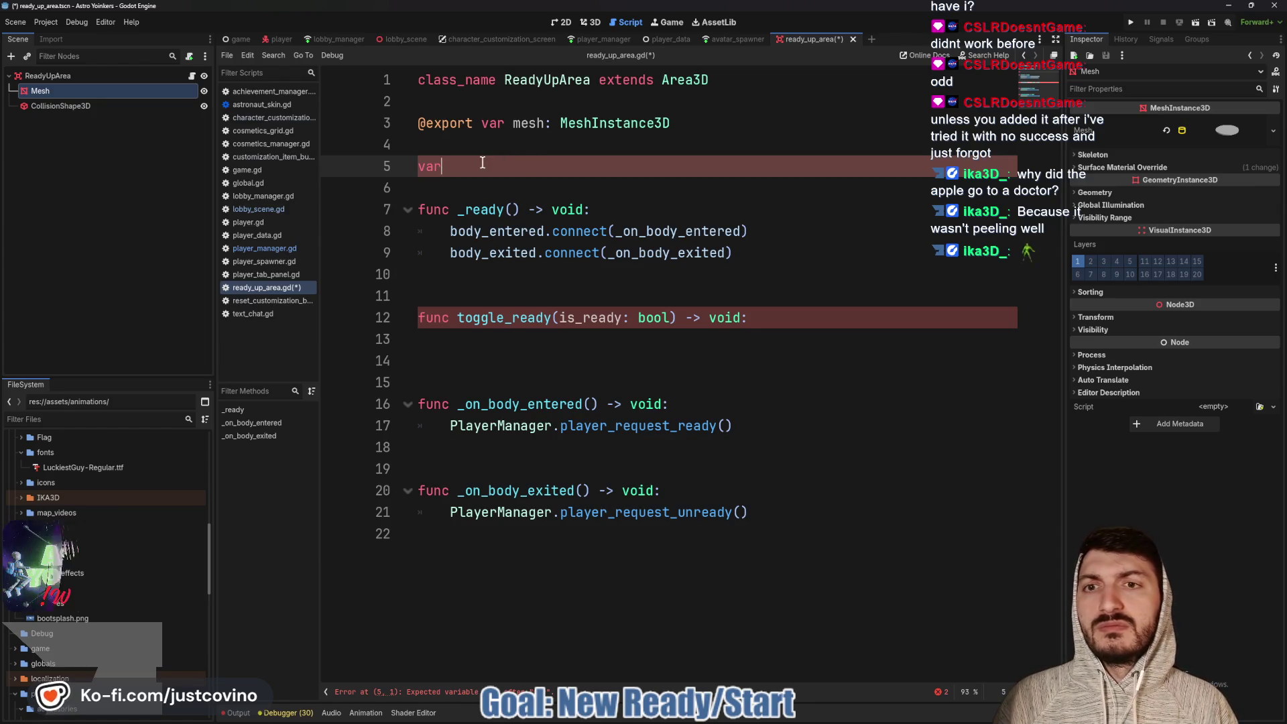
{"action": "key", "text": "BackSpace"}
{"action": "key", "text": "BackSpace"}
{"action": "key", "text": "BackSpace"}
{"action": "left_click", "coordinate": [508, 343]}
{"action": "type", "text": "v"}
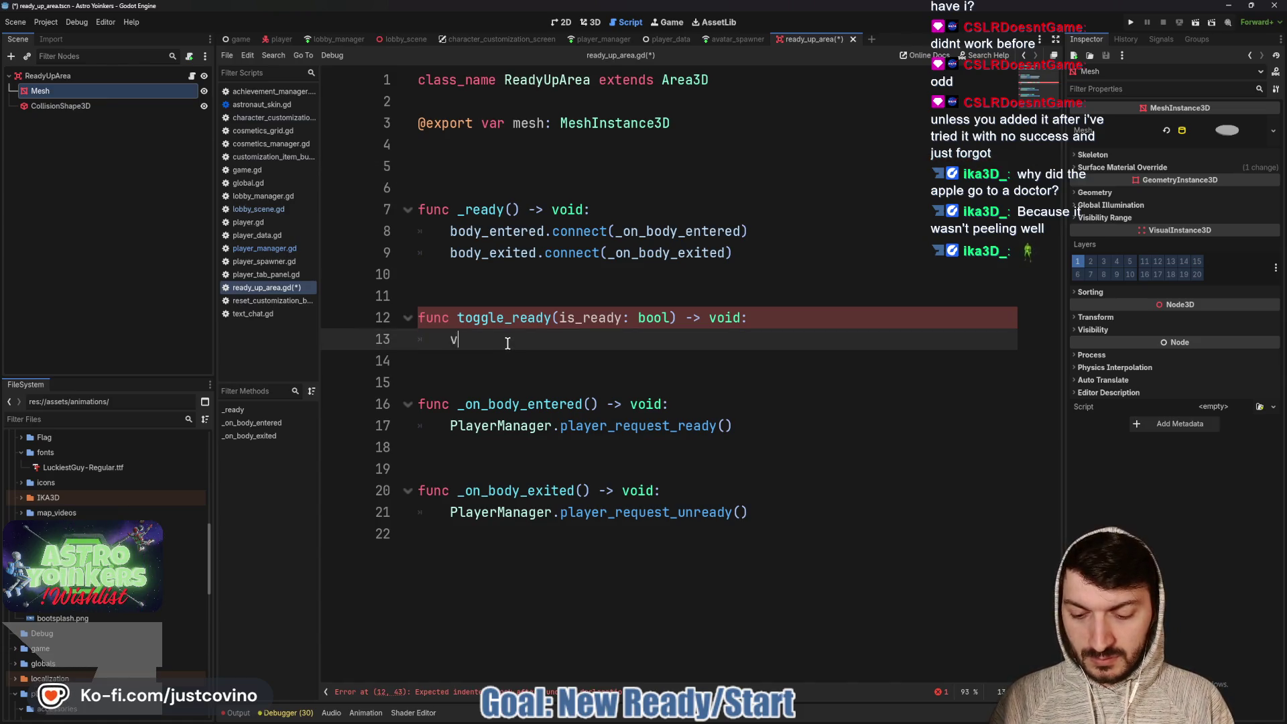
Add var mat = mesh.get_surface_override_material(0) inside toggle_ready
{"action": "type", "text": "ar mat = mes"}
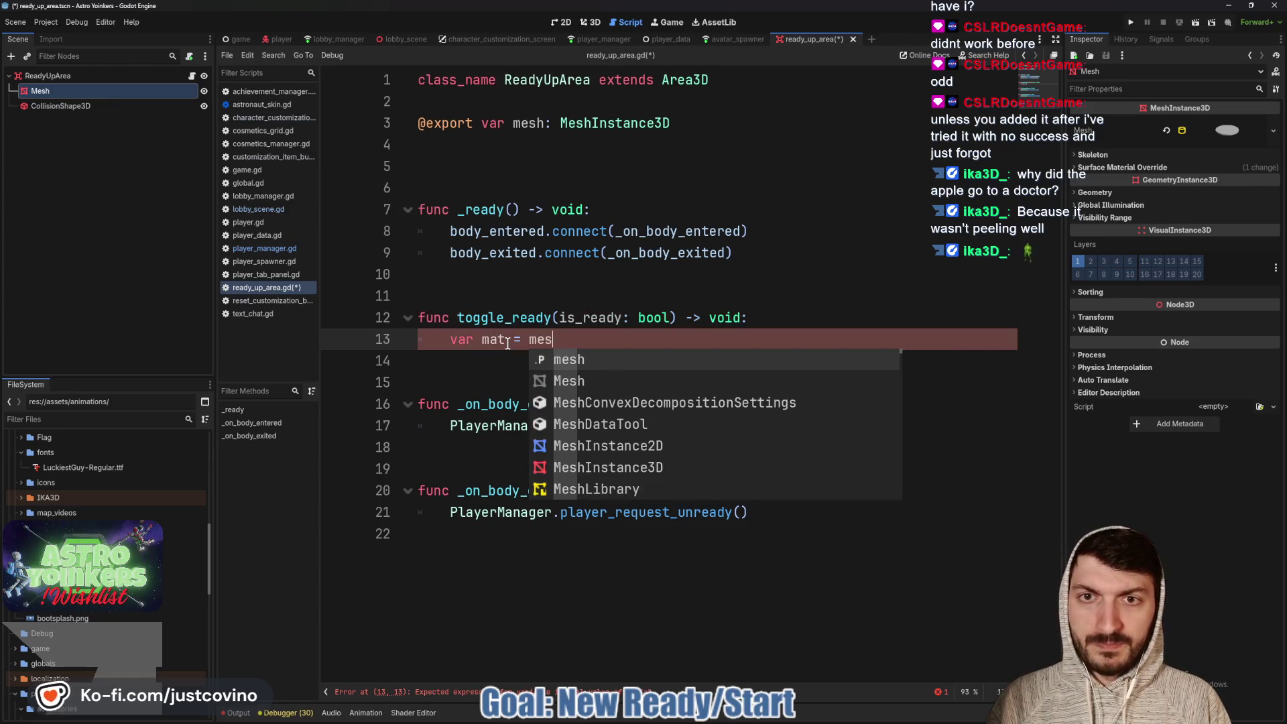
{"action": "type", "text": "h.get_s"}
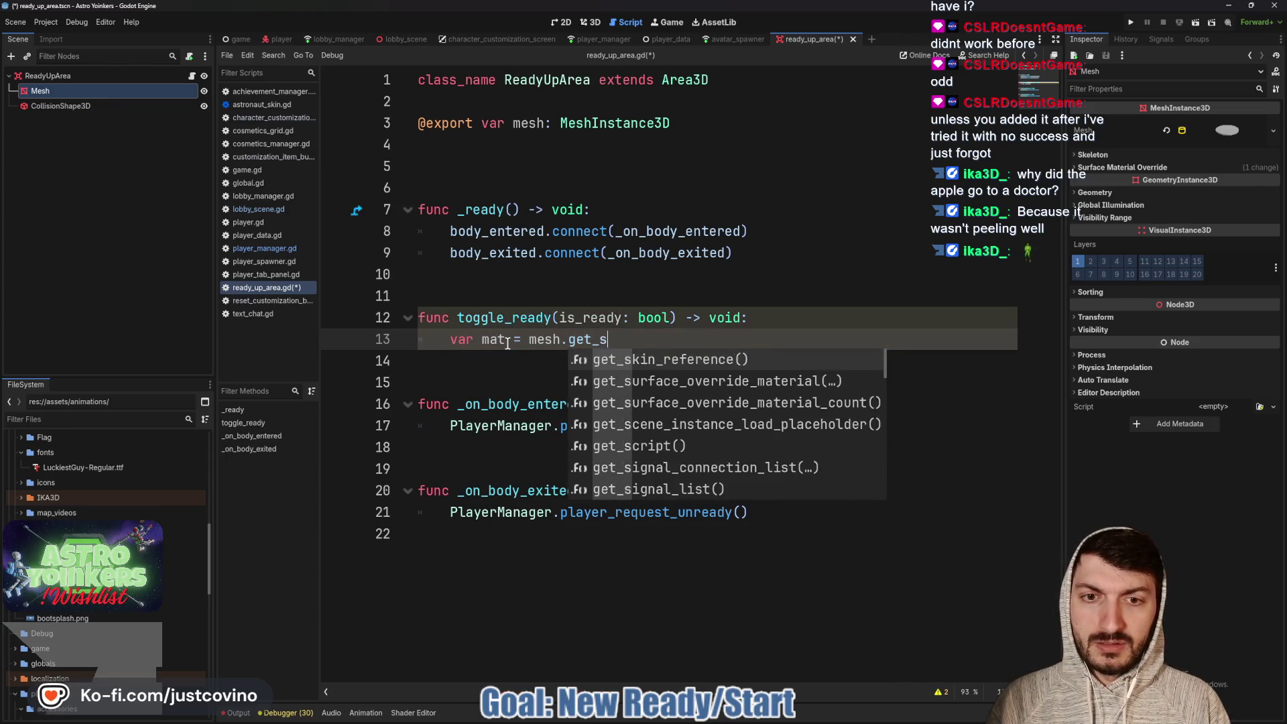
{"action": "type", "text": "urf"}
{"action": "key", "text": "Return"}
{"action": "type", "text": "0"}
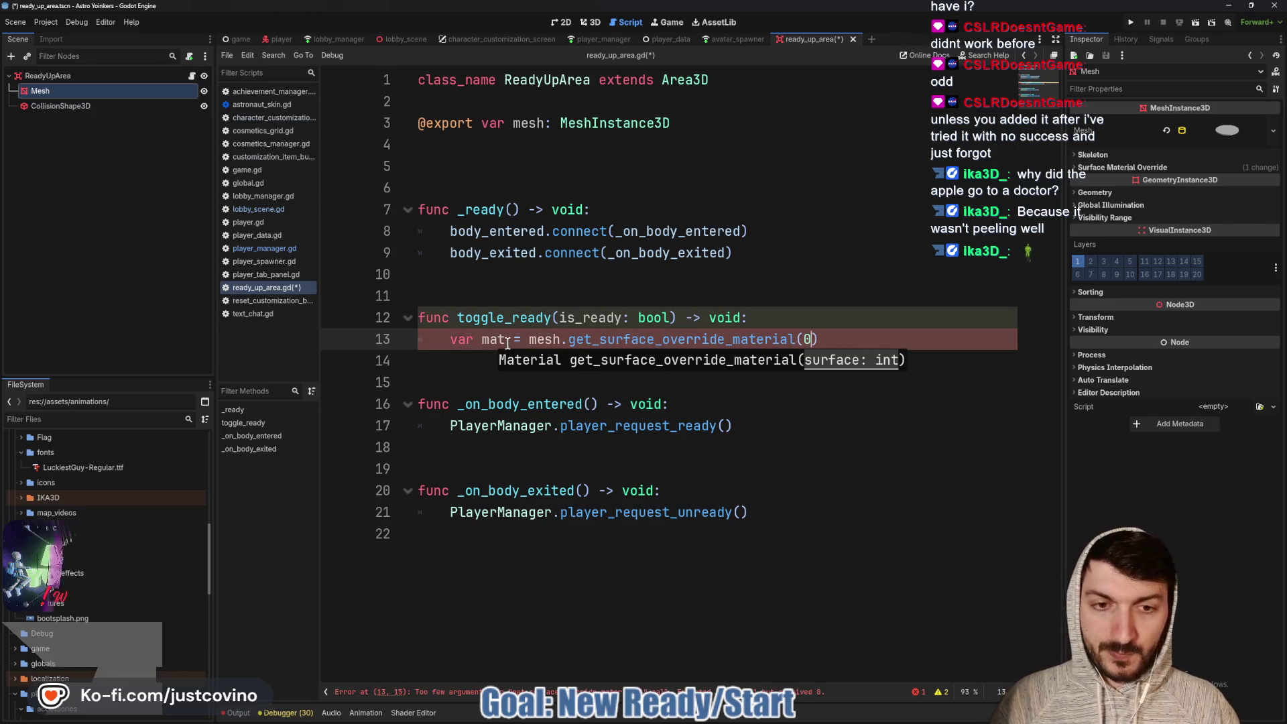
{"action": "type", "text": ")"}
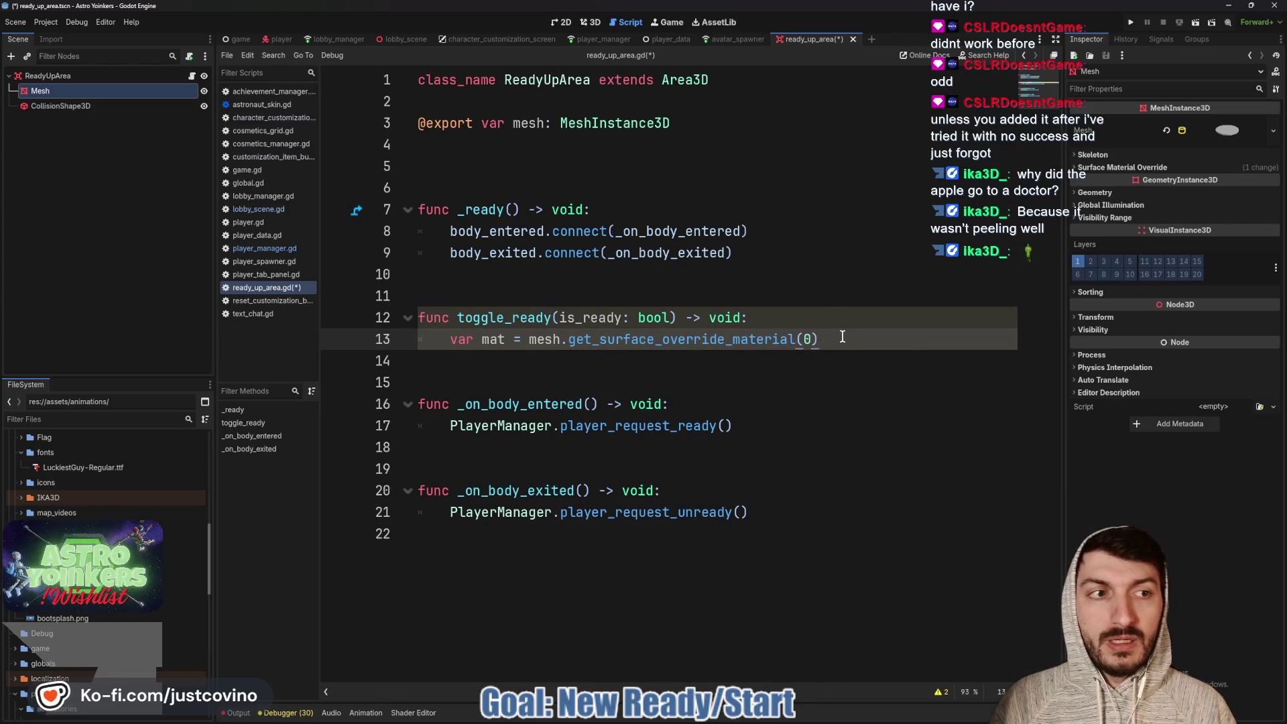
{"action": "left_click", "coordinate": [1110, 168]}
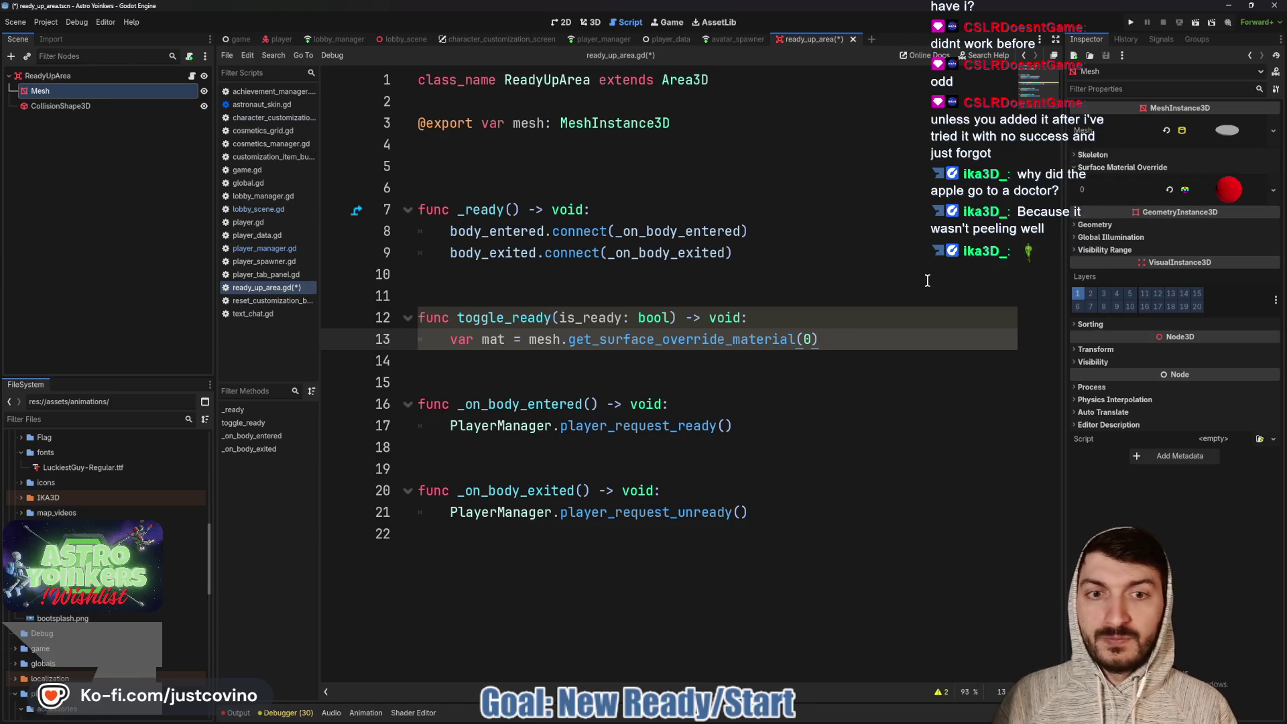
Type the mat variable as StandardMaterial3D after checking the override material's albedo property
{"action": "left_click", "coordinate": [858, 341]}
{"action": "key", "text": "Return"}
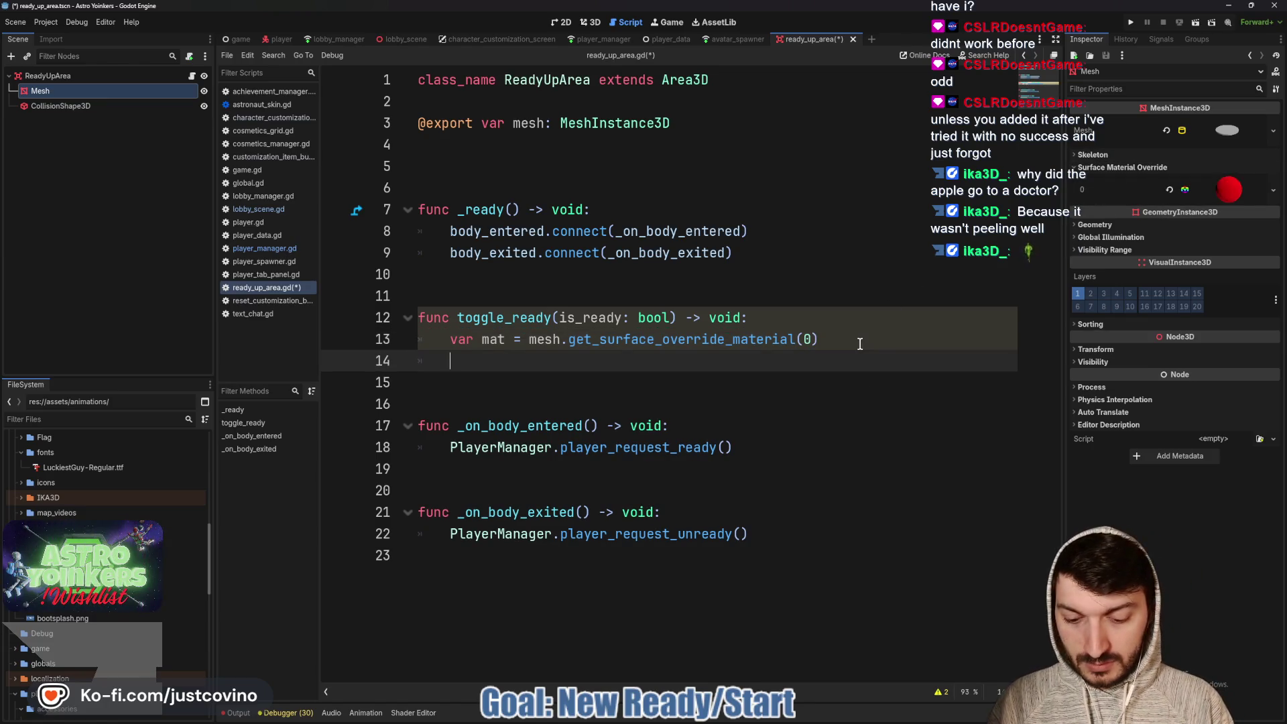
{"action": "type", "text": "mat.albedo"}
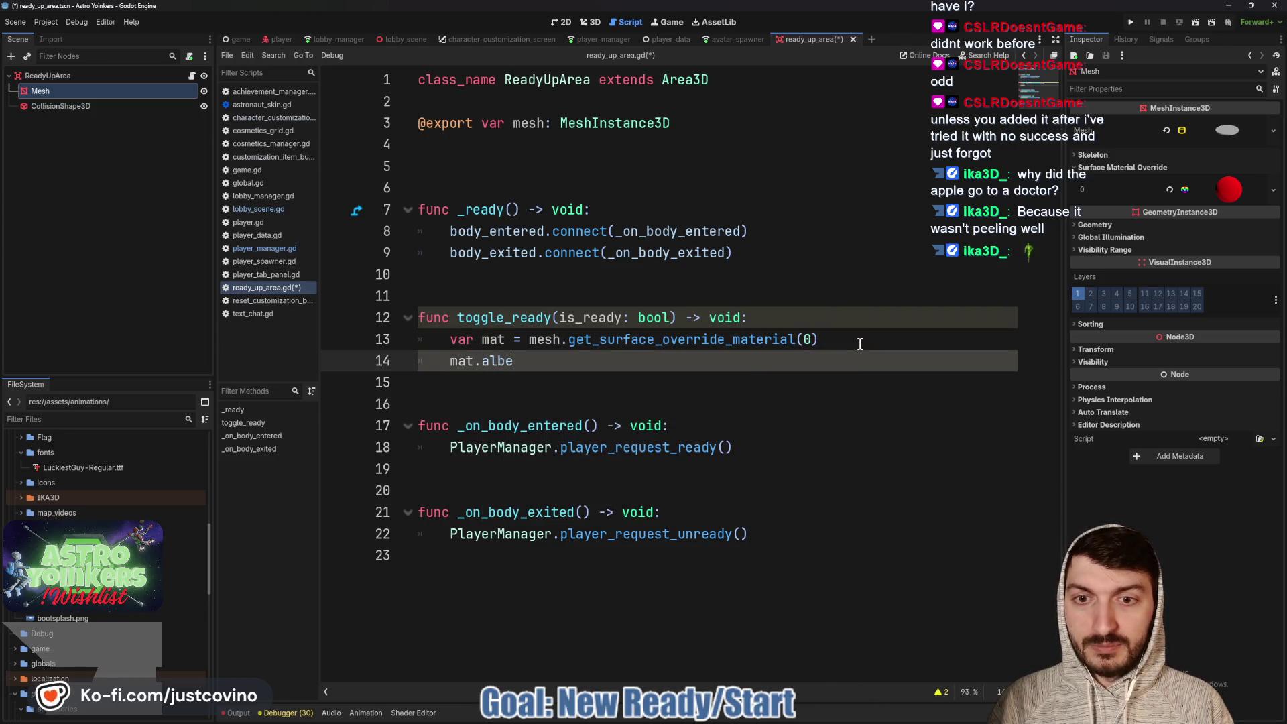
{"action": "key", "text": "BackSpace"}
{"action": "key", "text": "BackSpace"}
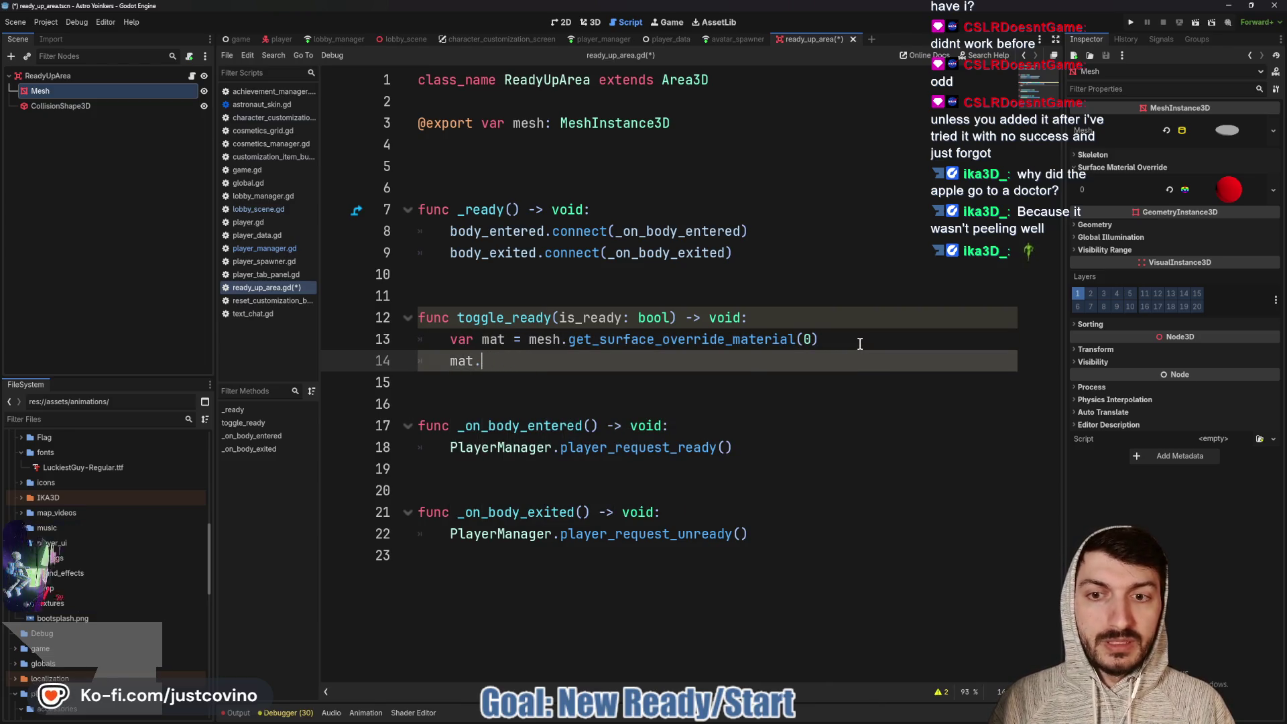
{"action": "left_click", "coordinate": [1224, 193]}
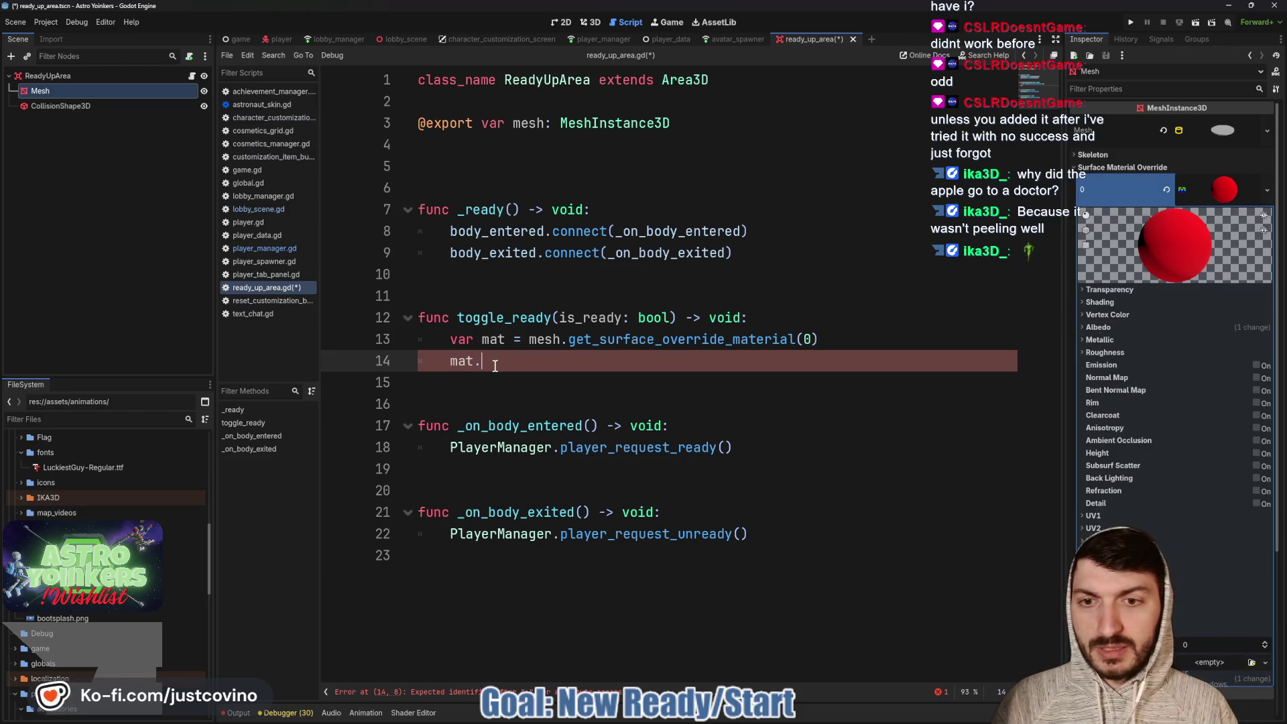
{"action": "type", "text": "a"}
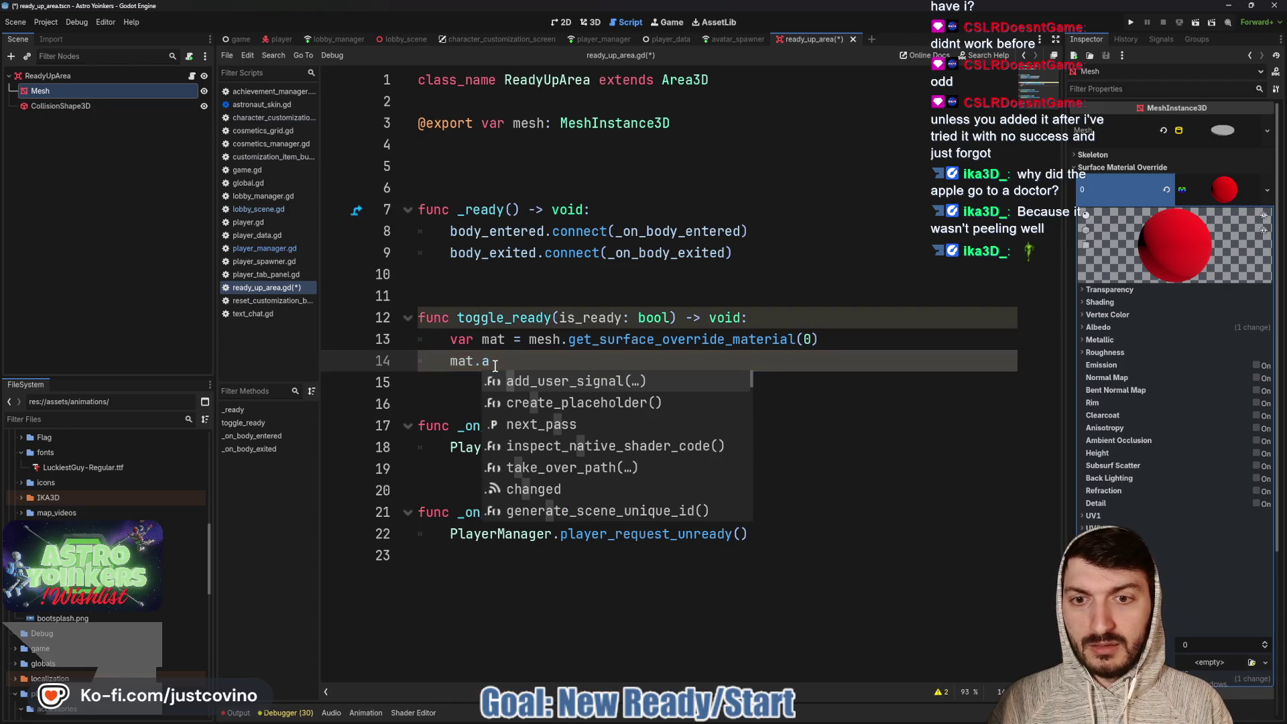
{"action": "type", "text": "lb"}
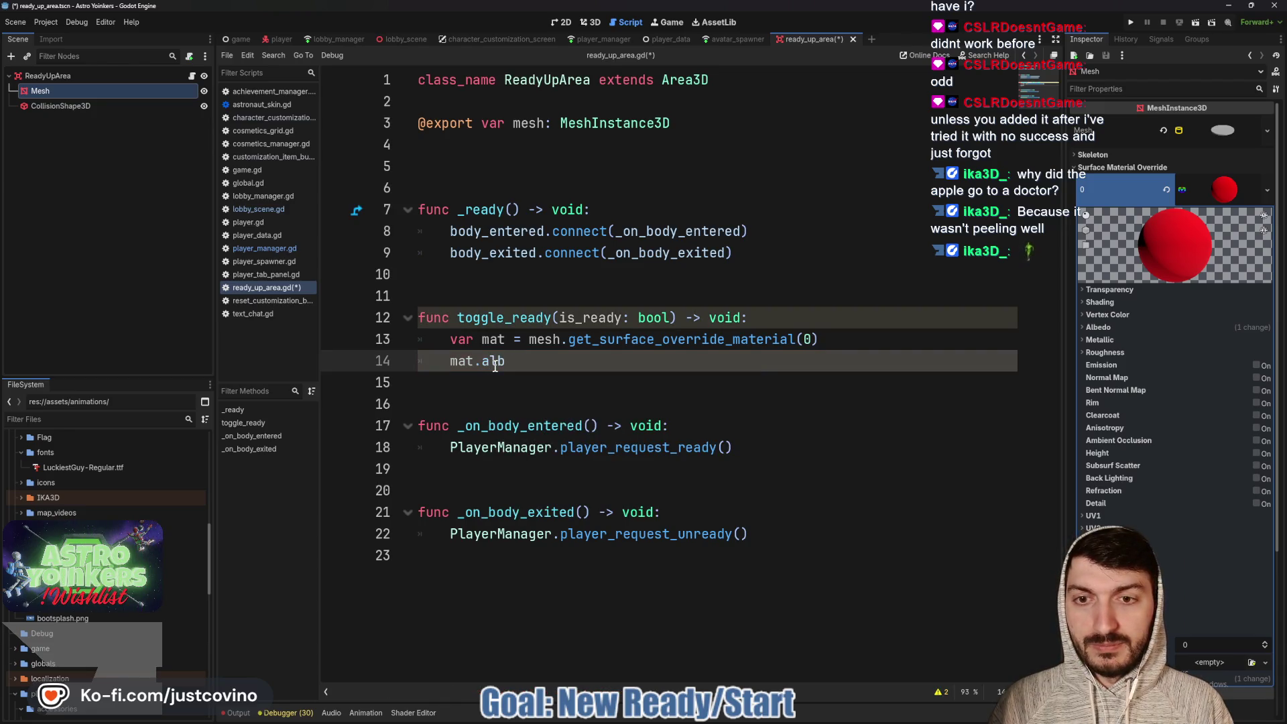
{"action": "left_click", "coordinate": [507, 339]}
{"action": "type", "text": ":"}
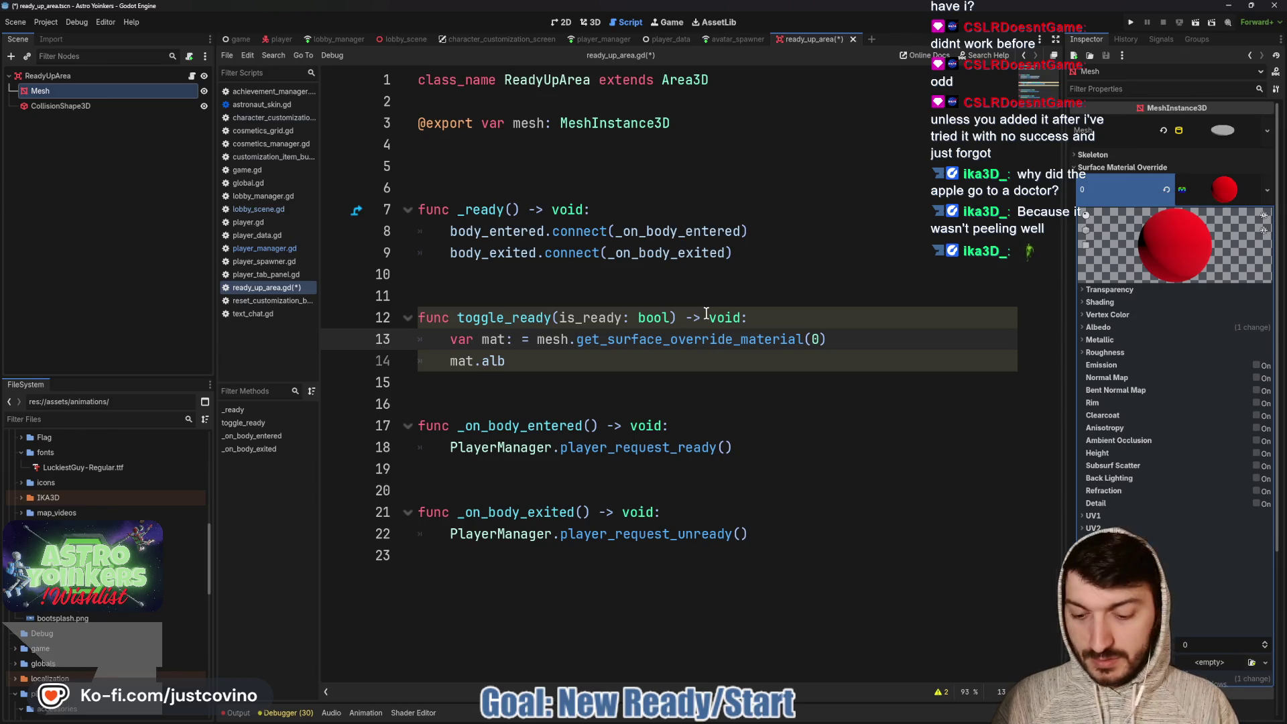
{"action": "type", "text": "Standar"}
{"action": "key", "text": "Return"}
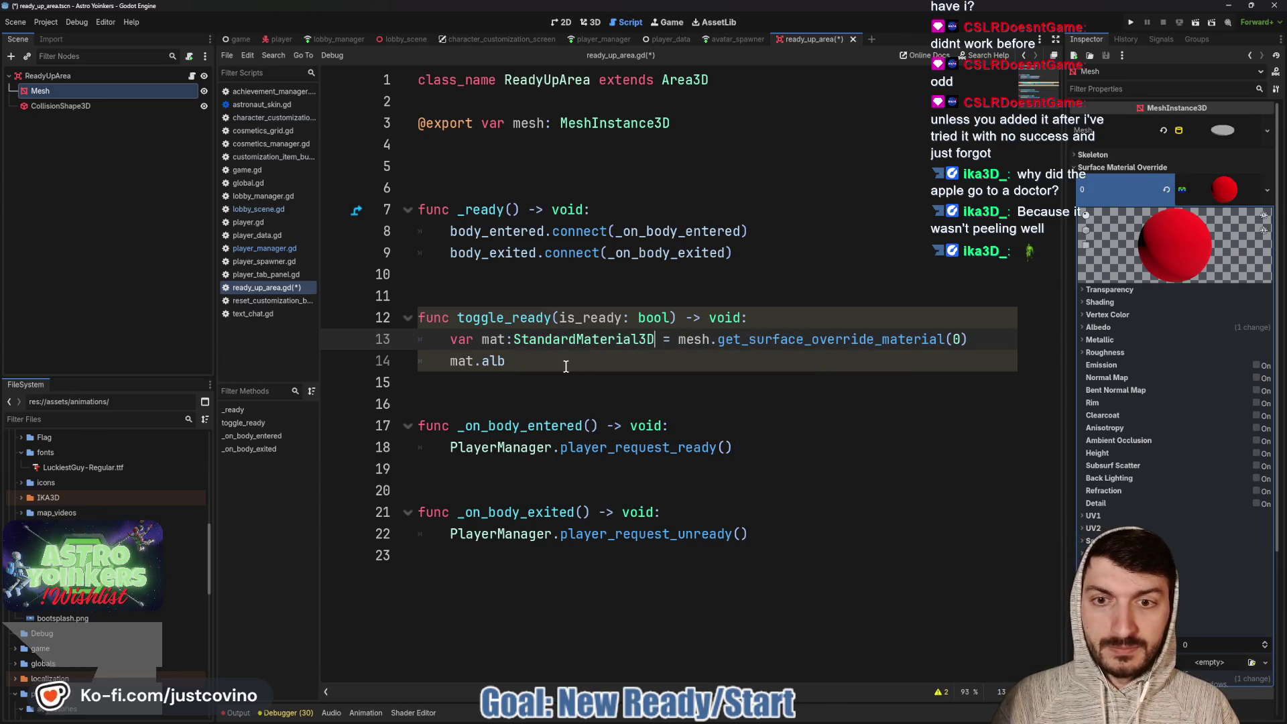
Write mat.albedo_color = Color() if is_ready else Color()
{"action": "left_click", "coordinate": [564, 364]}
{"action": "type", "text": ".a"}
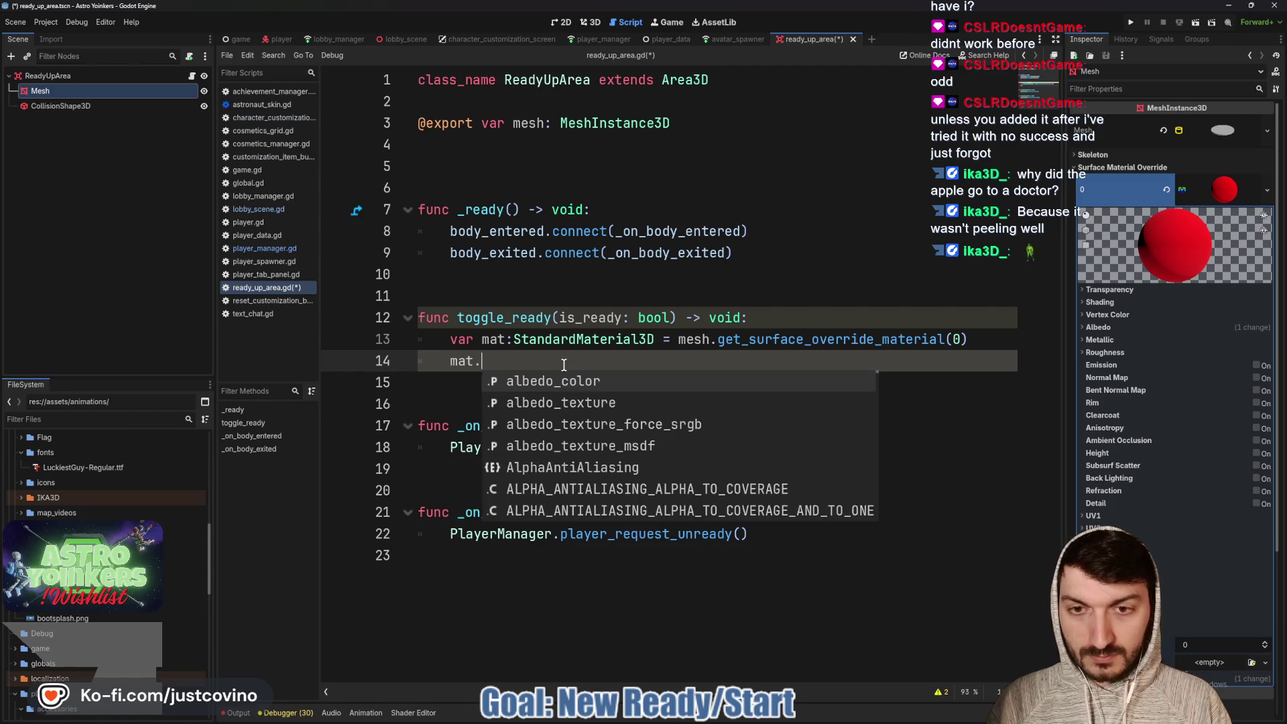
{"action": "key", "text": "Return"}
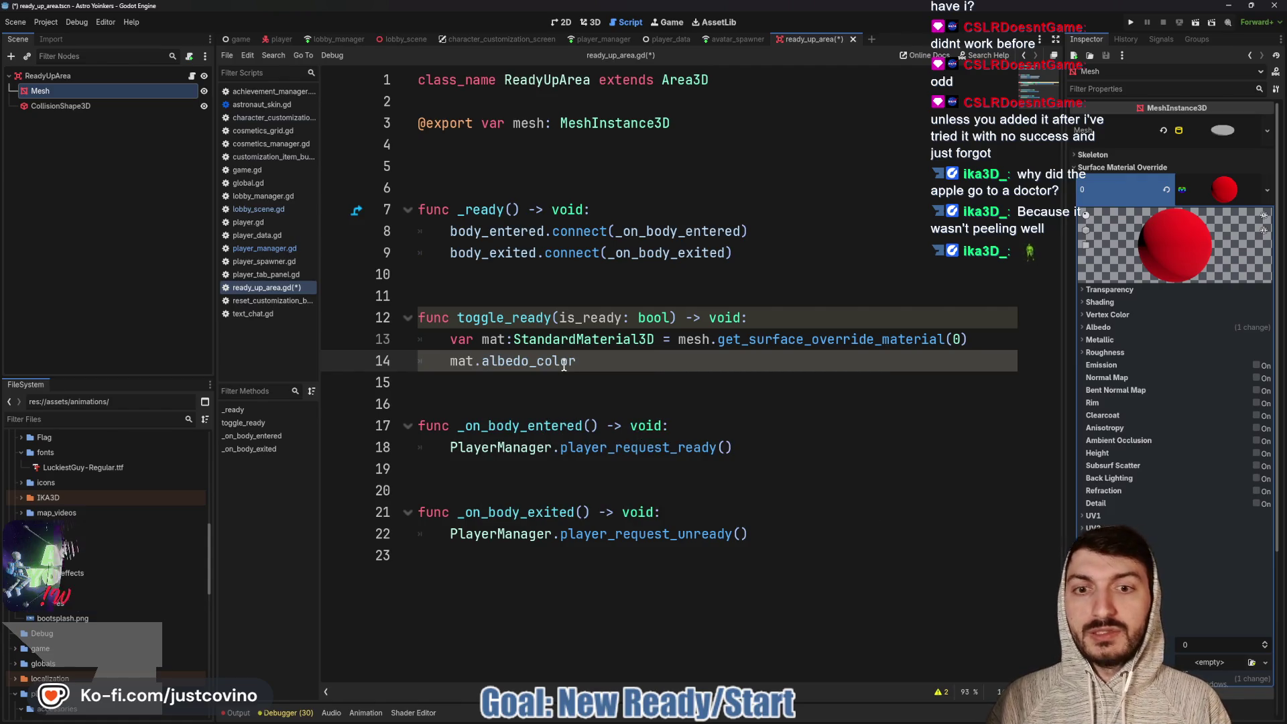
{"action": "type", "text": " = Color() i"}
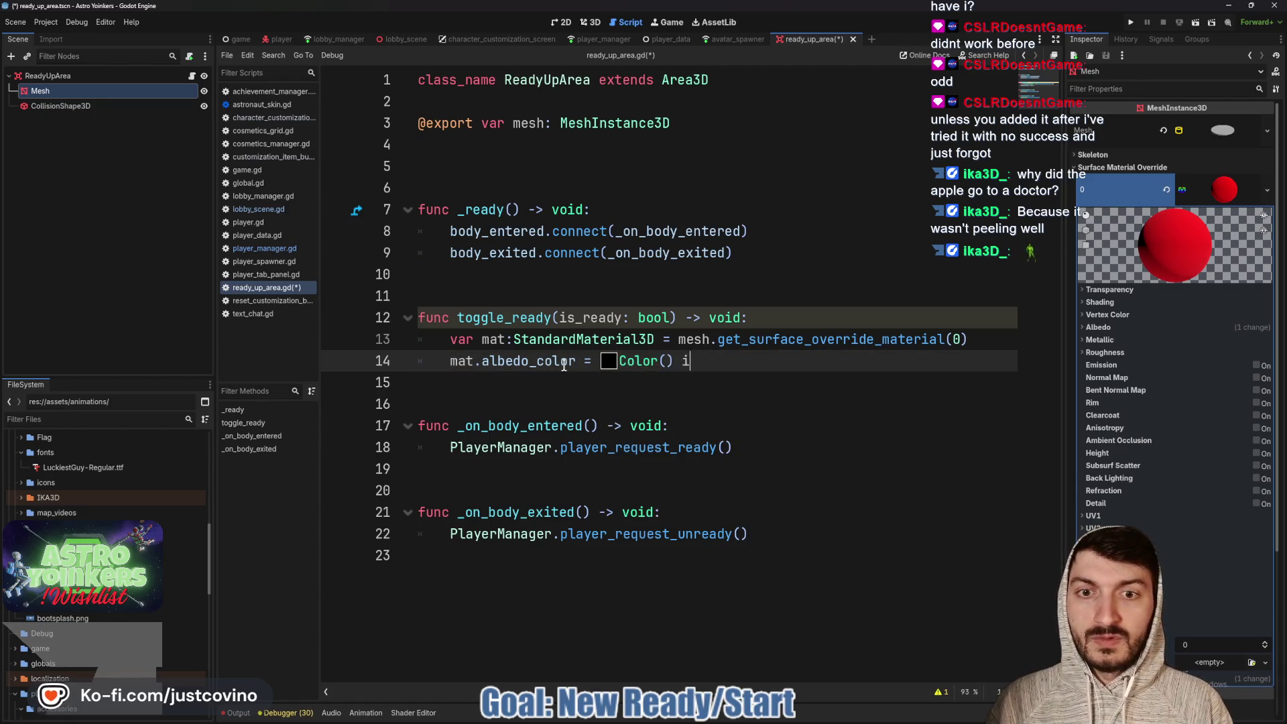
{"action": "type", "text": "f is_ready"}
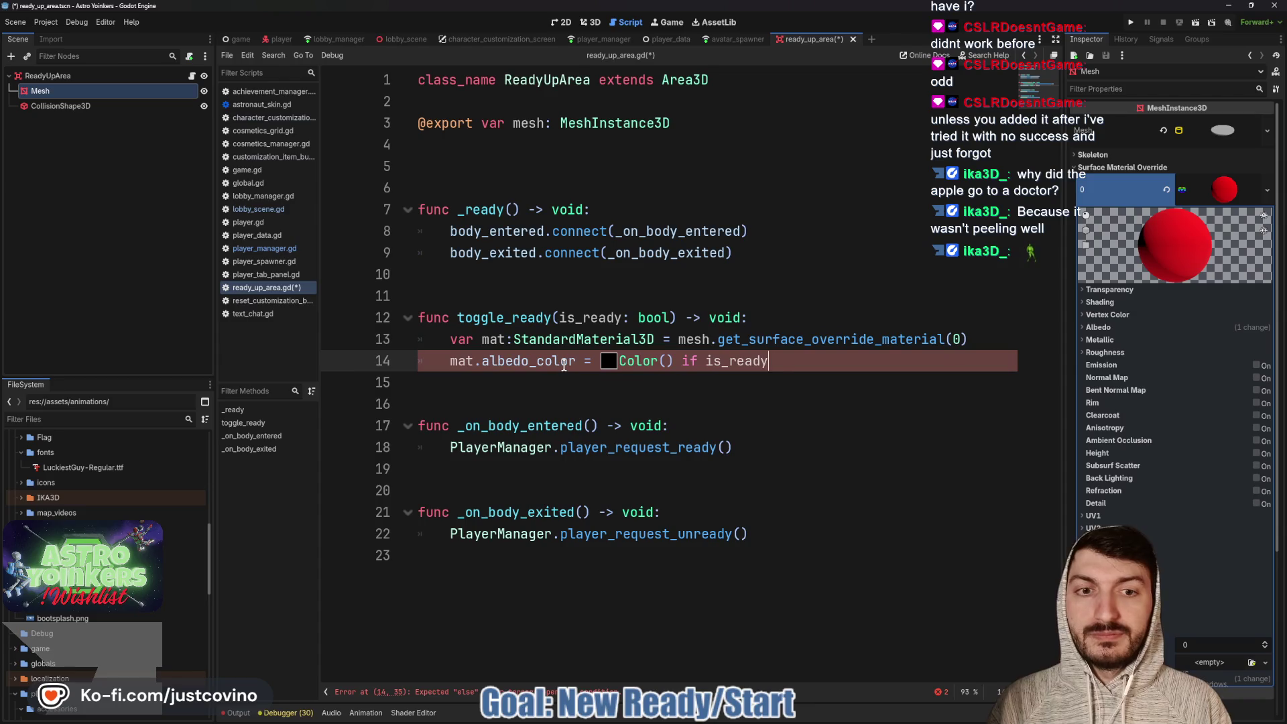
{"action": "type", "text": " else Color()"}
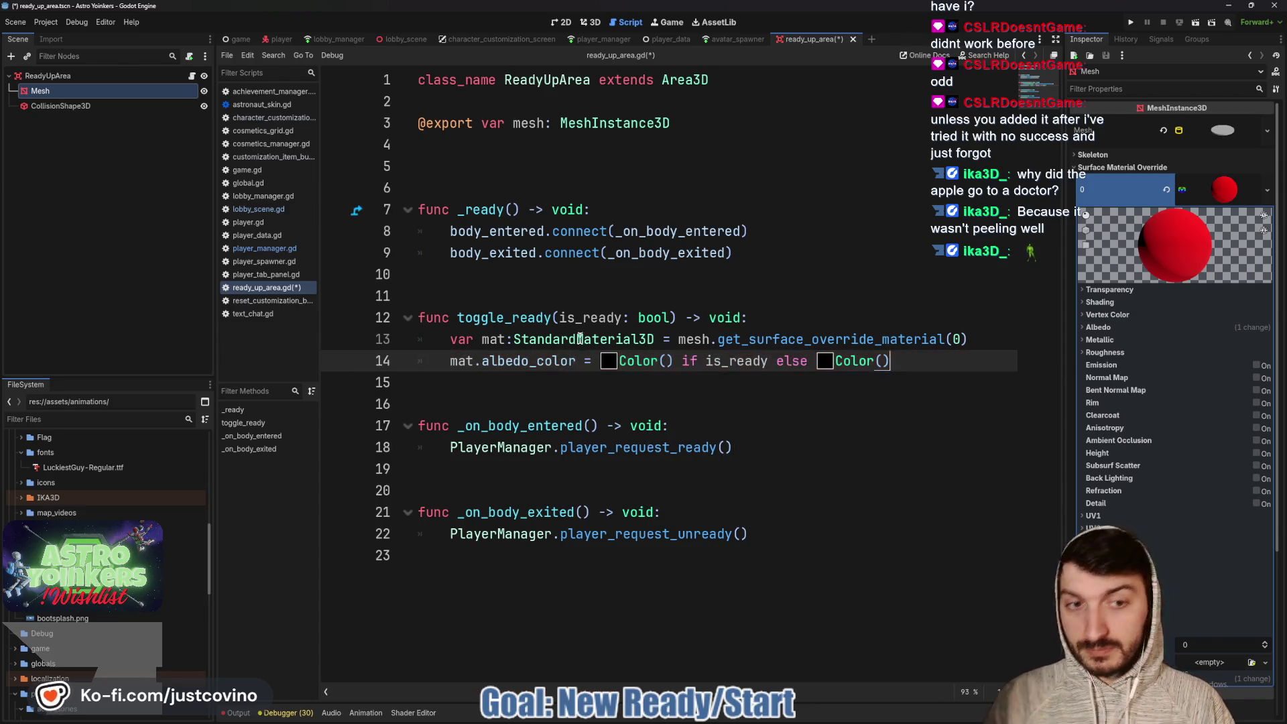
Pick bright green for the ready color and dark grey for not-ready, then save
{"action": "left_click", "coordinate": [609, 366]}
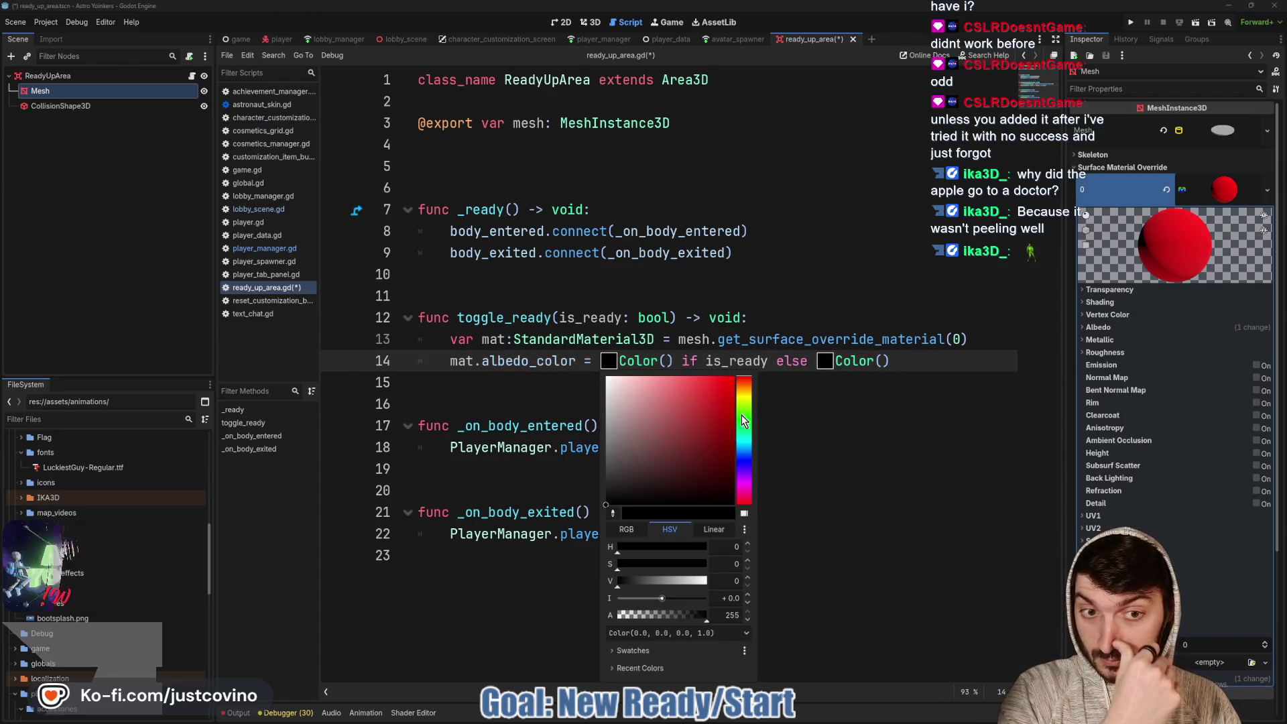
{"action": "left_click", "coordinate": [743, 422]}
{"action": "left_click_drag", "start_coordinate": [727, 385], "coordinate": [743, 387]}
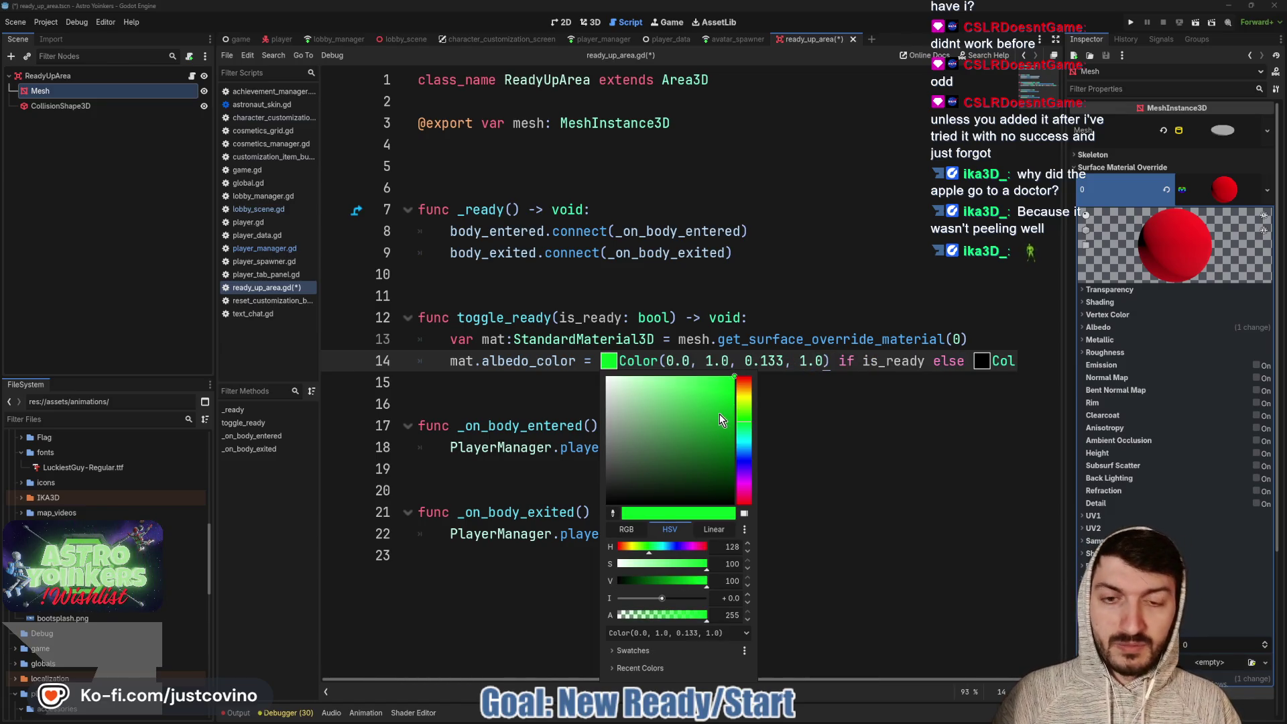
{"action": "left_click", "coordinate": [981, 360]}
{"action": "left_click", "coordinate": [981, 360]}
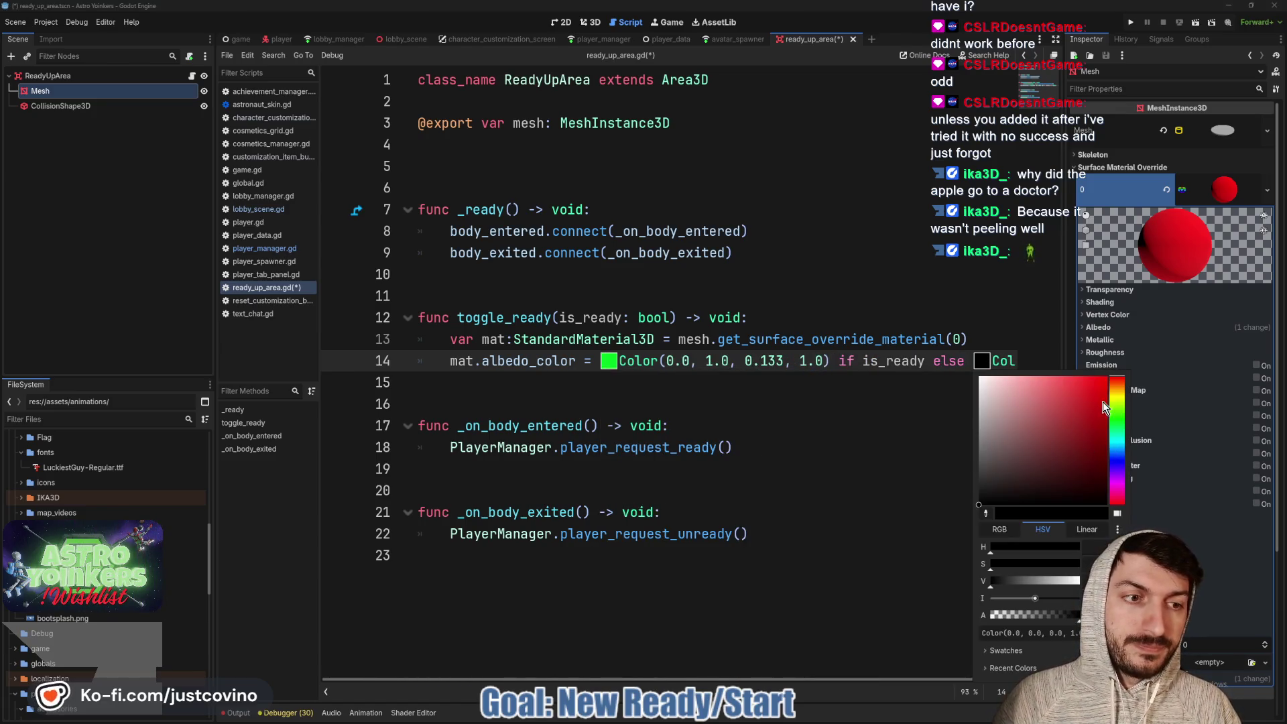
{"action": "left_click", "coordinate": [988, 475]}
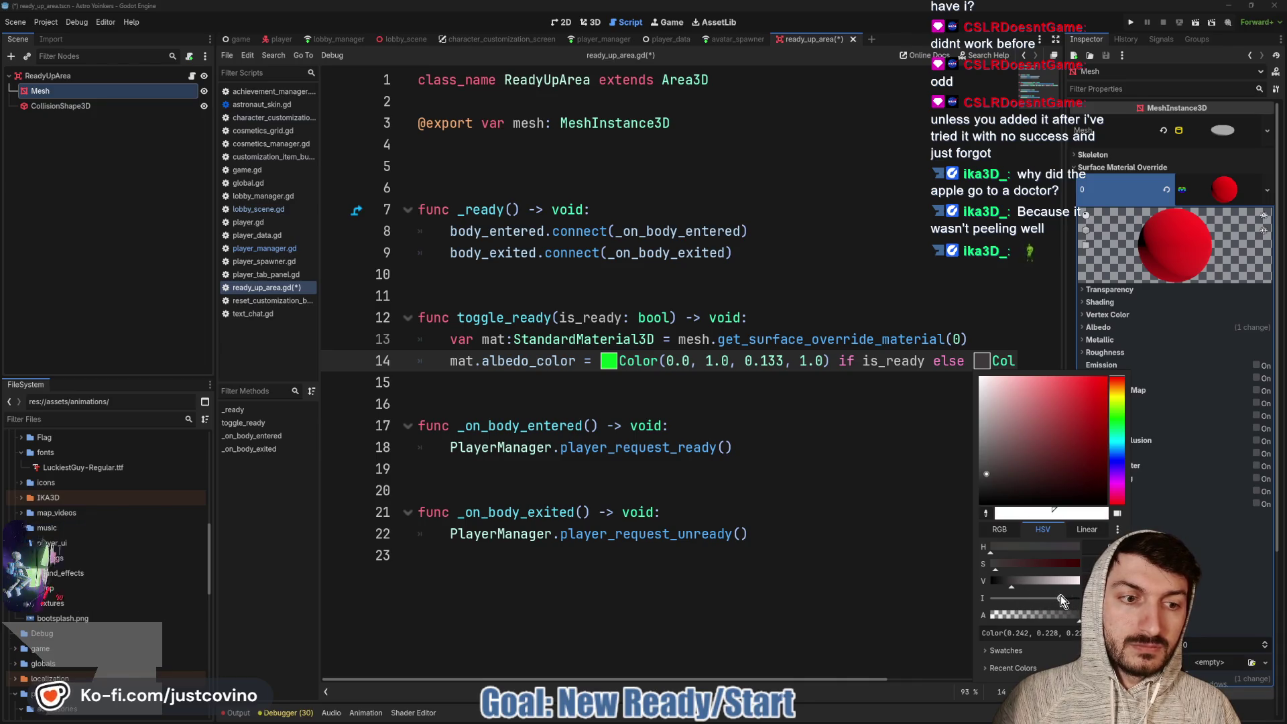
{"action": "left_click_drag", "start_coordinate": [1060, 595], "coordinate": [1043, 598]}
{"action": "left_click", "coordinate": [612, 373]}
{"action": "key", "text": "ctrl+s"}
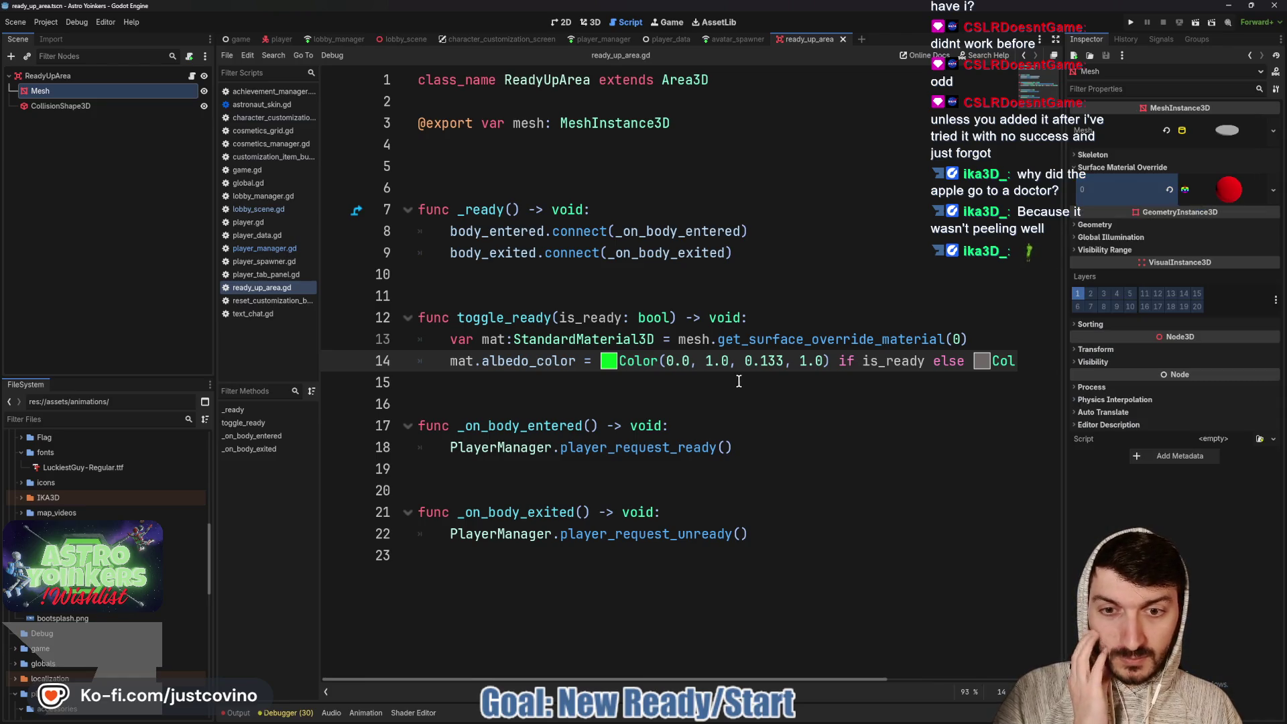
Call toggle_ready(true) after the ready request in the body-entered handler
{"action": "left_click", "coordinate": [755, 447]}
{"action": "key", "text": "Return"}
{"action": "type", "text": "toggl"}
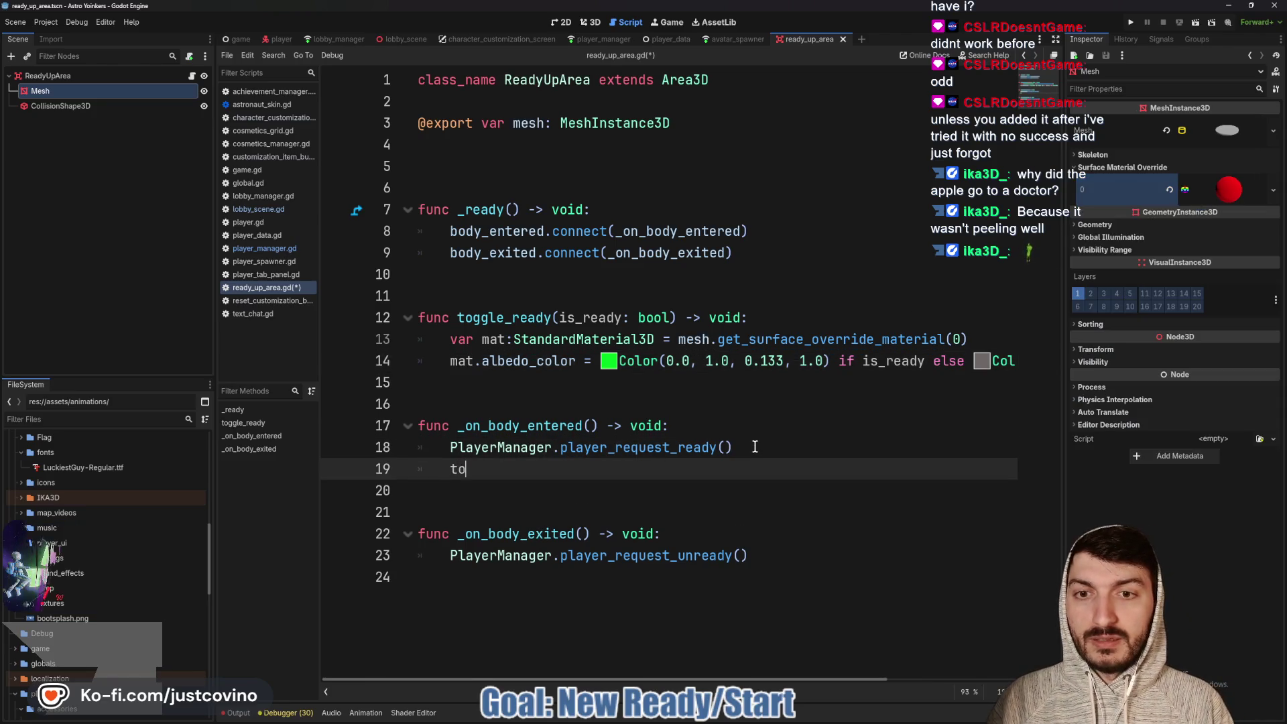
{"action": "key", "text": "Return"}
{"action": "type", "text": "true"}
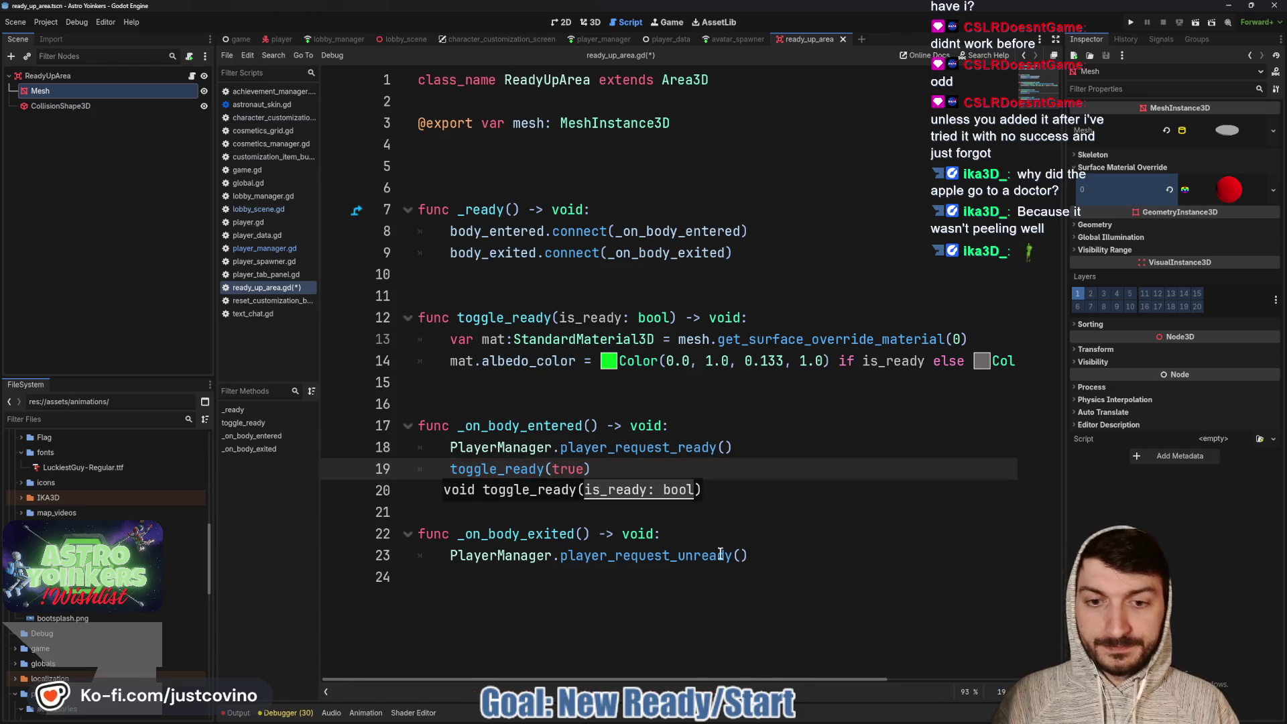
Call toggle_ready(false) after the unready request in the body-exited handler and save
{"action": "left_click", "coordinate": [788, 558]}
{"action": "key", "text": "Return"}
{"action": "type", "text": "toggl"}
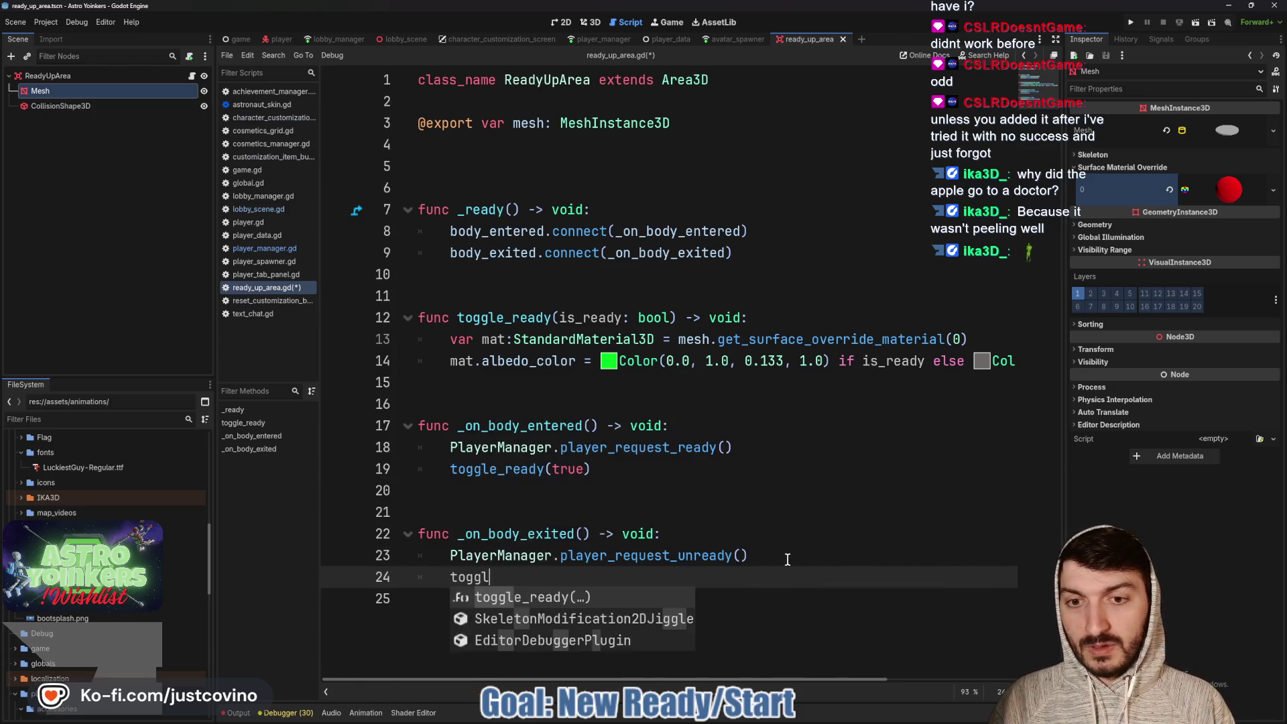
{"action": "key", "text": "Return"}
{"action": "type", "text": "false"}
{"action": "left_click", "coordinate": [788, 558]}
{"action": "key", "text": "ctrl+s"}
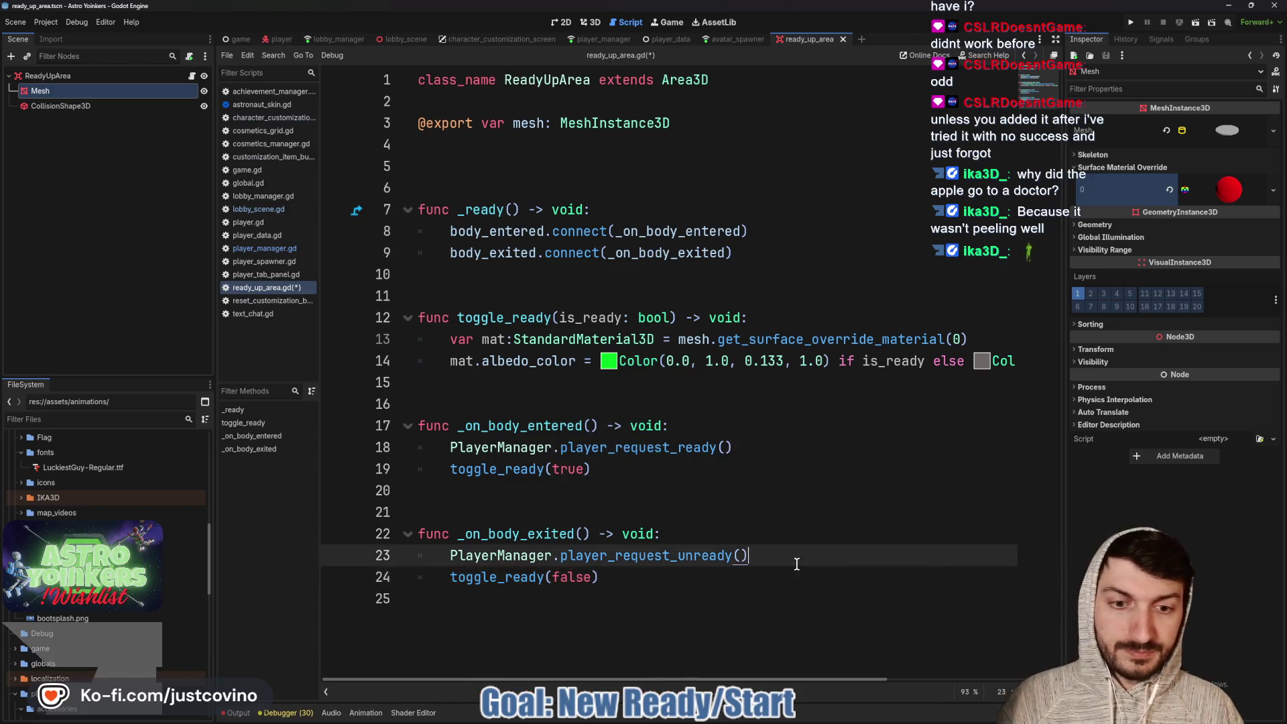
Inspect the pad's surface material override details and save again
{"action": "left_click", "coordinate": [1127, 189]}
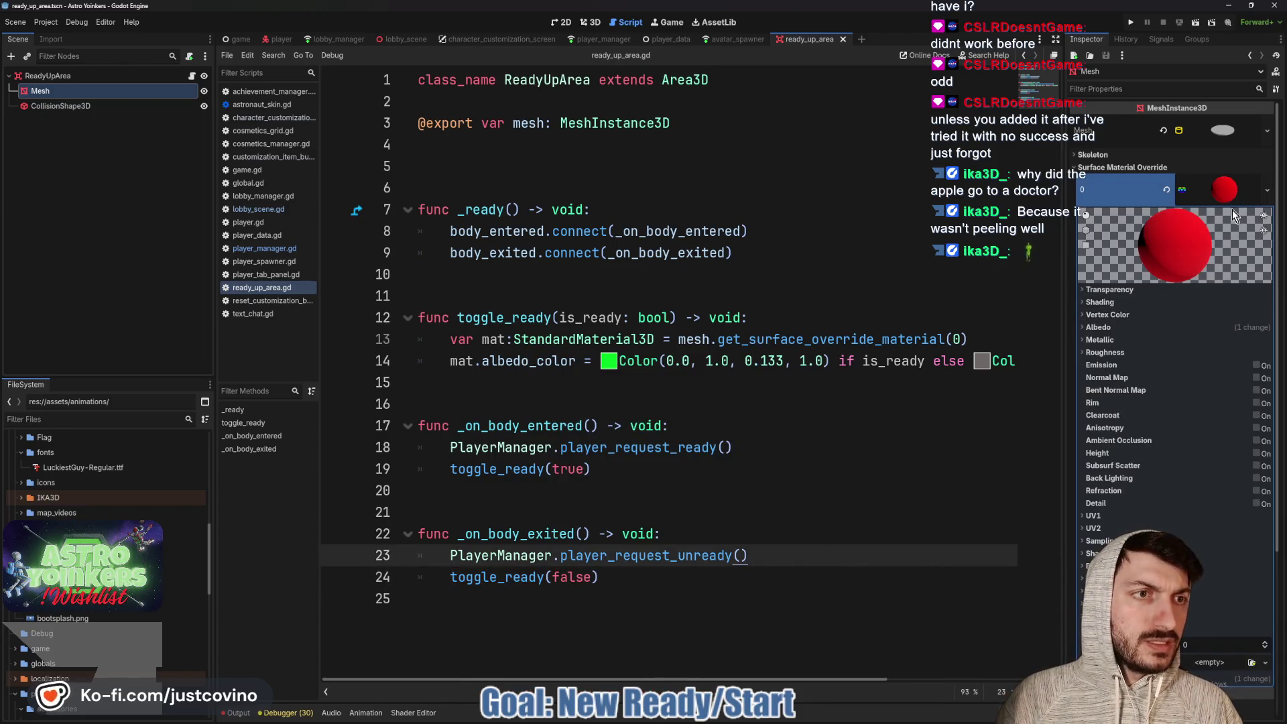
{"action": "scroll", "coordinate": [1179, 402], "scroll_direction": "down", "scroll_amount": 5}
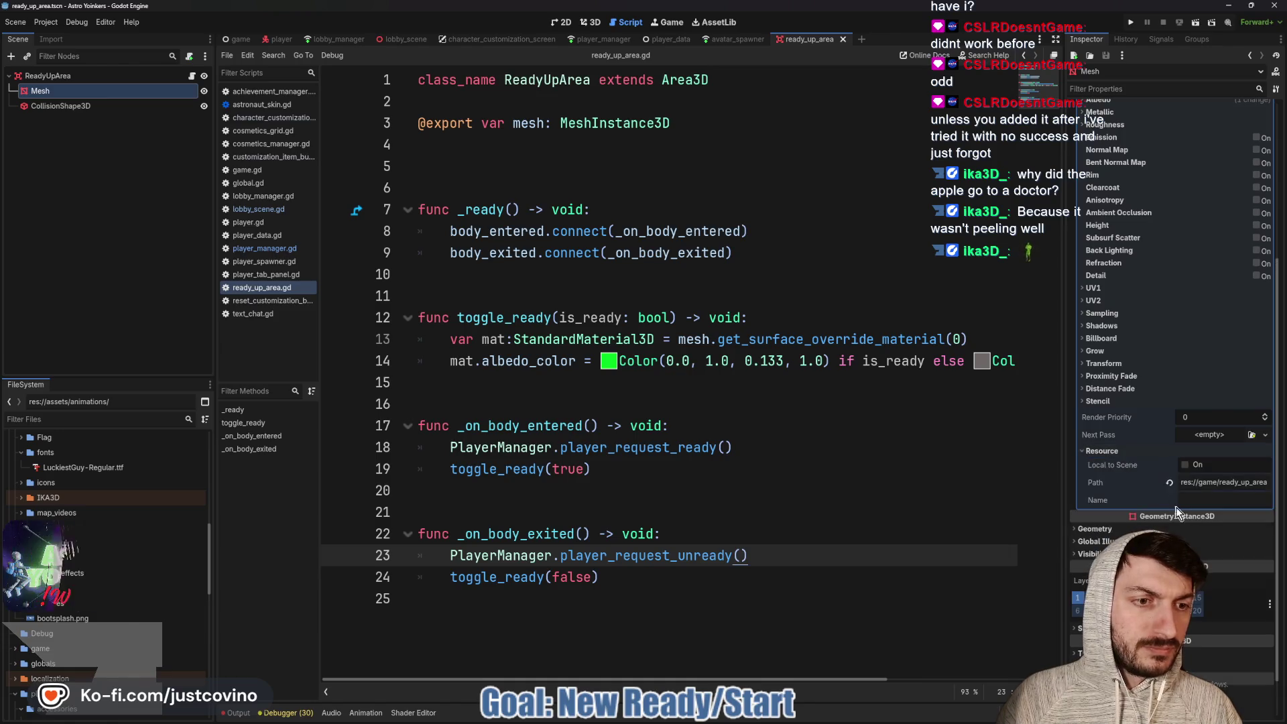
{"action": "left_click", "coordinate": [727, 462]}
{"action": "key", "text": "ctrl+s"}
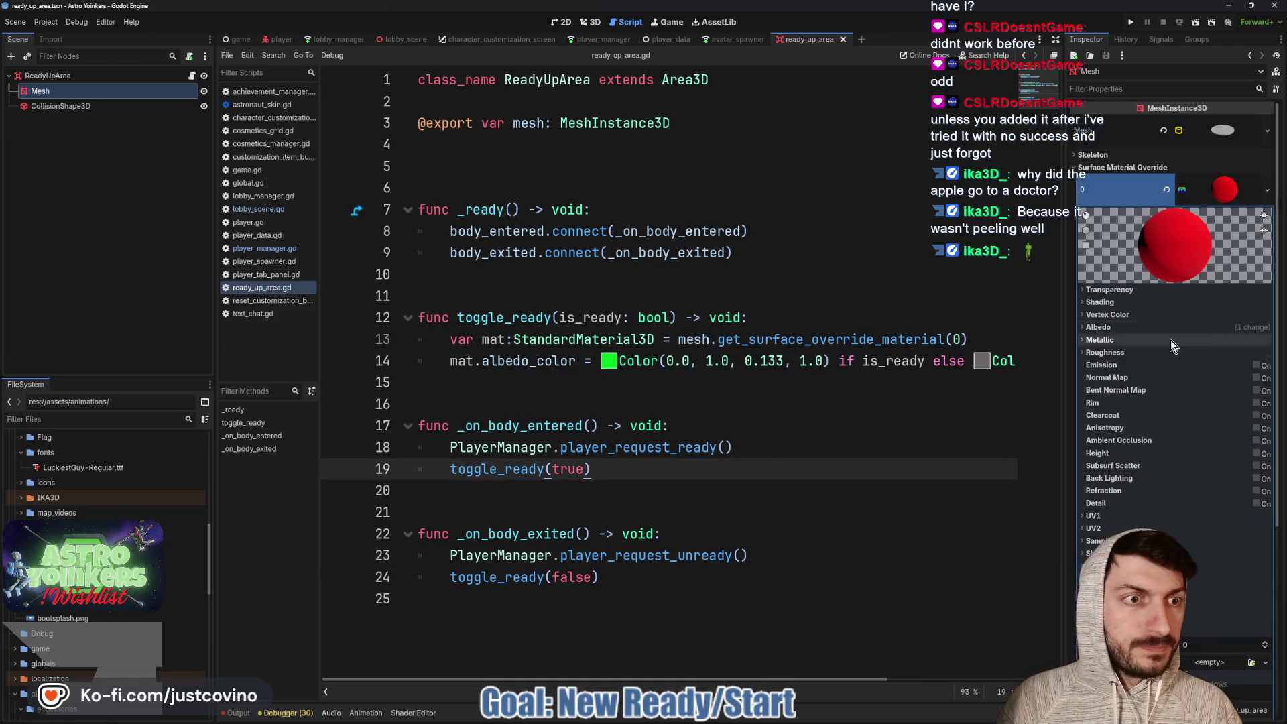
{"action": "left_click", "coordinate": [1229, 191]}
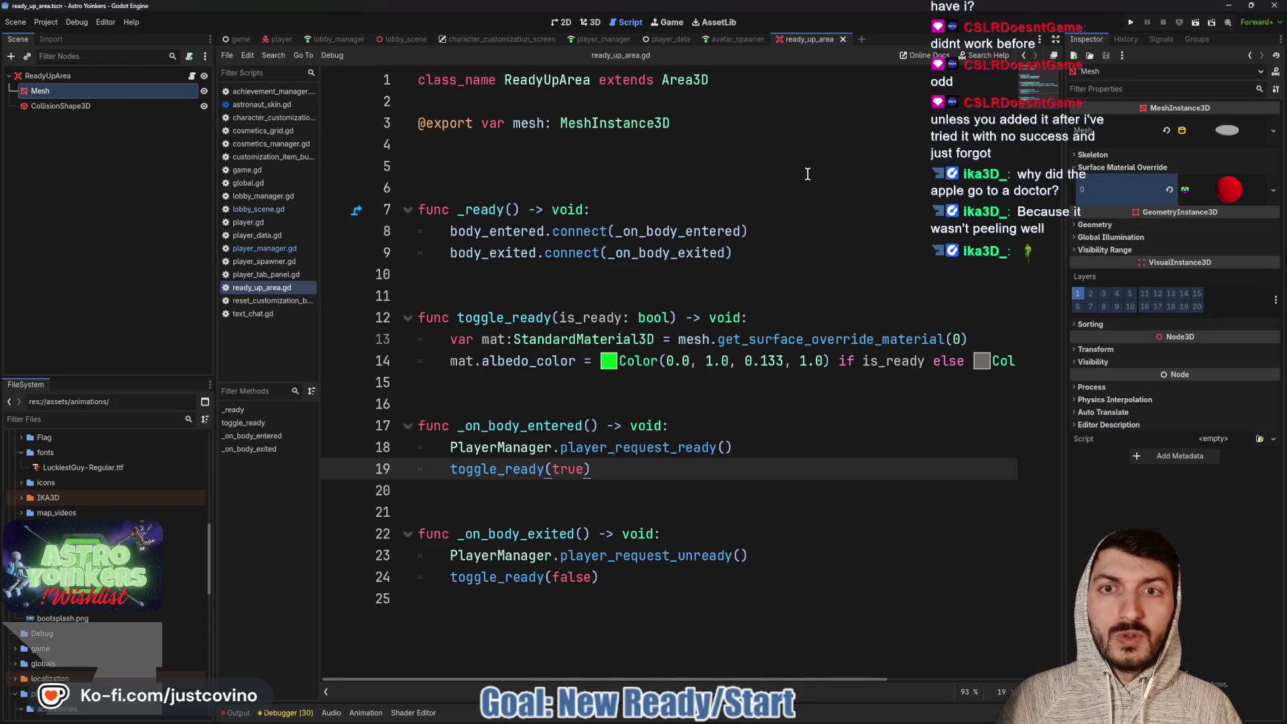
Delete the extra blank line before _ready and save the ReadyUpArea script
{"action": "left_click", "coordinate": [656, 181]}
{"action": "key", "text": "BackSpace"}
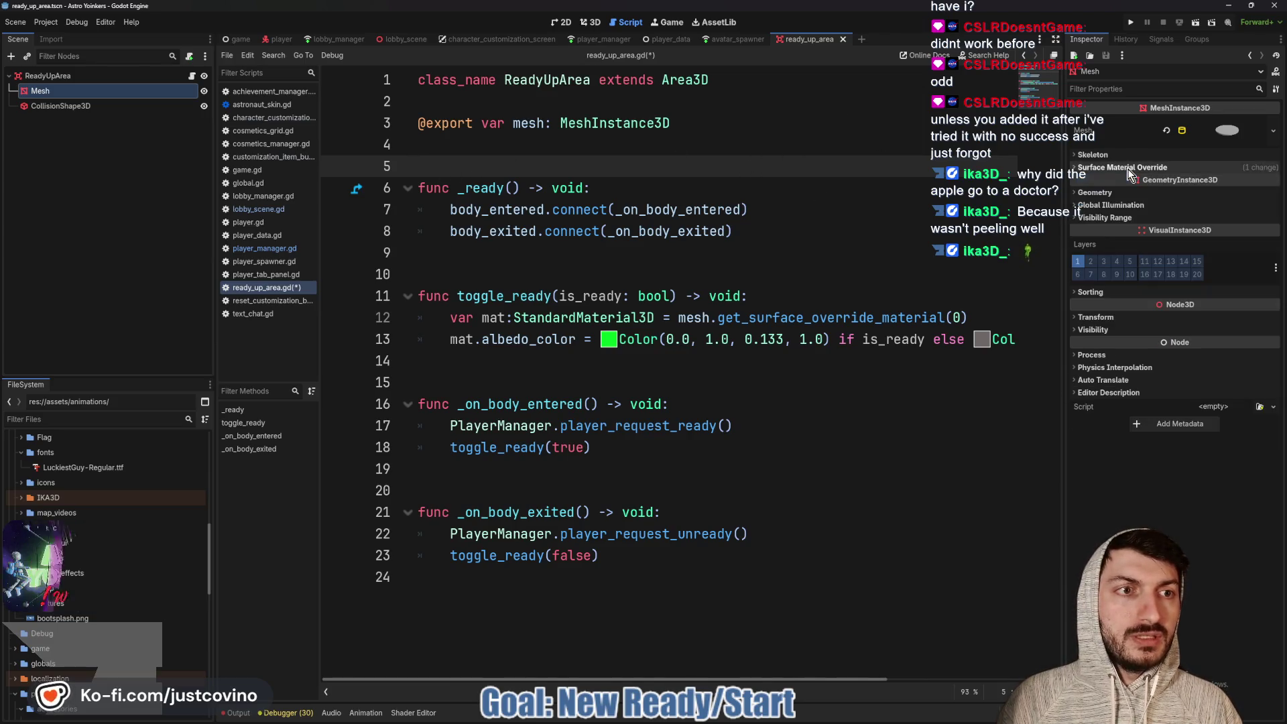
{"action": "left_click", "coordinate": [101, 76]}
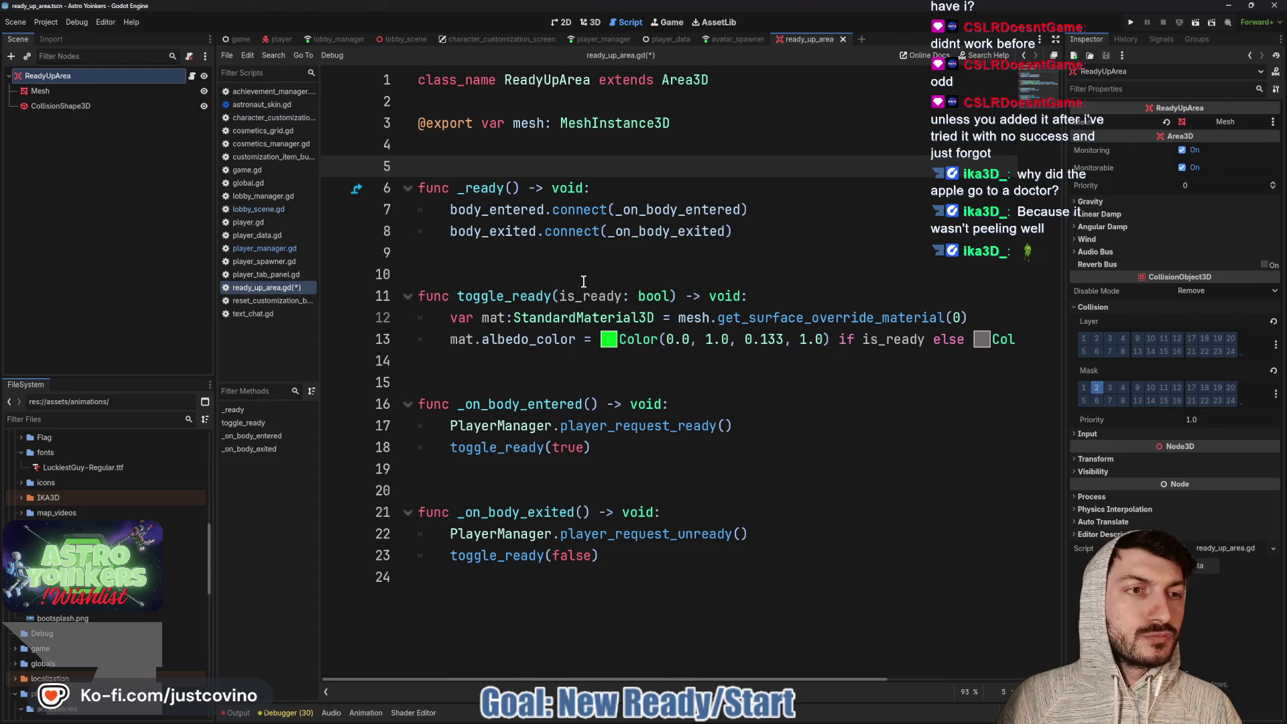
{"action": "key", "text": "ctrl+s"}
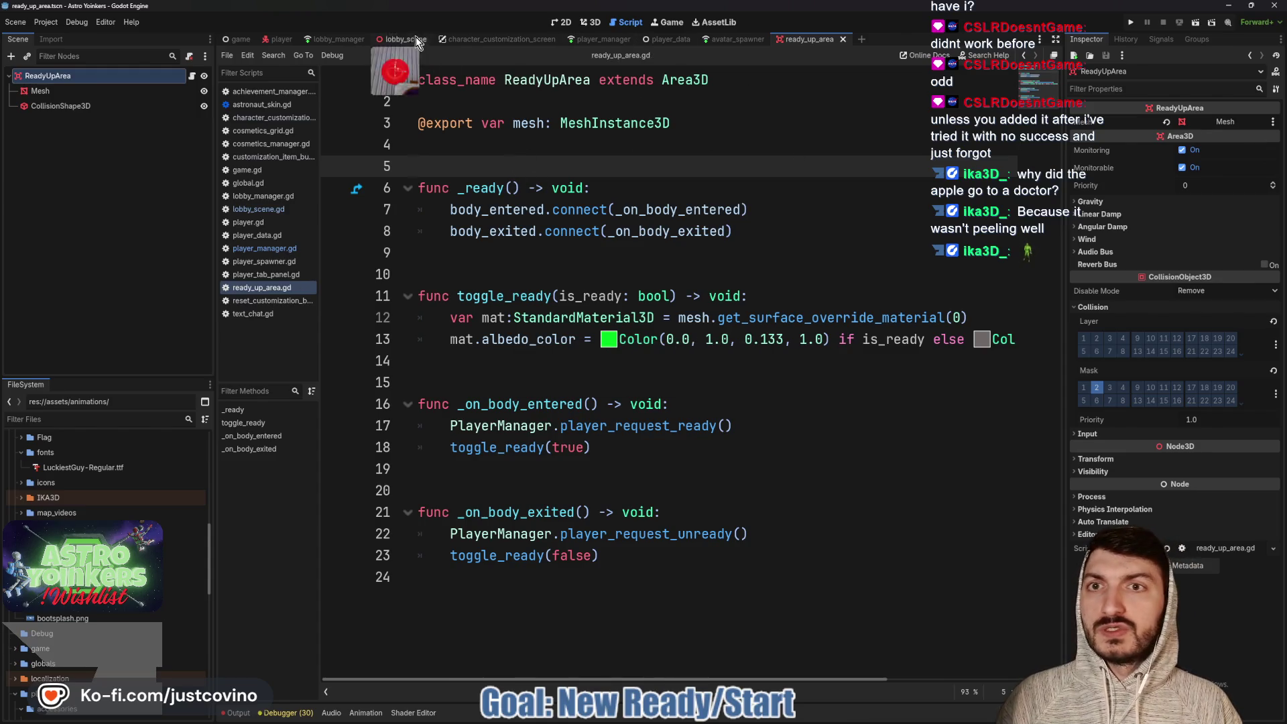
{"action": "left_click", "coordinate": [335, 38]}
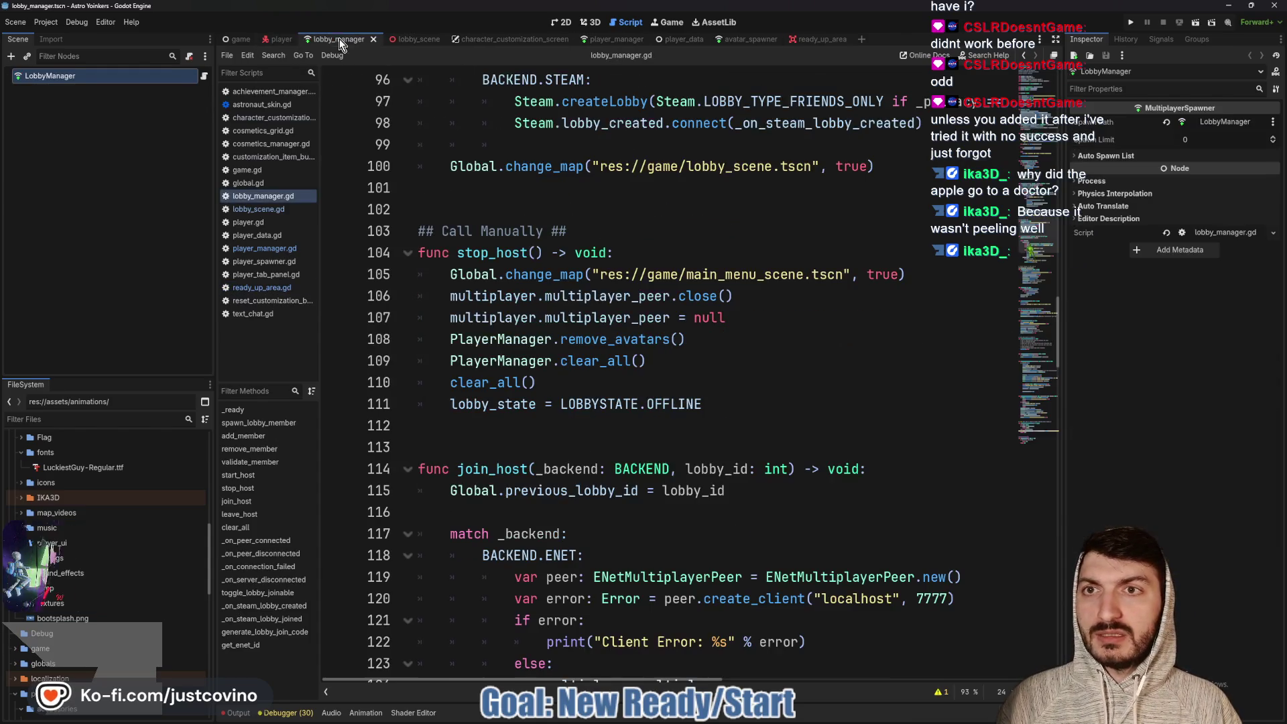
Delete the old ReadyUpArea node from lobby_scene in the 3D view
{"action": "left_click", "coordinate": [416, 39]}
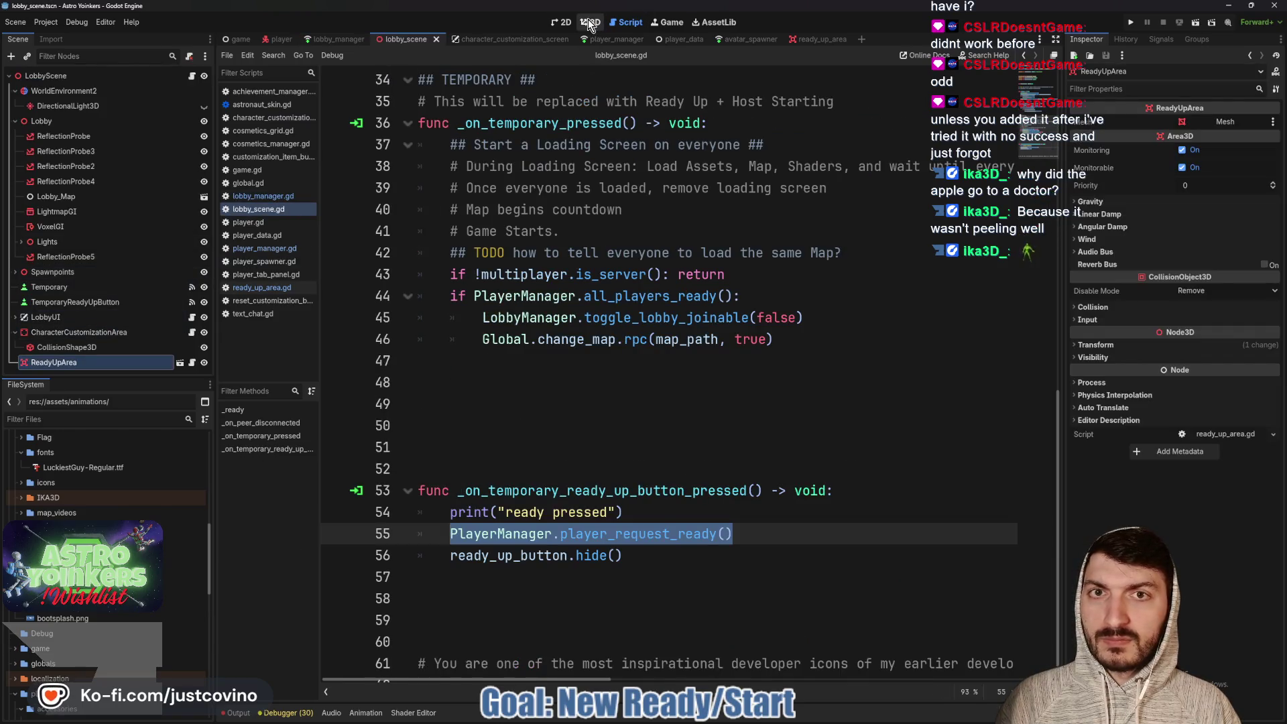
{"action": "left_click", "coordinate": [589, 25]}
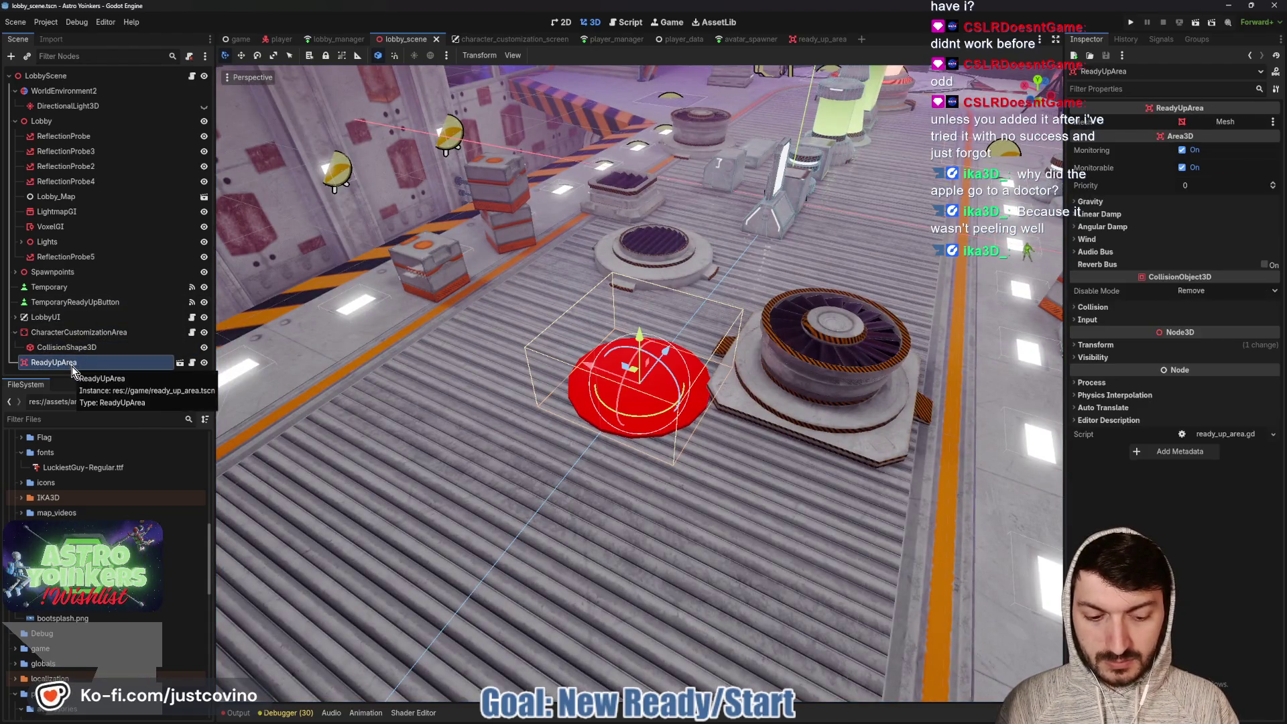
{"action": "key", "text": "Delete"}
{"action": "key", "text": "Return"}
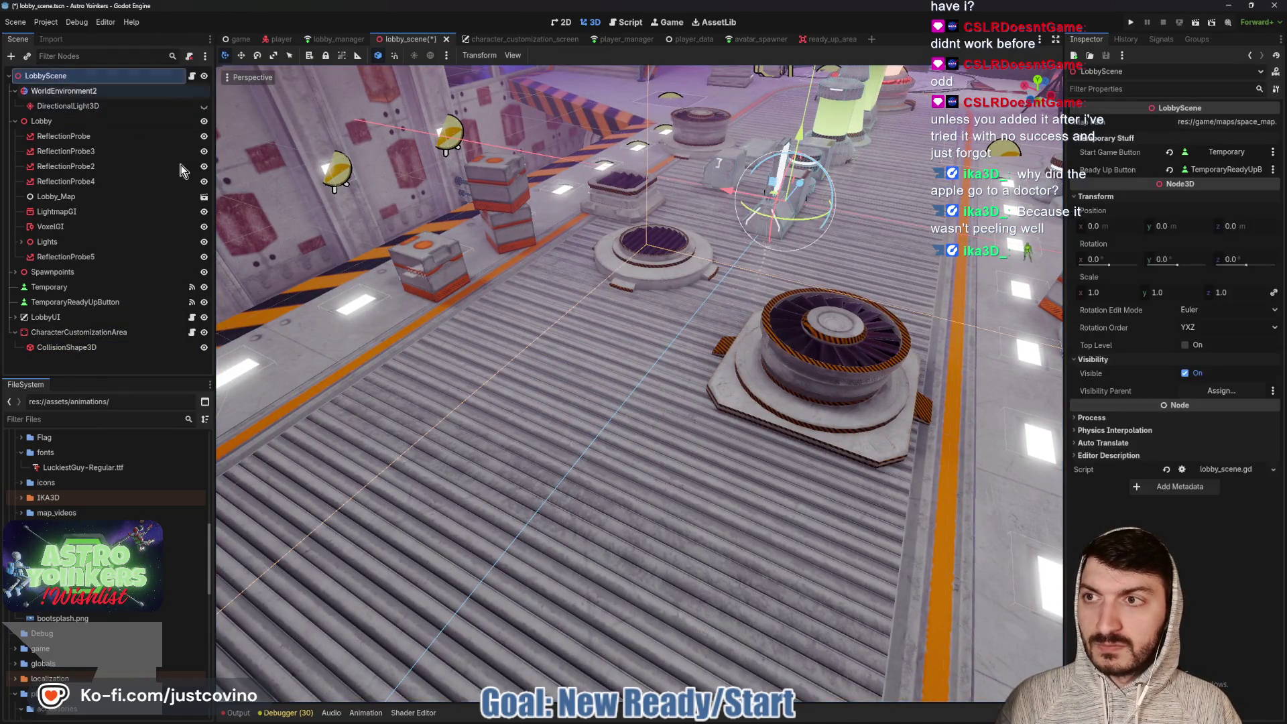
Instance ready_up_area.tscn into the lobby and move it along the X axis
{"action": "key", "text": "ctrl+shift+a"}
{"action": "type", "text": "ready"}
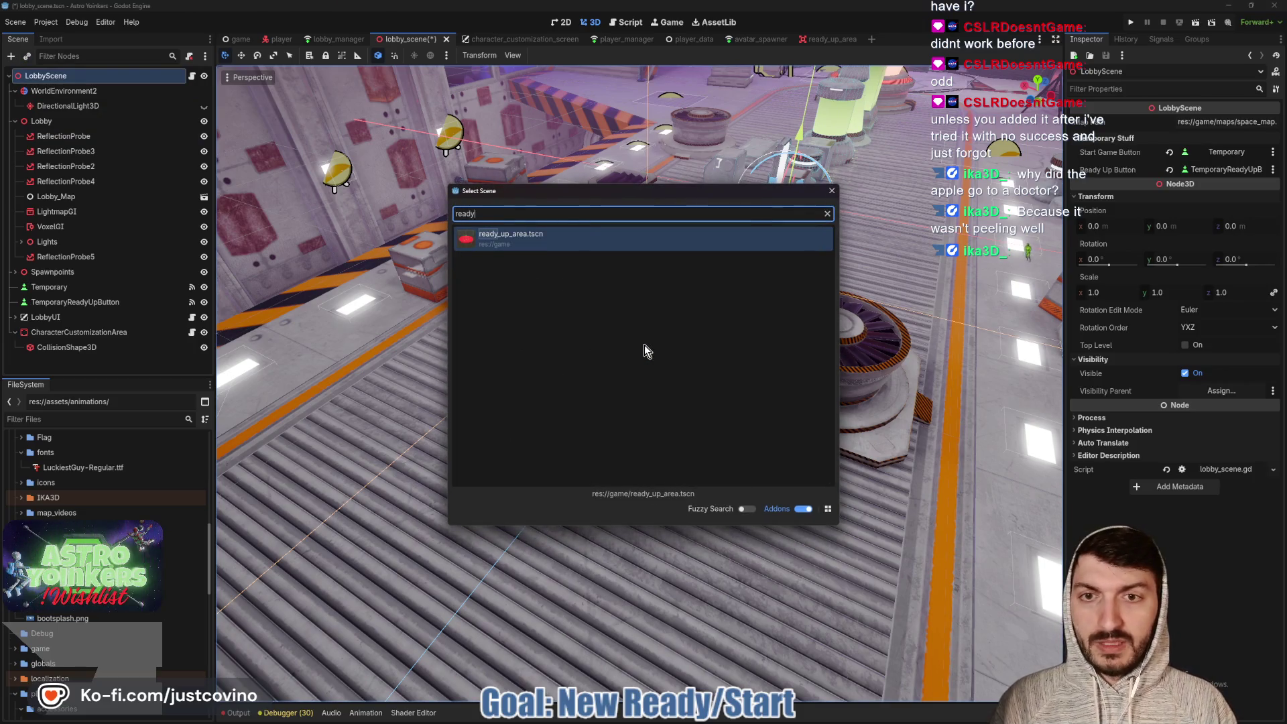
{"action": "double_click", "coordinate": [549, 241]}
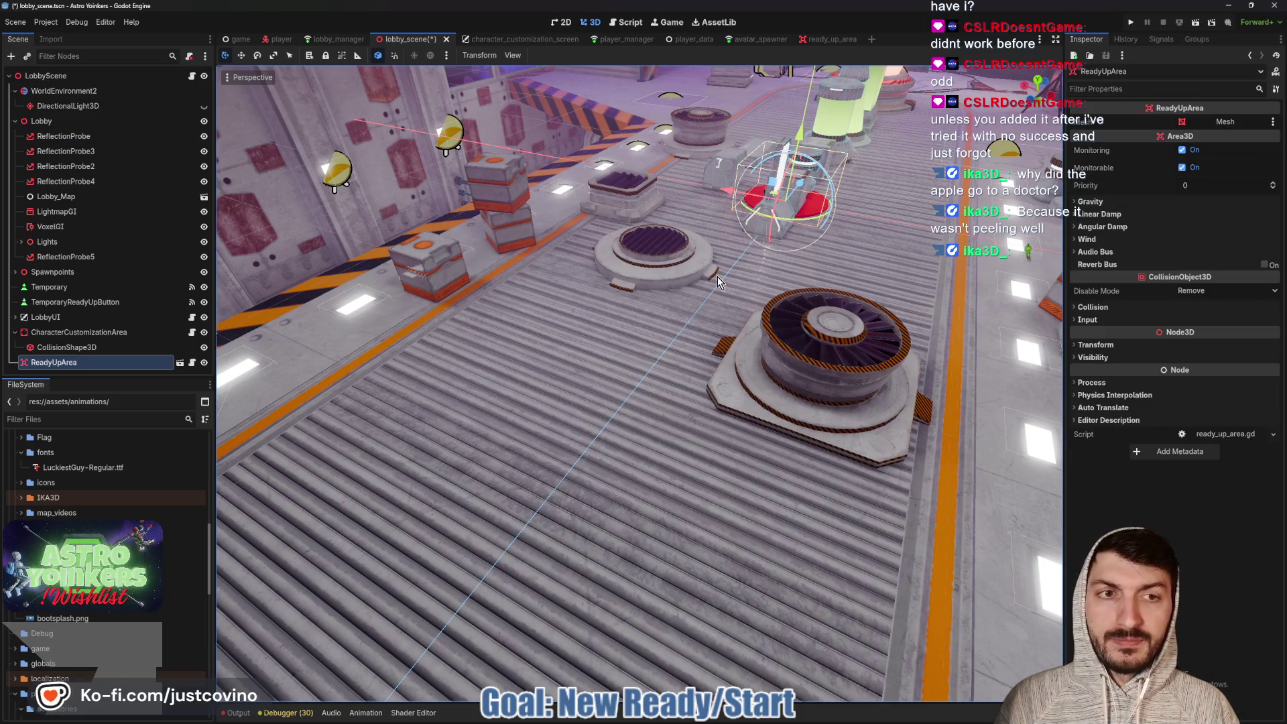
{"action": "scroll", "coordinate": [717, 276], "scroll_direction": "down", "scroll_amount": 5}
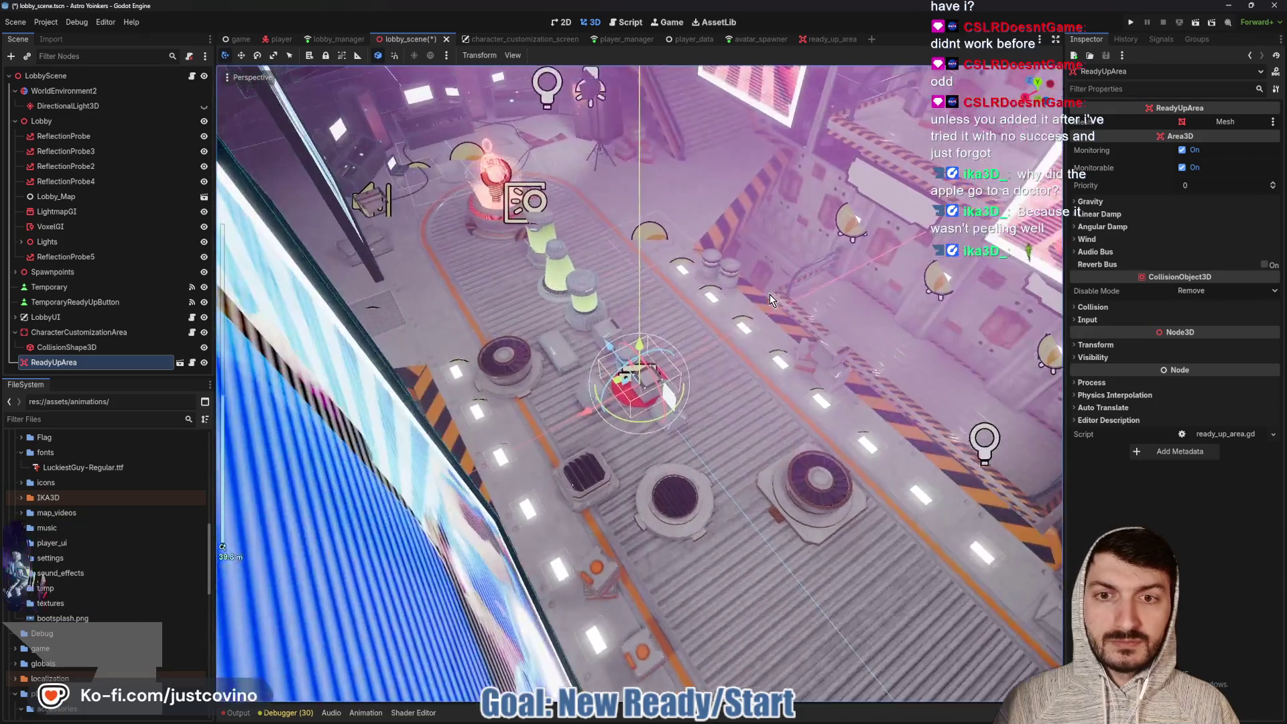
{"action": "mouse_move", "coordinate": [587, 410]}
{"action": "left_mouse_down"}
{"action": "mouse_move", "coordinate": [693, 377]}
{"action": "mouse_move", "coordinate": [678, 388]}
{"action": "left_mouse_up"}
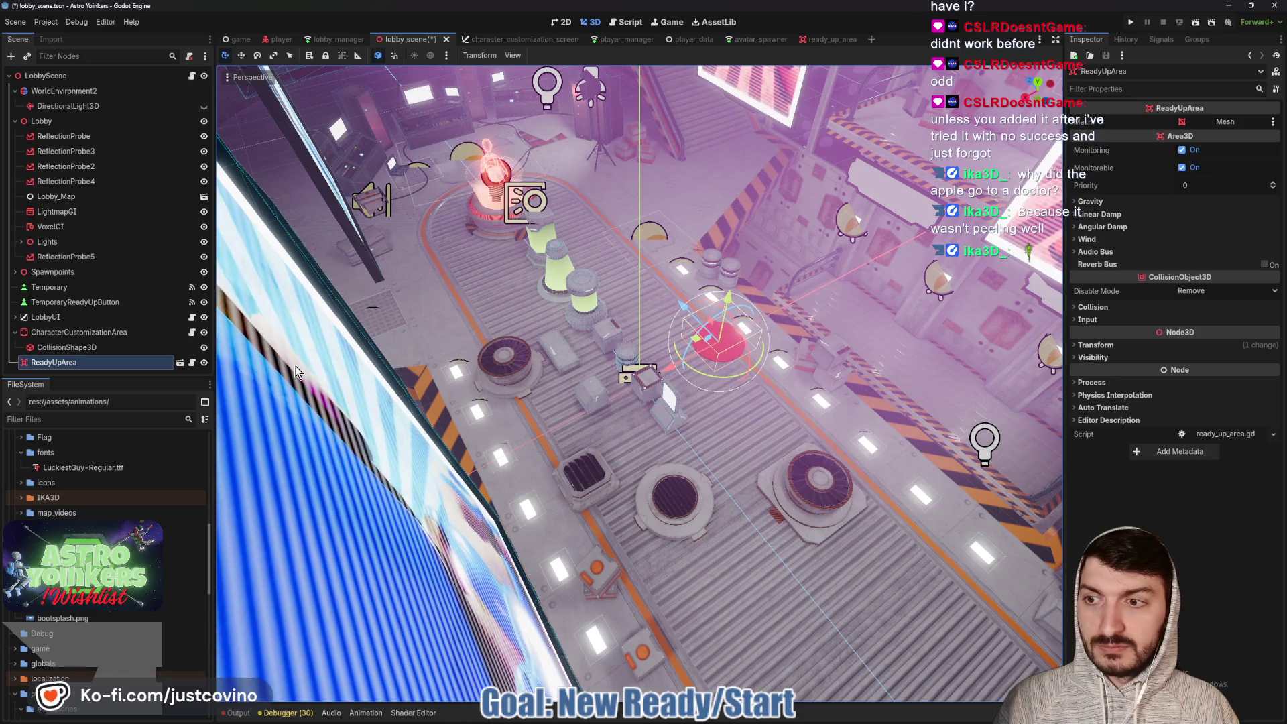
{"action": "left_click", "coordinate": [47, 76]}
{"action": "key", "text": "ctrl+shift+a"}
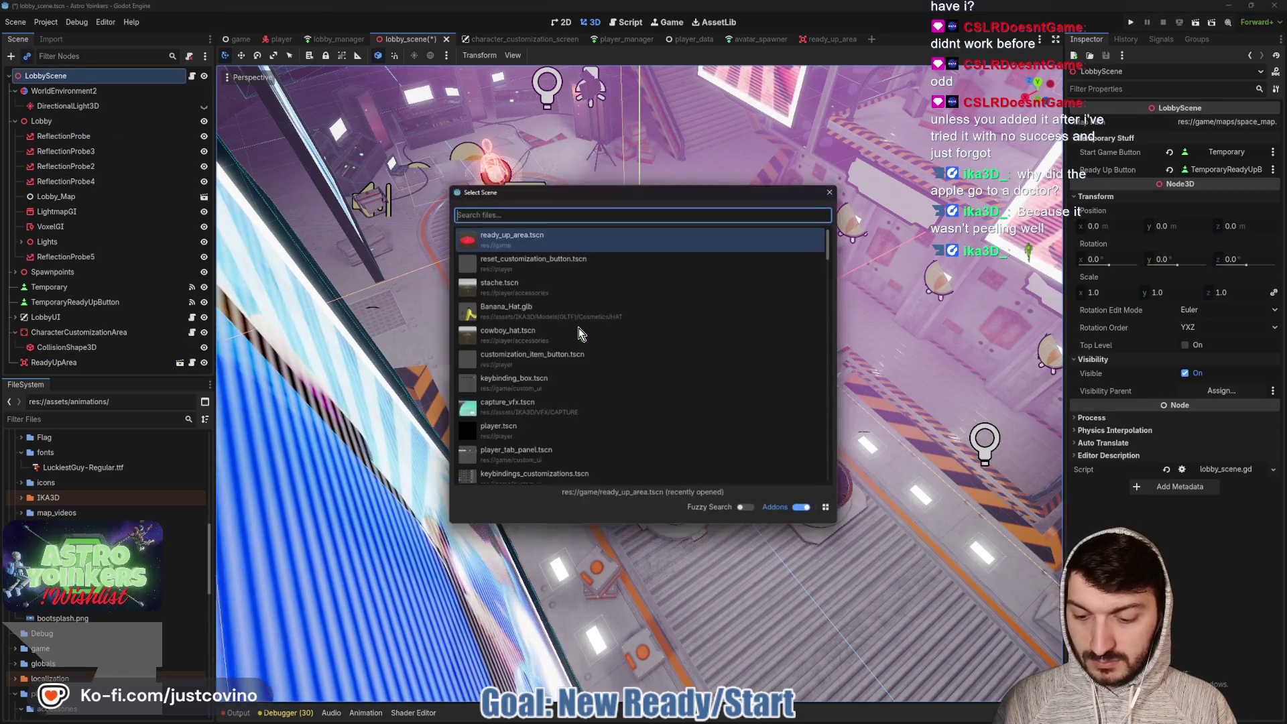
Instance a second ready pad and duplicate it twice, spacing the copies along Z
{"action": "type", "text": "ready"}
{"action": "key", "text": "Return"}
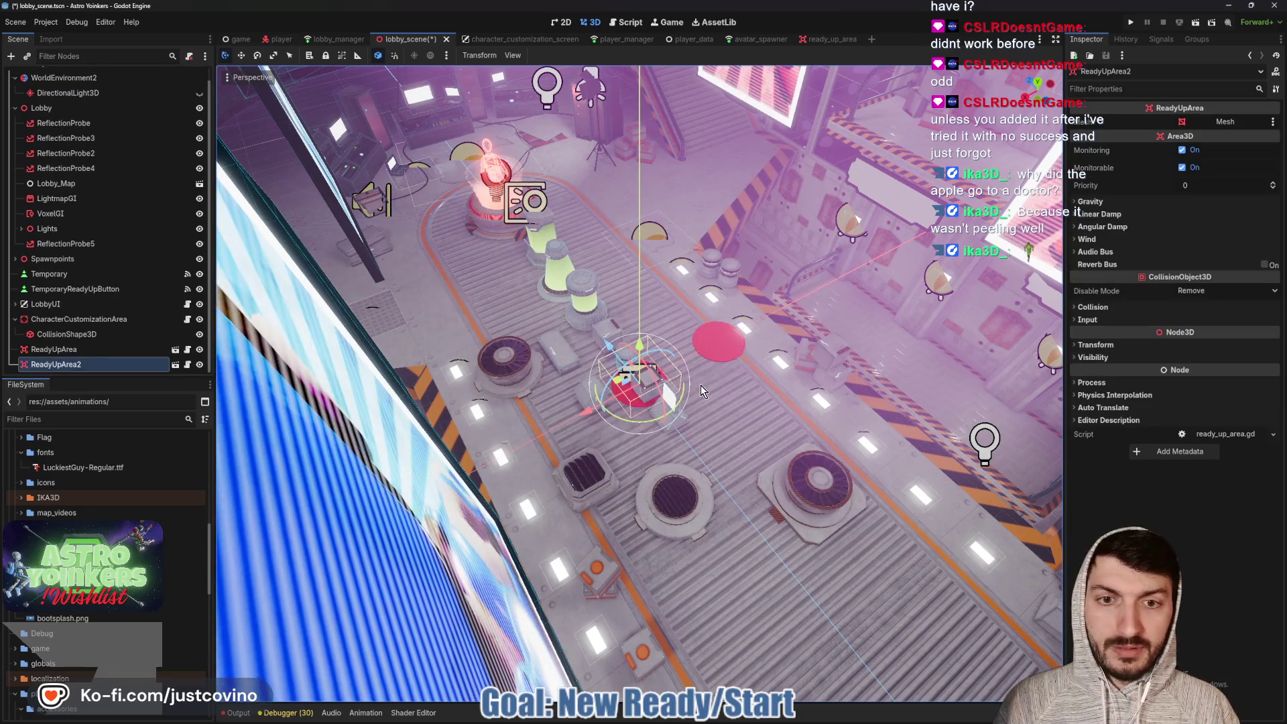
{"action": "left_click_drag", "start_coordinate": [583, 429], "coordinate": [462, 468]}
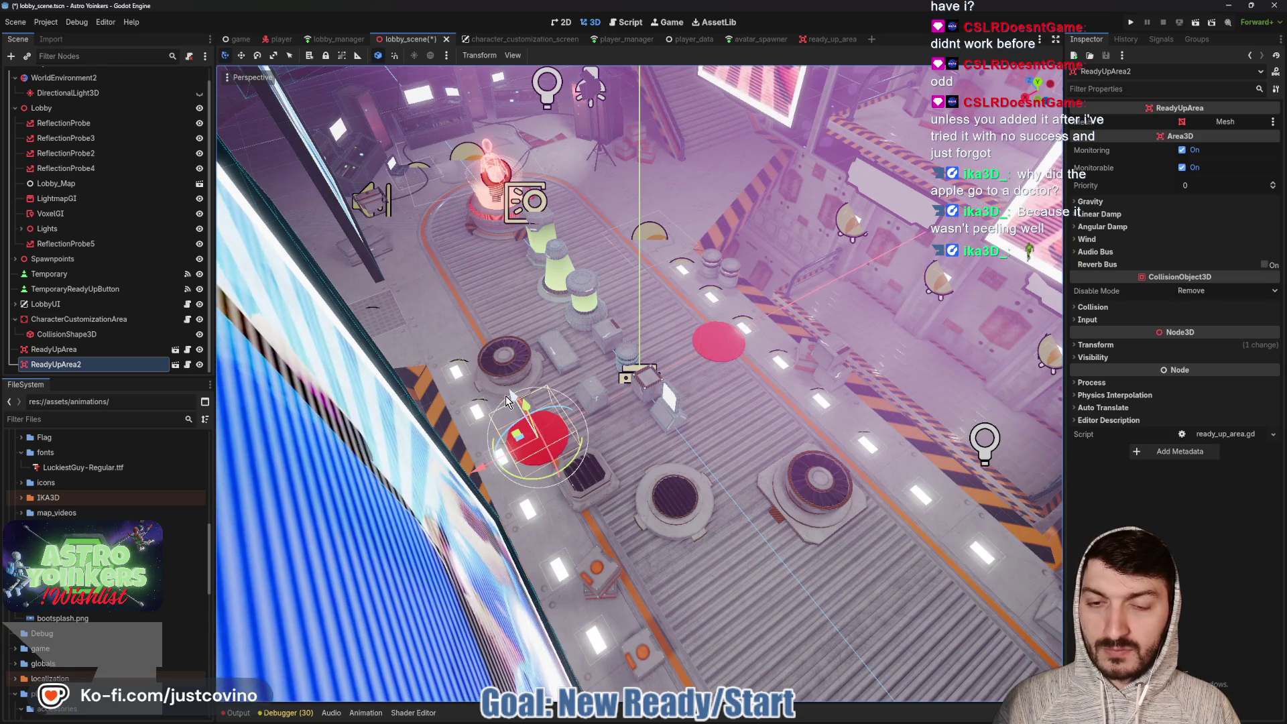
{"action": "key", "text": "ctrl+d"}
{"action": "left_click_drag", "start_coordinate": [506, 401], "coordinate": [566, 501]}
{"action": "key", "text": "ctrl+d"}
{"action": "mouse_move", "coordinate": [597, 550]}
{"action": "left_mouse_down"}
{"action": "mouse_move", "coordinate": [672, 626]}
{"action": "mouse_move", "coordinate": [637, 590]}
{"action": "left_mouse_up"}
Add a fifth pad, moved left along X, after reframing the view over the pads
{"action": "key", "text": "f"}
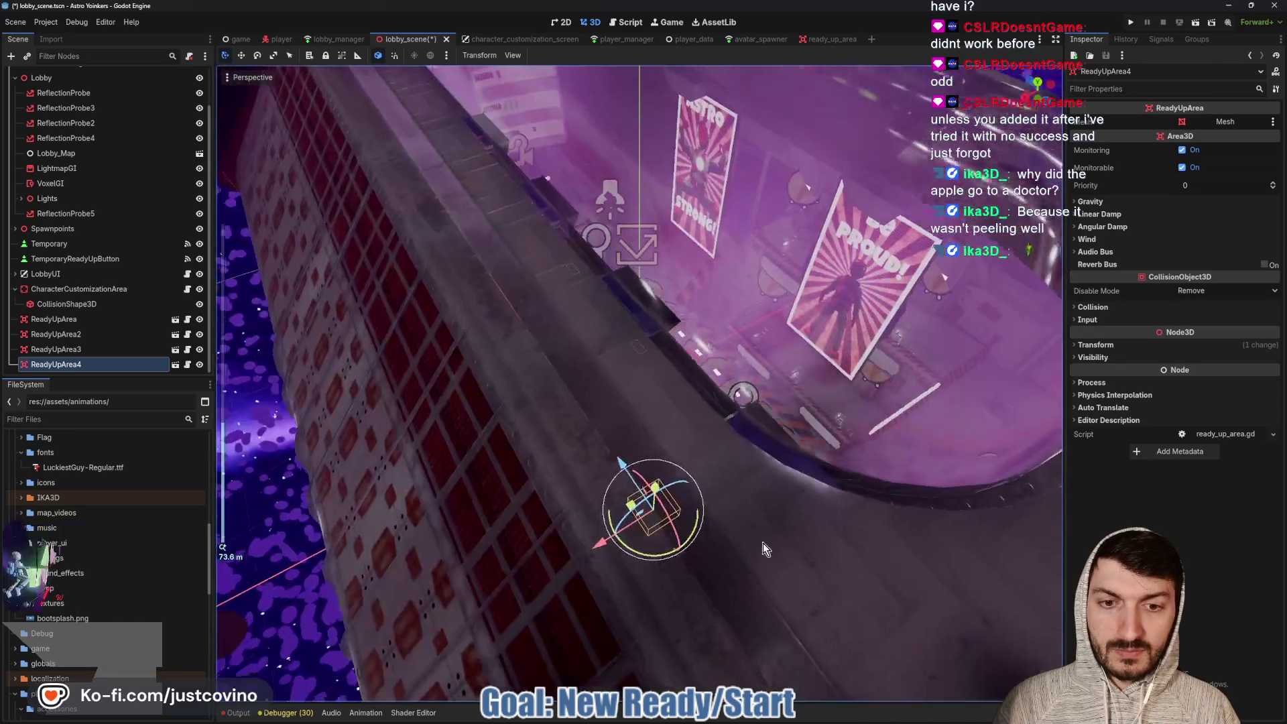
{"action": "scroll", "coordinate": [762, 543], "scroll_direction": "up", "scroll_amount": 5}
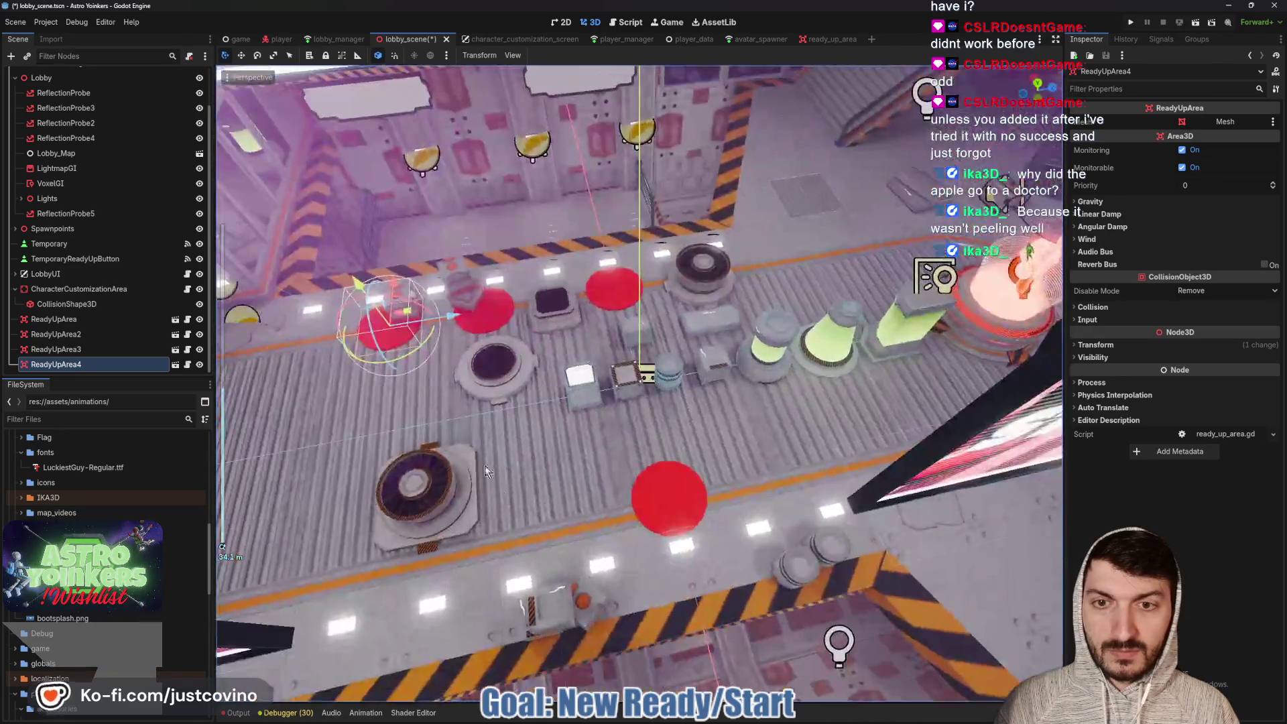
{"action": "mouse_move", "coordinate": [485, 469]}
{"action": "left_mouse_down"}
{"action": "mouse_move", "coordinate": [570, 441]}
{"action": "mouse_move", "coordinate": [561, 452]}
{"action": "mouse_move", "coordinate": [631, 403]}
{"action": "left_mouse_up"}
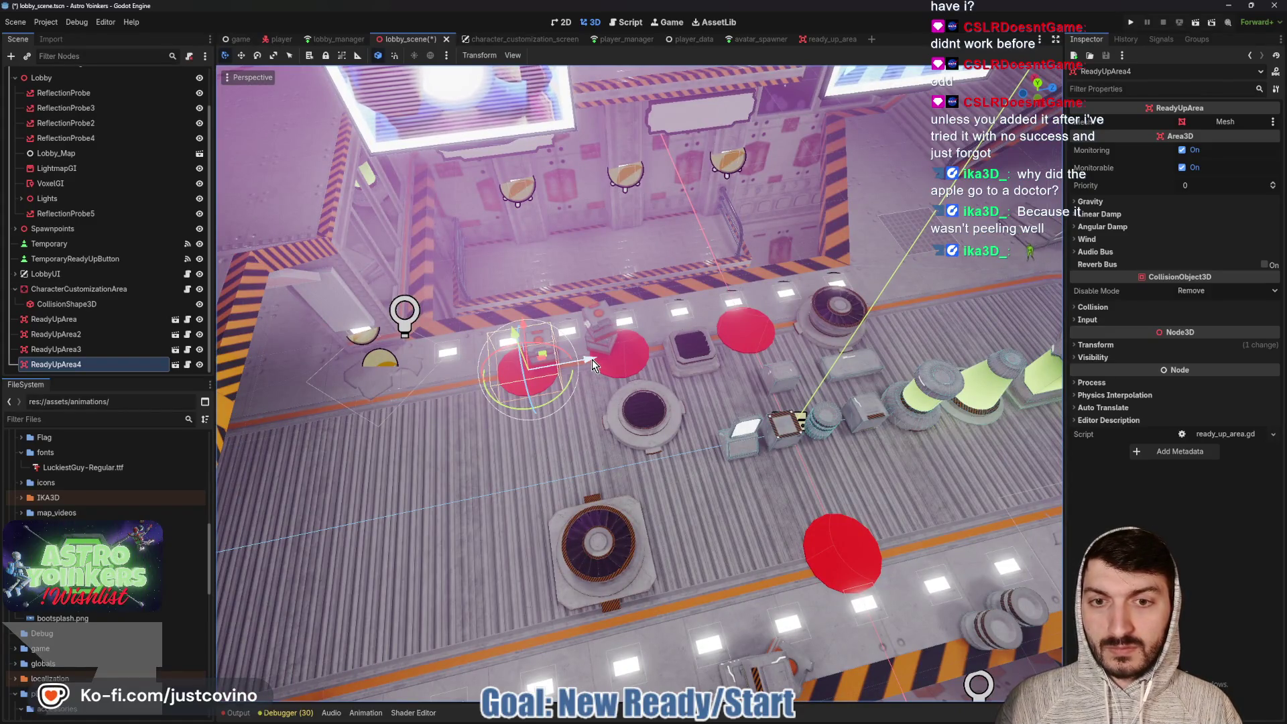
{"action": "key", "text": "ctrl+d"}
{"action": "left_click_drag", "start_coordinate": [590, 358], "coordinate": [507, 372]}
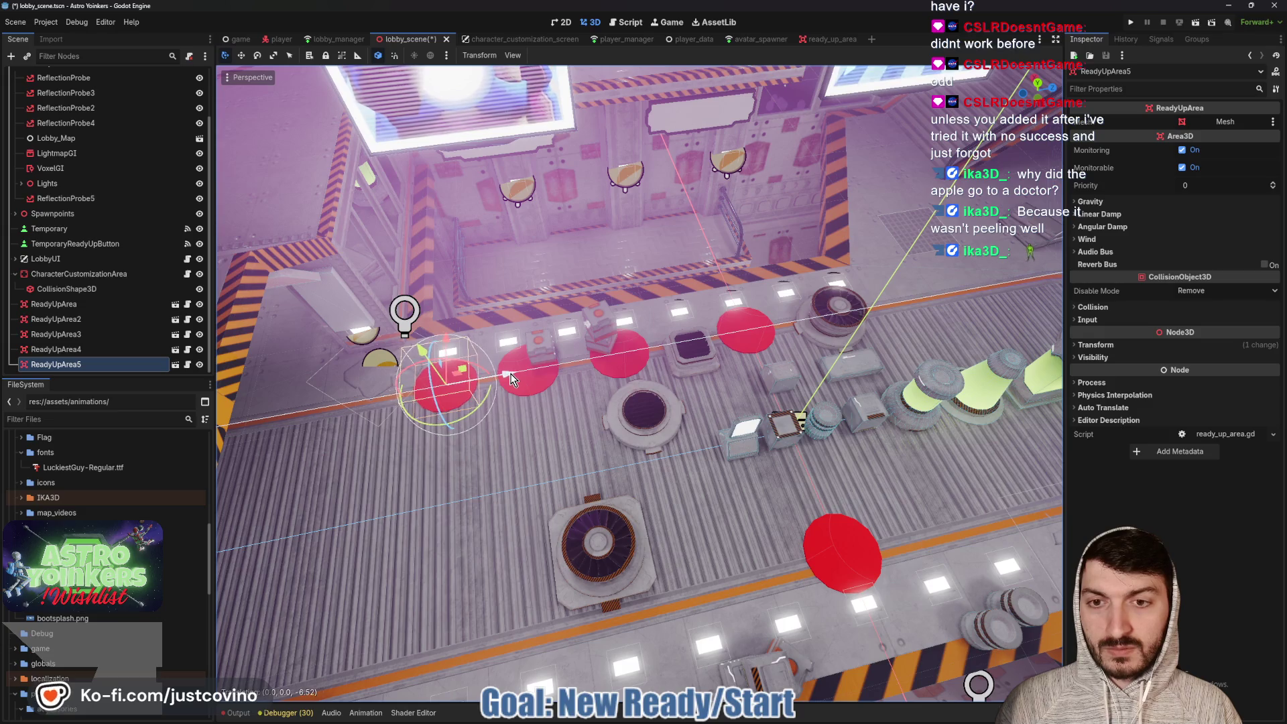
Move ReadyUpArea2 right and shift ReadyUpArea3 through ReadyUpArea5 right along X
{"action": "left_click", "coordinate": [69, 305]}
{"action": "left_click", "coordinate": [98, 320]}
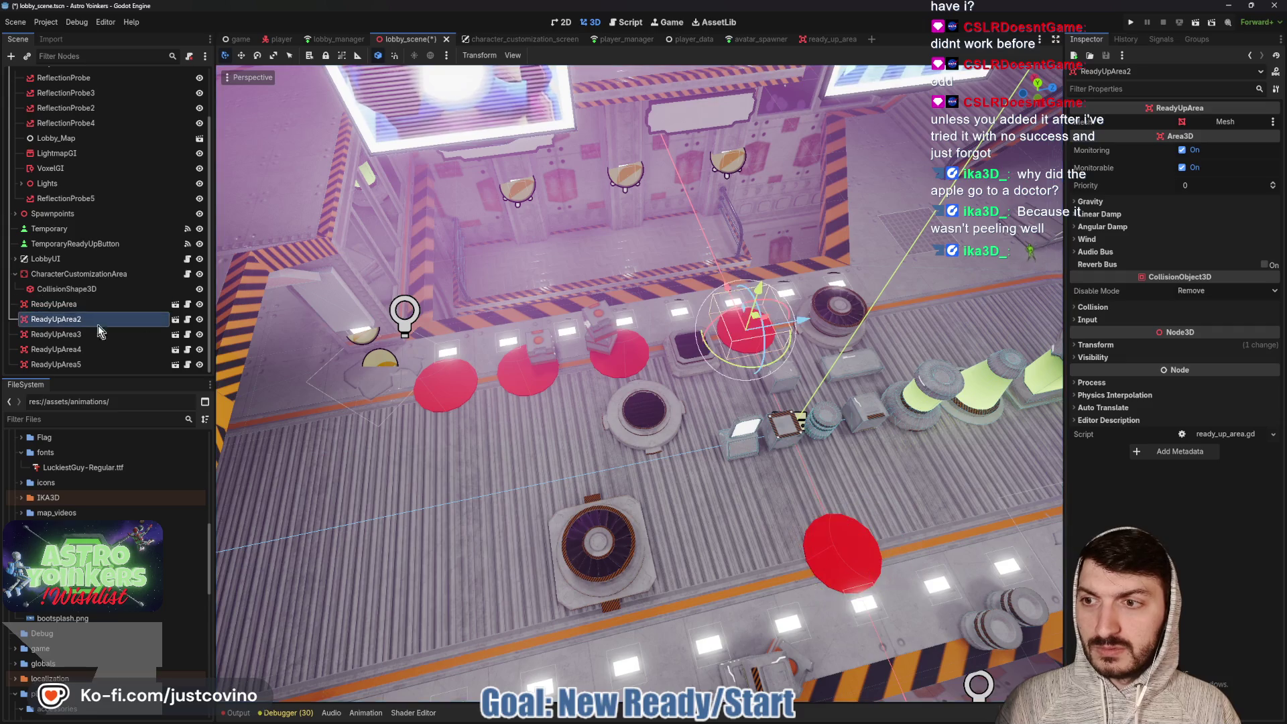
{"action": "left_click_drag", "start_coordinate": [805, 325], "coordinate": [881, 310]}
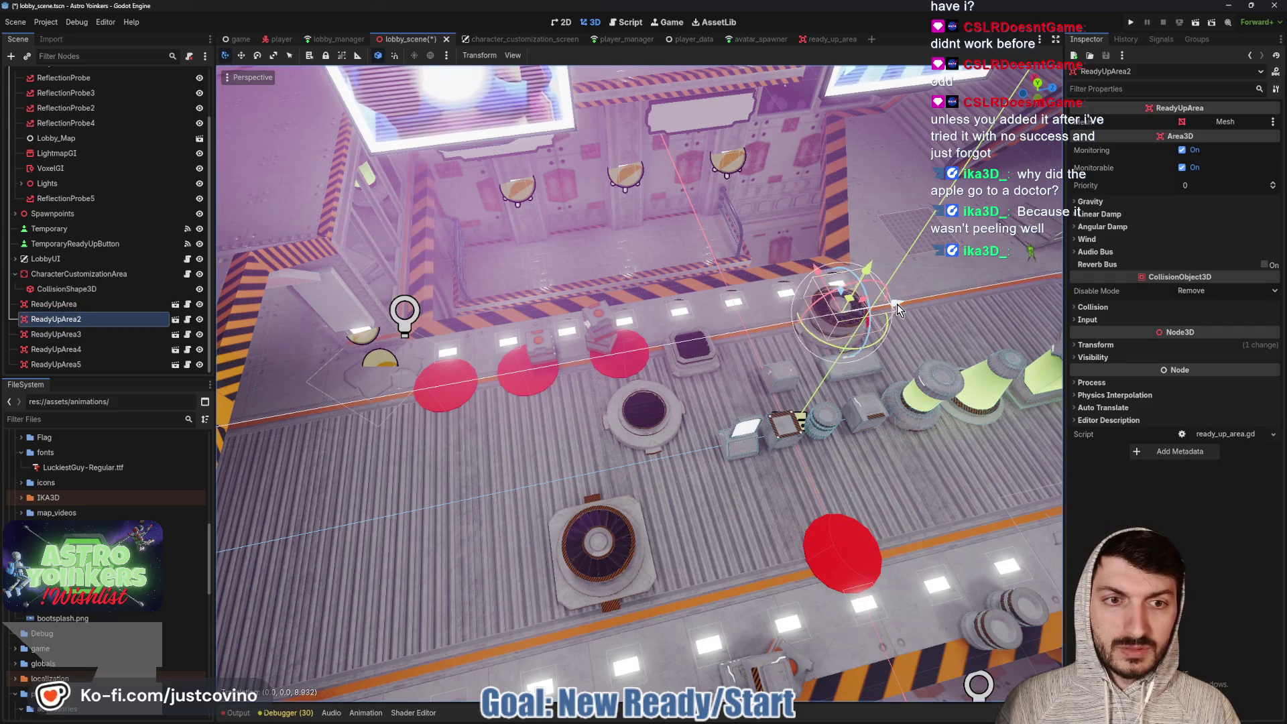
{"action": "left_click", "coordinate": [83, 336]}
{"action": "left_click", "coordinate": [91, 363], "text": "shift"}
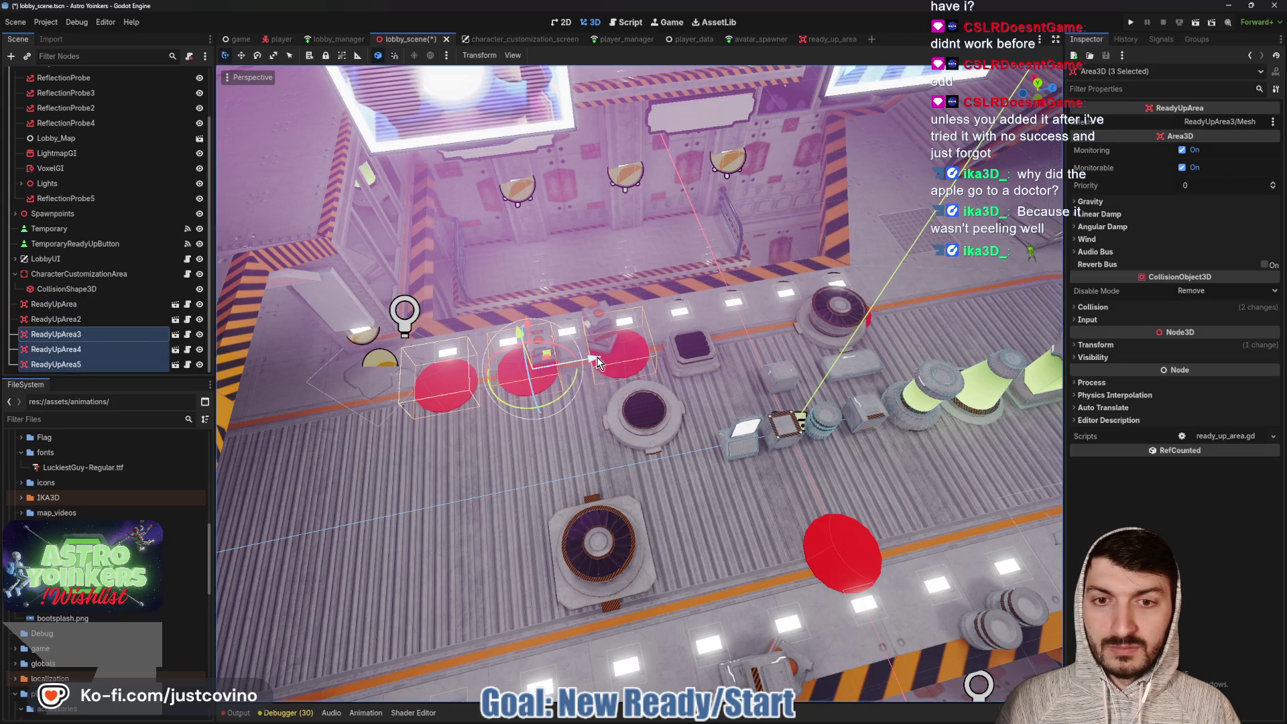
{"action": "left_click_drag", "start_coordinate": [598, 362], "coordinate": [734, 355]}
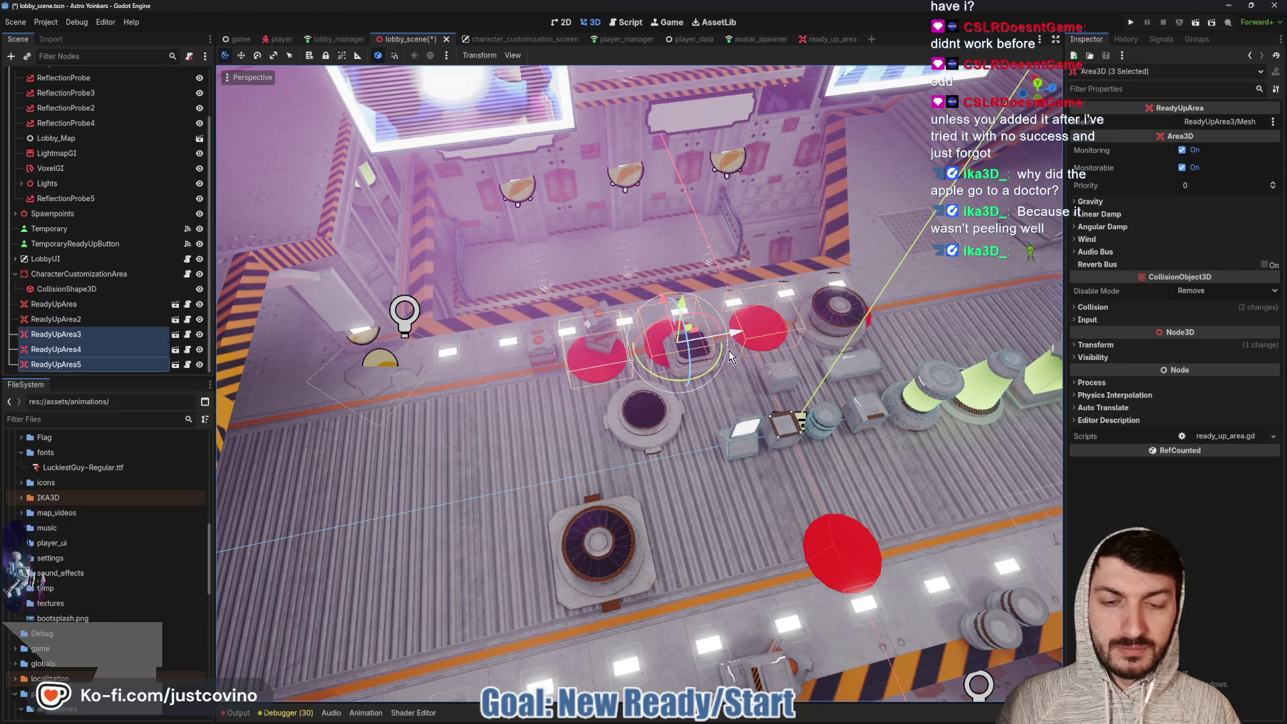
Duplicate pads up to ReadyUpArea10, arranging them into rows across the floor
{"action": "left_click", "coordinate": [91, 364]}
{"action": "key", "text": "ctrl+d"}
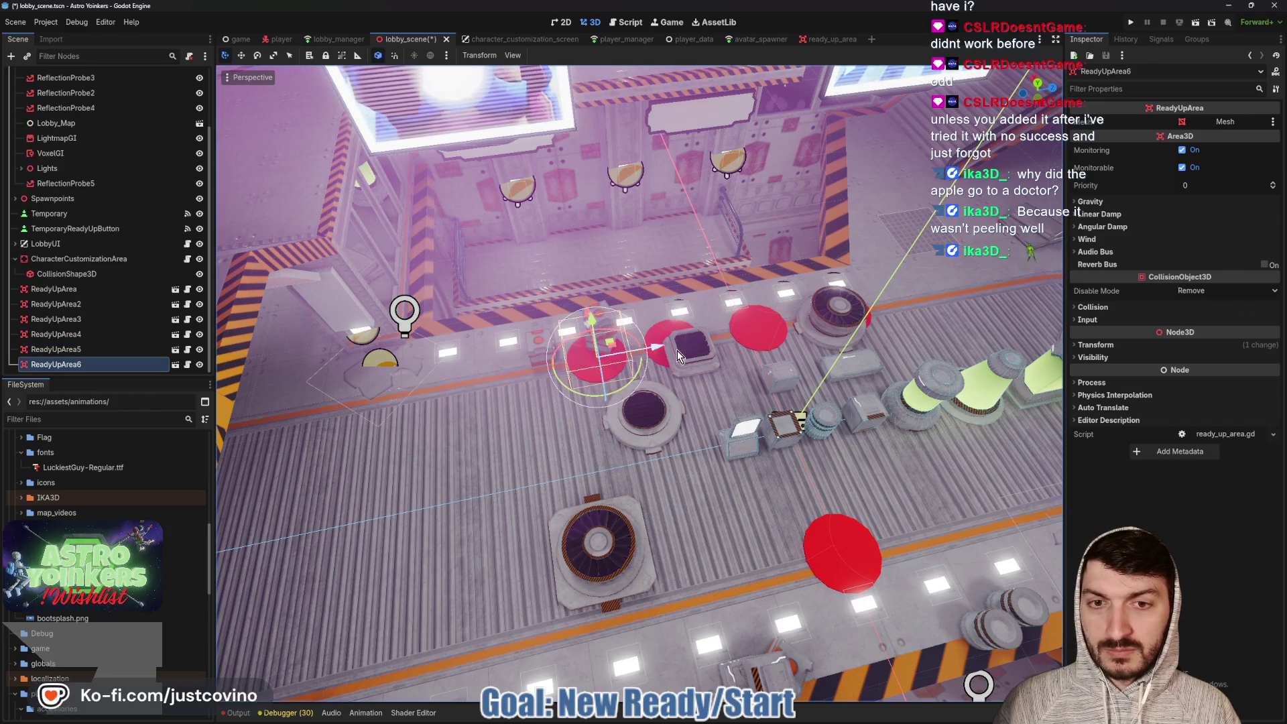
{"action": "left_click_drag", "start_coordinate": [679, 356], "coordinate": [563, 367]}
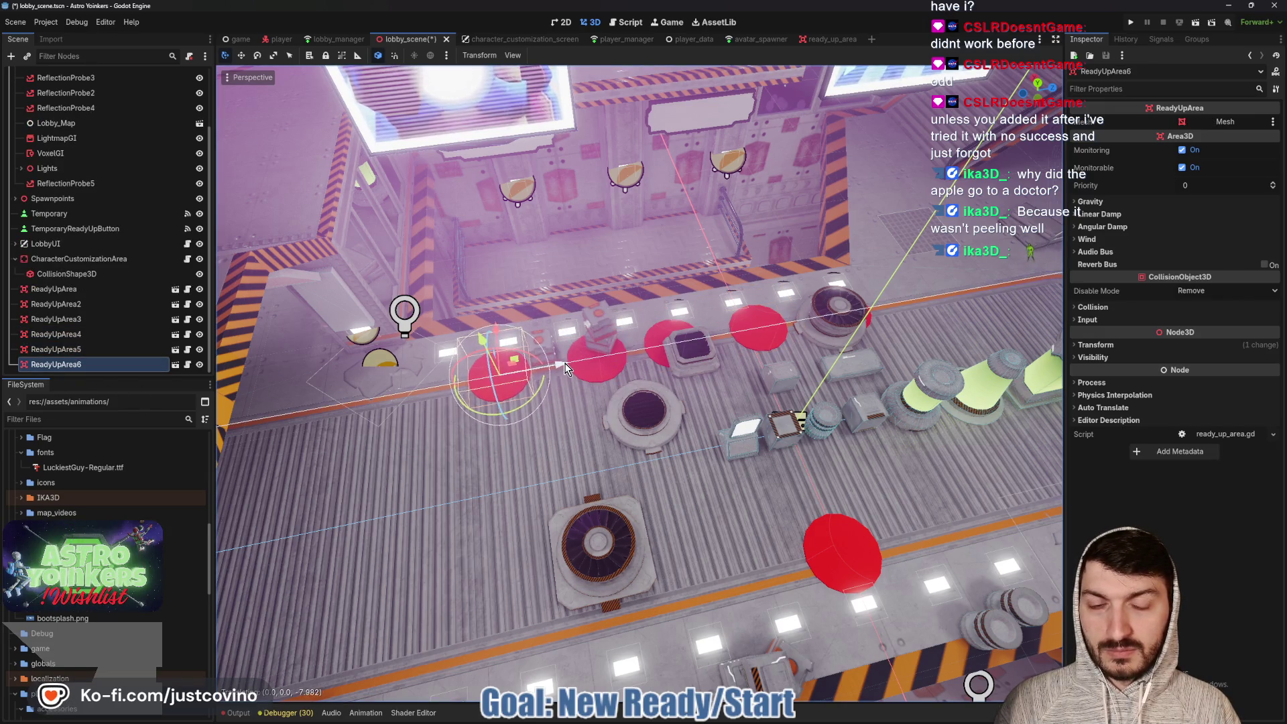
{"action": "key", "text": "ctrl+d"}
{"action": "left_click_drag", "start_coordinate": [504, 326], "coordinate": [527, 551]}
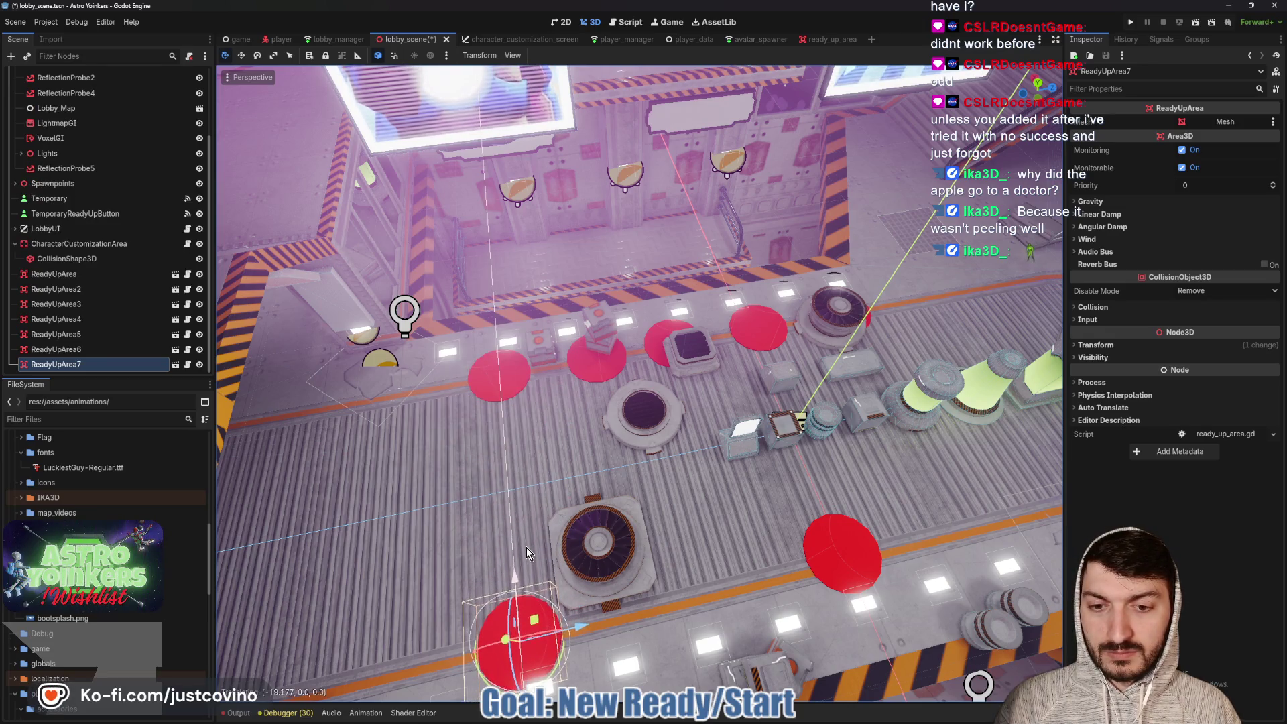
{"action": "key", "text": "ctrl+d"}
{"action": "left_click_drag", "start_coordinate": [580, 620], "coordinate": [831, 573]}
{"action": "key", "text": "ctrl+d"}
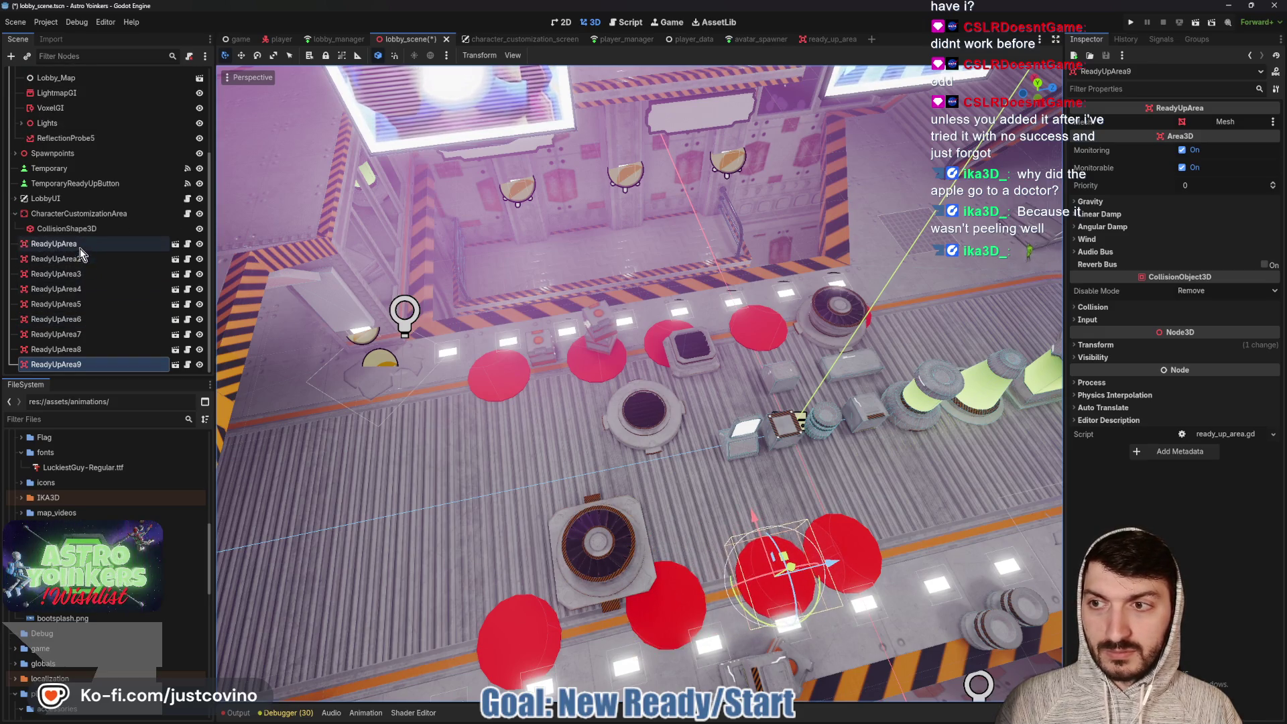
{"action": "left_click", "coordinate": [80, 244]}
{"action": "left_click_drag", "start_coordinate": [903, 540], "coordinate": [1031, 509]}
{"action": "key", "text": "ctrl+d"}
Save the lobby scene, run the game to test, and open player_manager.gd
{"action": "key", "text": "ctrl+s"}
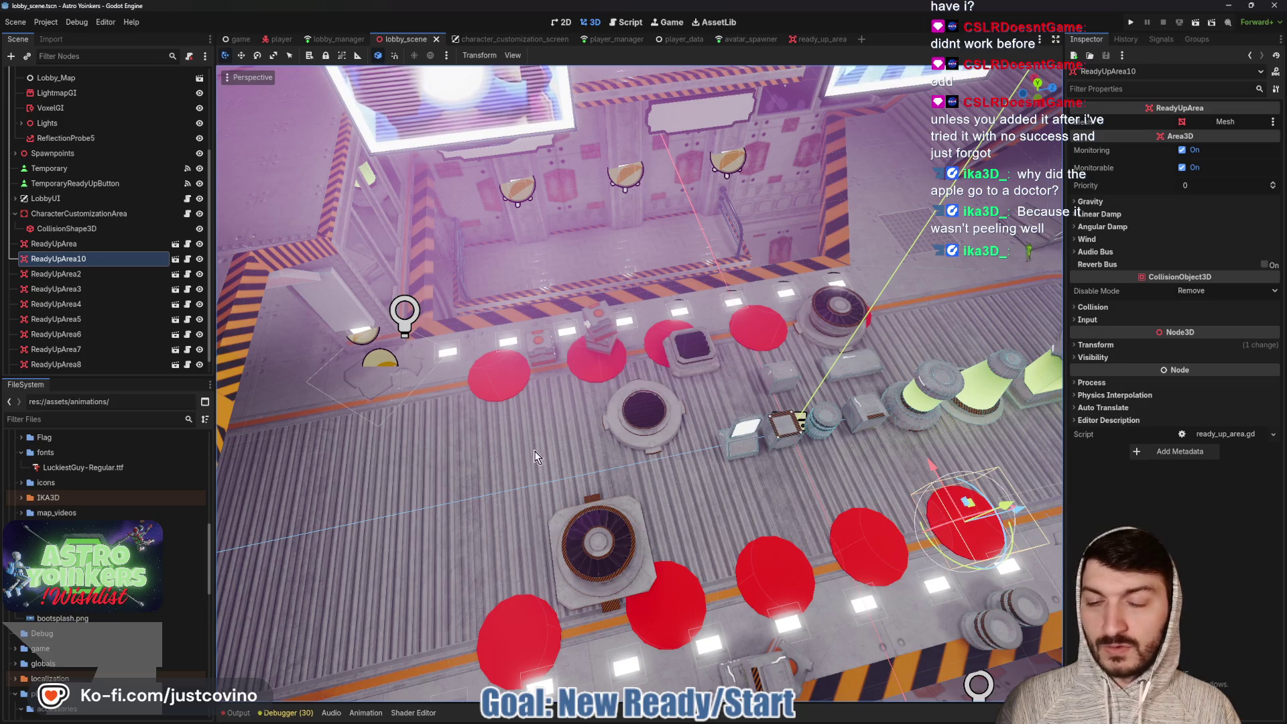
{"action": "mouse_move", "coordinate": [690, 468]}
{"action": "left_mouse_down"}
{"action": "mouse_move", "coordinate": [870, 431]}
{"action": "mouse_move", "coordinate": [790, 393]}
{"action": "left_mouse_up"}
{"action": "left_click", "coordinate": [1136, 20]}
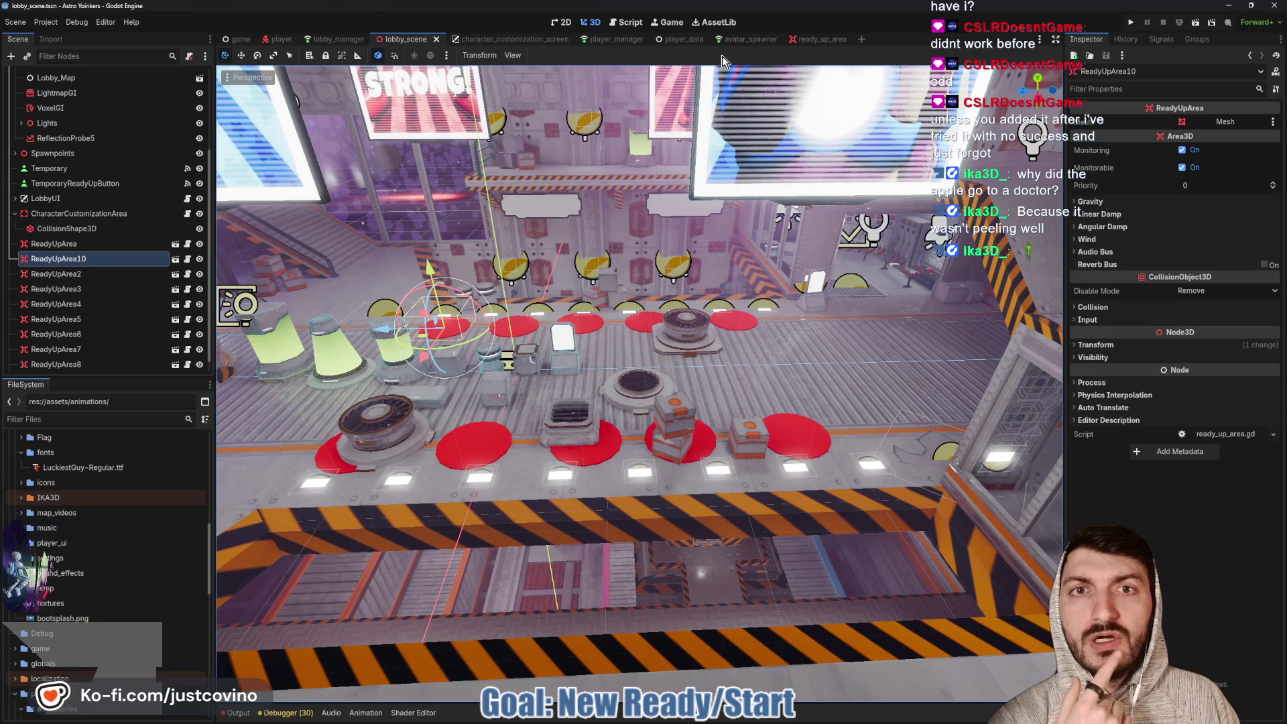
{"action": "left_click", "coordinate": [602, 40]}
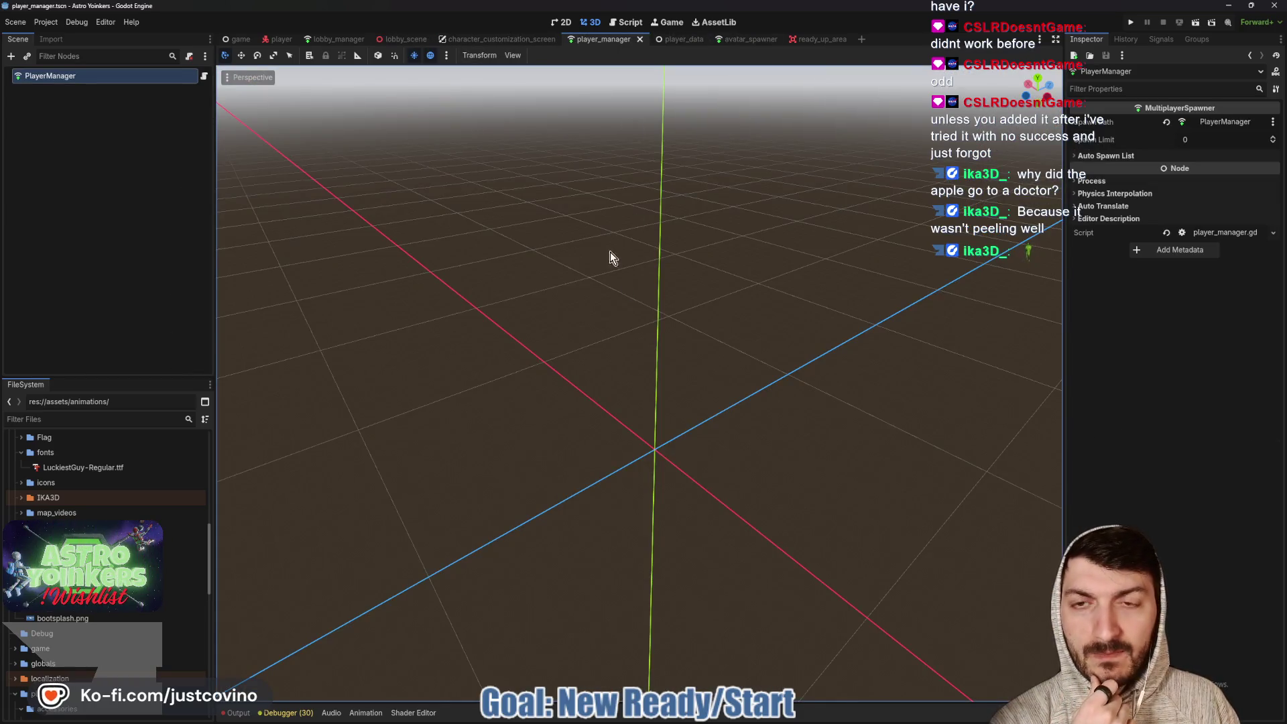
{"action": "left_click", "coordinate": [206, 77]}
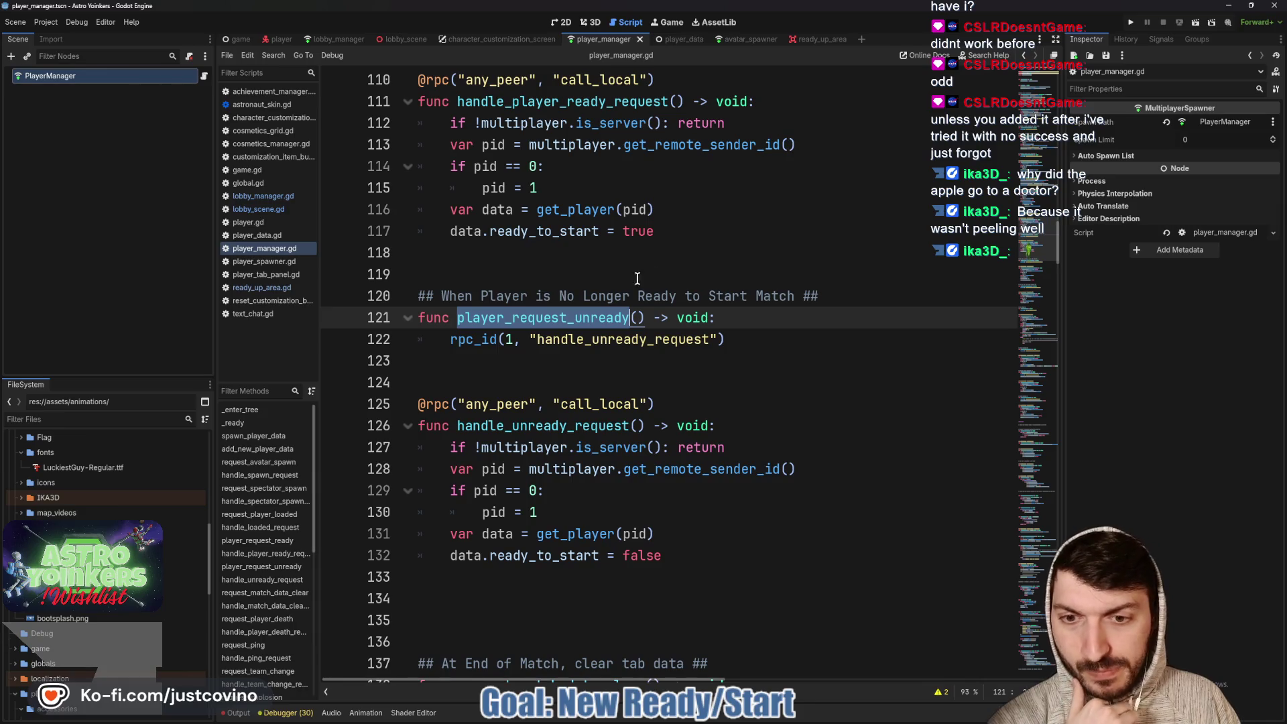
{"action": "scroll", "coordinate": [644, 322], "scroll_direction": "down", "scroll_amount": 2}
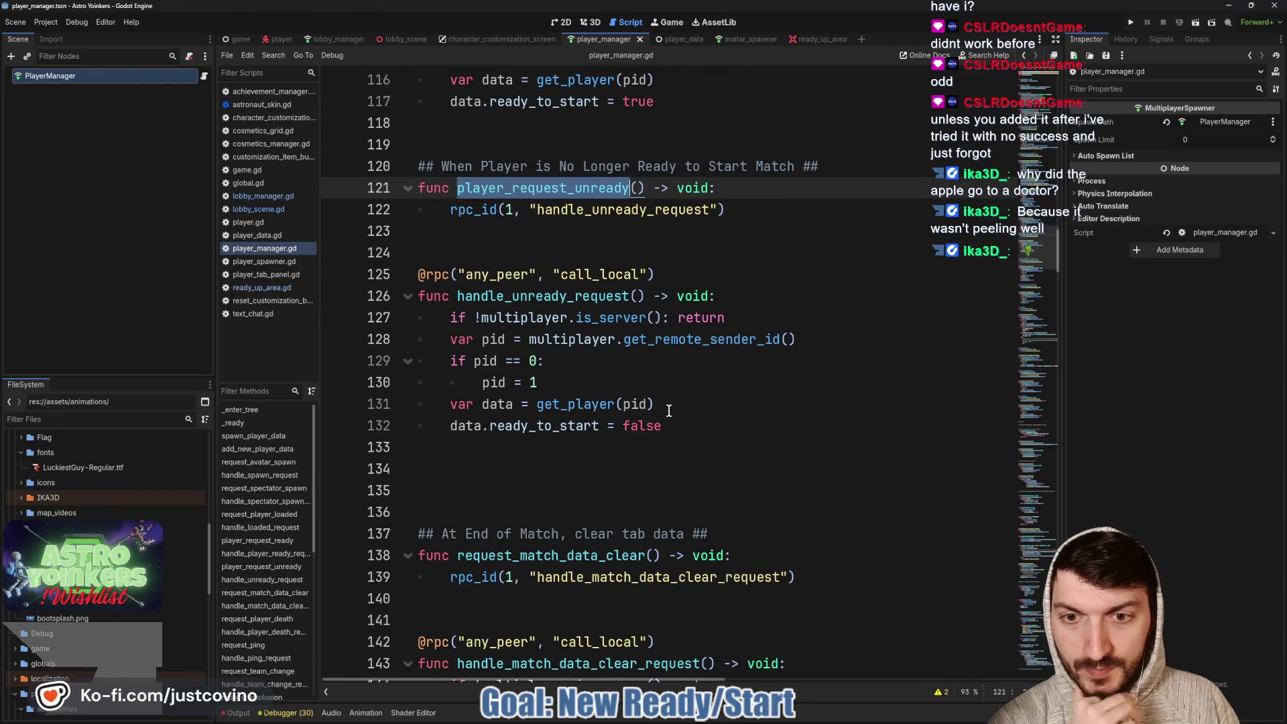
{"action": "double_click", "coordinate": [551, 300]}
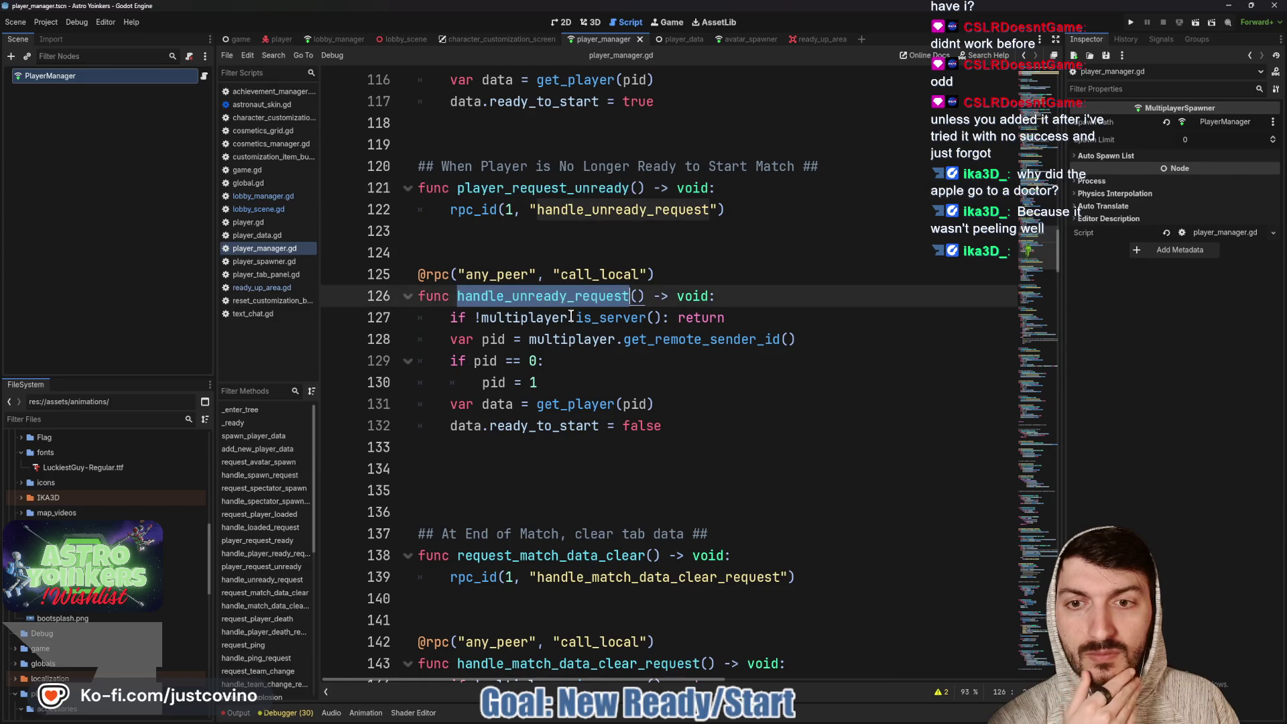
{"action": "scroll", "coordinate": [714, 396], "scroll_direction": "up", "scroll_amount": 3}
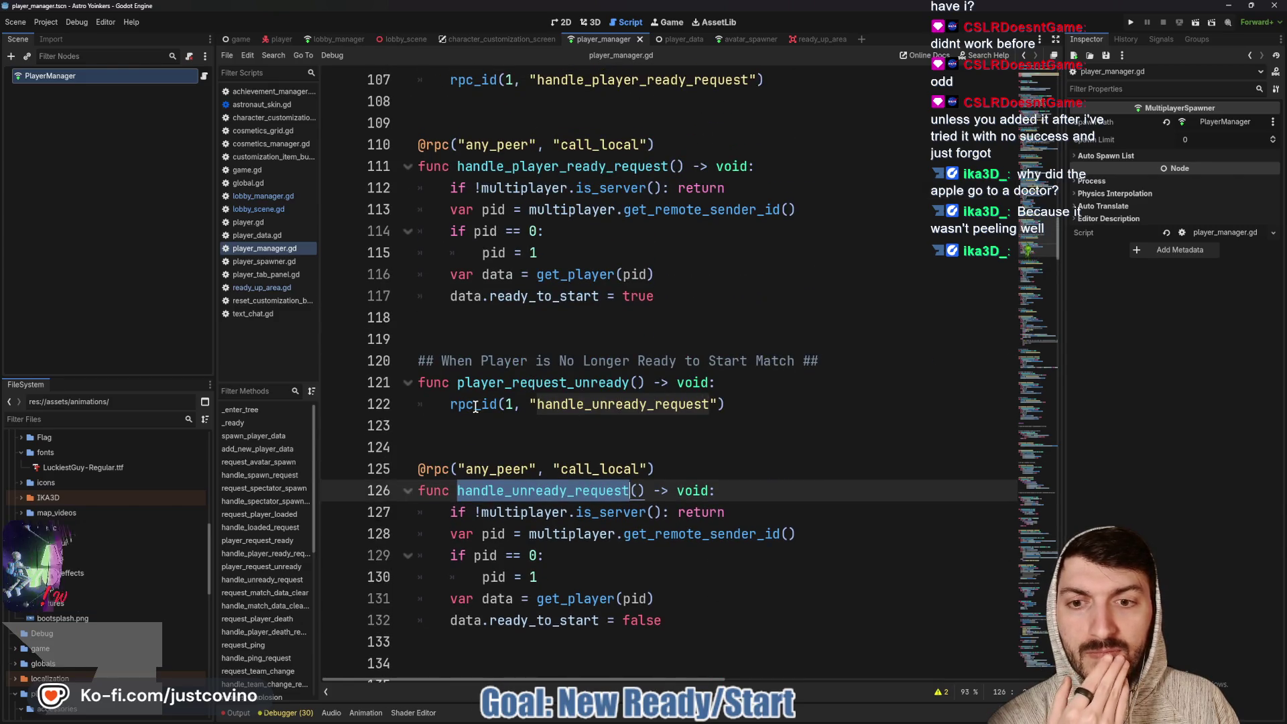
{"action": "scroll", "coordinate": [581, 432], "scroll_direction": "up", "scroll_amount": 2}
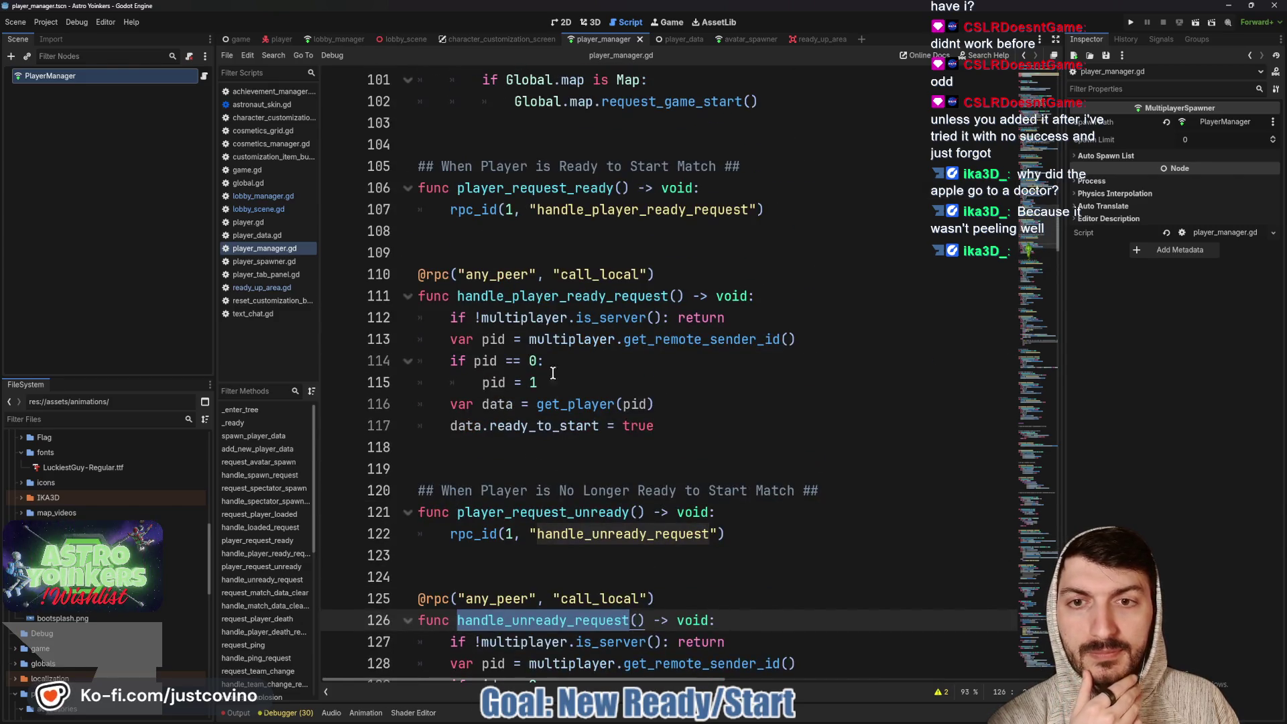
{"action": "double_click", "coordinate": [541, 298]}
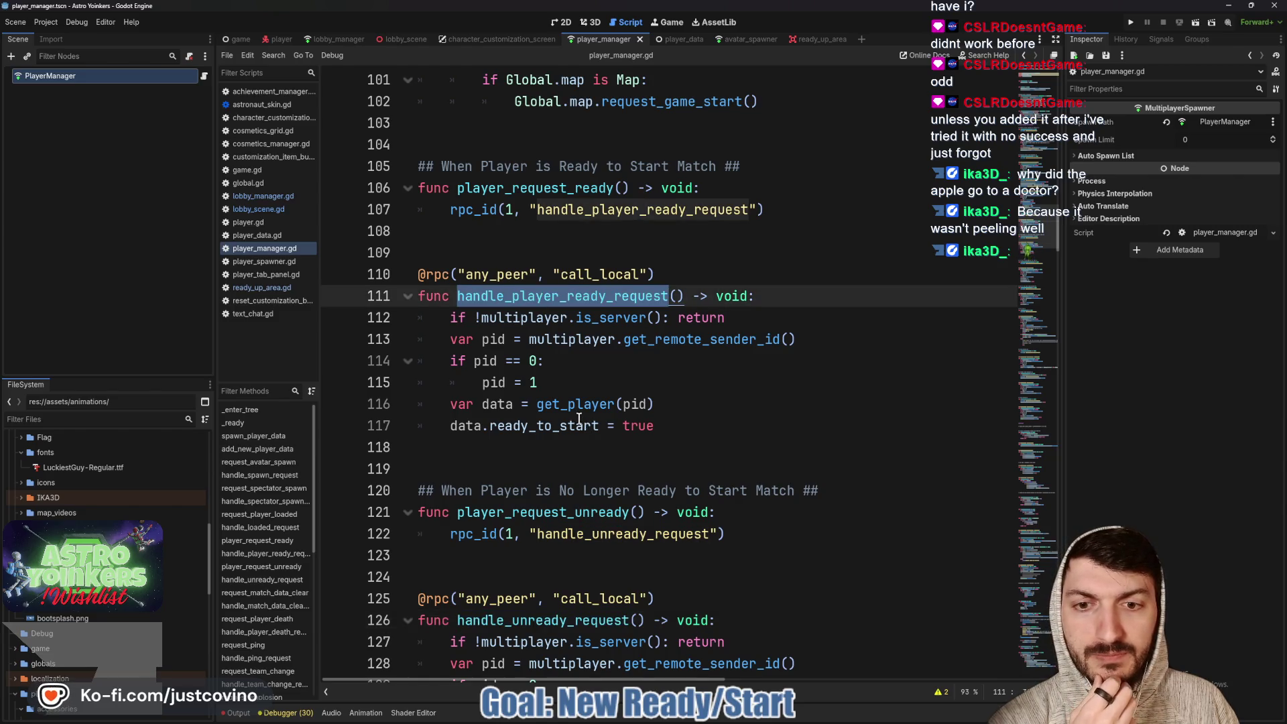
{"action": "scroll", "coordinate": [573, 427], "scroll_direction": "up", "scroll_amount": 5}
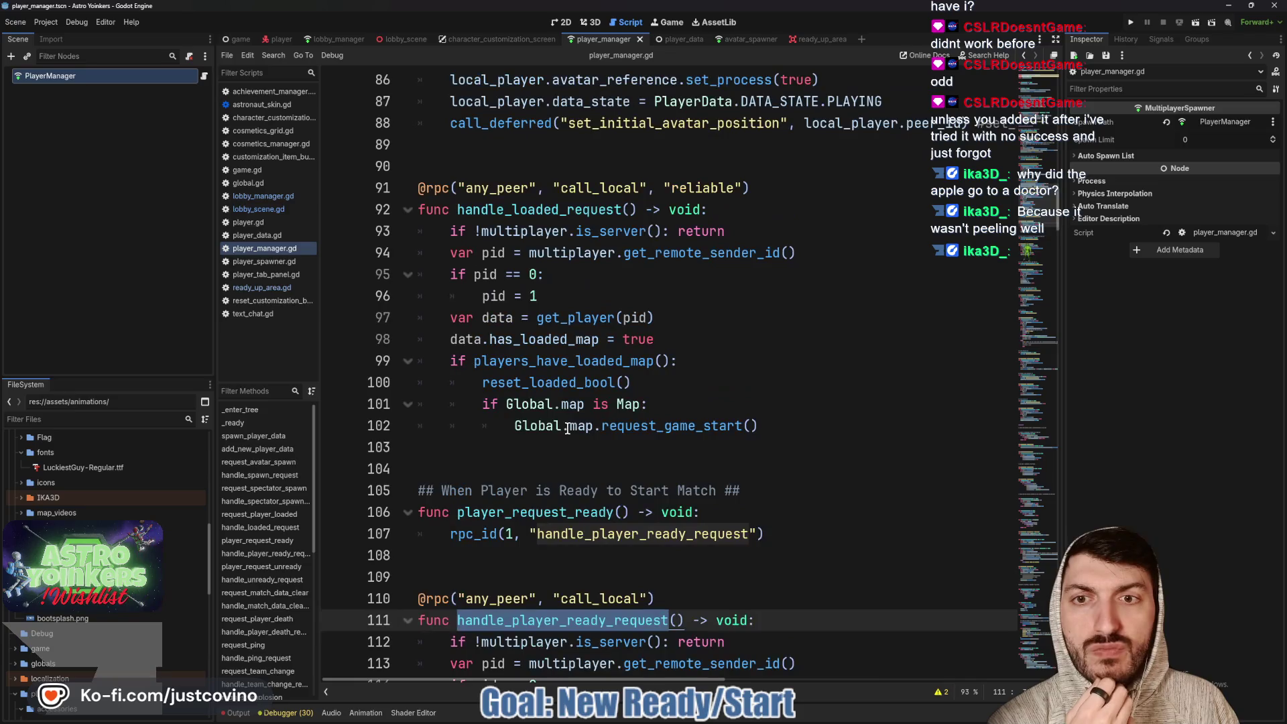
{"action": "scroll", "coordinate": [567, 428], "scroll_direction": "up", "scroll_amount": 4}
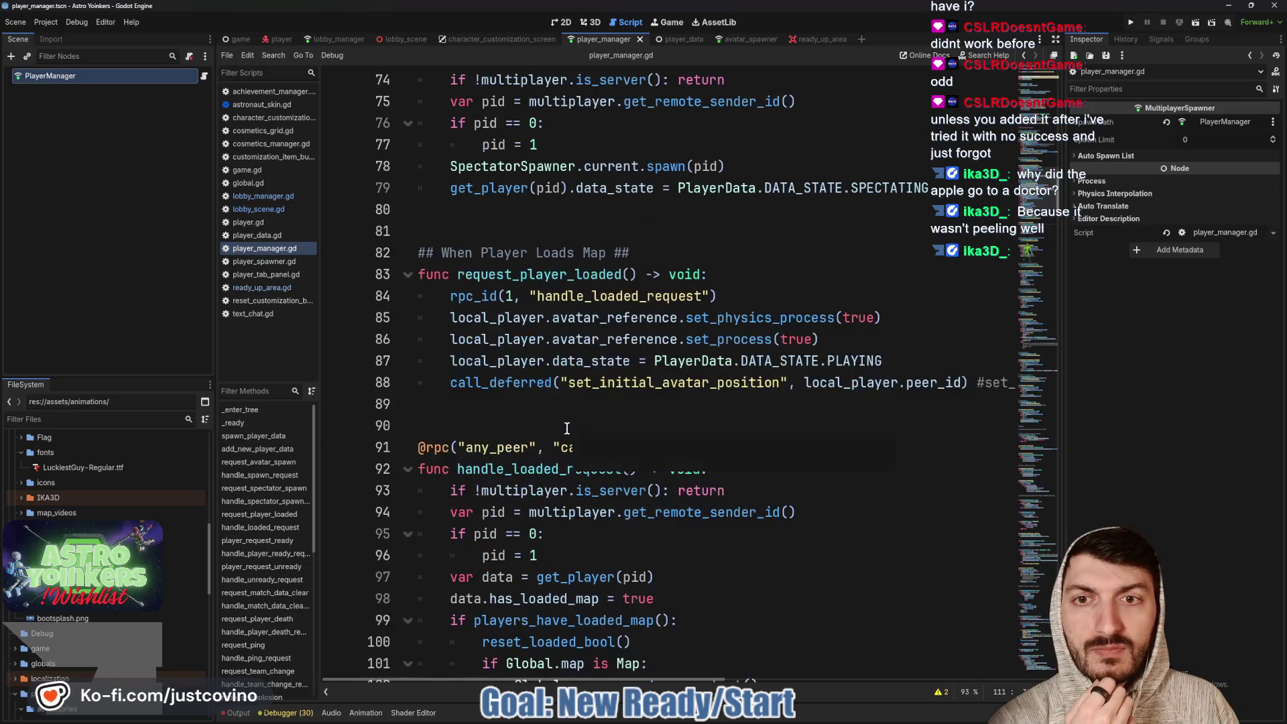
{"action": "scroll", "coordinate": [567, 427], "scroll_direction": "down", "scroll_amount": 4}
{"action": "scroll", "coordinate": [567, 427], "scroll_direction": "up", "scroll_amount": 2}
{"action": "scroll", "coordinate": [567, 428], "scroll_direction": "up", "scroll_amount": 4}
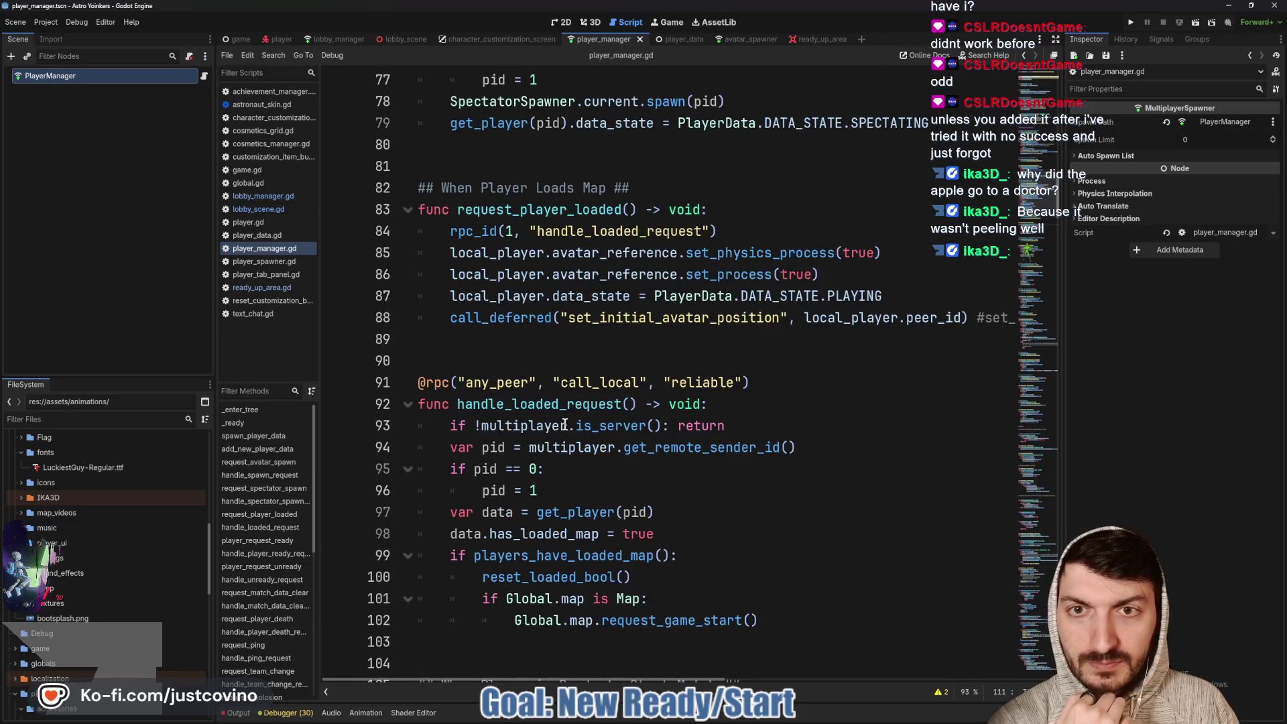
{"action": "scroll", "coordinate": [565, 424], "scroll_direction": "down", "scroll_amount": 15}
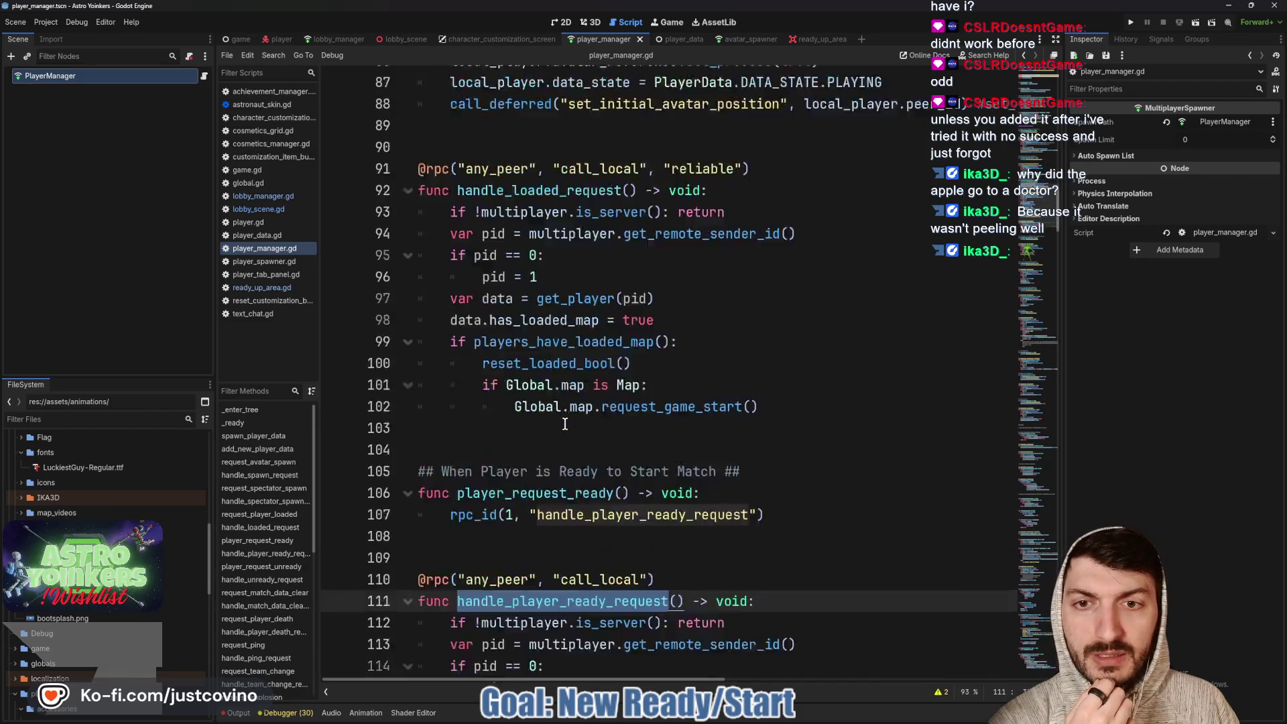
{"action": "scroll", "coordinate": [565, 423], "scroll_direction": "down", "scroll_amount": 5}
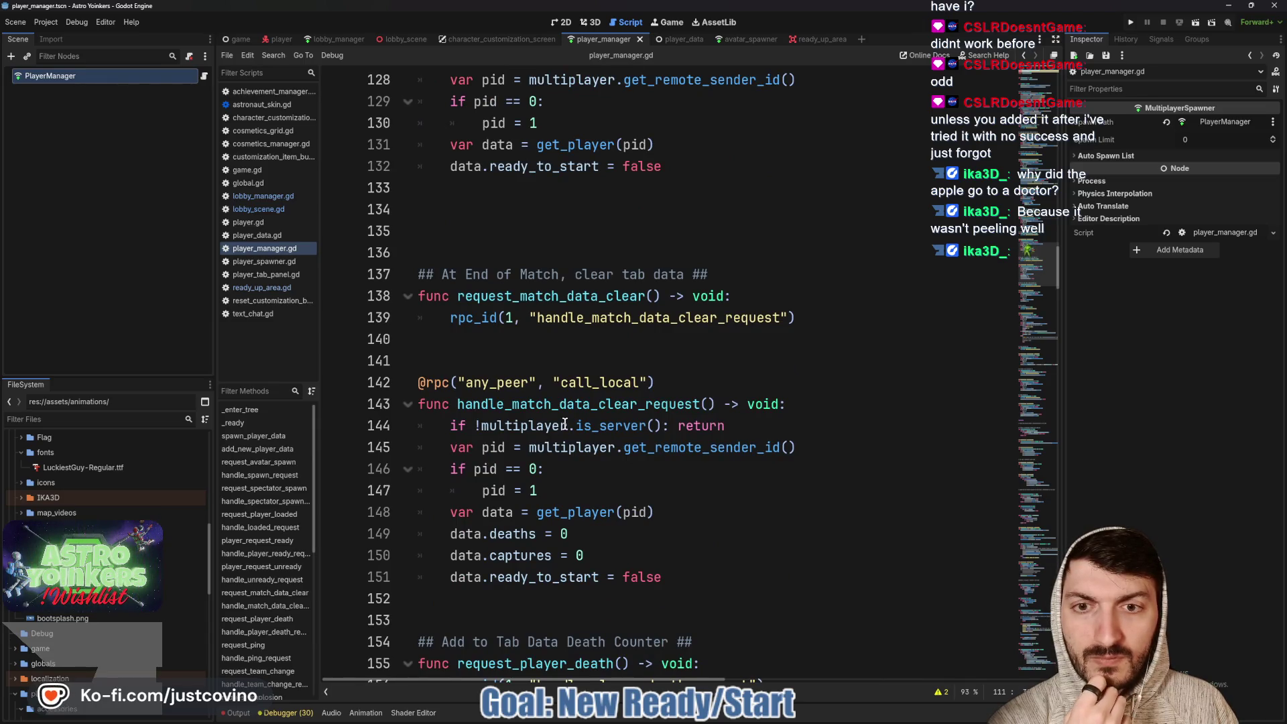
{"action": "scroll", "coordinate": [565, 423], "scroll_direction": "down", "scroll_amount": 5}
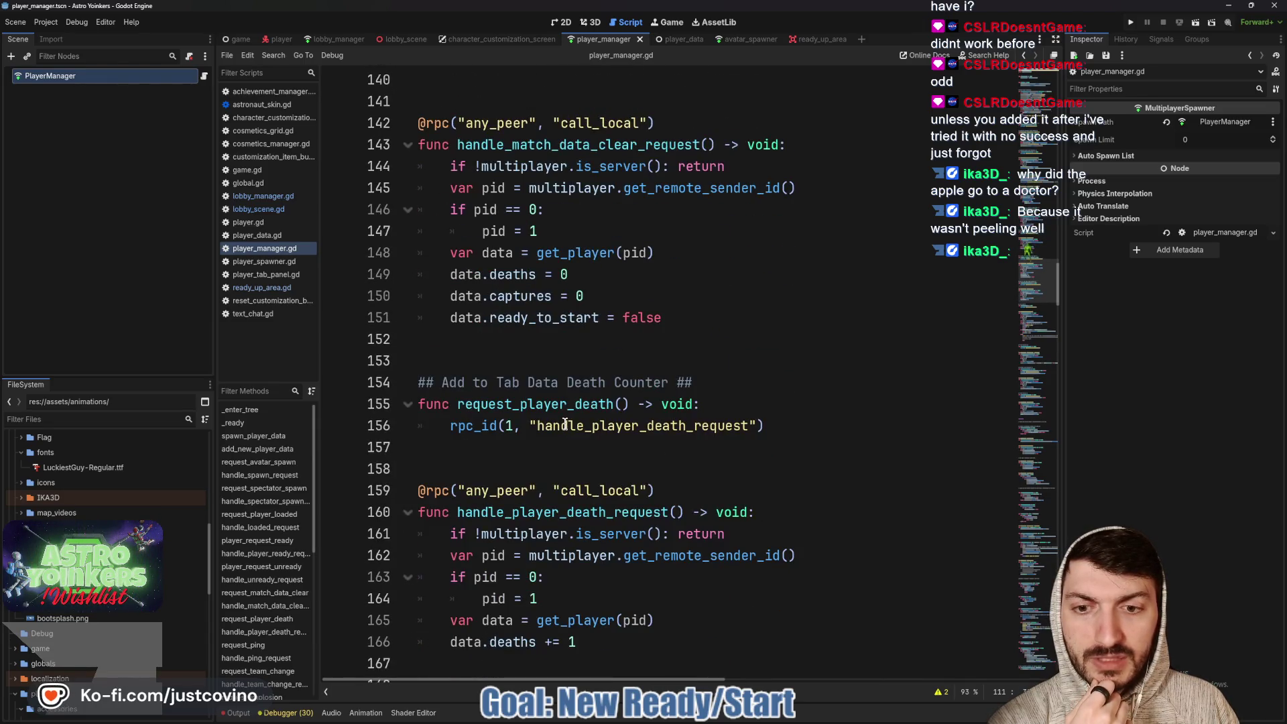
{"action": "scroll", "coordinate": [565, 424], "scroll_direction": "down", "scroll_amount": 5}
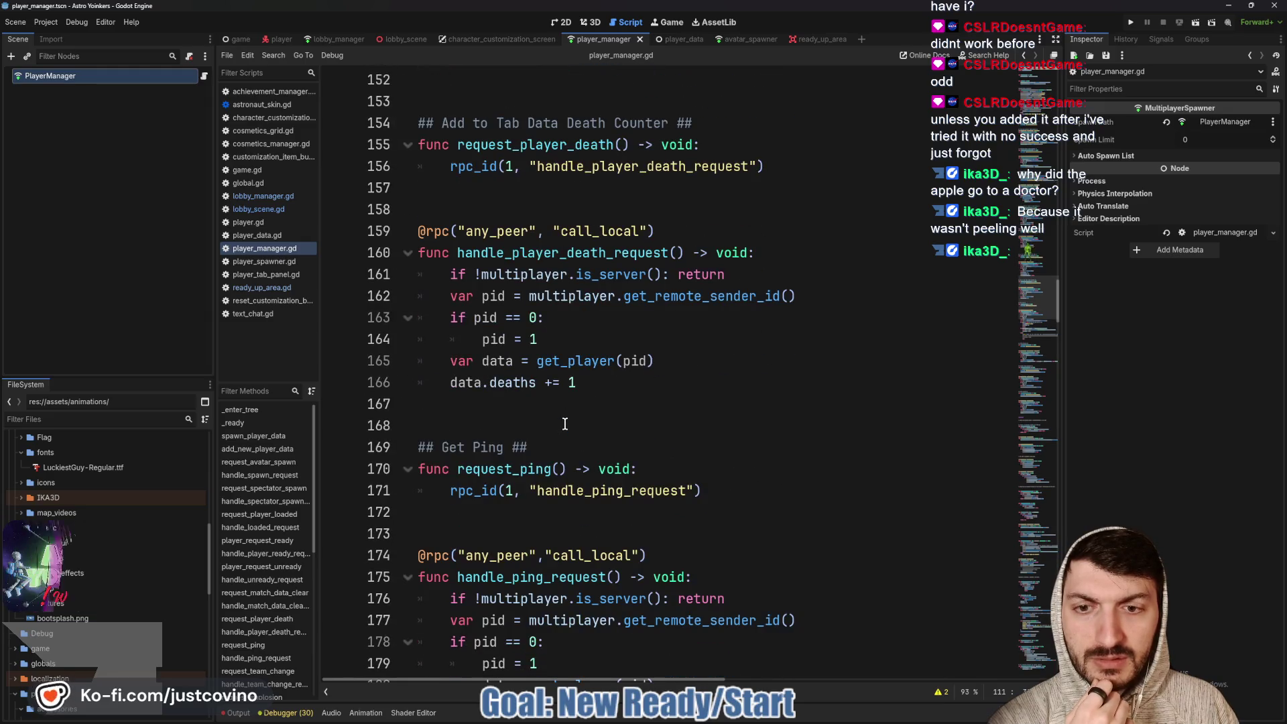
{"action": "scroll", "coordinate": [565, 423], "scroll_direction": "down", "scroll_amount": 6}
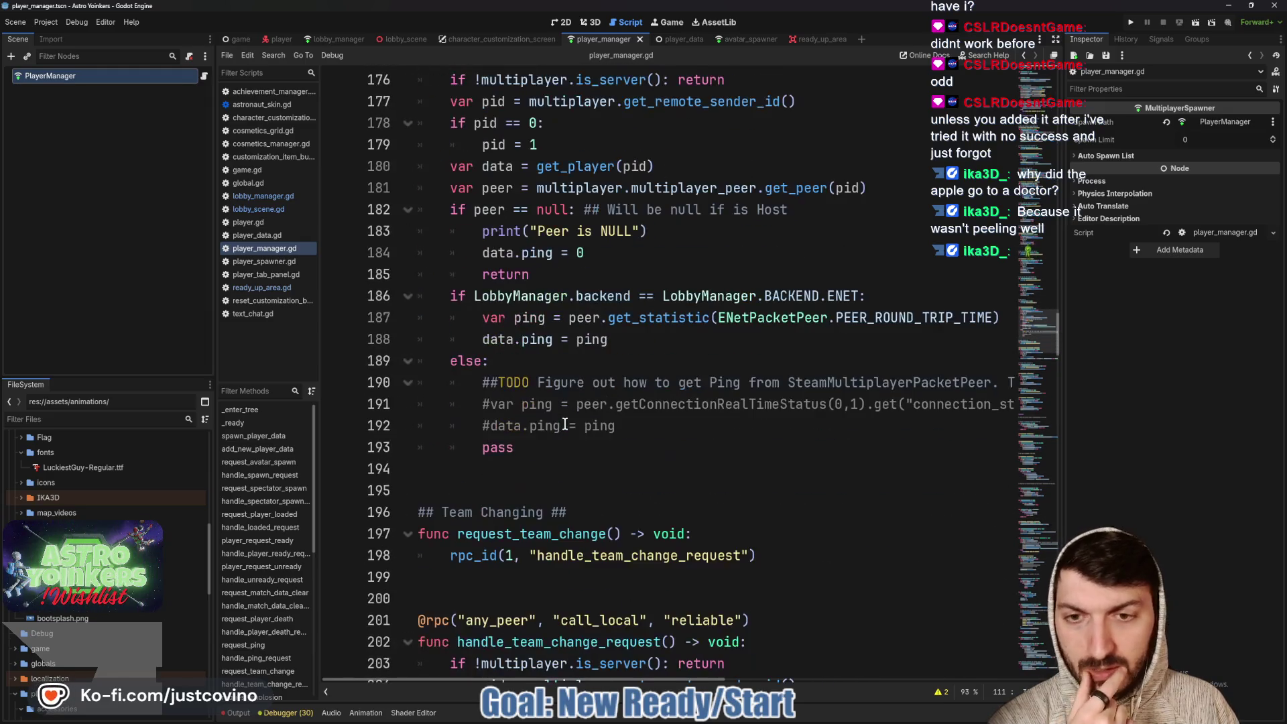
{"action": "scroll", "coordinate": [565, 423], "scroll_direction": "down", "scroll_amount": 3}
{"action": "scroll", "coordinate": [565, 423], "scroll_direction": "down", "scroll_amount": 5}
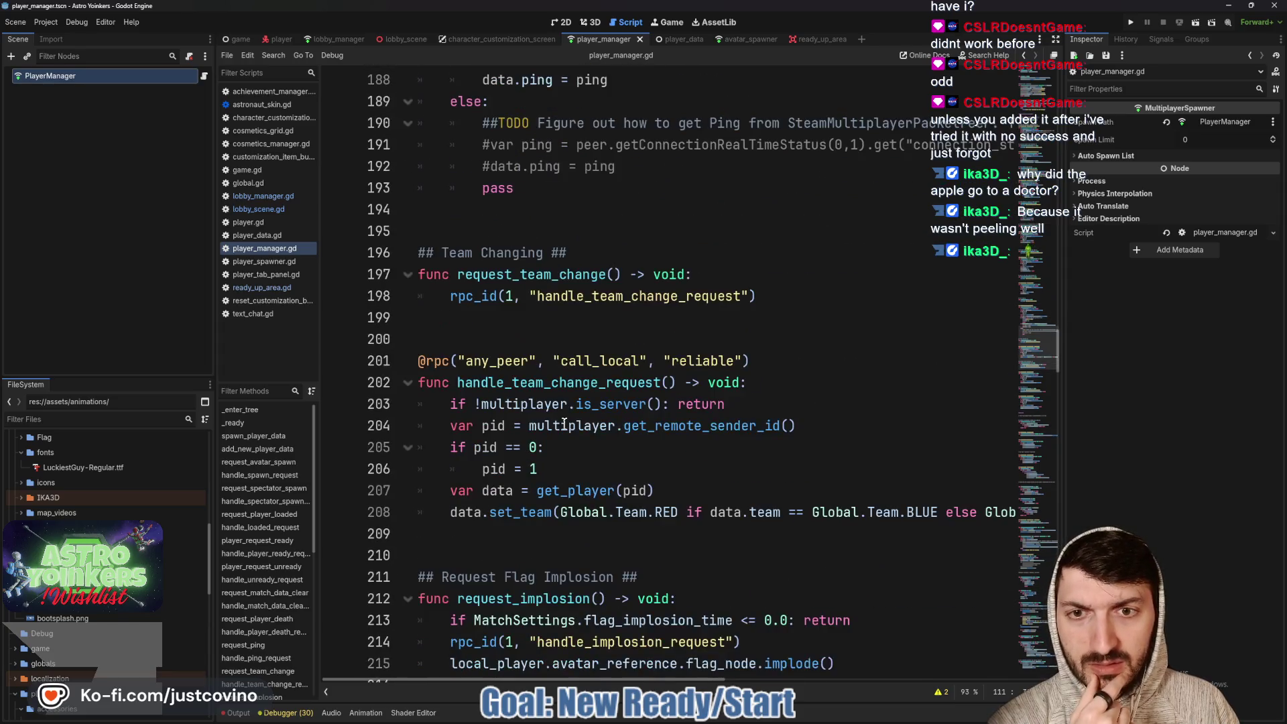
{"action": "scroll", "coordinate": [565, 423], "scroll_direction": "down", "scroll_amount": 2}
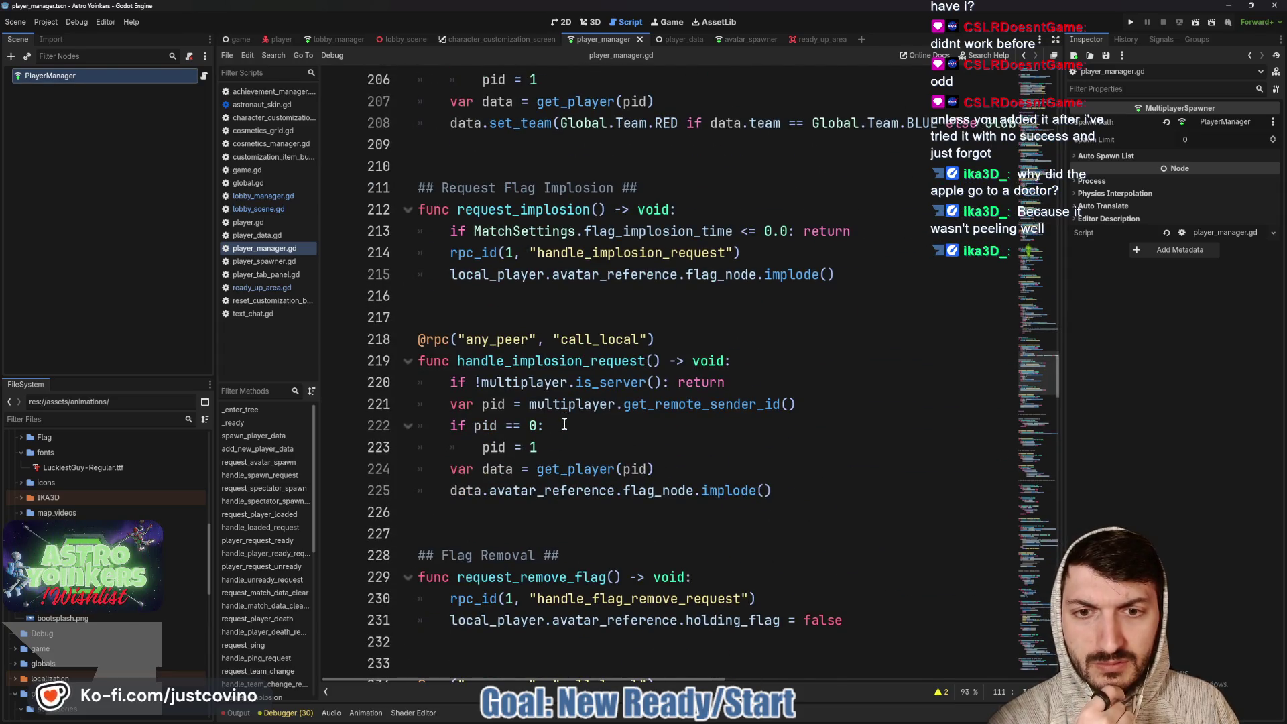
{"action": "scroll", "coordinate": [565, 424], "scroll_direction": "down", "scroll_amount": 4}
{"action": "scroll", "coordinate": [565, 424], "scroll_direction": "down", "scroll_amount": 5}
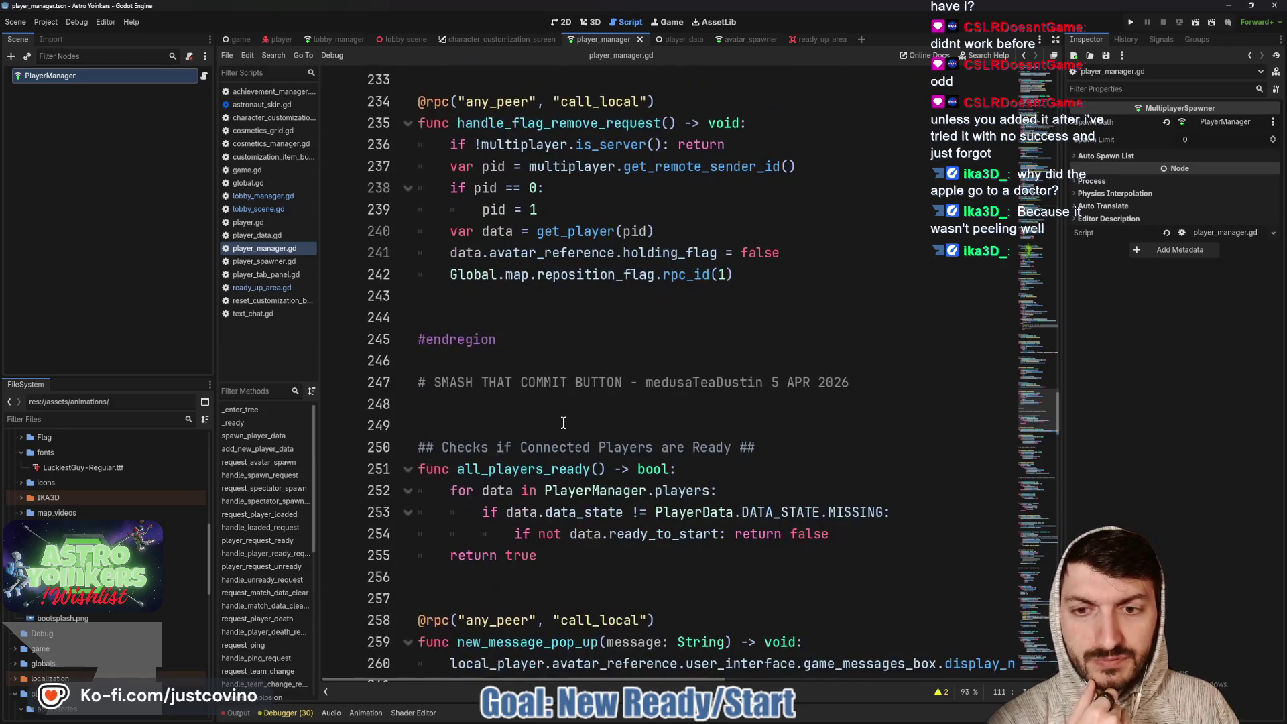
{"action": "scroll", "coordinate": [563, 423], "scroll_direction": "up", "scroll_amount": 13}
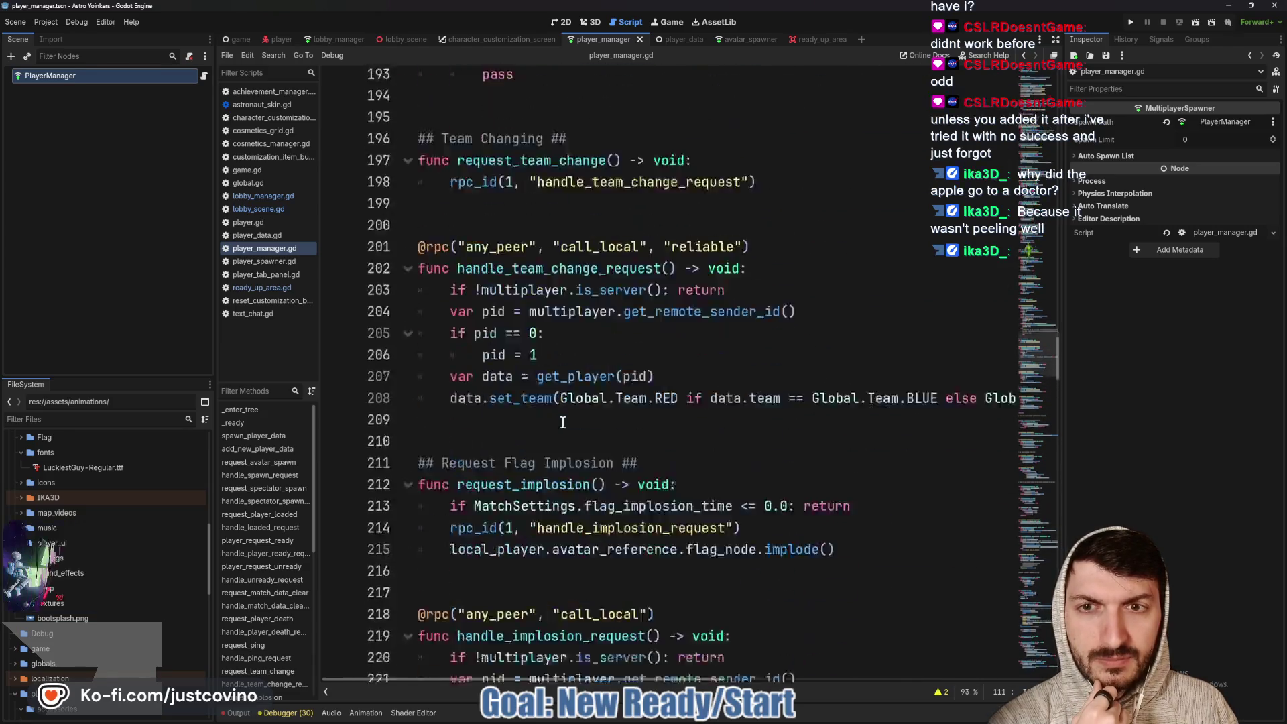
{"action": "scroll", "coordinate": [564, 422], "scroll_direction": "down", "scroll_amount": 12}
{"action": "scroll", "coordinate": [563, 422], "scroll_direction": "down", "scroll_amount": 5}
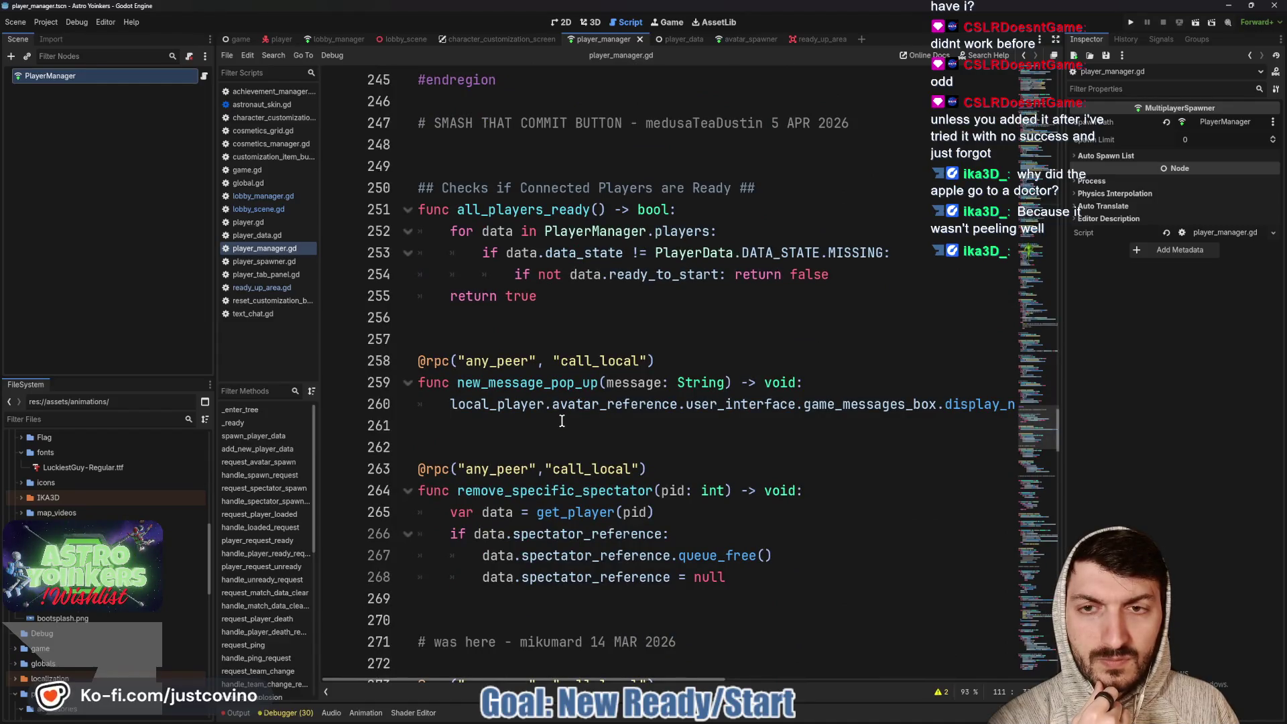
{"action": "scroll", "coordinate": [562, 421], "scroll_direction": "up", "scroll_amount": 2}
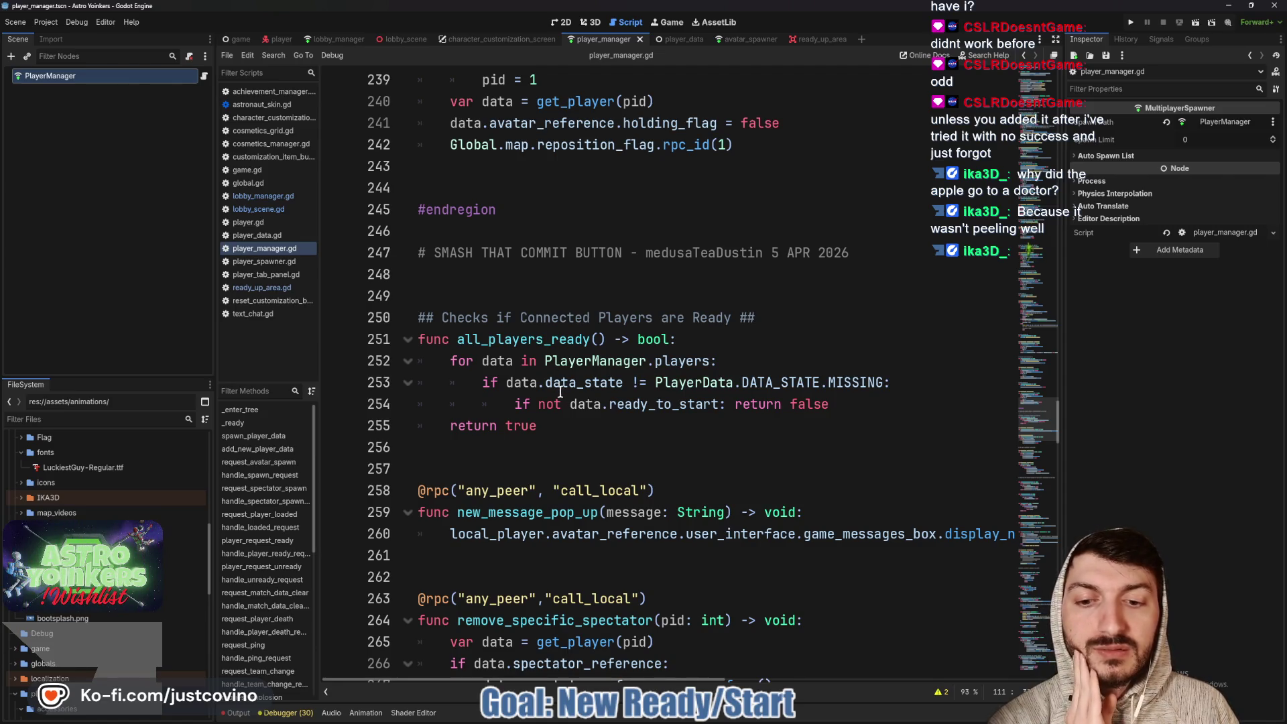
{"action": "scroll", "coordinate": [529, 351], "scroll_direction": "up", "scroll_amount": 15}
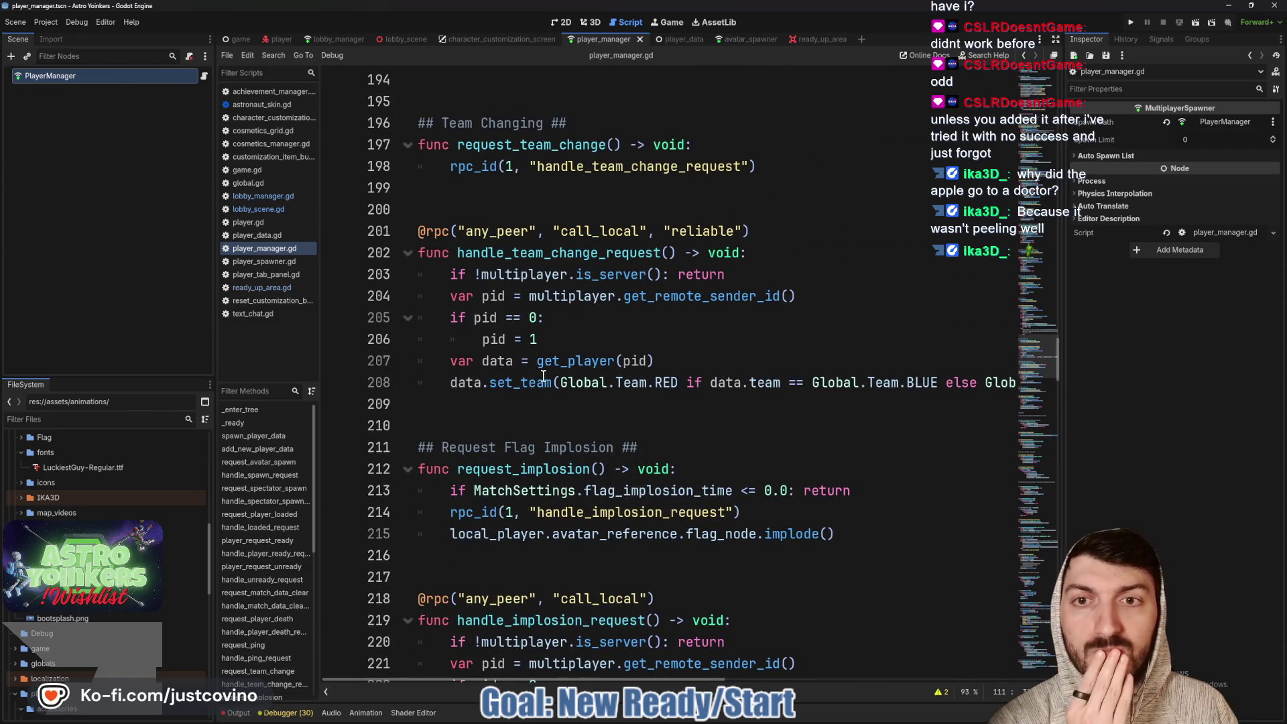
{"action": "scroll", "coordinate": [543, 376], "scroll_direction": "up", "scroll_amount": 3}
{"action": "scroll", "coordinate": [543, 375], "scroll_direction": "down", "scroll_amount": 4}
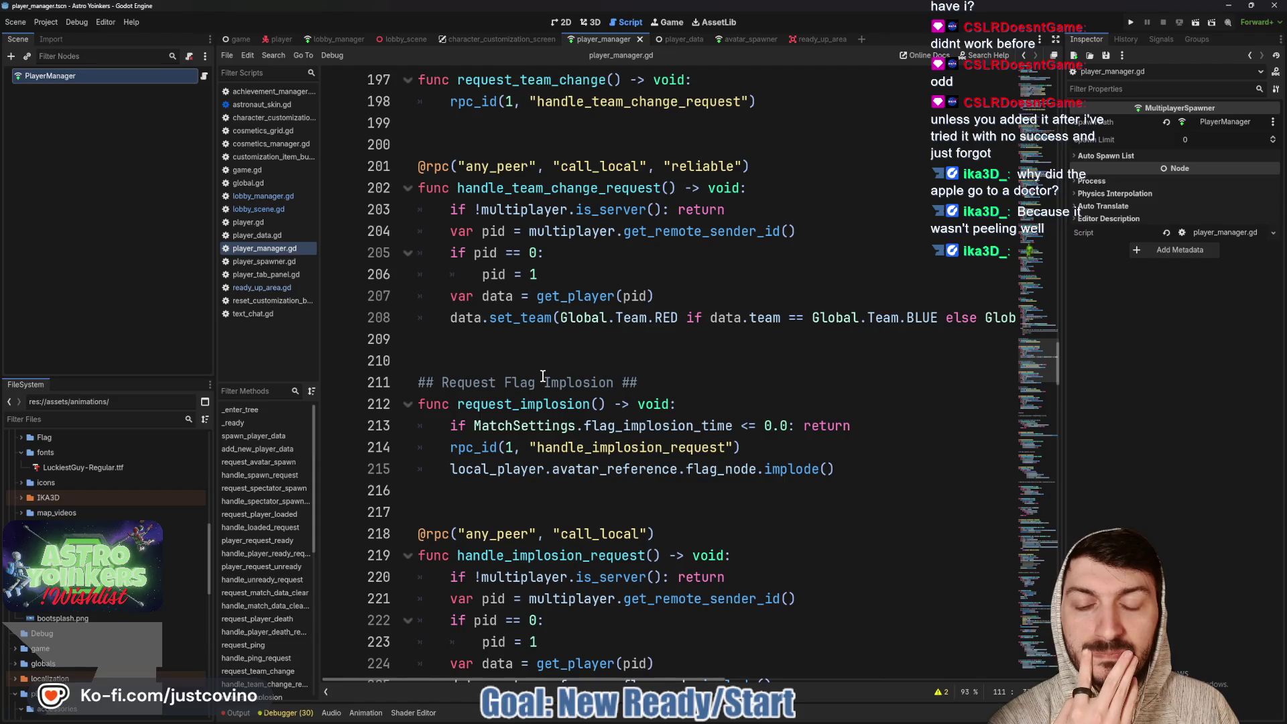
{"action": "scroll", "coordinate": [543, 376], "scroll_direction": "up", "scroll_amount": 7}
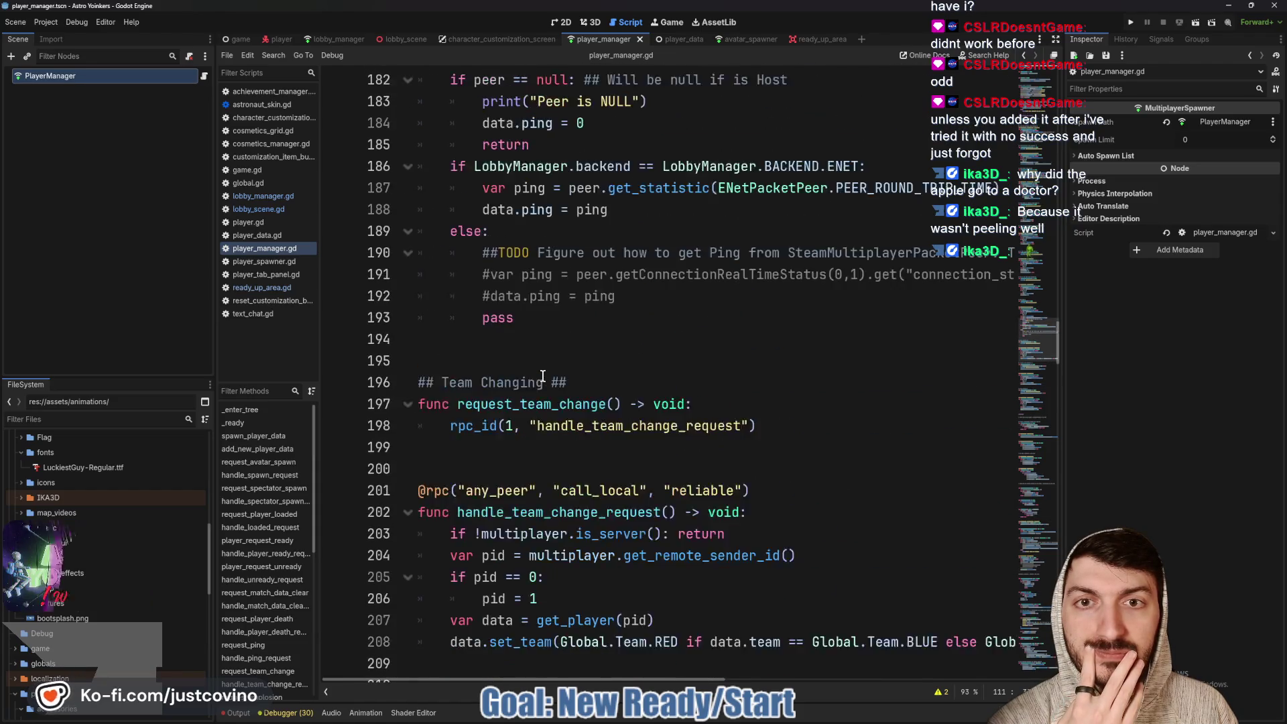
{"action": "scroll", "coordinate": [543, 378], "scroll_direction": "up", "scroll_amount": 1}
{"action": "scroll", "coordinate": [543, 376], "scroll_direction": "down", "scroll_amount": 5}
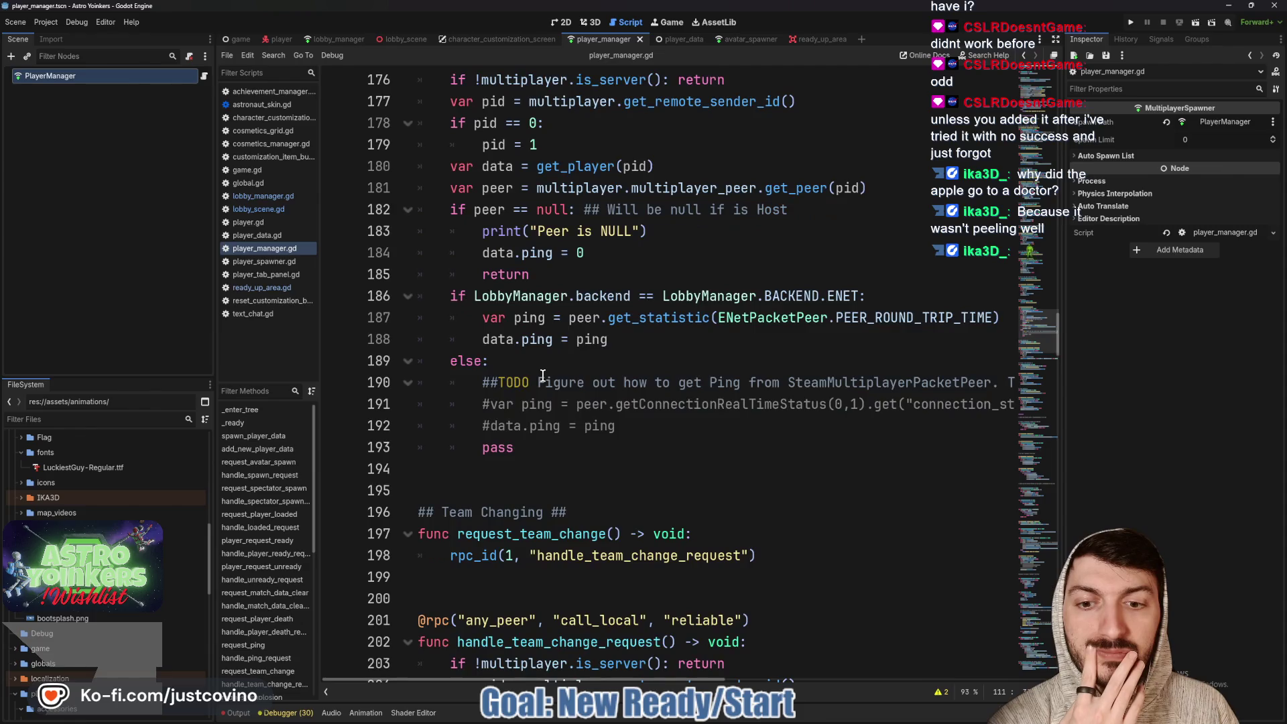
{"action": "scroll", "coordinate": [543, 375], "scroll_direction": "down", "scroll_amount": 20}
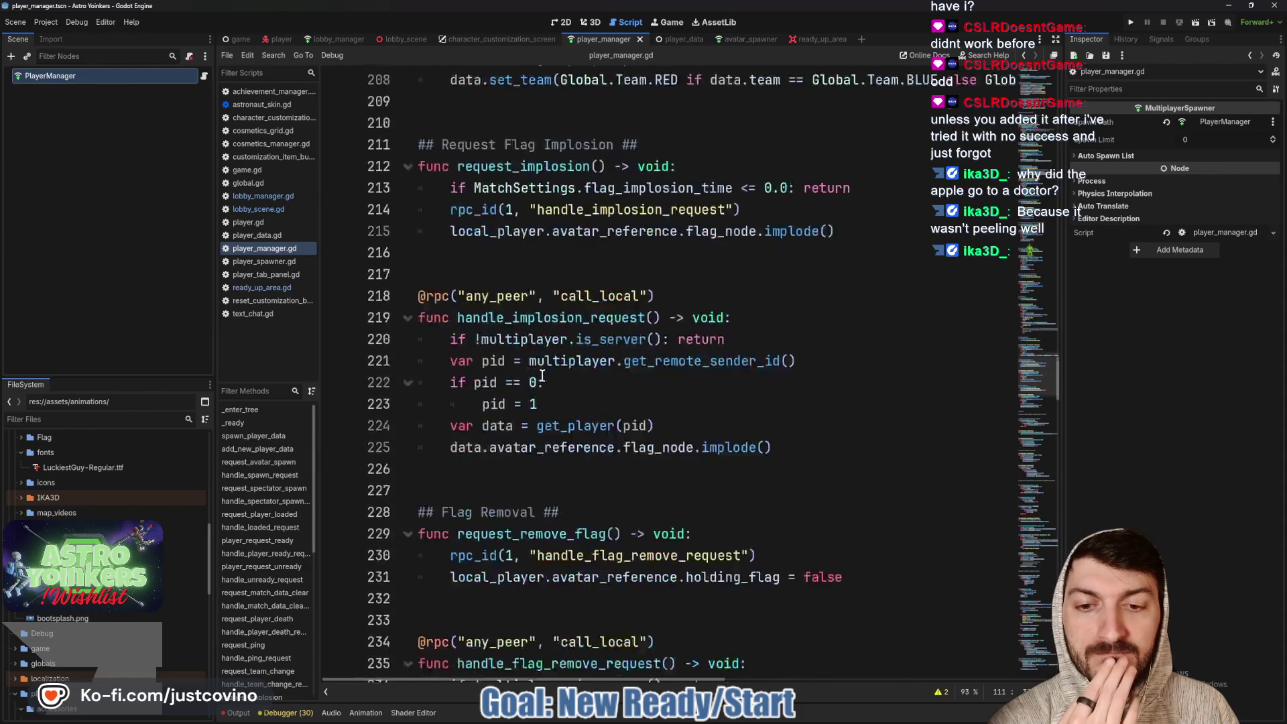
{"action": "scroll", "coordinate": [543, 375], "scroll_direction": "down", "scroll_amount": 4}
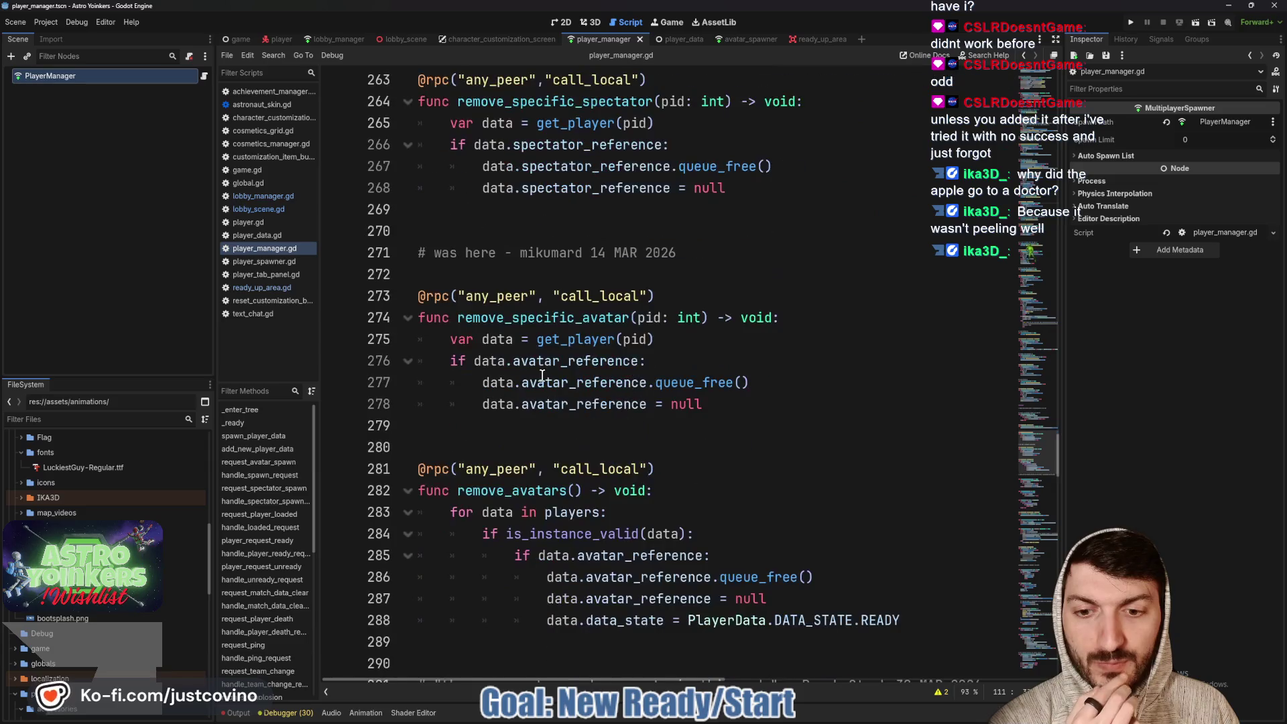
{"action": "scroll", "coordinate": [543, 376], "scroll_direction": "down", "scroll_amount": 5}
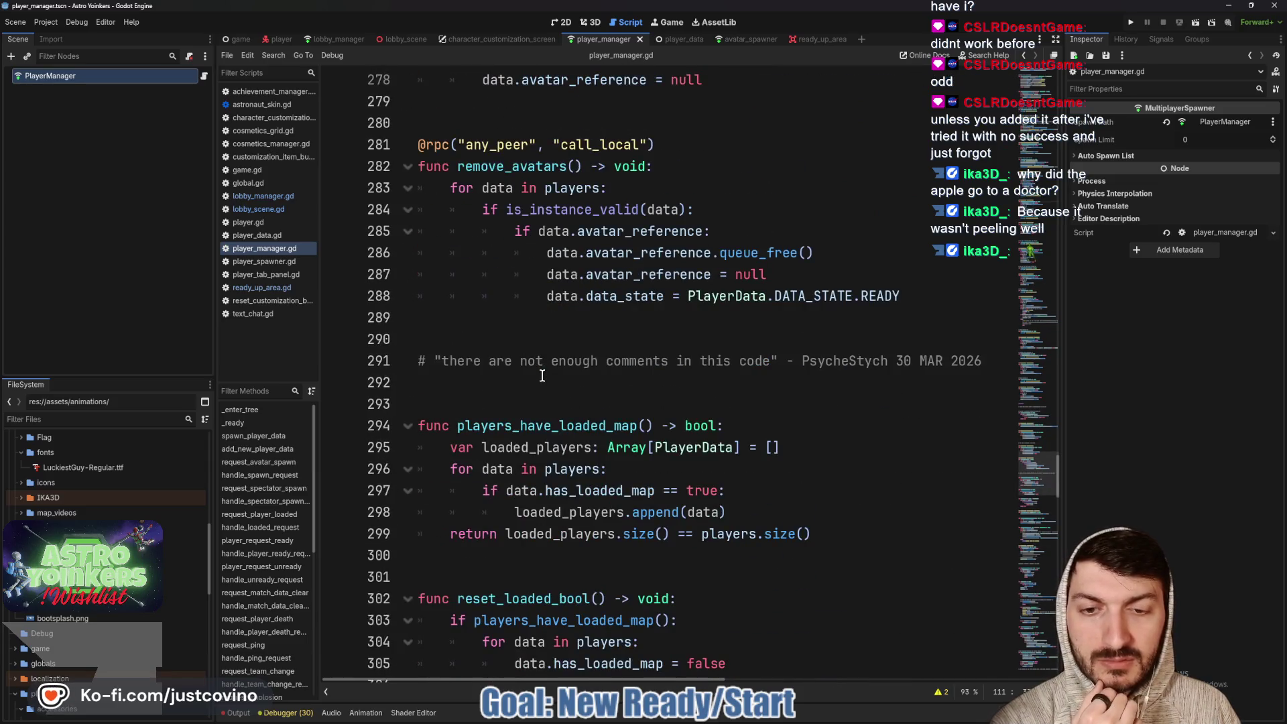
{"action": "scroll", "coordinate": [543, 376], "scroll_direction": "down", "scroll_amount": 3}
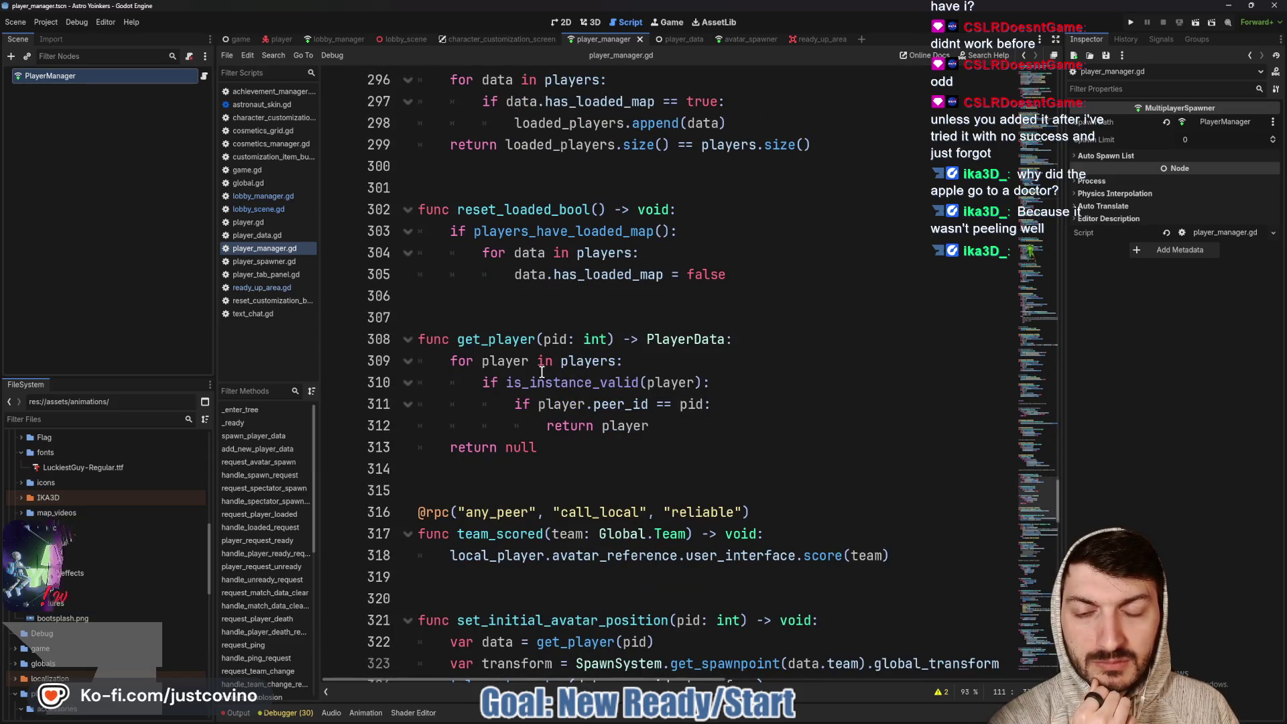
{"action": "scroll", "coordinate": [542, 372], "scroll_direction": "down", "scroll_amount": 3}
{"action": "scroll", "coordinate": [542, 372], "scroll_direction": "down", "scroll_amount": 3}
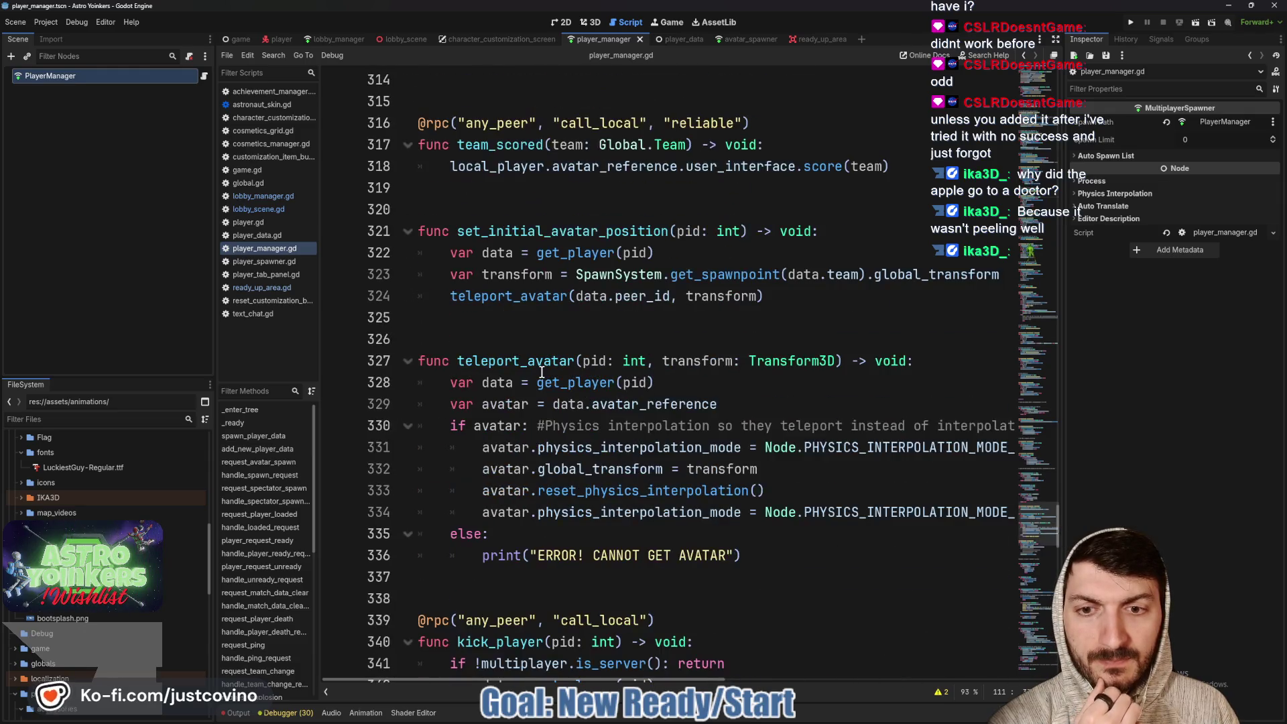
{"action": "scroll", "coordinate": [542, 372], "scroll_direction": "down", "scroll_amount": 4}
{"action": "scroll", "coordinate": [541, 372], "scroll_direction": "down", "scroll_amount": 10}
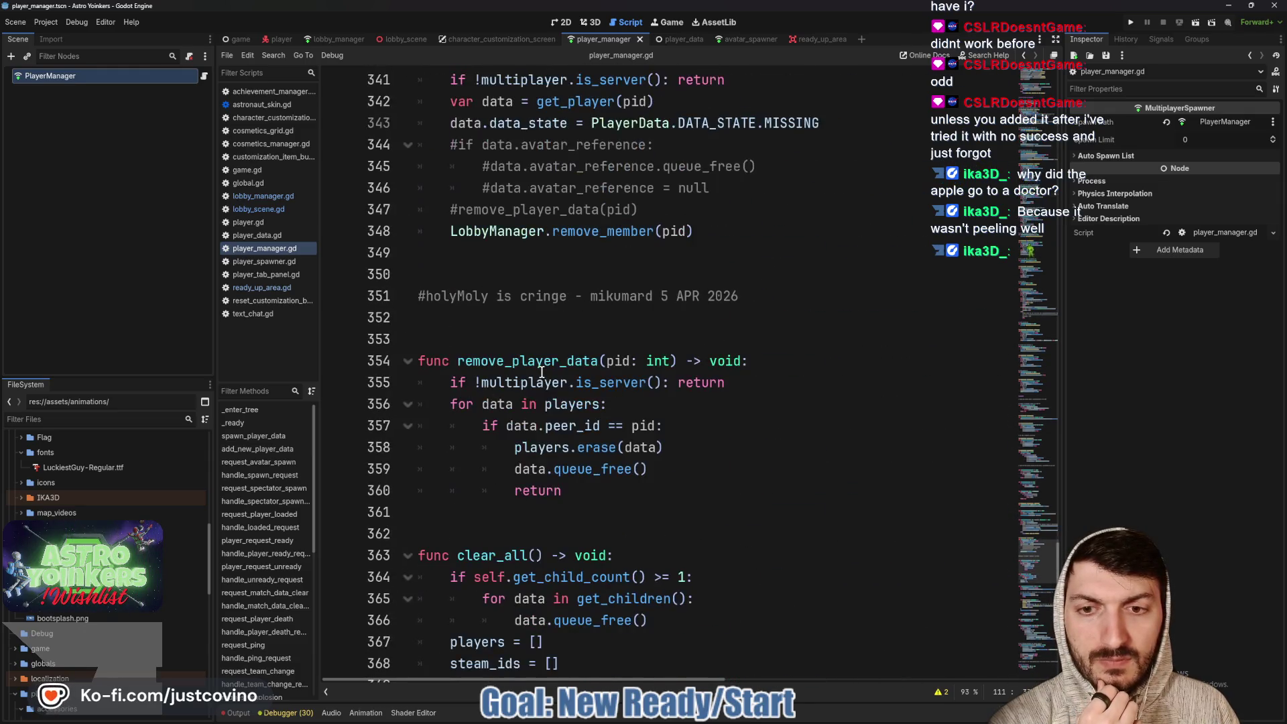
{"action": "scroll", "coordinate": [542, 372], "scroll_direction": "down", "scroll_amount": 4}
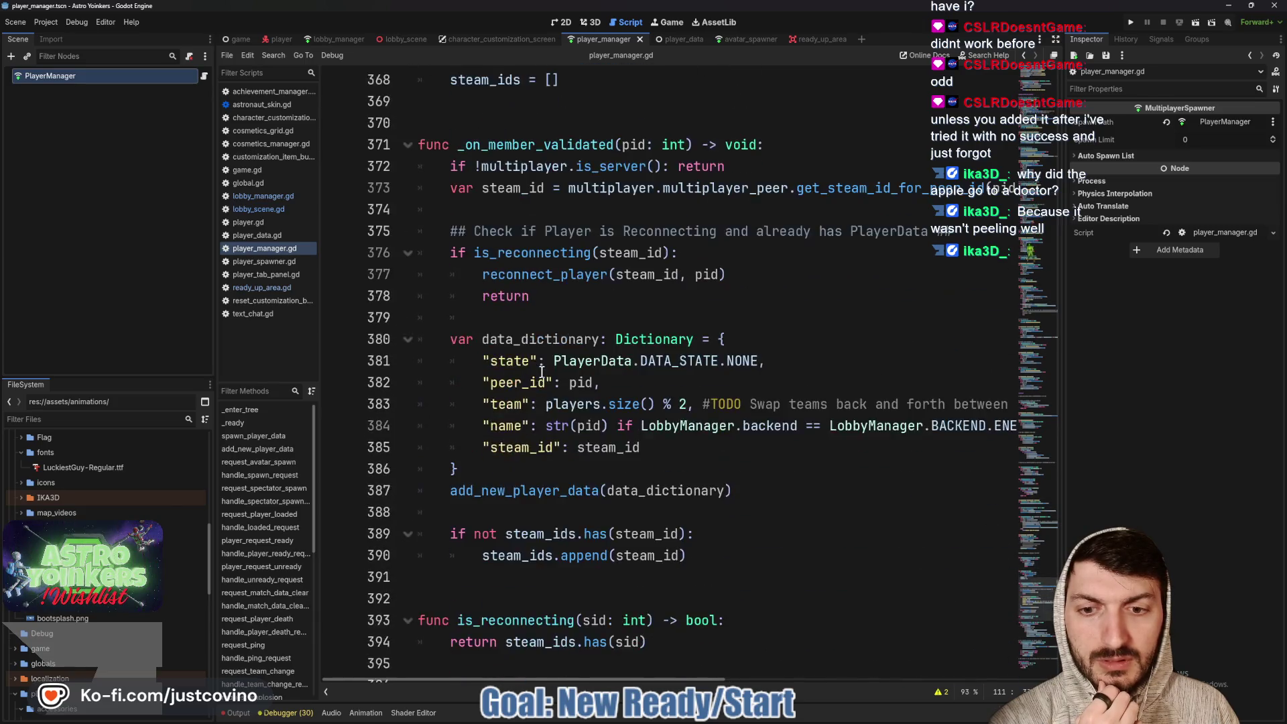
{"action": "scroll", "coordinate": [542, 372], "scroll_direction": "up", "scroll_amount": 15}
{"action": "scroll", "coordinate": [542, 372], "scroll_direction": "up", "scroll_amount": 8}
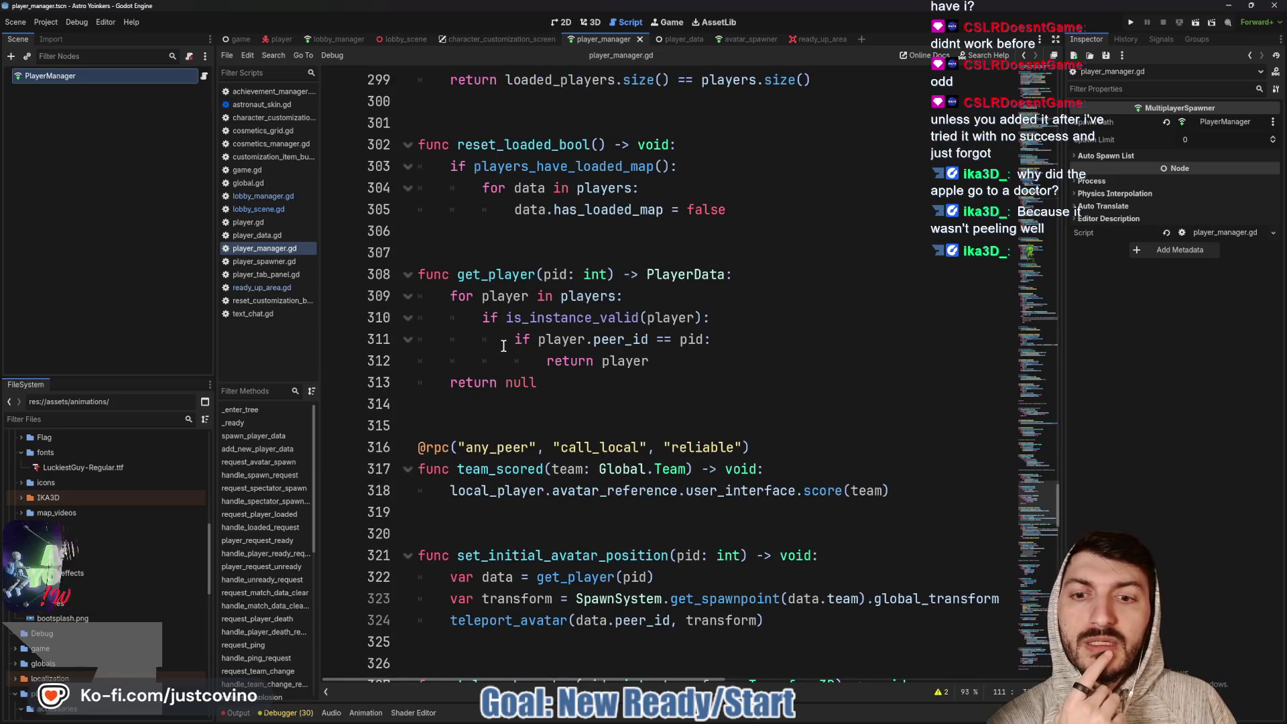
{"action": "scroll", "coordinate": [505, 346], "scroll_direction": "up", "scroll_amount": 4}
{"action": "scroll", "coordinate": [526, 239], "scroll_direction": "up", "scroll_amount": 5}
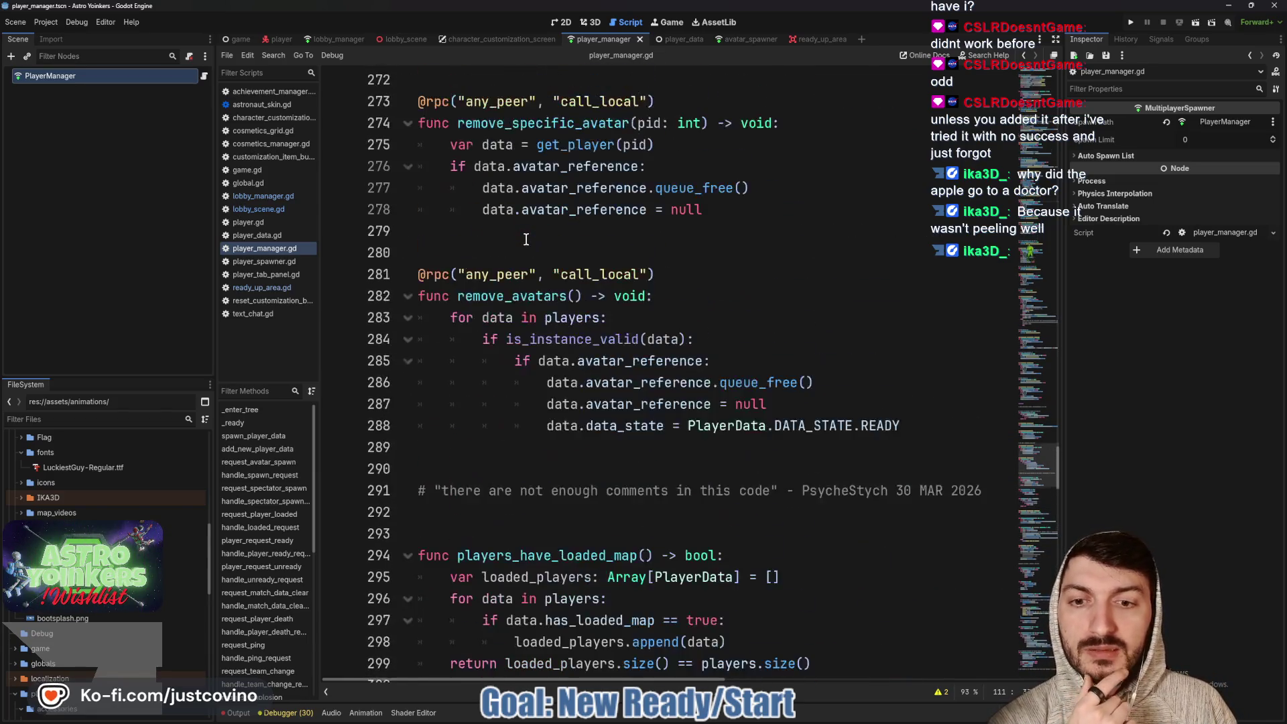
{"action": "scroll", "coordinate": [516, 286], "scroll_direction": "up", "scroll_amount": 8}
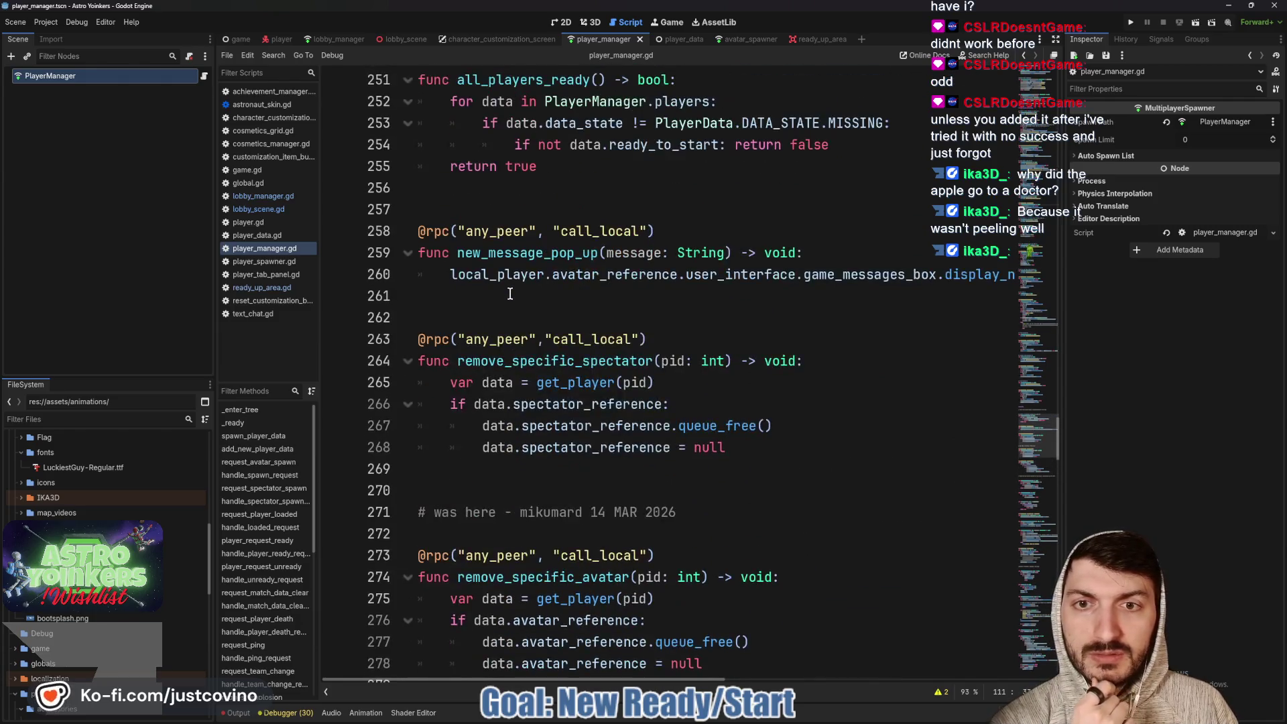
{"action": "scroll", "coordinate": [521, 251], "scroll_direction": "up", "scroll_amount": 1}
{"action": "double_click", "coordinate": [517, 212]}
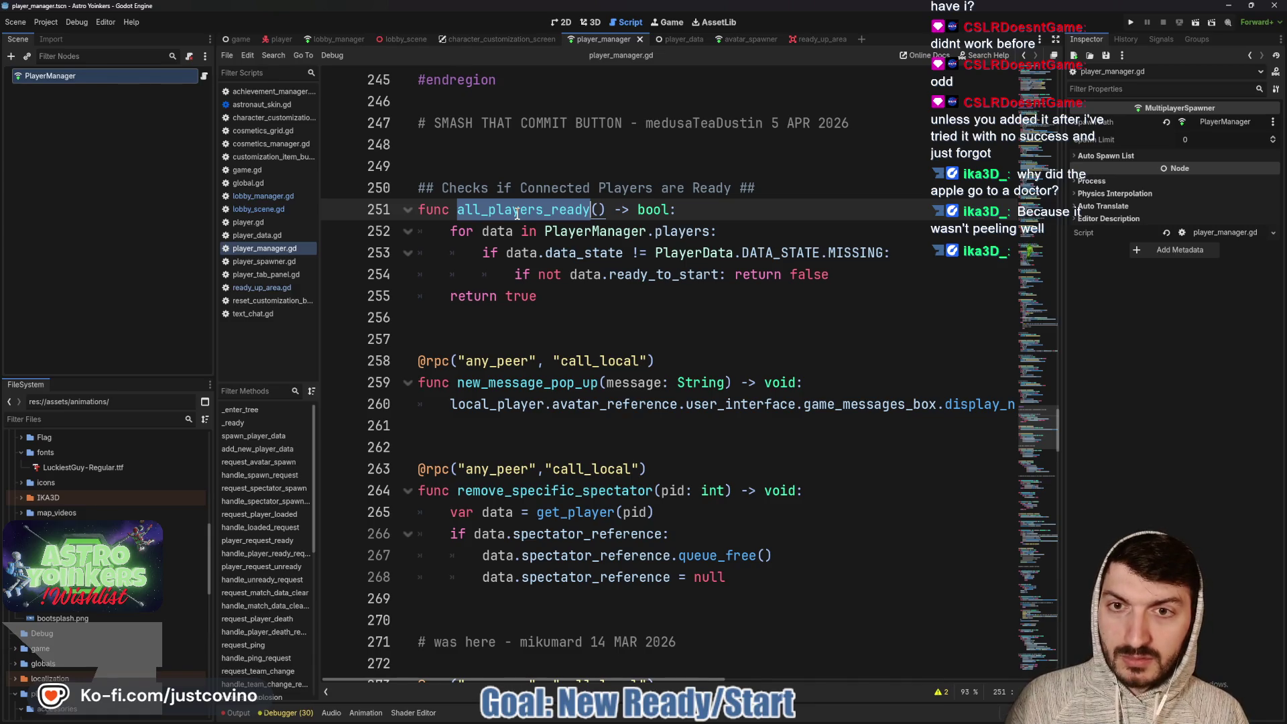
Find all_players_ready across the project, inspect its lobby_scene.gd call, and return to ready_up_area.gd
{"action": "key", "text": "ctrl+shift+f"}
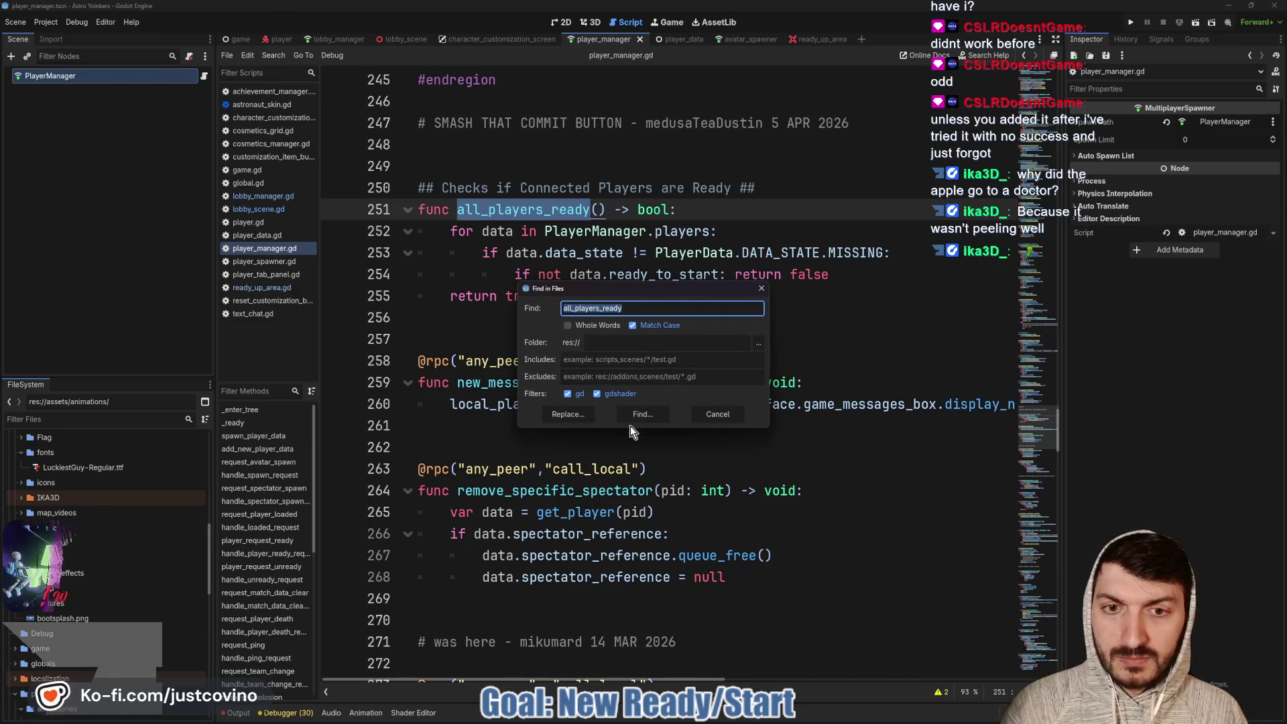
{"action": "left_click", "coordinate": [579, 416]}
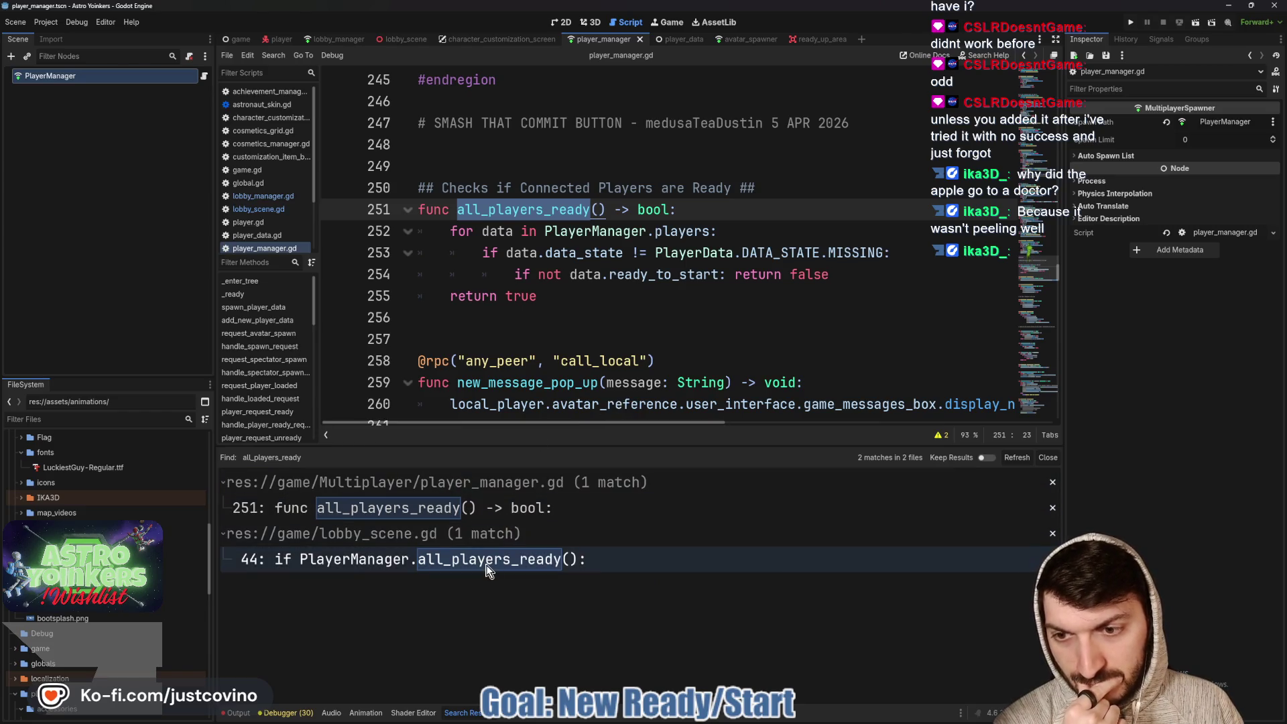
{"action": "left_click", "coordinate": [485, 563]}
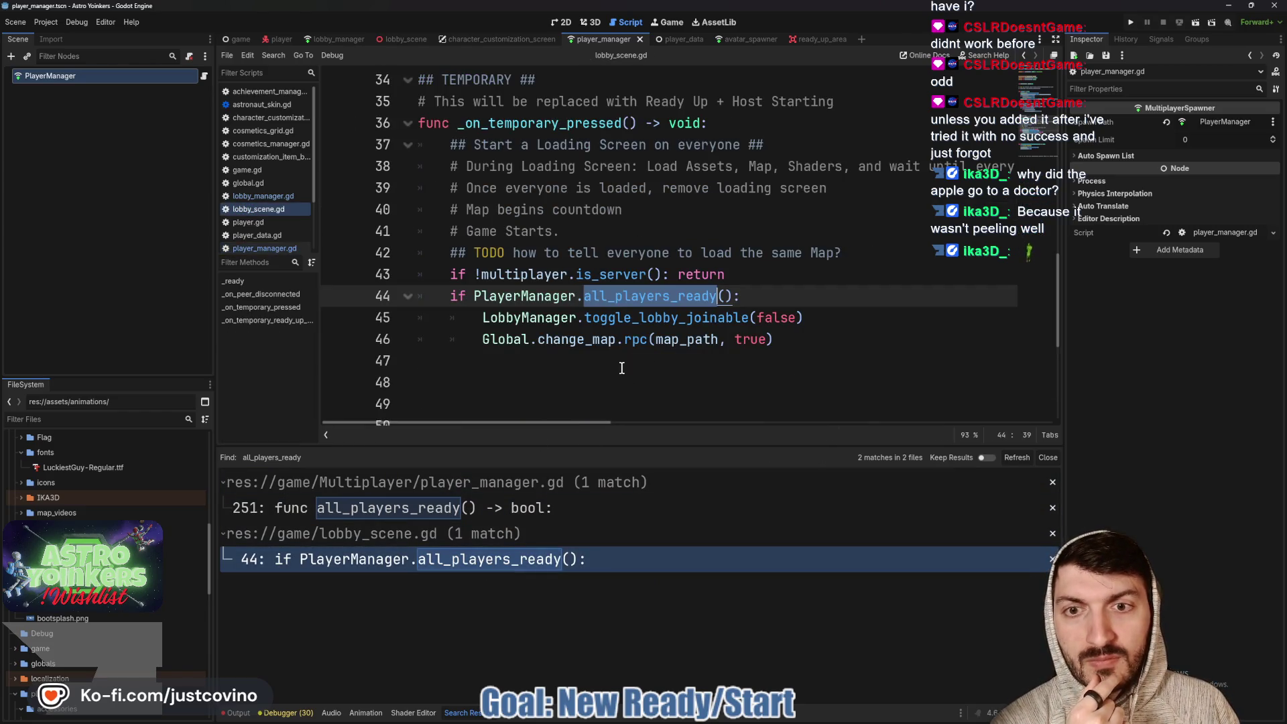
{"action": "mouse_move", "coordinate": [811, 341]}
{"action": "left_mouse_down"}
{"action": "mouse_move", "coordinate": [620, 342]}
{"action": "mouse_move", "coordinate": [434, 300]}
{"action": "left_mouse_up"}
{"action": "key", "text": "ctrl+c"}
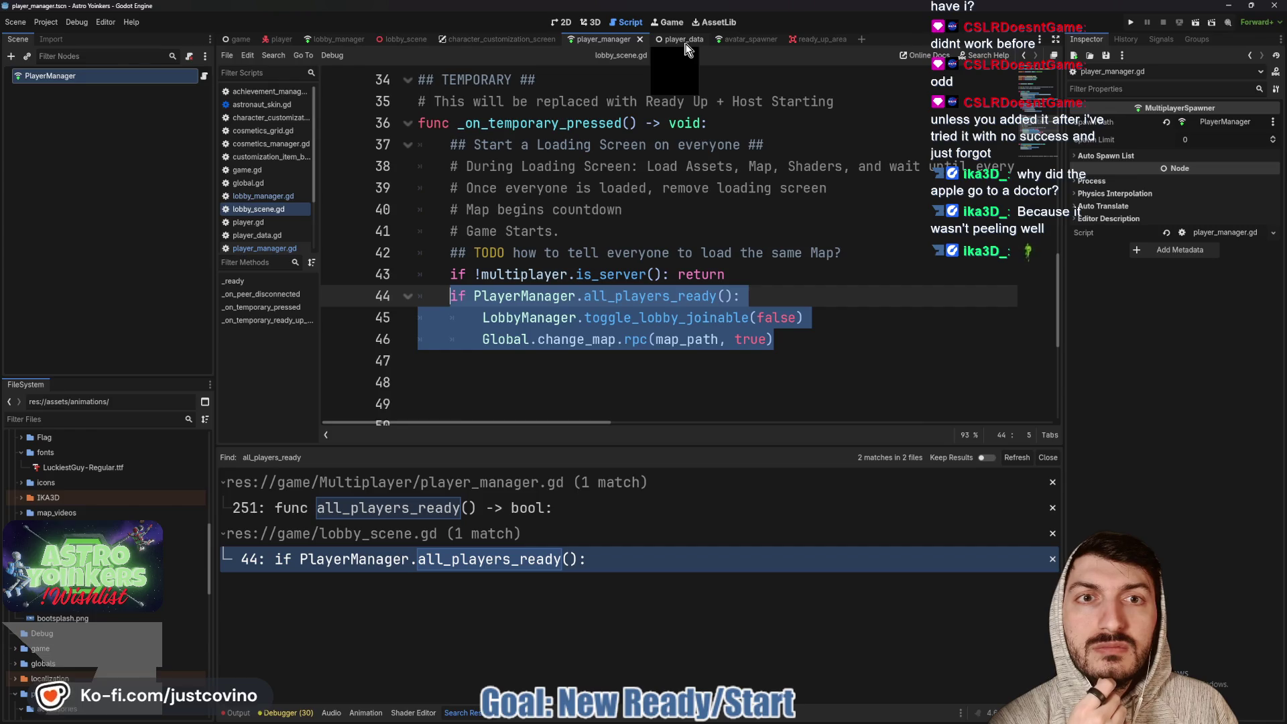
{"action": "left_click", "coordinate": [825, 39]}
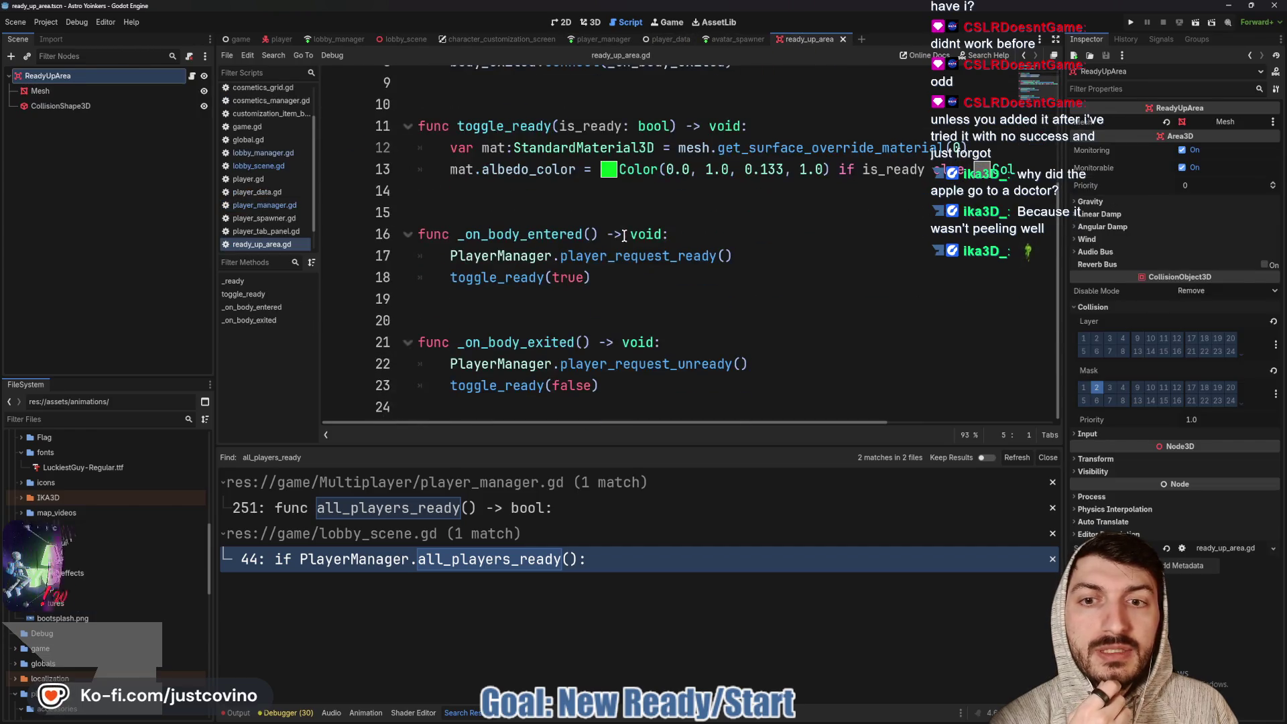
Paste the all-players-ready check into handle_player_ready_request to close the lobby and call Global.change_map.rpc
{"action": "left_click", "coordinate": [551, 299]}
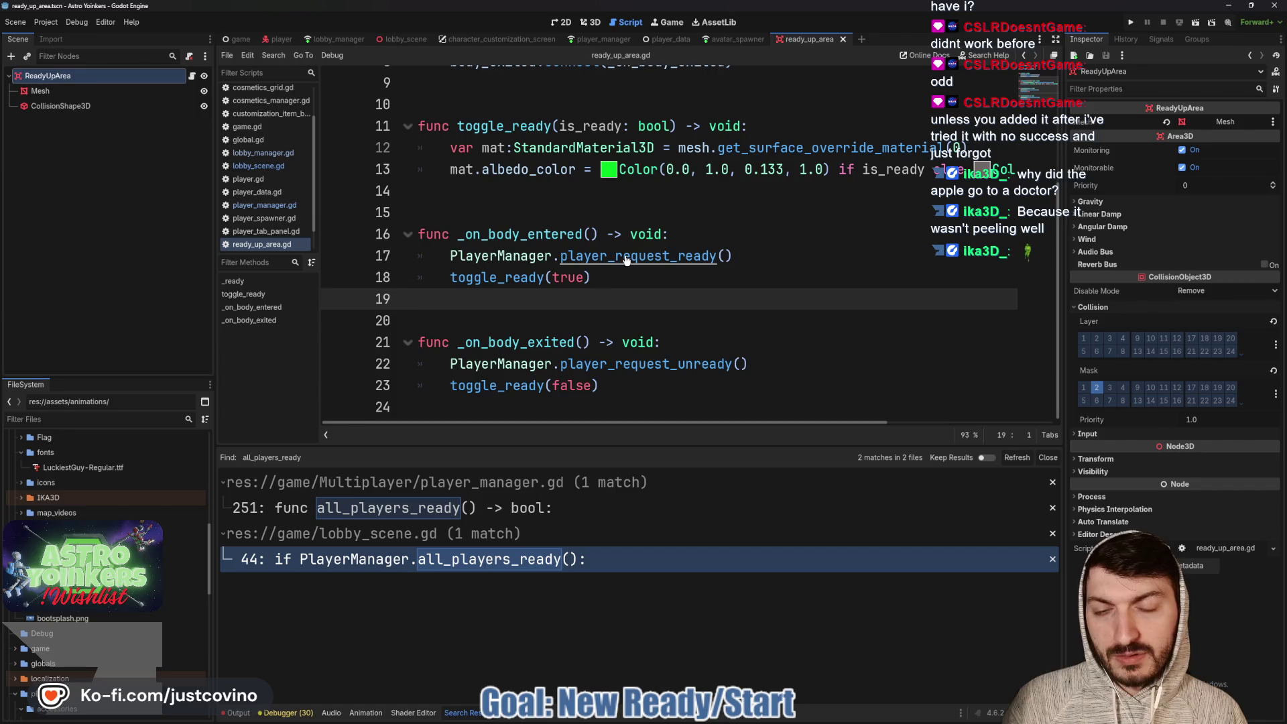
{"action": "left_click", "coordinate": [624, 257]}
{"action": "left_click", "coordinate": [625, 258], "text": "ctrl"}
{"action": "left_click", "coordinate": [585, 295]}
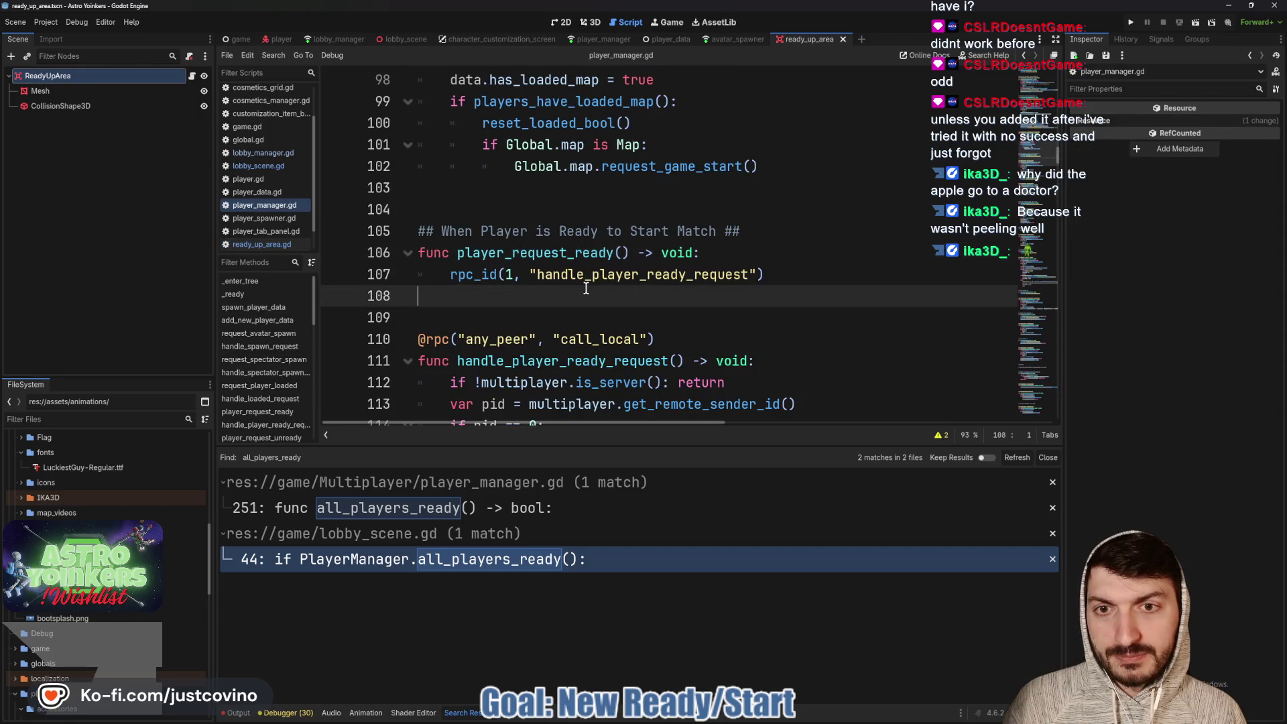
{"action": "scroll", "coordinate": [549, 258], "scroll_direction": "down", "scroll_amount": 4}
{"action": "left_click", "coordinate": [549, 258]}
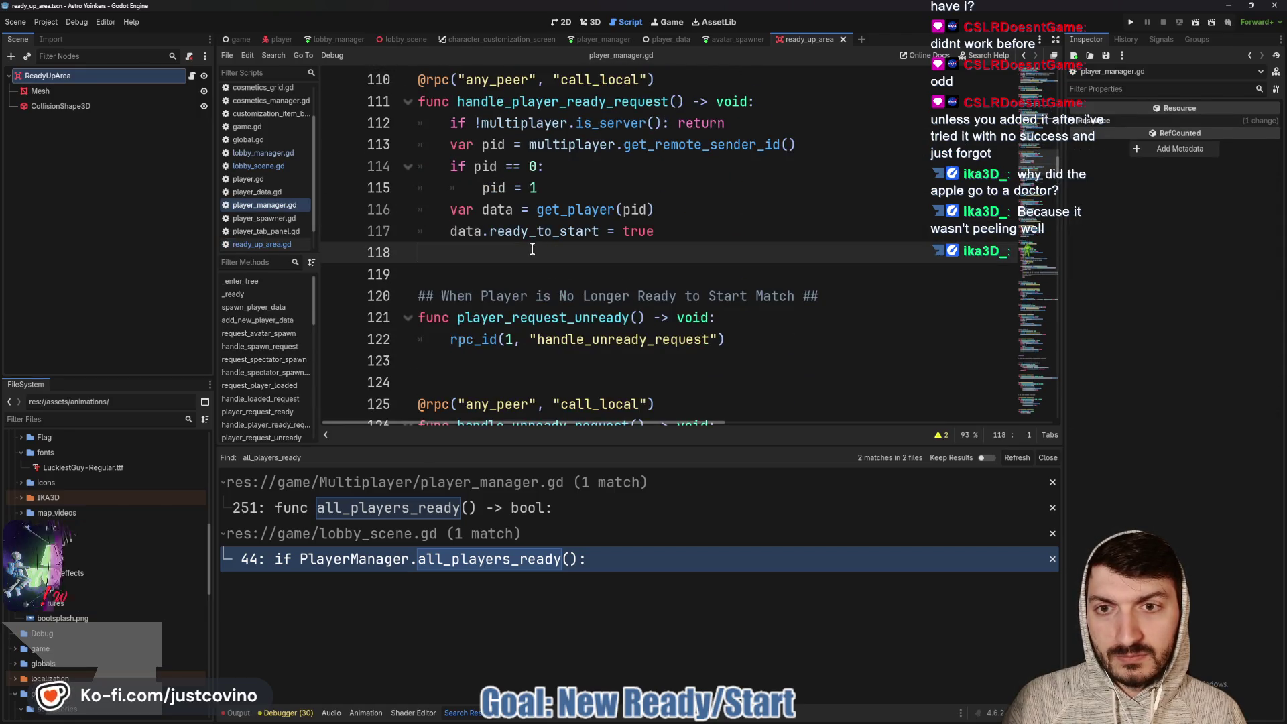
{"action": "key", "text": "Tab"}
{"action": "key", "text": "ctrl+v"}
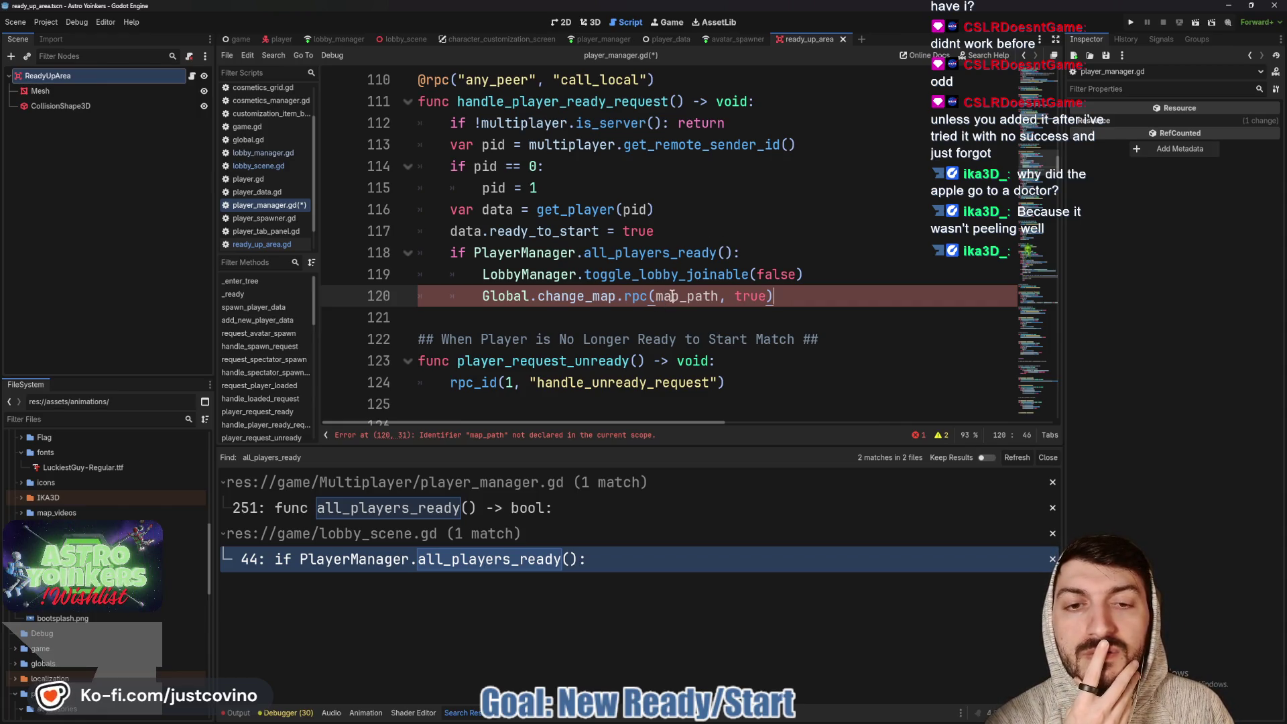
{"action": "double_click", "coordinate": [676, 295]}
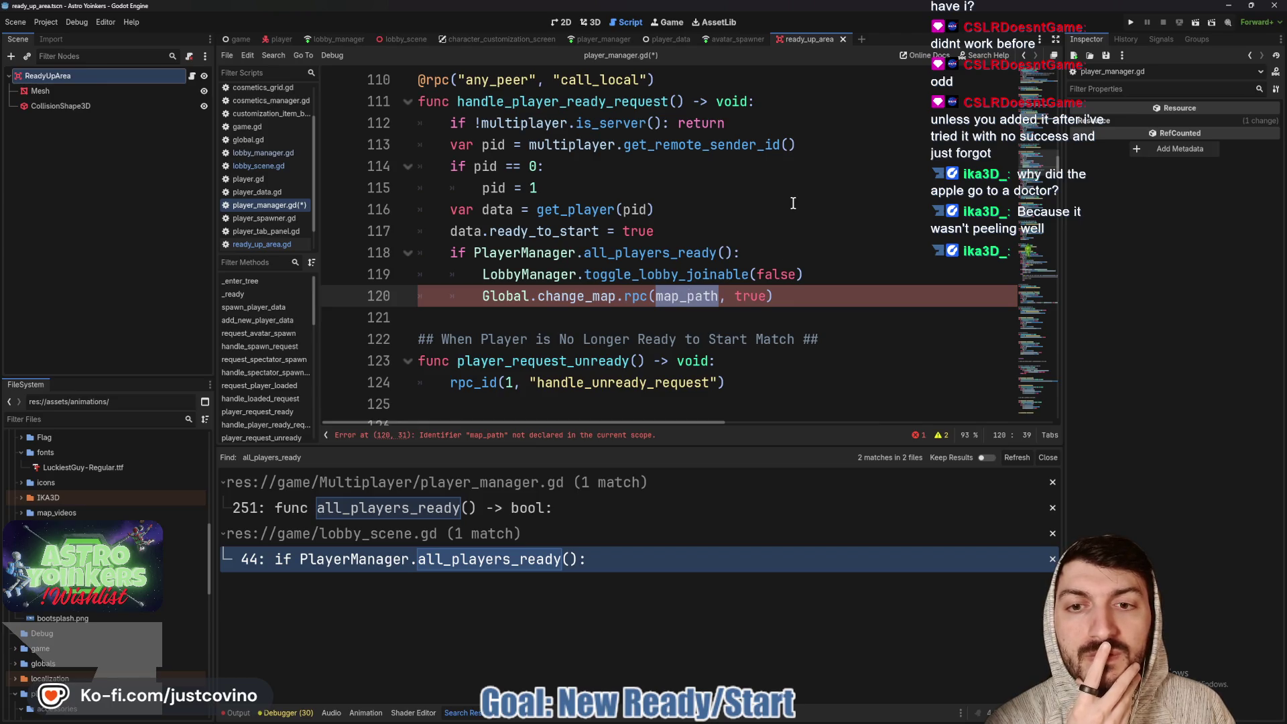
Switch to lobby_manager.gd and scroll up to its top
{"action": "left_click", "coordinate": [342, 41]}
{"action": "scroll", "coordinate": [609, 255], "scroll_direction": "up", "scroll_amount": 2}
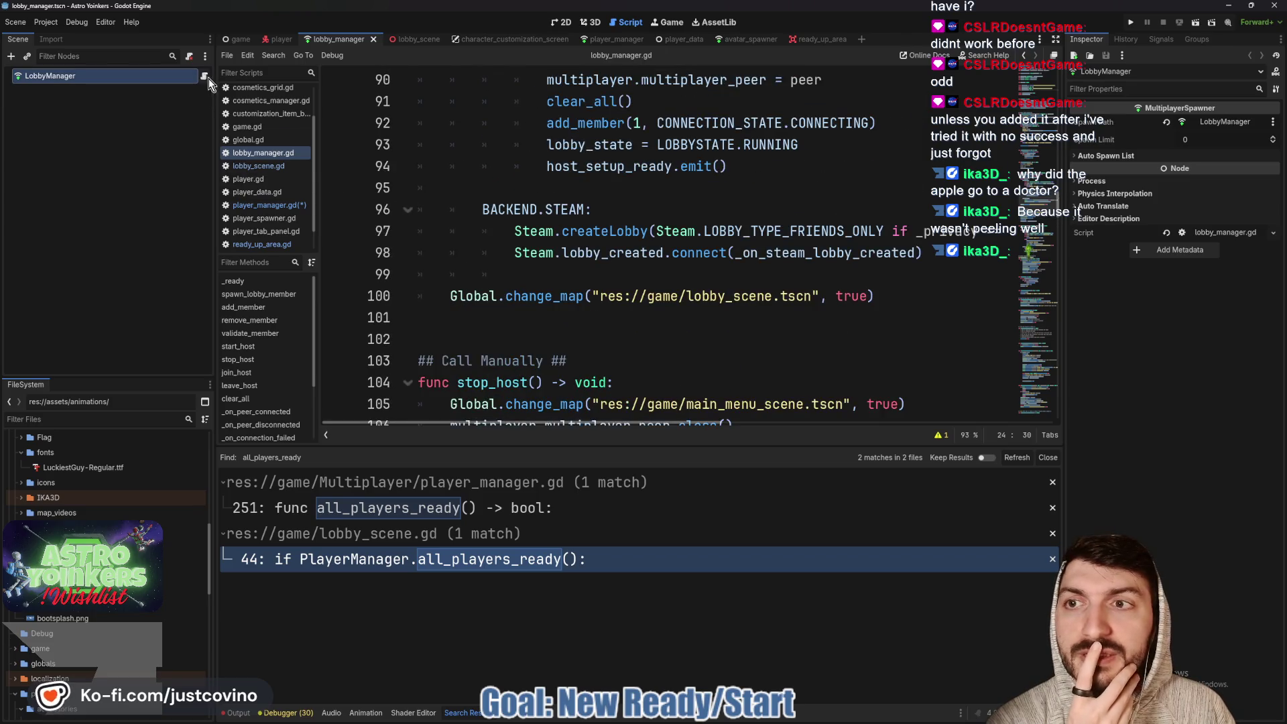
{"action": "scroll", "coordinate": [624, 274], "scroll_direction": "up", "scroll_amount": 20}
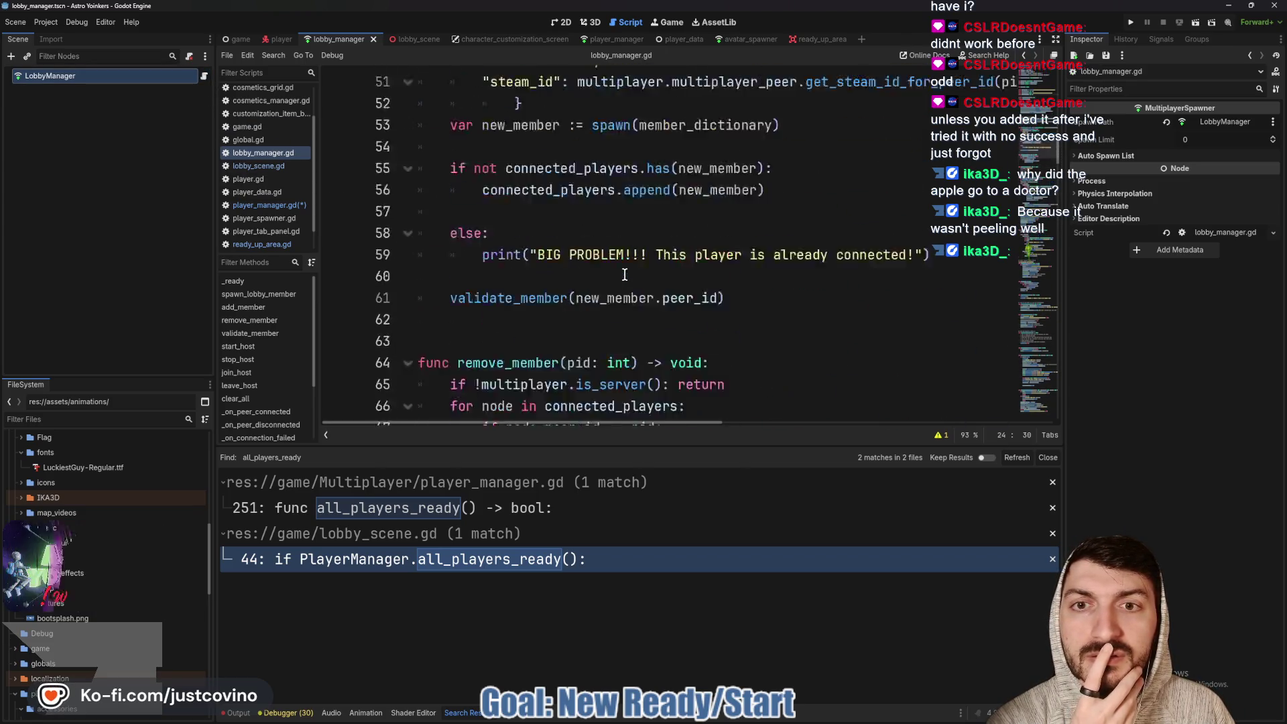
{"action": "scroll", "coordinate": [624, 274], "scroll_direction": "up", "scroll_amount": 6}
{"action": "scroll", "coordinate": [624, 274], "scroll_direction": "down", "scroll_amount": 2}
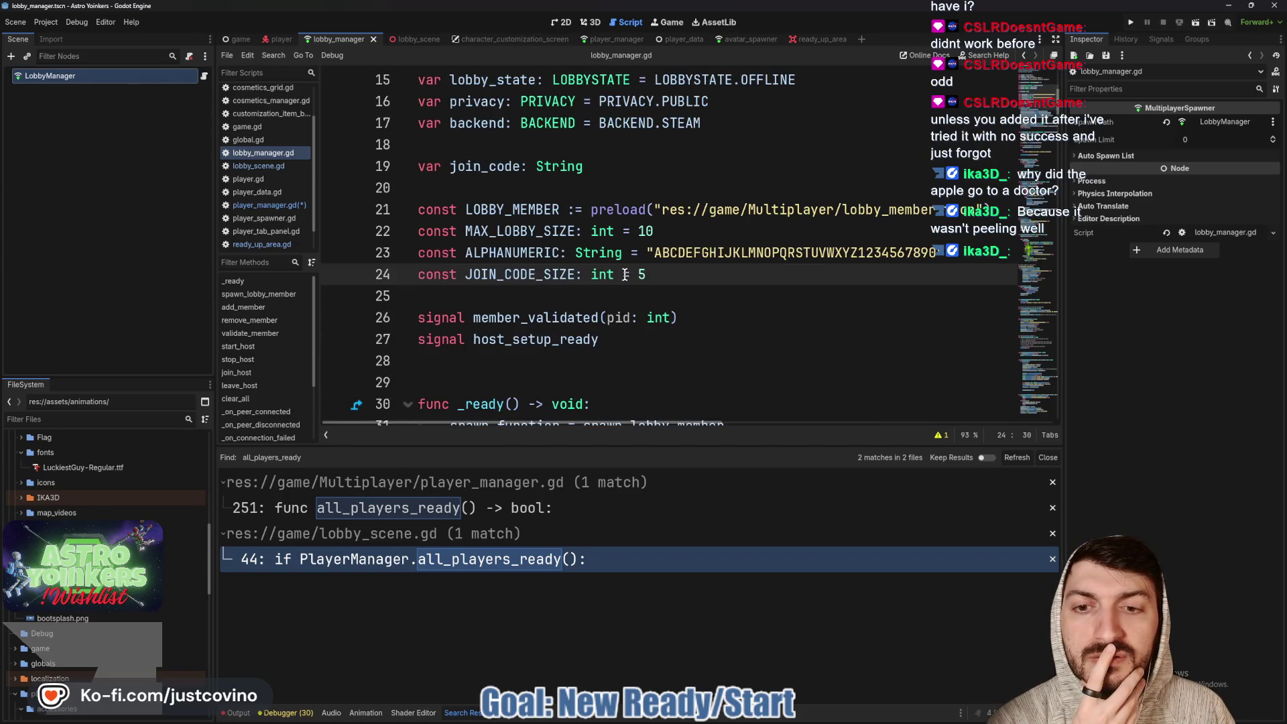
{"action": "scroll", "coordinate": [592, 266], "scroll_direction": "up", "scroll_amount": 5}
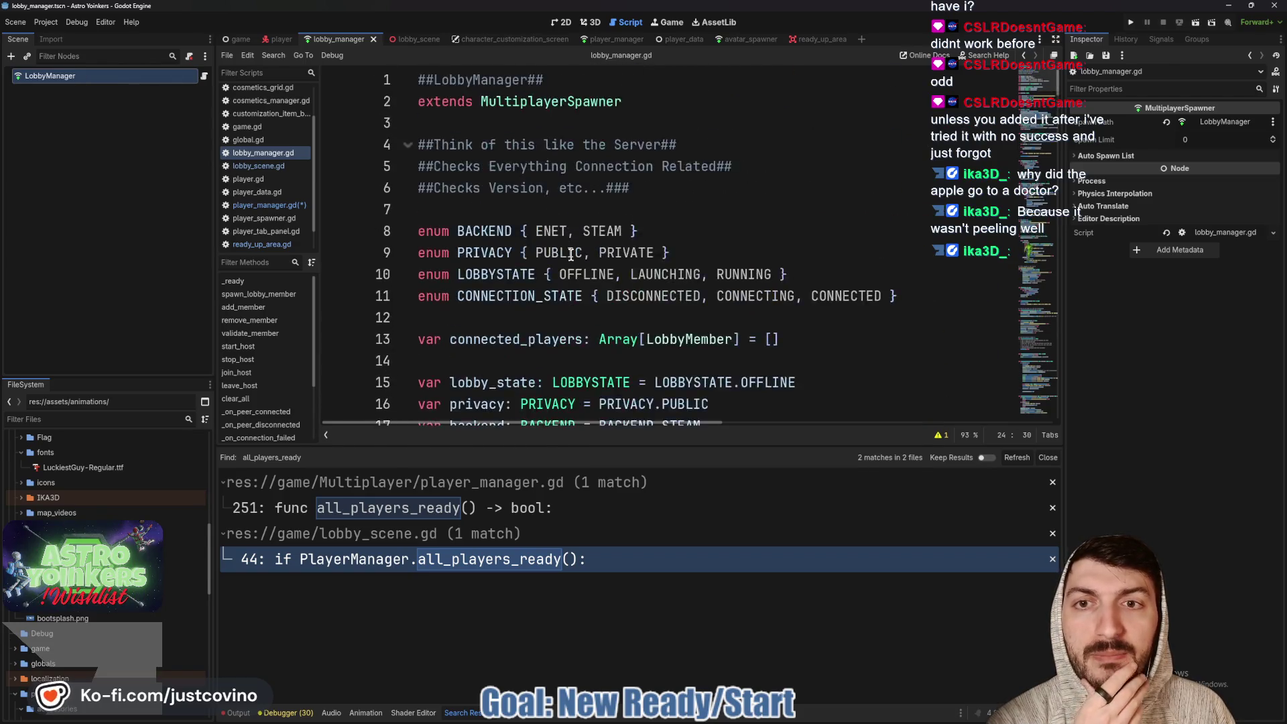
{"action": "scroll", "coordinate": [570, 256], "scroll_direction": "down", "scroll_amount": 4}
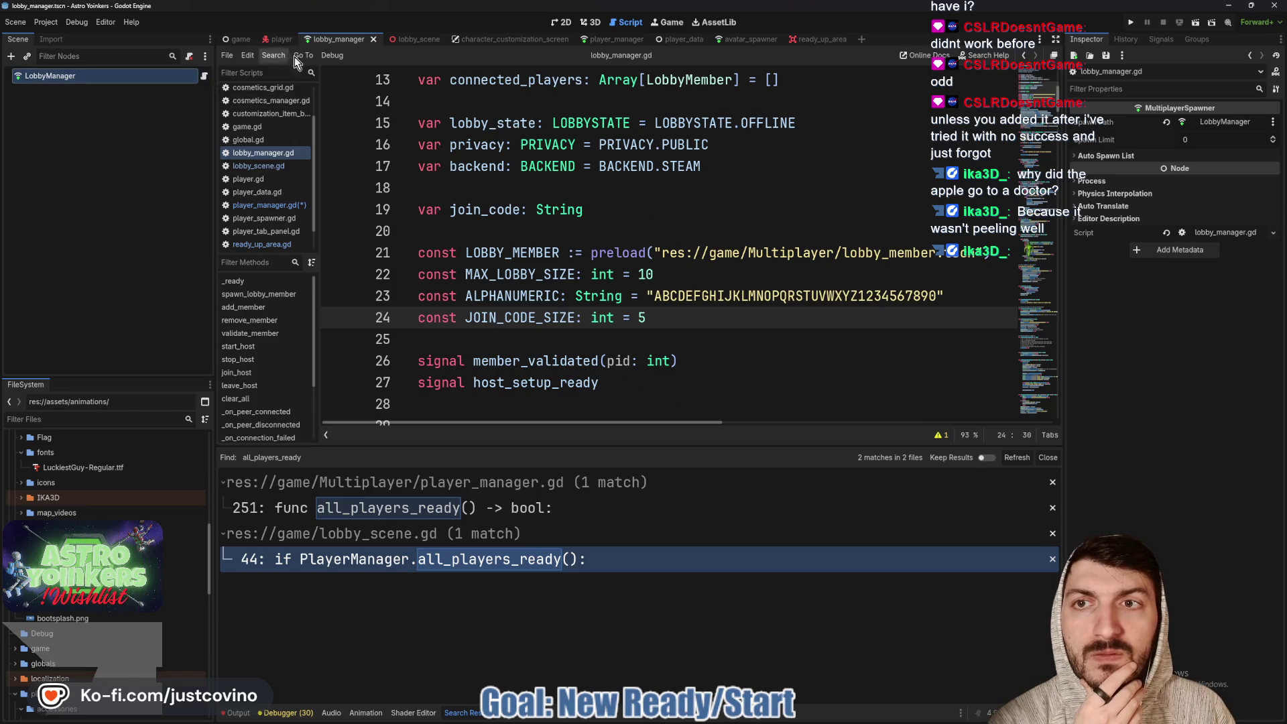
{"action": "left_click", "coordinate": [419, 39]}
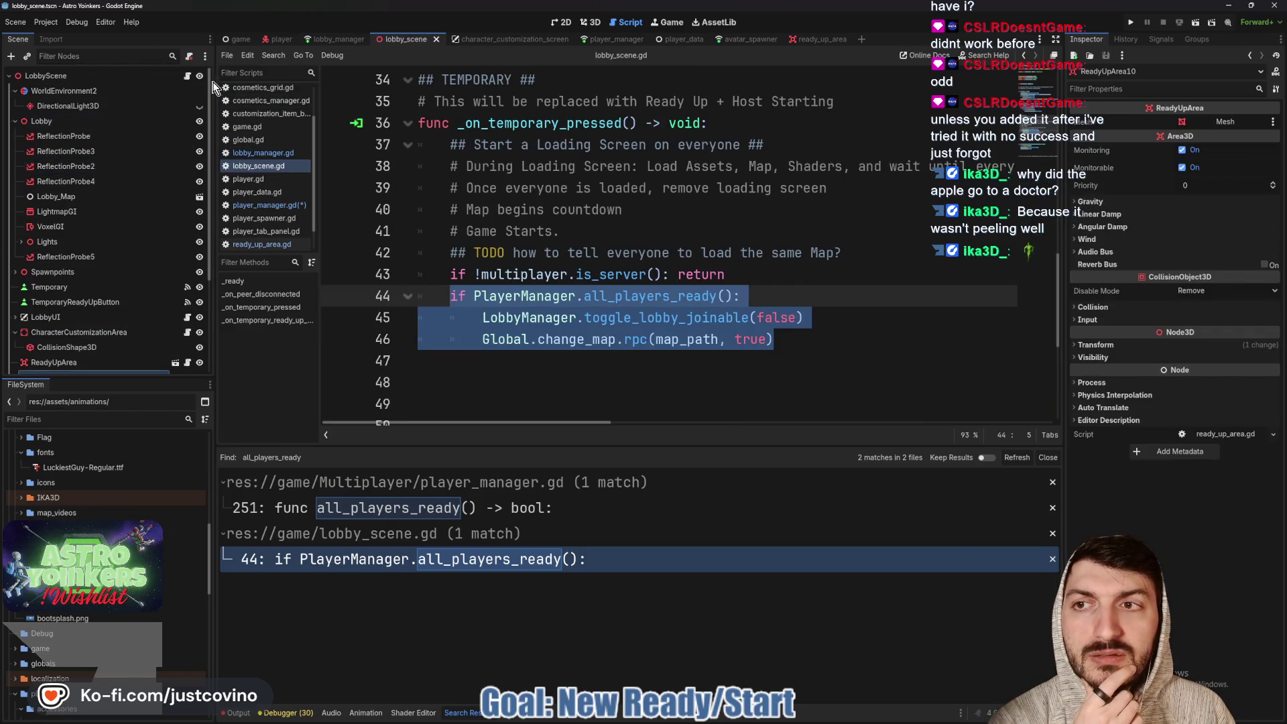
{"action": "scroll", "coordinate": [558, 280], "scroll_direction": "up", "scroll_amount": 10}
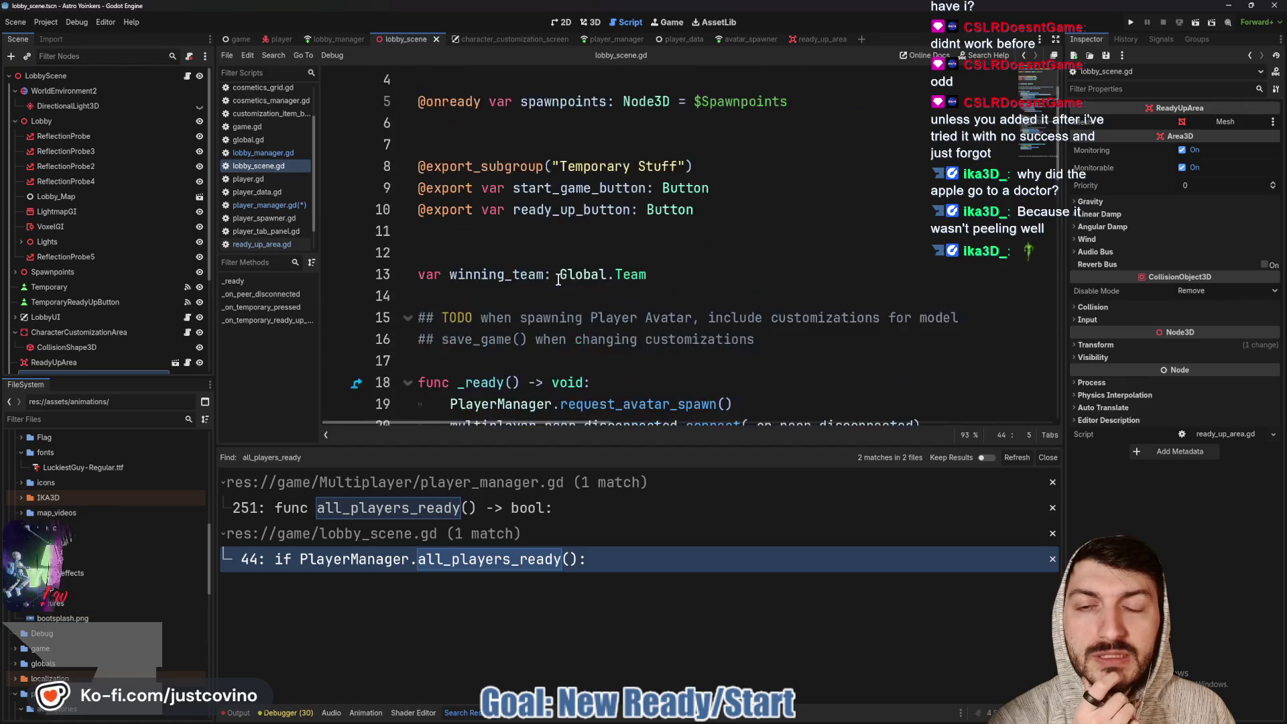
{"action": "scroll", "coordinate": [557, 280], "scroll_direction": "down", "scroll_amount": 1}
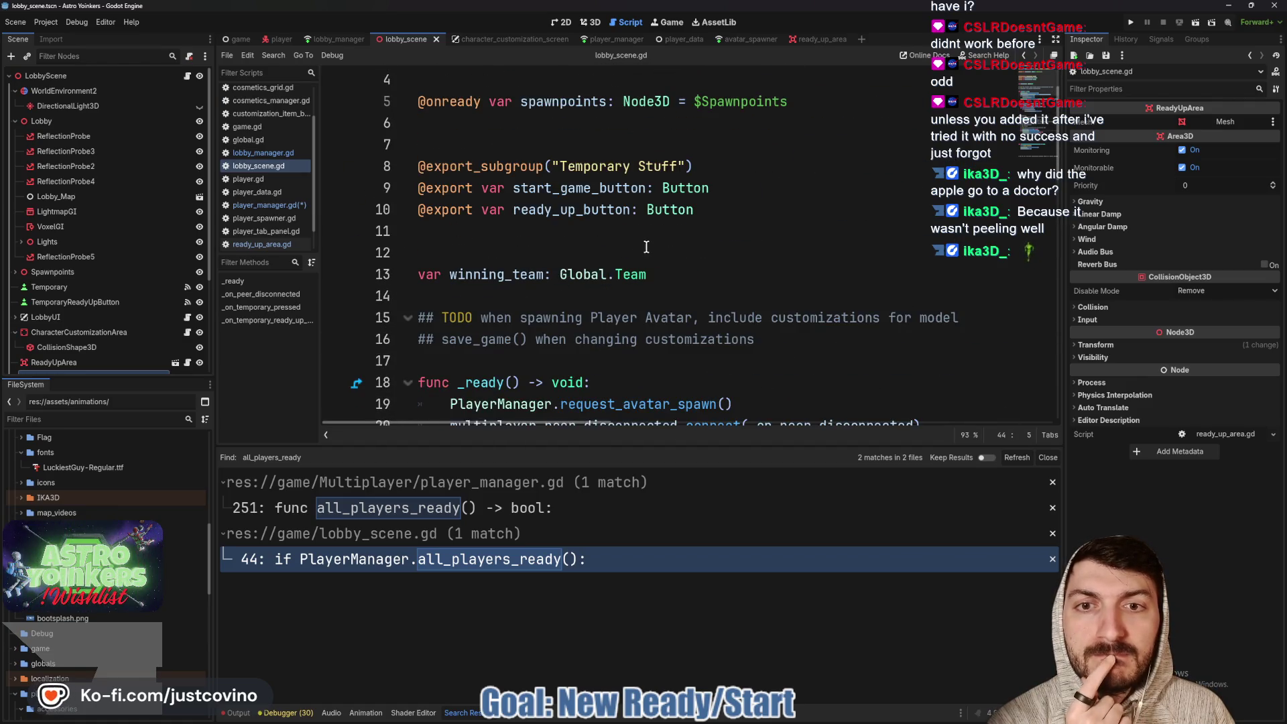
{"action": "scroll", "coordinate": [646, 244], "scroll_direction": "down", "scroll_amount": 2}
{"action": "scroll", "coordinate": [646, 245], "scroll_direction": "down", "scroll_amount": 3}
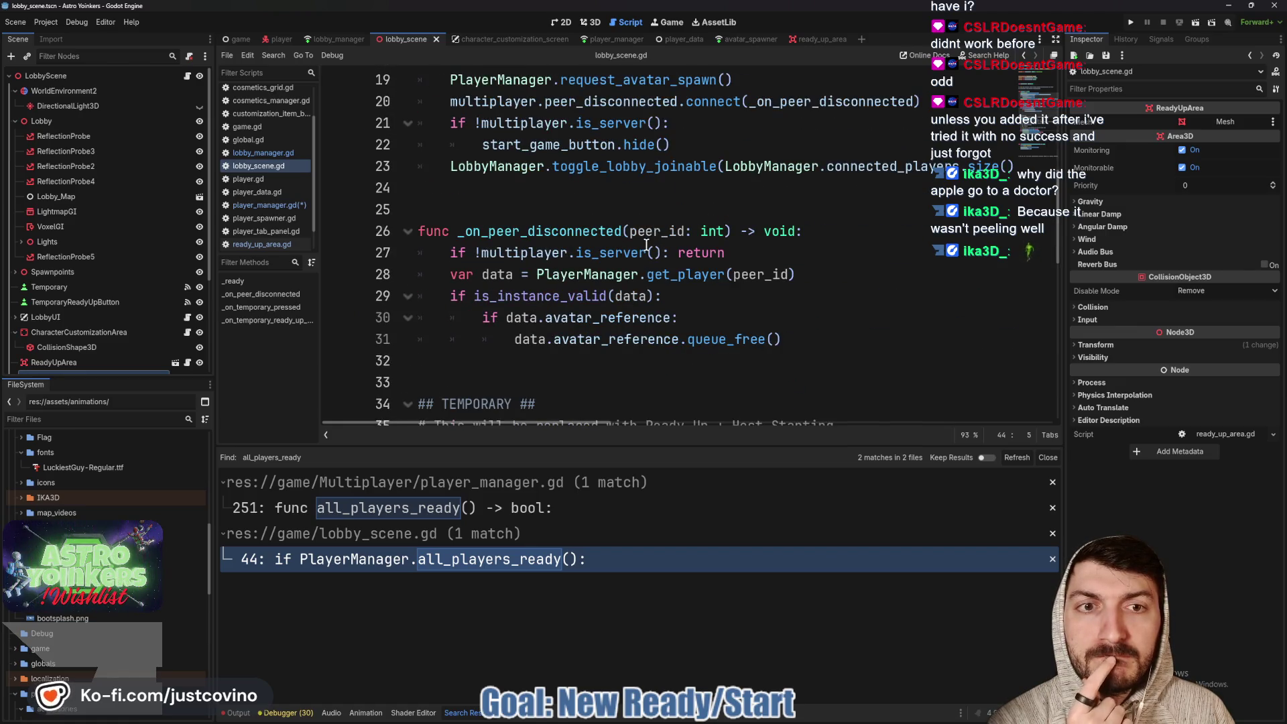
{"action": "scroll", "coordinate": [646, 245], "scroll_direction": "down", "scroll_amount": 5}
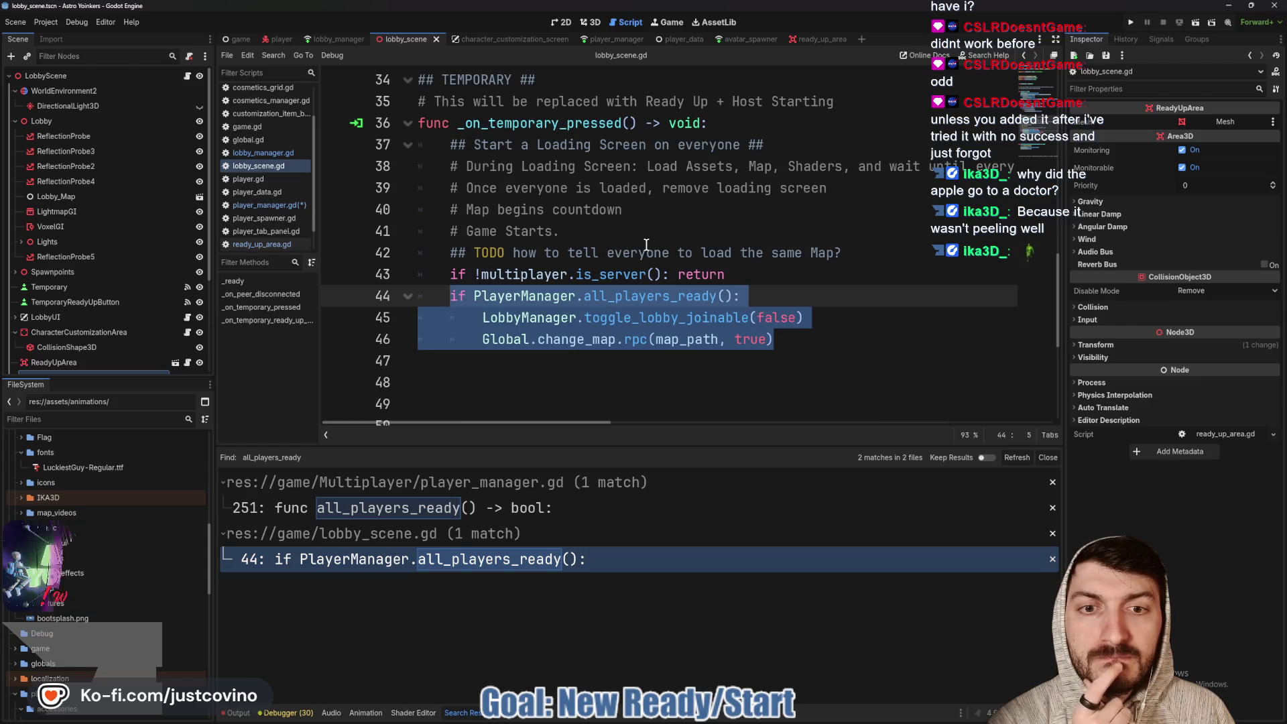
{"action": "scroll", "coordinate": [646, 244], "scroll_direction": "up", "scroll_amount": 4}
{"action": "scroll", "coordinate": [646, 245], "scroll_direction": "up", "scroll_amount": 3}
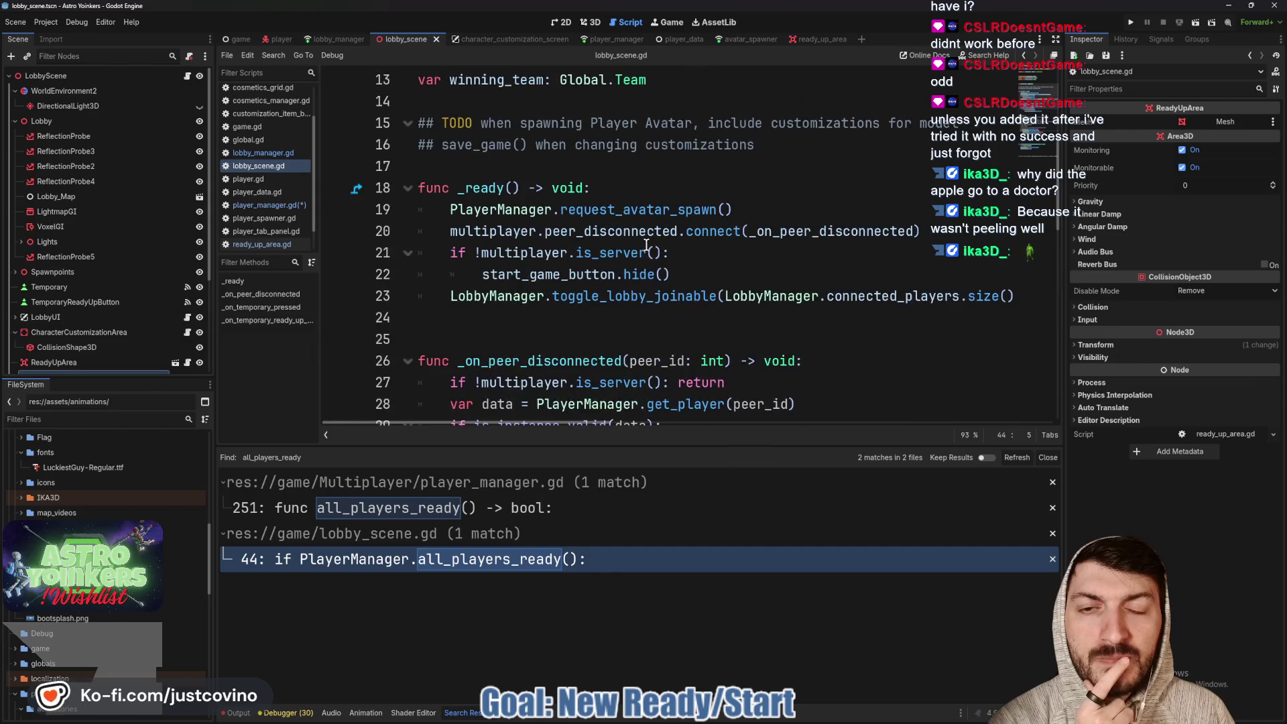
{"action": "scroll", "coordinate": [629, 240], "scroll_direction": "up", "scroll_amount": 4}
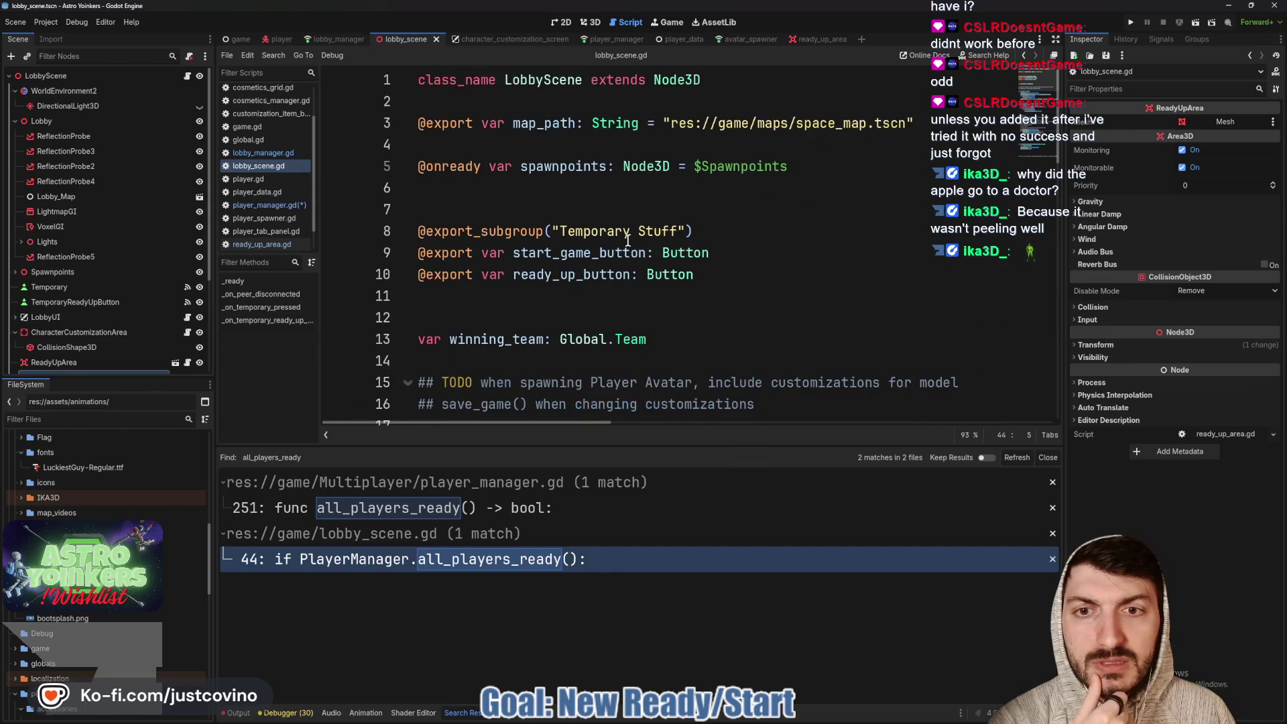
{"action": "double_click", "coordinate": [539, 122]}
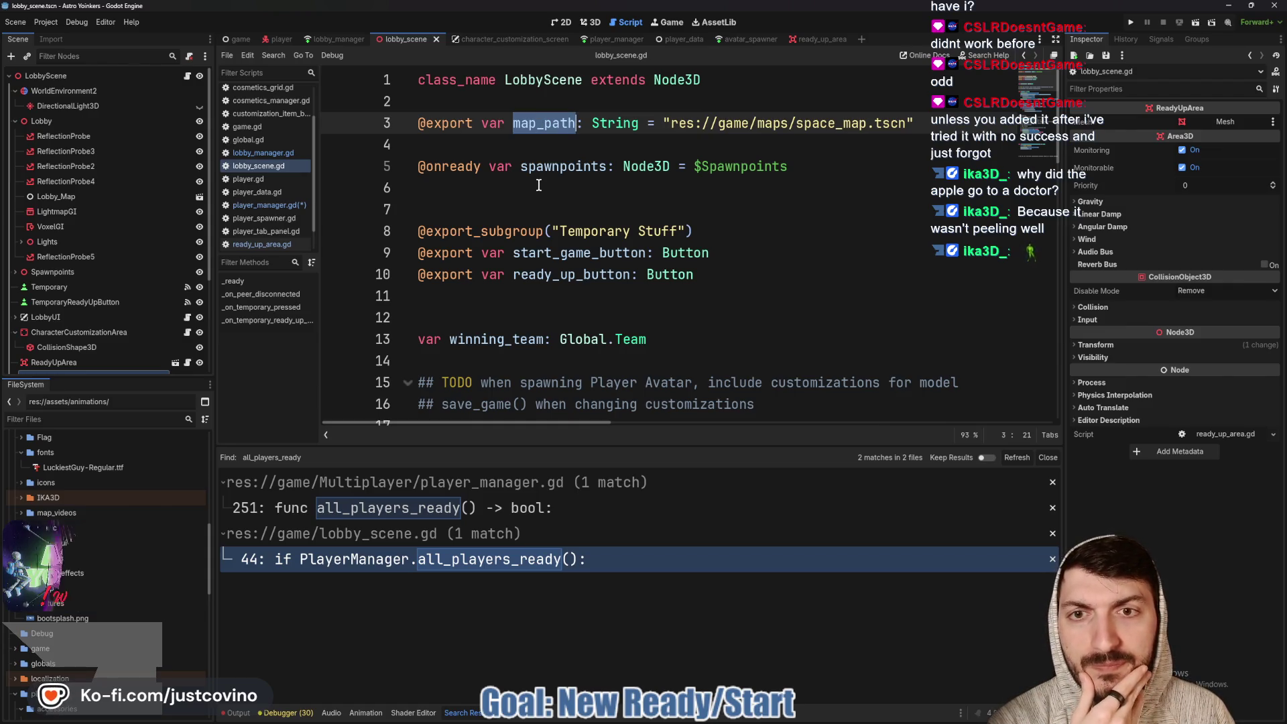
{"action": "scroll", "coordinate": [538, 185], "scroll_direction": "down", "scroll_amount": 2}
{"action": "scroll", "coordinate": [539, 185], "scroll_direction": "down", "scroll_amount": 2}
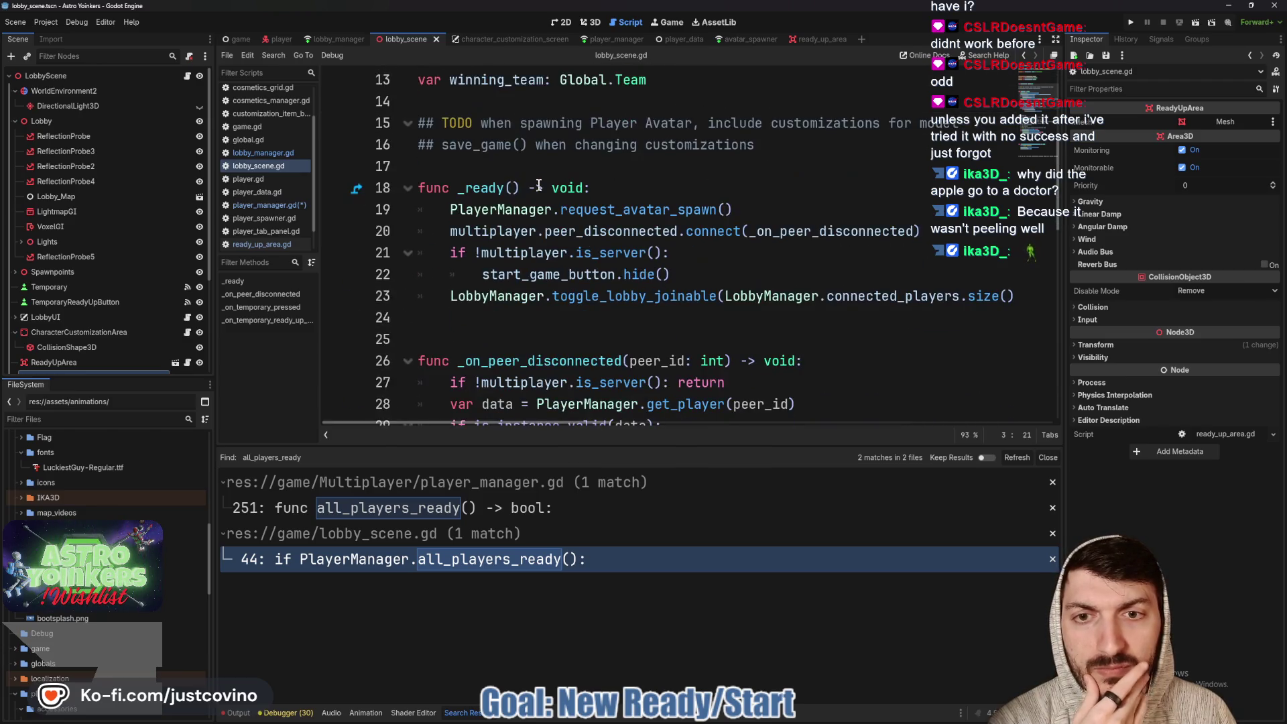
{"action": "scroll", "coordinate": [538, 185], "scroll_direction": "up", "scroll_amount": 1}
{"action": "scroll", "coordinate": [538, 185], "scroll_direction": "down", "scroll_amount": 2}
{"action": "scroll", "coordinate": [538, 185], "scroll_direction": "down", "scroll_amount": 3}
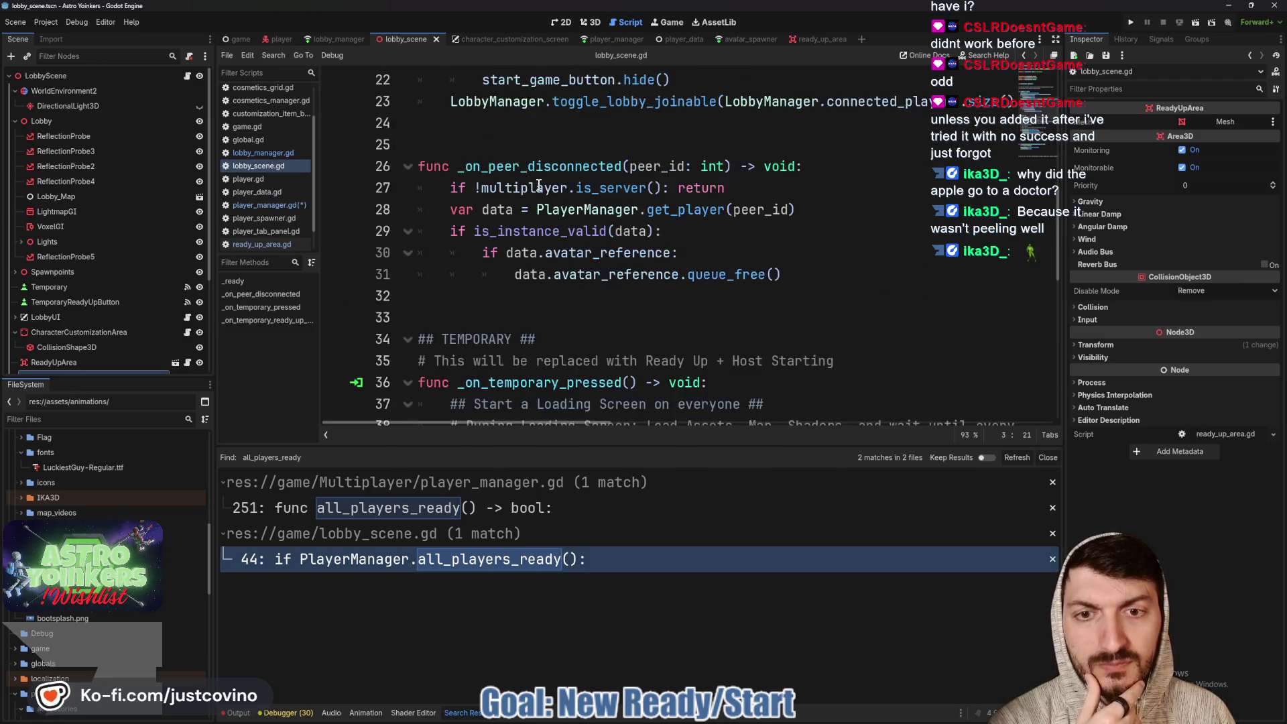
{"action": "scroll", "coordinate": [538, 185], "scroll_direction": "down", "scroll_amount": 5}
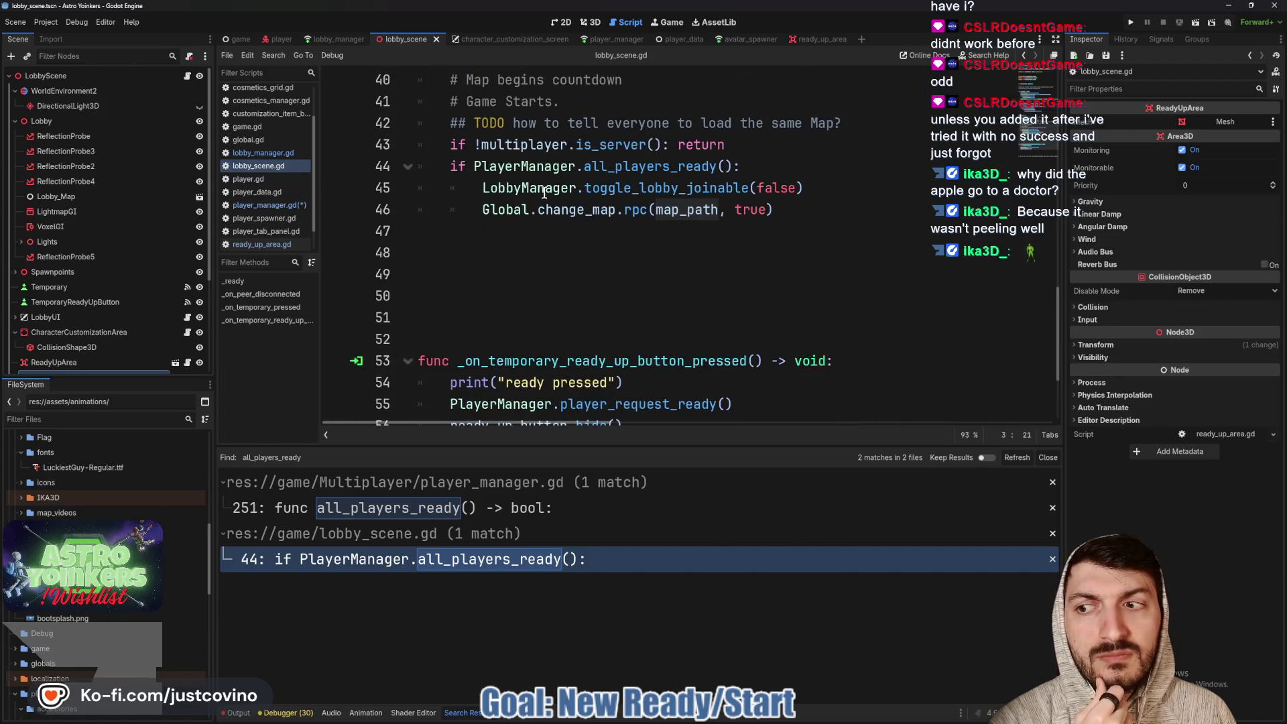
{"action": "scroll", "coordinate": [544, 194], "scroll_direction": "up", "scroll_amount": 4}
{"action": "scroll", "coordinate": [551, 201], "scroll_direction": "up", "scroll_amount": 8}
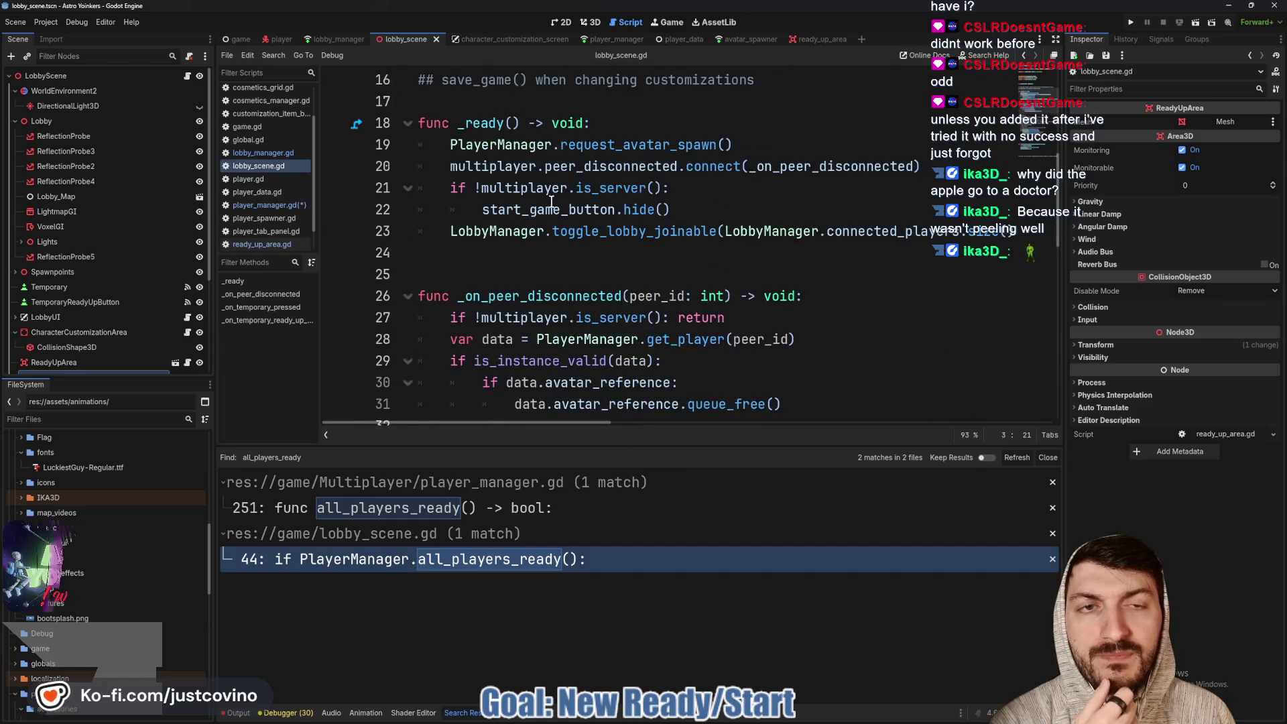
{"action": "scroll", "coordinate": [551, 201], "scroll_direction": "up", "scroll_amount": 1}
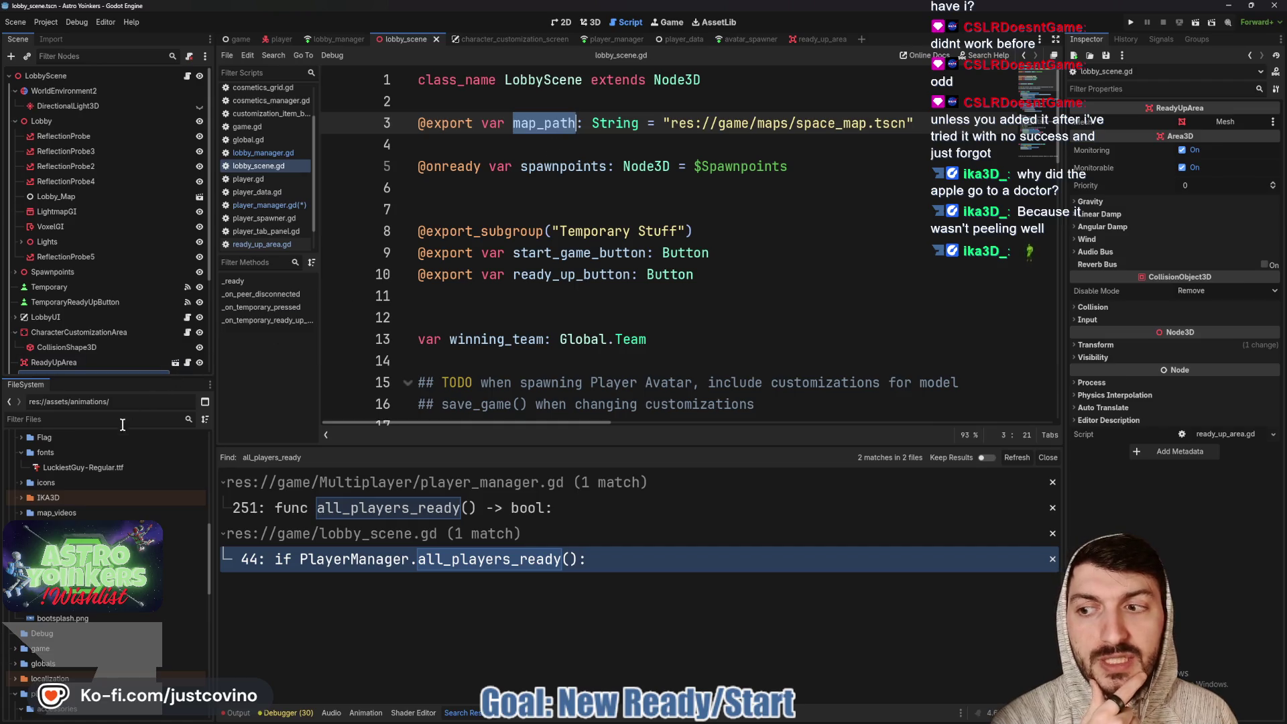
Collapse the assets folder and open globals/match_settings.tscn from the FileSystem dock
{"action": "scroll", "coordinate": [111, 473], "scroll_direction": "up", "scroll_amount": 5}
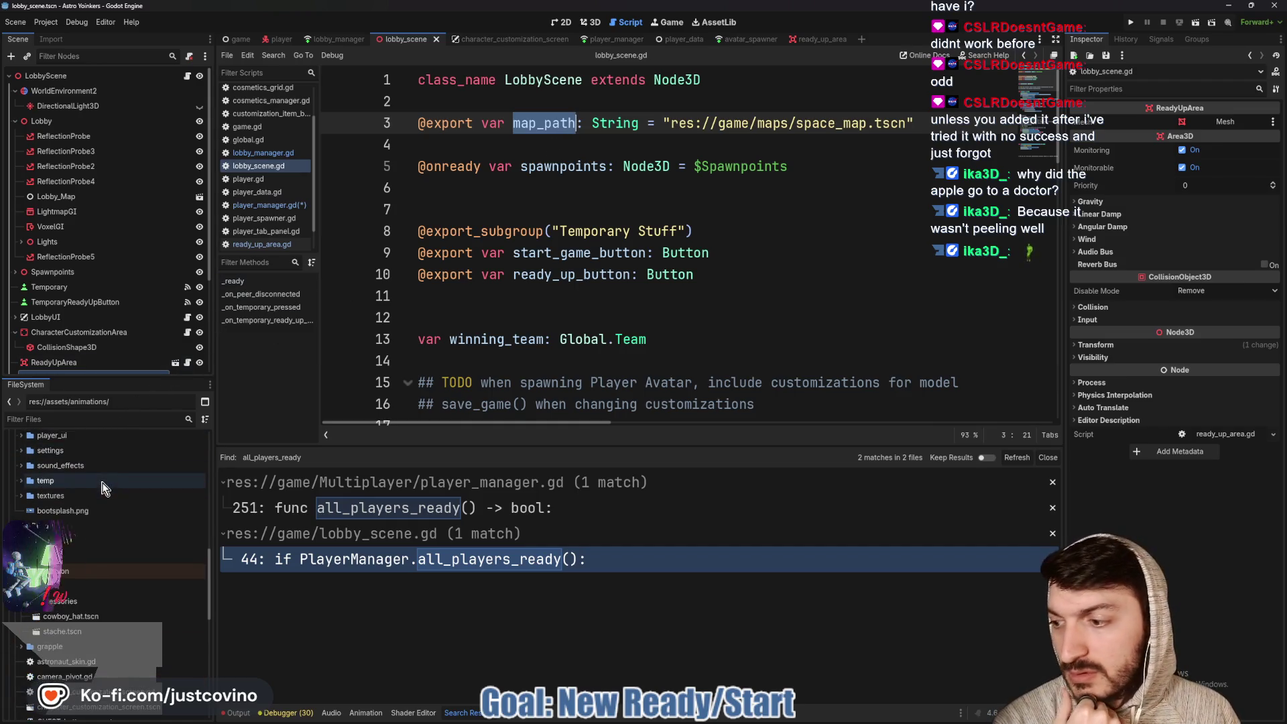
{"action": "scroll", "coordinate": [114, 480], "scroll_direction": "up", "scroll_amount": 5}
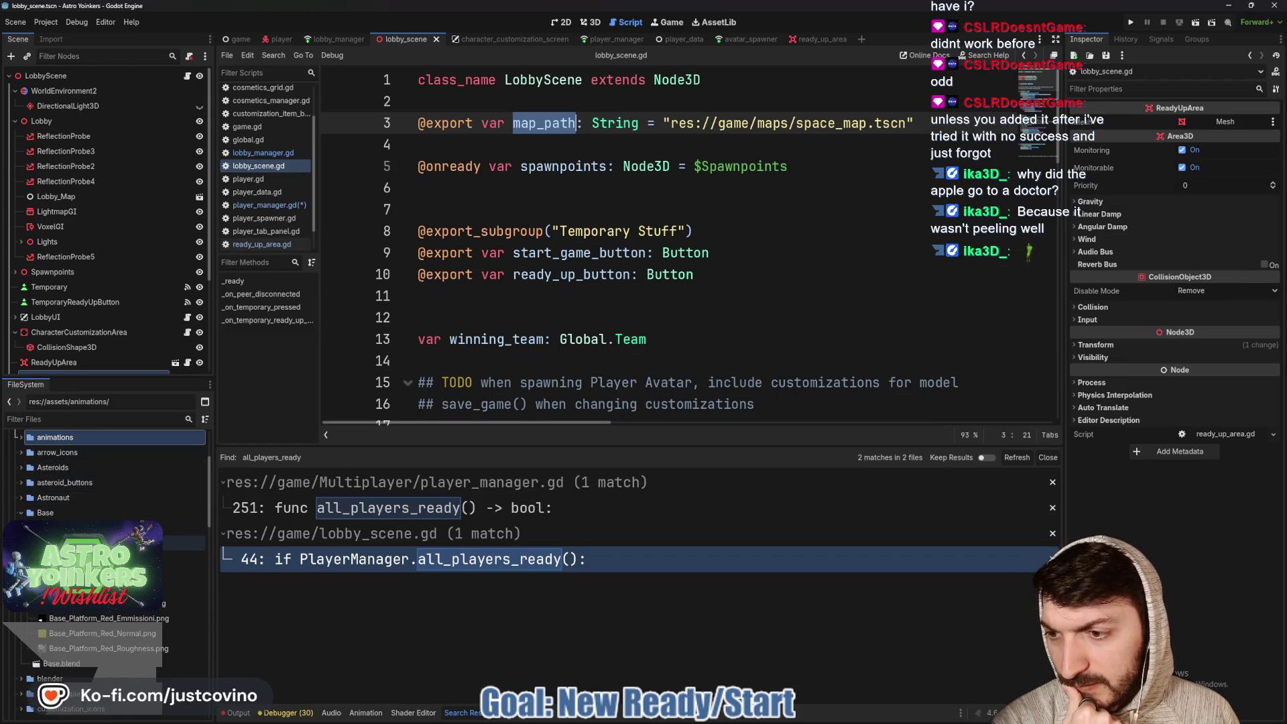
{"action": "scroll", "coordinate": [33, 479], "scroll_direction": "up", "scroll_amount": 3}
{"action": "scroll", "coordinate": [28, 474], "scroll_direction": "up", "scroll_amount": 2}
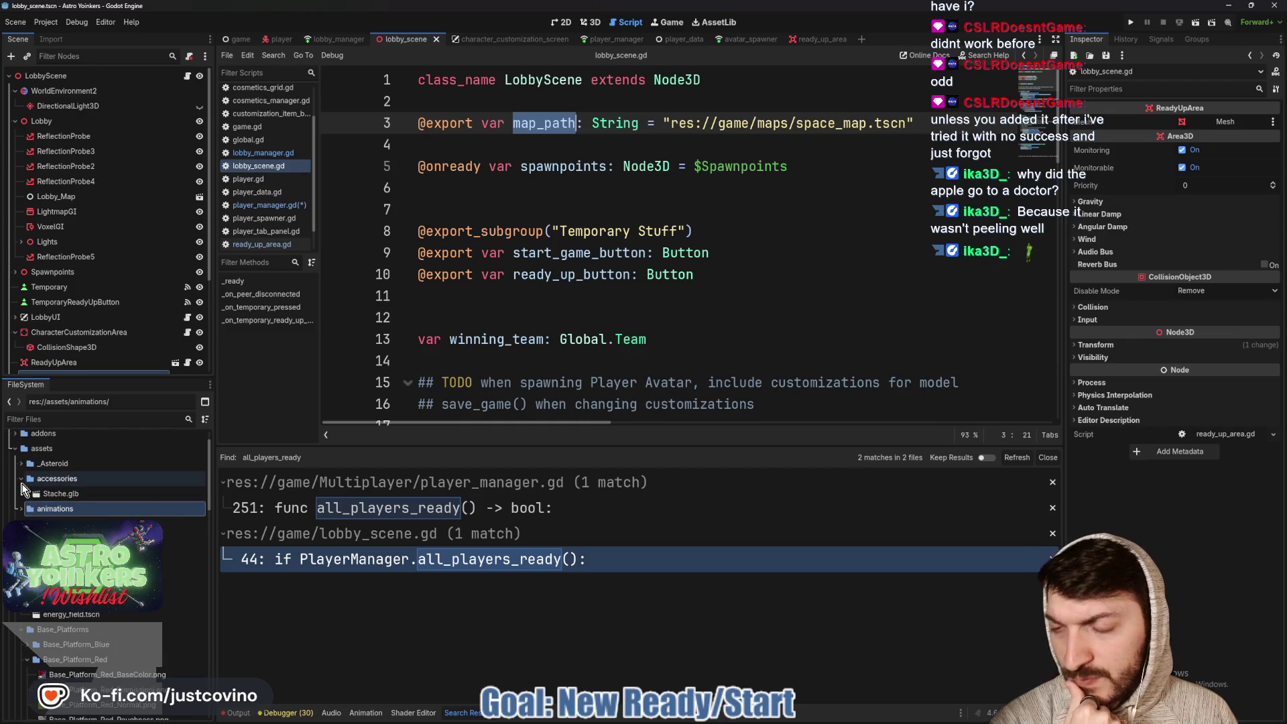
{"action": "left_click", "coordinate": [16, 484]}
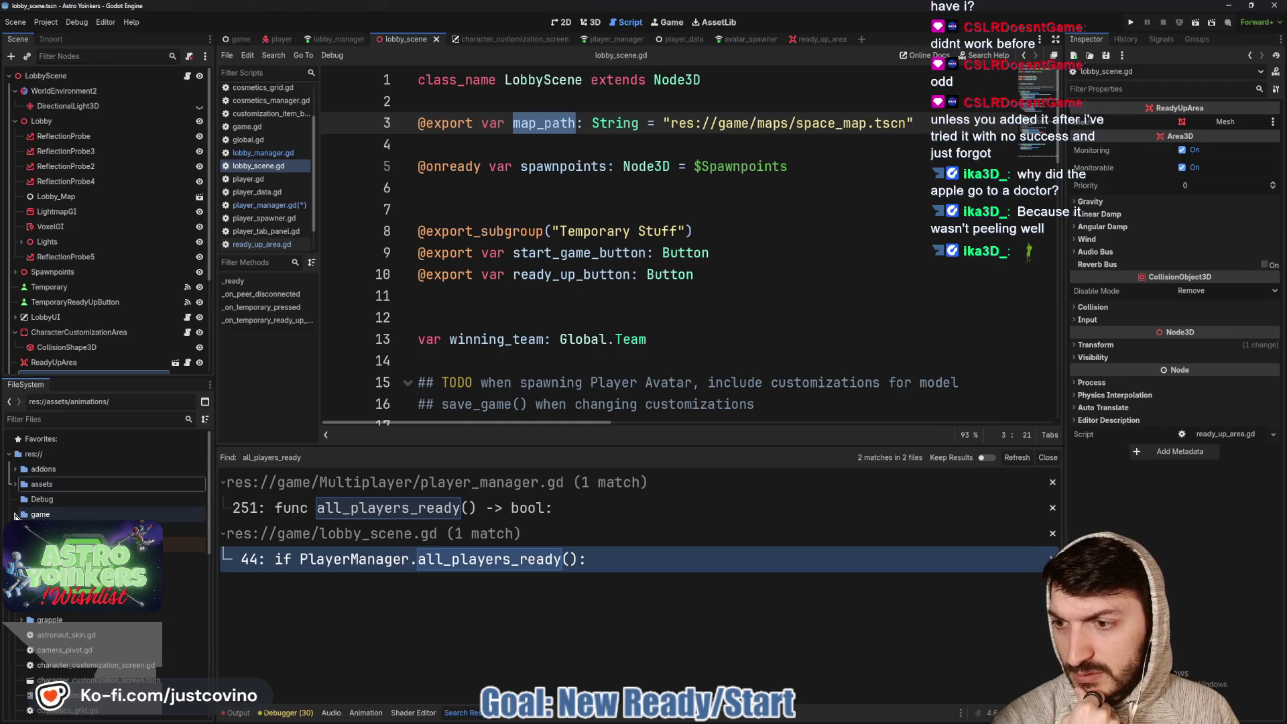
{"action": "scroll", "coordinate": [26, 514], "scroll_direction": "down", "scroll_amount": 5}
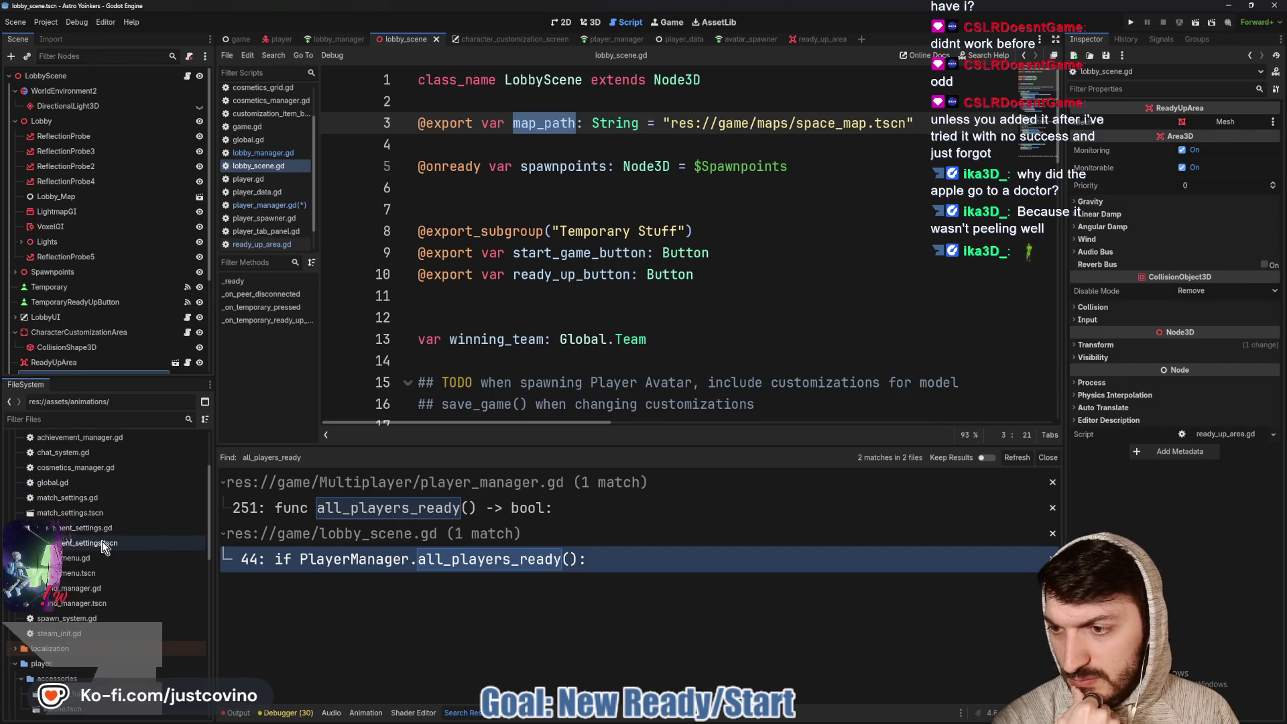
{"action": "left_click", "coordinate": [97, 514]}
{"action": "double_click", "coordinate": [97, 515]}
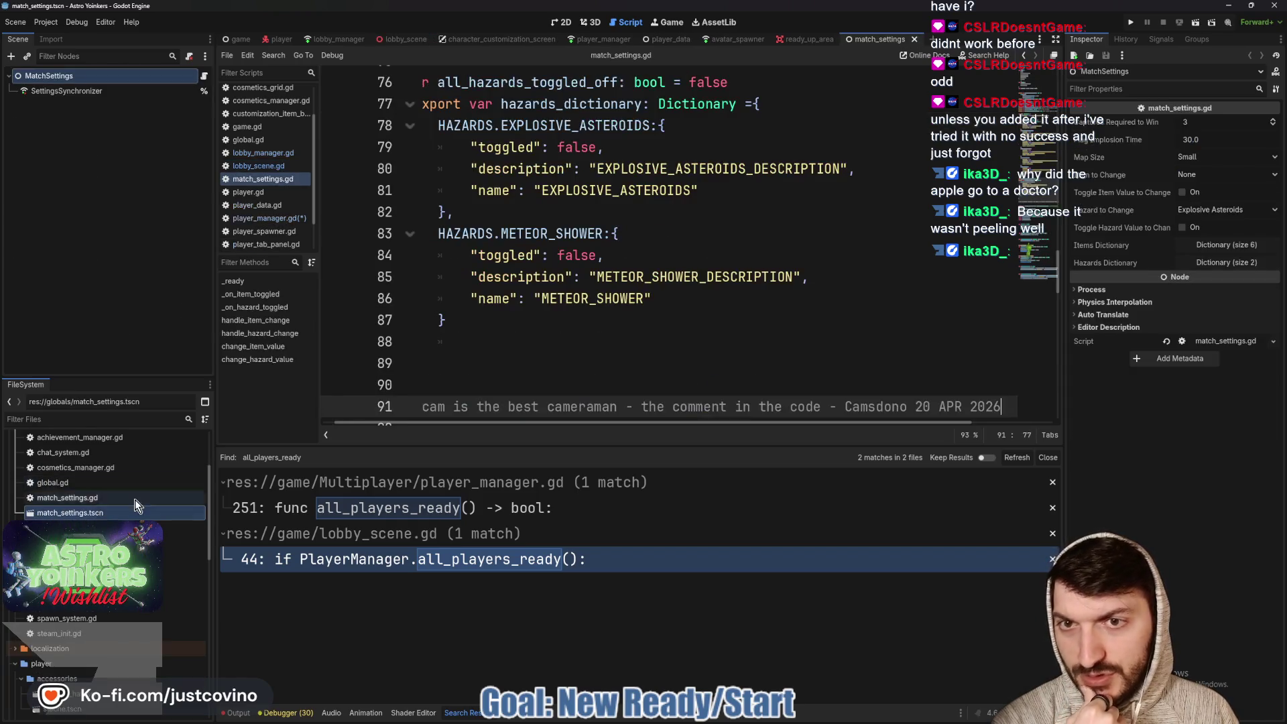
Drag the Search Results divider down to give the script editor more room
{"action": "scroll", "coordinate": [501, 369], "scroll_direction": "down", "scroll_amount": 6}
{"action": "scroll", "coordinate": [501, 370], "scroll_direction": "down", "scroll_amount": 4}
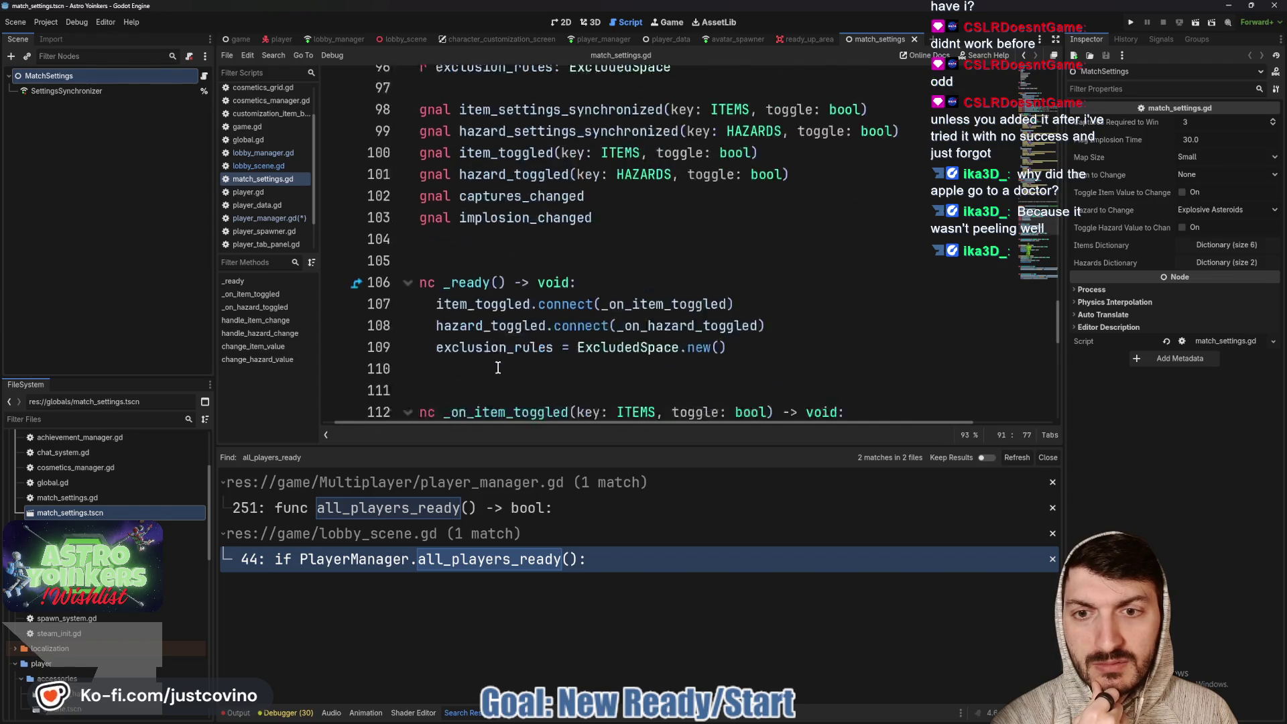
{"action": "scroll", "coordinate": [500, 365], "scroll_direction": "left", "scroll_amount": 1}
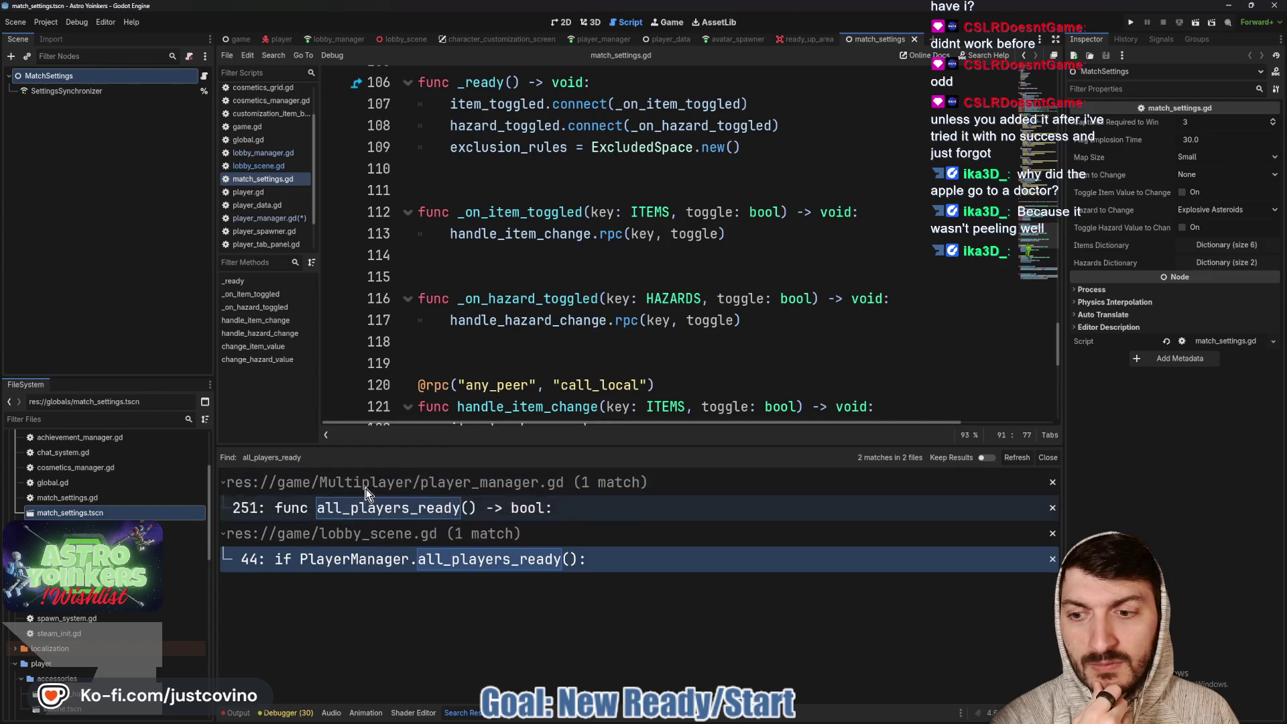
{"action": "left_click_drag", "start_coordinate": [418, 445], "coordinate": [419, 653]}
Review match_settings.gd's maps dictionary preloading space_map.tscn as AsteroidMap, placing the caret below it
{"action": "scroll", "coordinate": [483, 418], "scroll_direction": "up", "scroll_amount": 10}
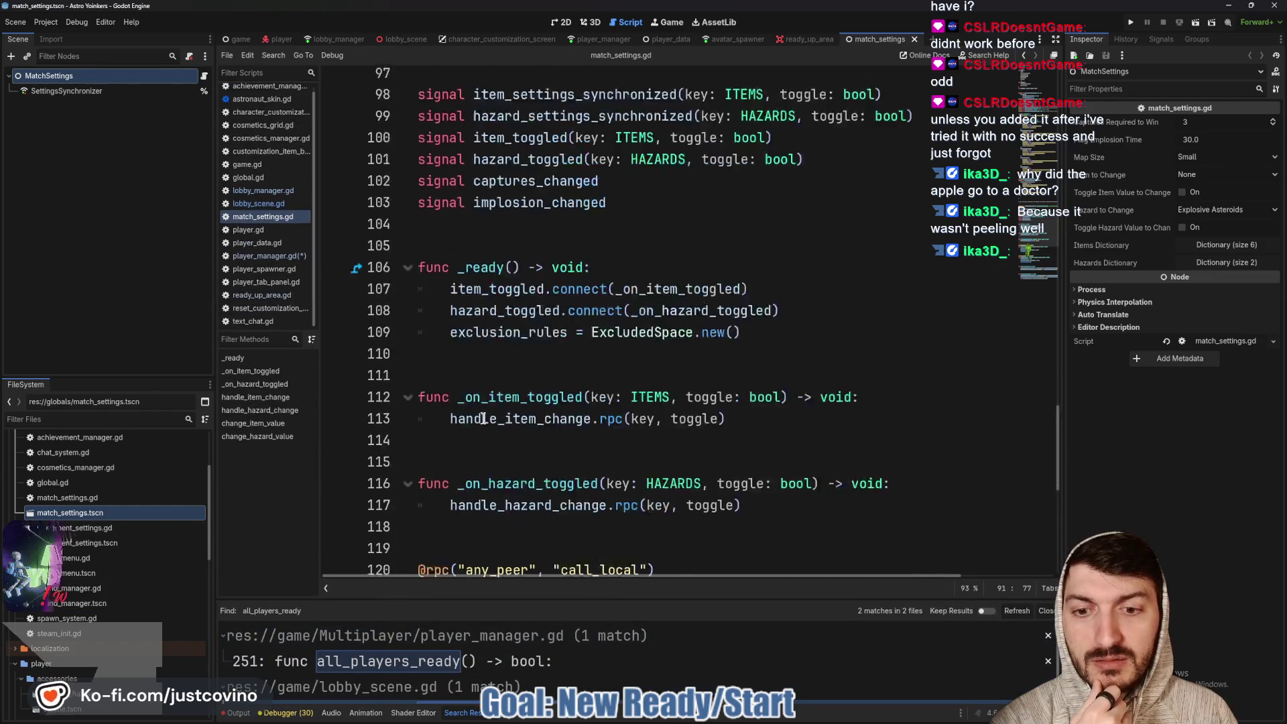
{"action": "scroll", "coordinate": [483, 418], "scroll_direction": "up", "scroll_amount": 5}
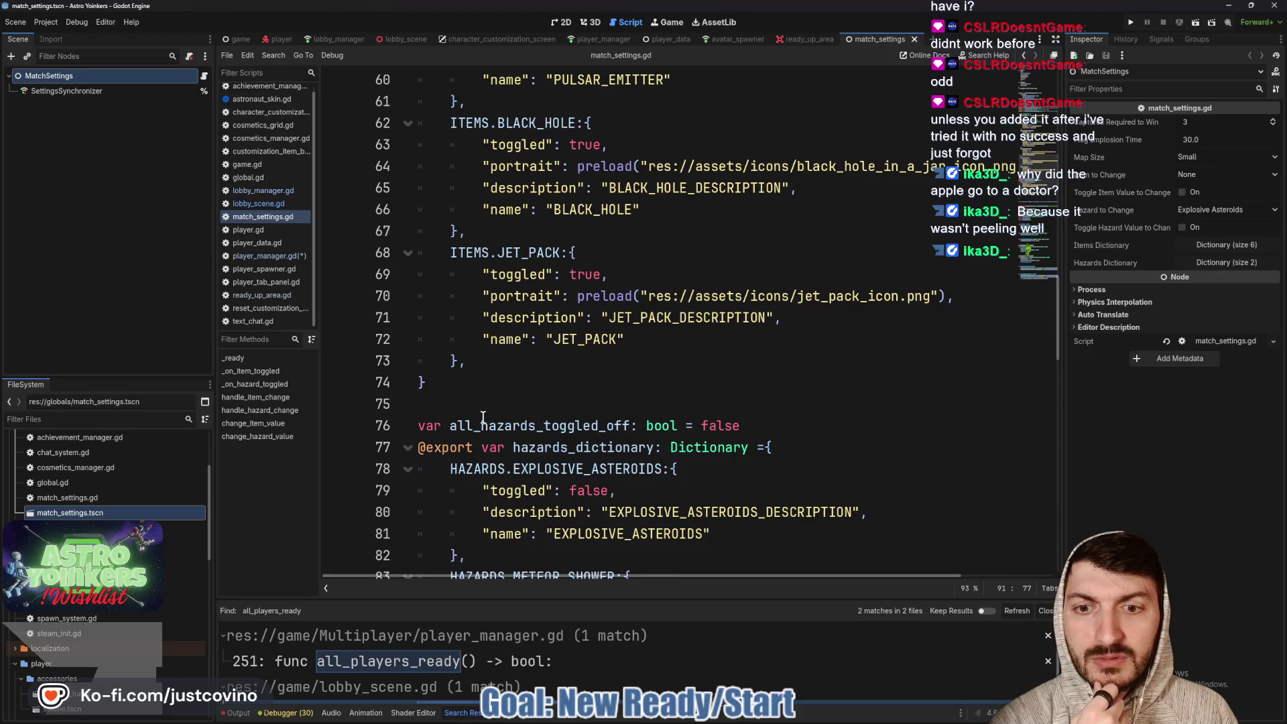
{"action": "scroll", "coordinate": [482, 418], "scroll_direction": "up", "scroll_amount": 15}
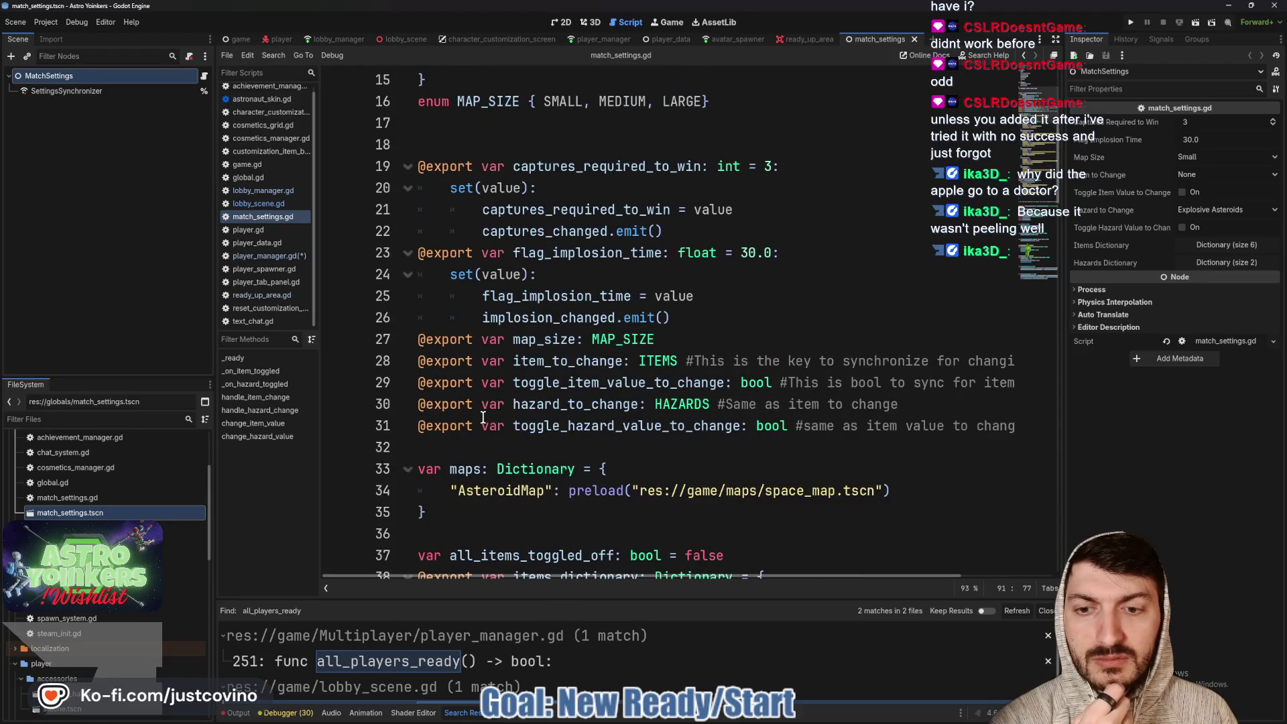
{"action": "scroll", "coordinate": [483, 418], "scroll_direction": "down", "scroll_amount": 2}
{"action": "scroll", "coordinate": [482, 418], "scroll_direction": "up", "scroll_amount": 4}
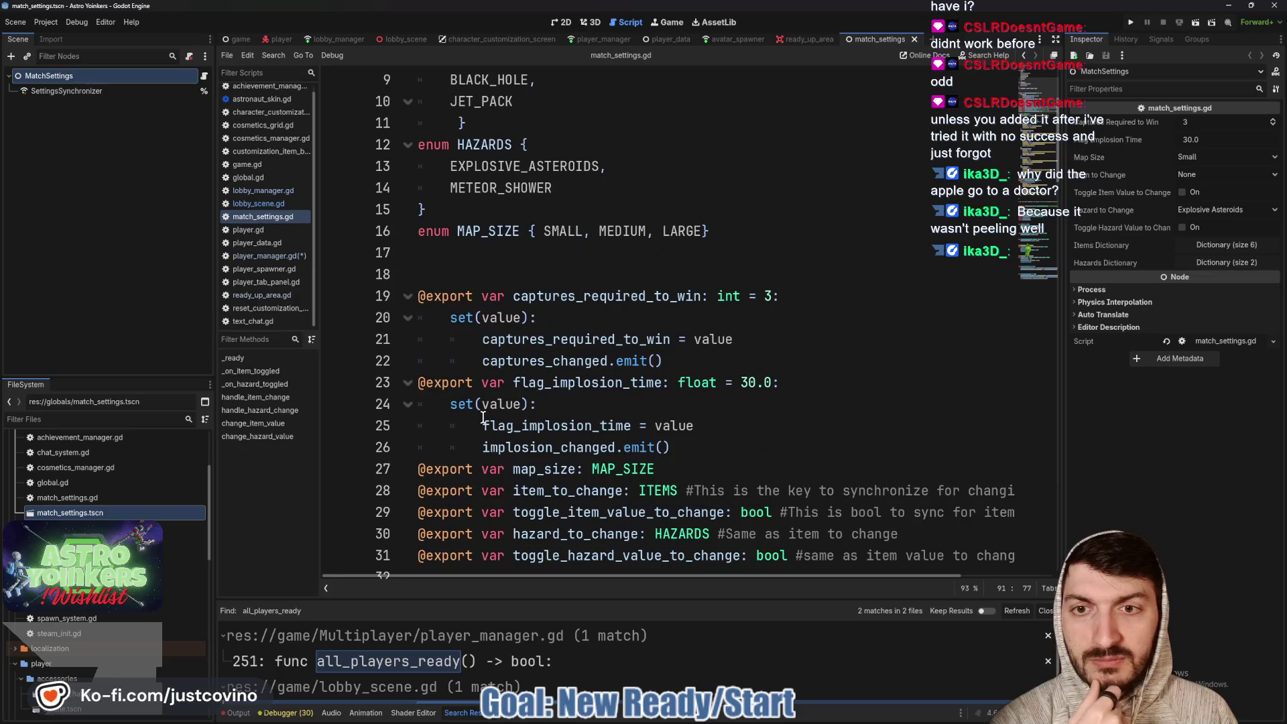
{"action": "scroll", "coordinate": [483, 418], "scroll_direction": "down", "scroll_amount": 4}
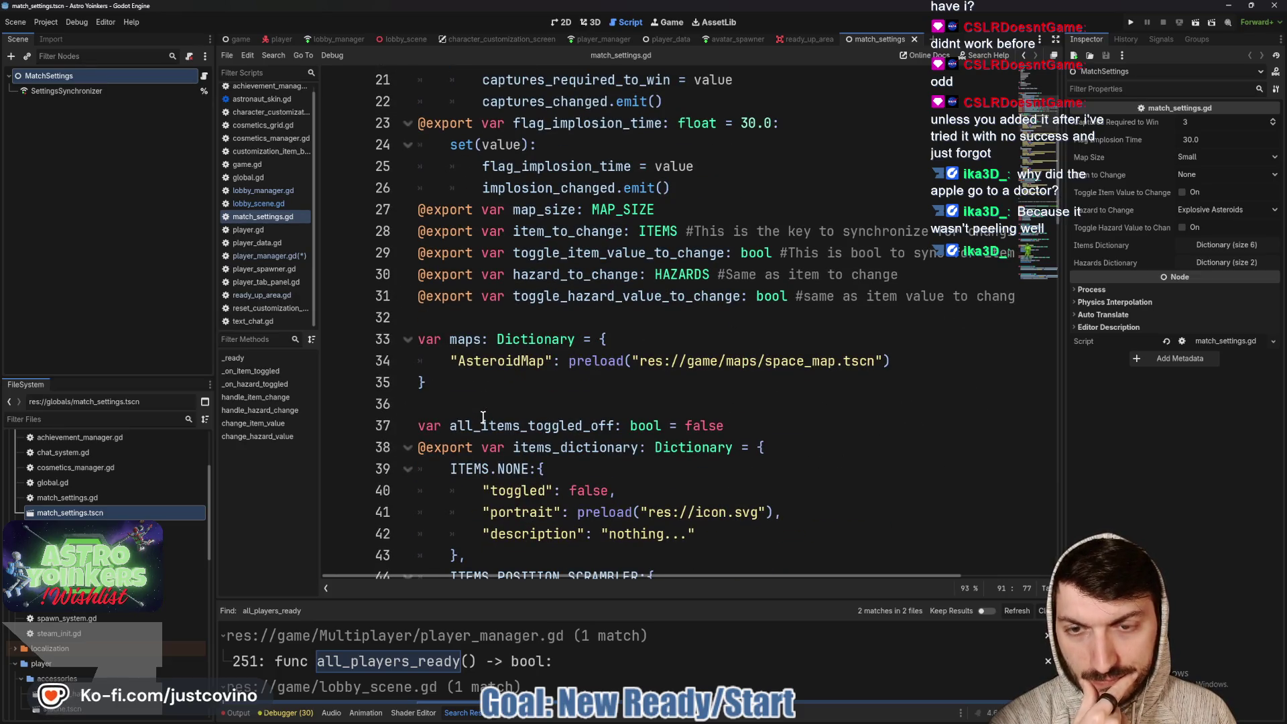
{"action": "scroll", "coordinate": [482, 418], "scroll_direction": "down", "scroll_amount": 1}
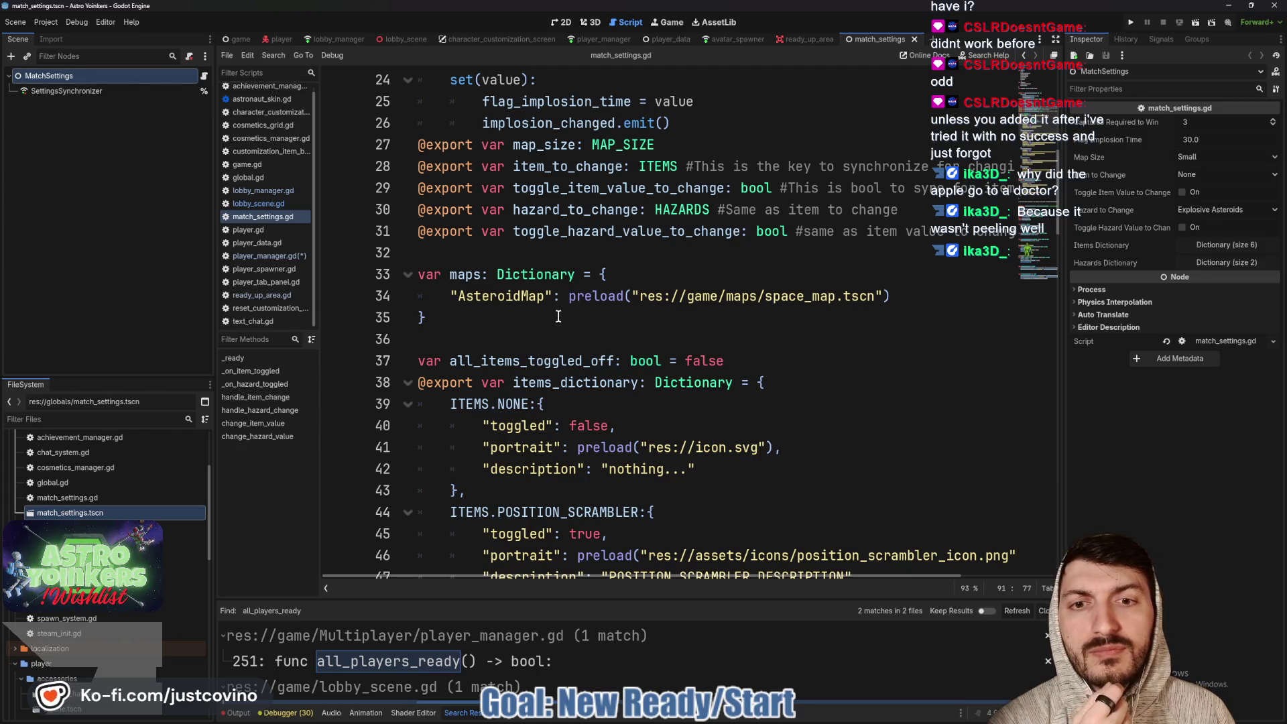
{"action": "scroll", "coordinate": [560, 317], "scroll_direction": "down", "scroll_amount": 2}
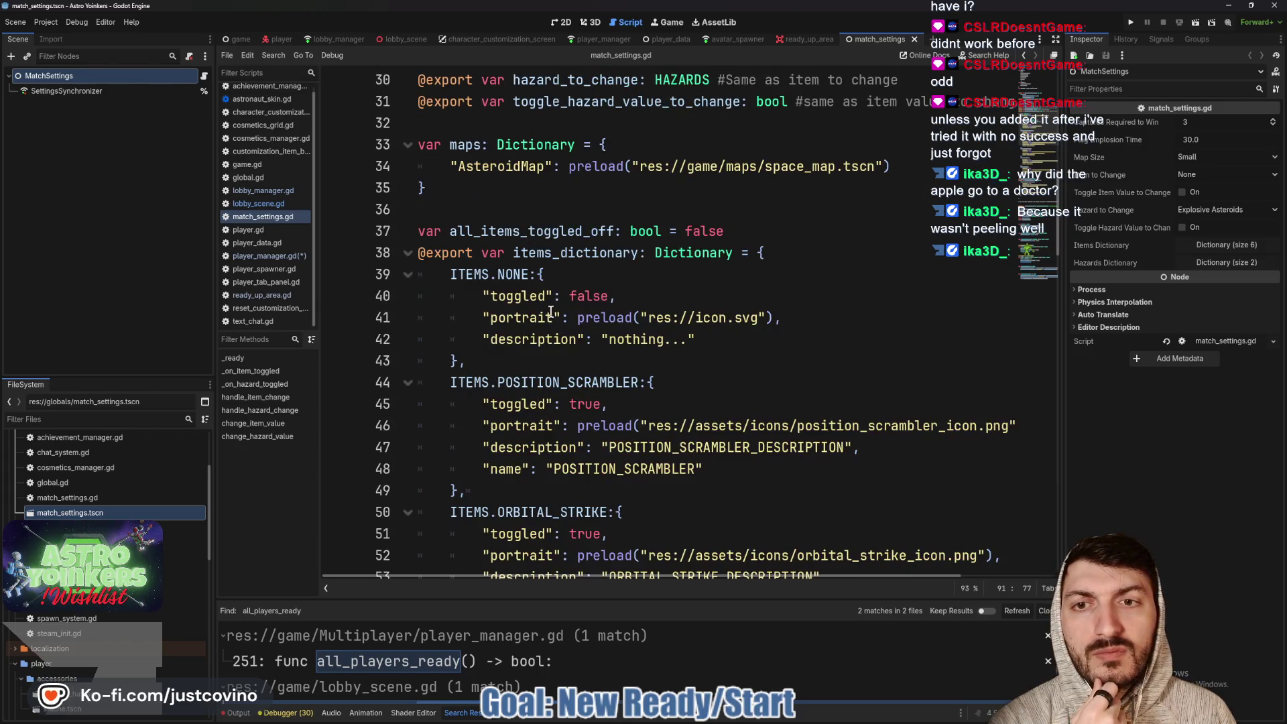
{"action": "scroll", "coordinate": [551, 312], "scroll_direction": "down", "scroll_amount": 11}
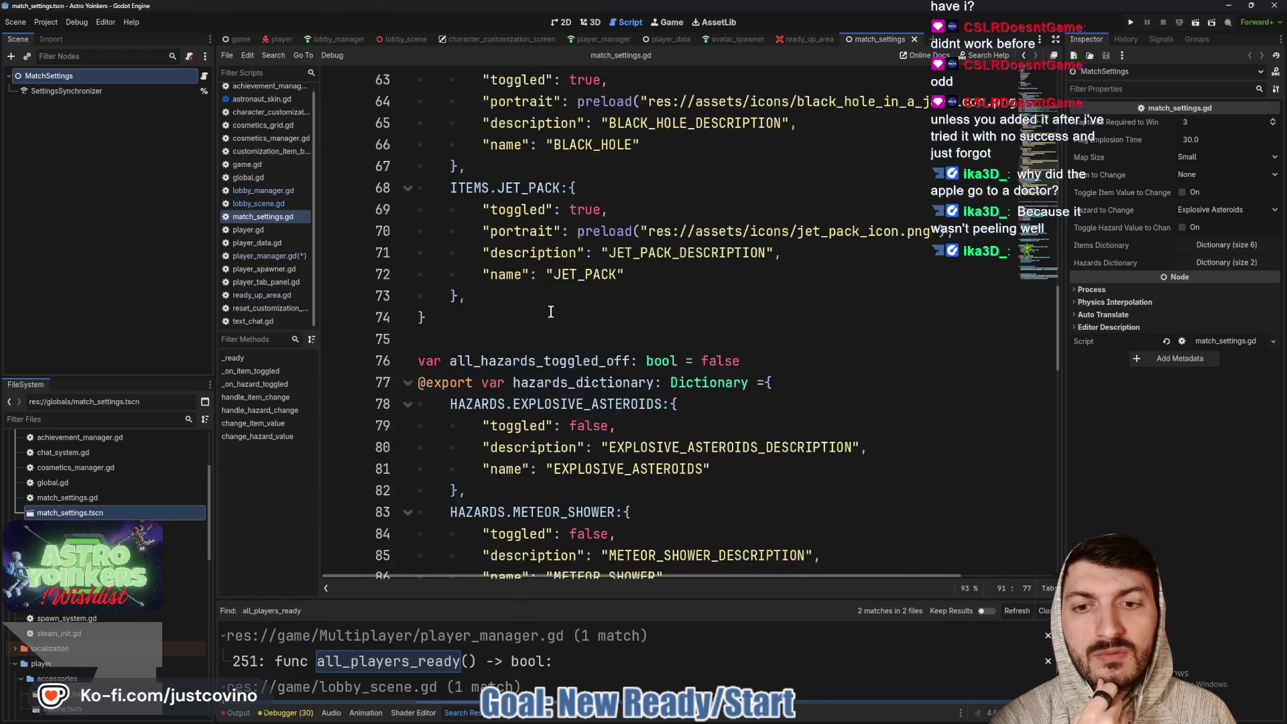
{"action": "scroll", "coordinate": [551, 312], "scroll_direction": "down", "scroll_amount": 9}
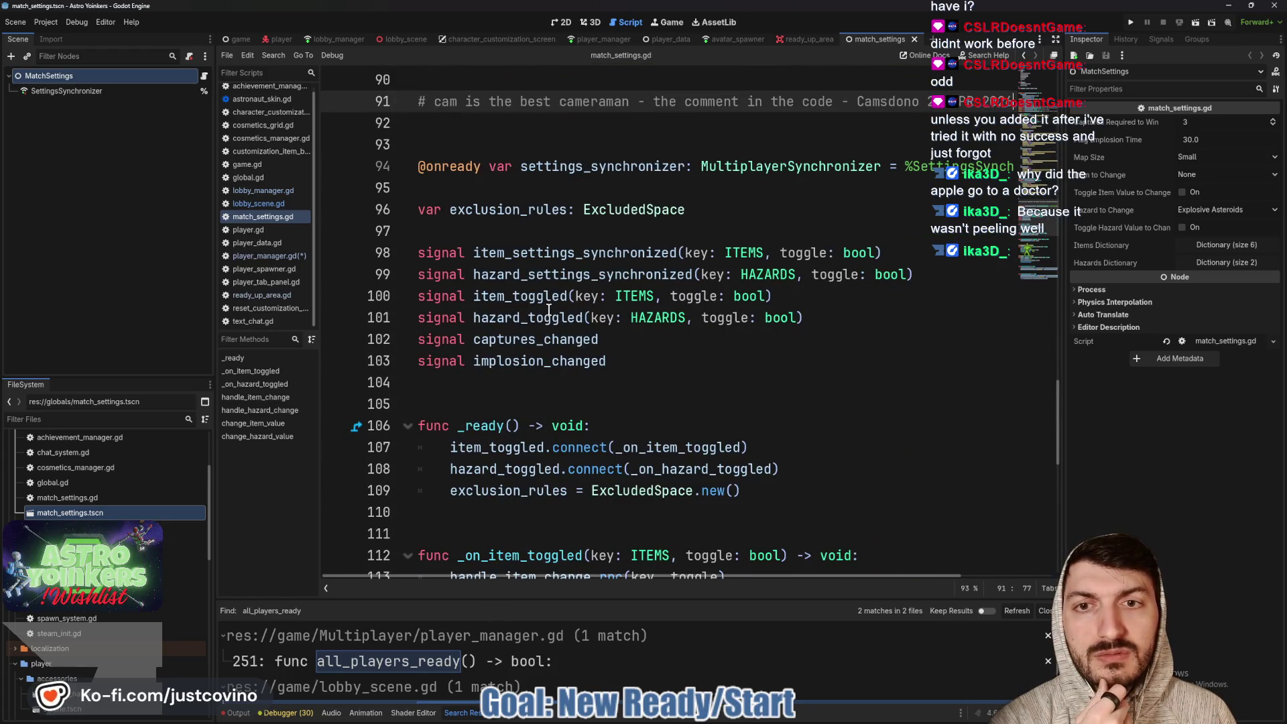
{"action": "scroll", "coordinate": [548, 311], "scroll_direction": "down", "scroll_amount": 7}
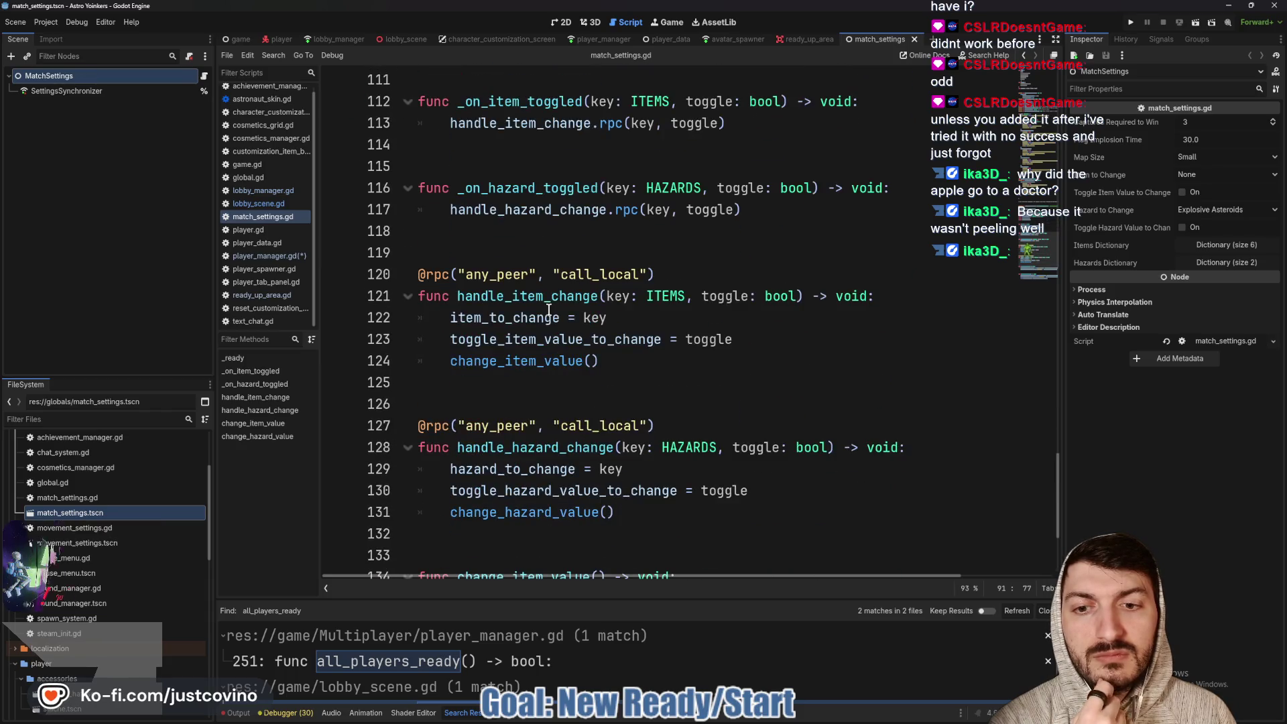
{"action": "scroll", "coordinate": [548, 310], "scroll_direction": "down", "scroll_amount": 3}
{"action": "scroll", "coordinate": [548, 311], "scroll_direction": "up", "scroll_amount": 15}
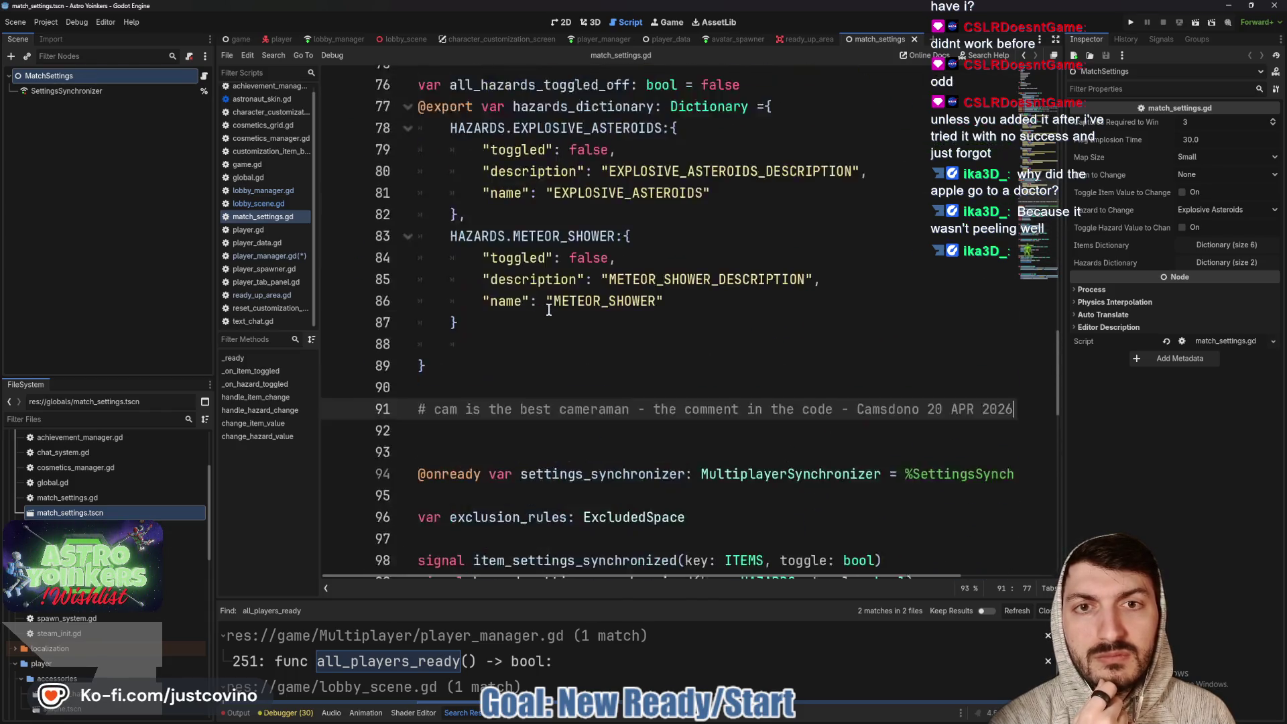
{"action": "scroll", "coordinate": [548, 310], "scroll_direction": "up", "scroll_amount": 18}
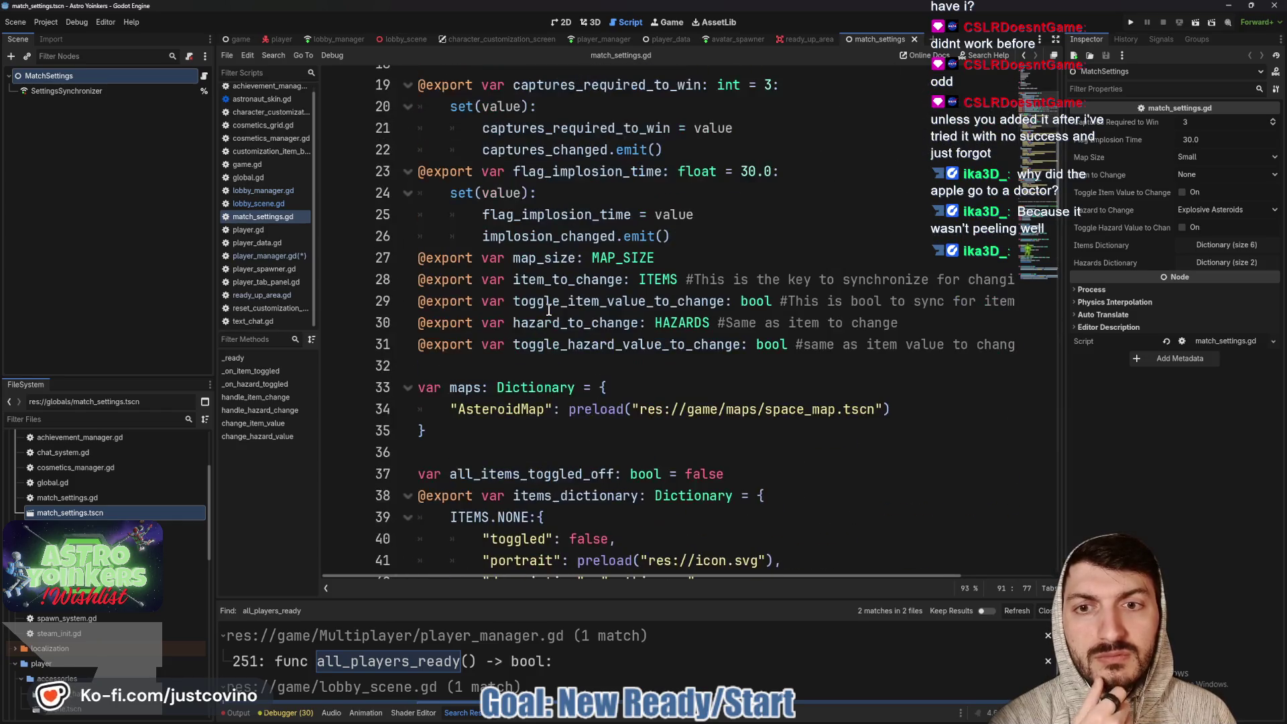
{"action": "scroll", "coordinate": [549, 310], "scroll_direction": "down", "scroll_amount": 2}
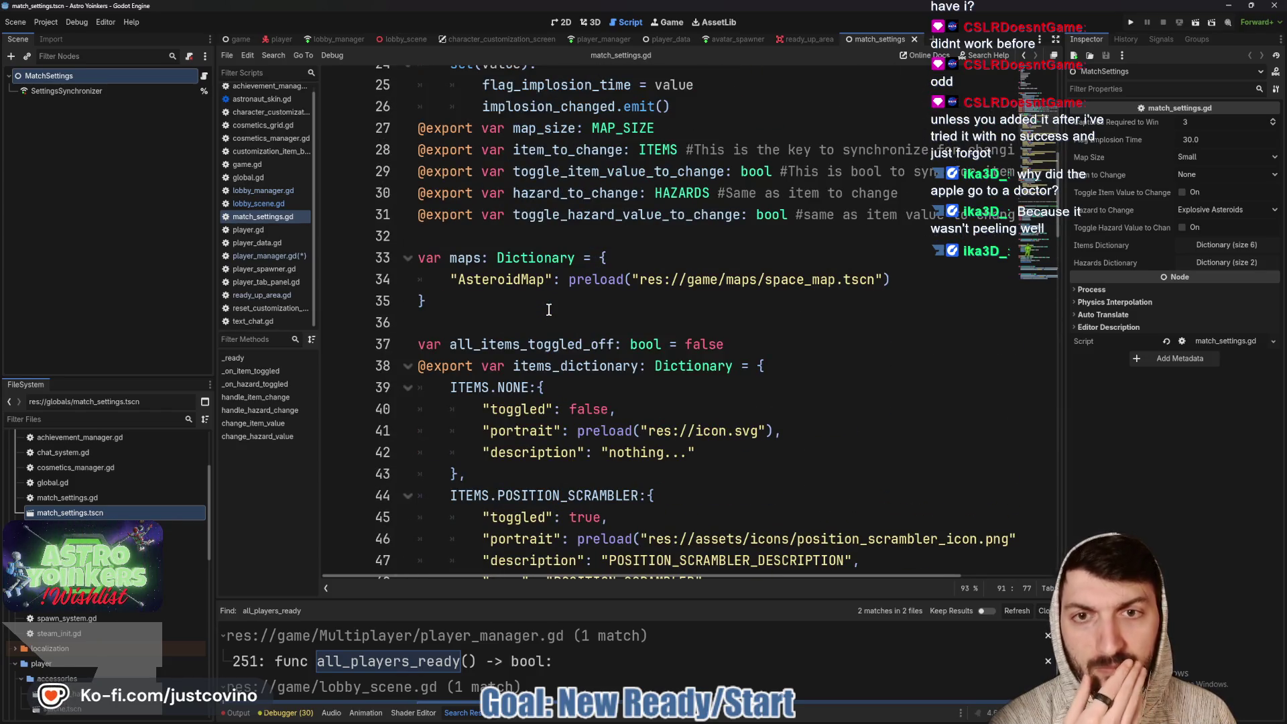
{"action": "scroll", "coordinate": [548, 309], "scroll_direction": "up", "scroll_amount": 3}
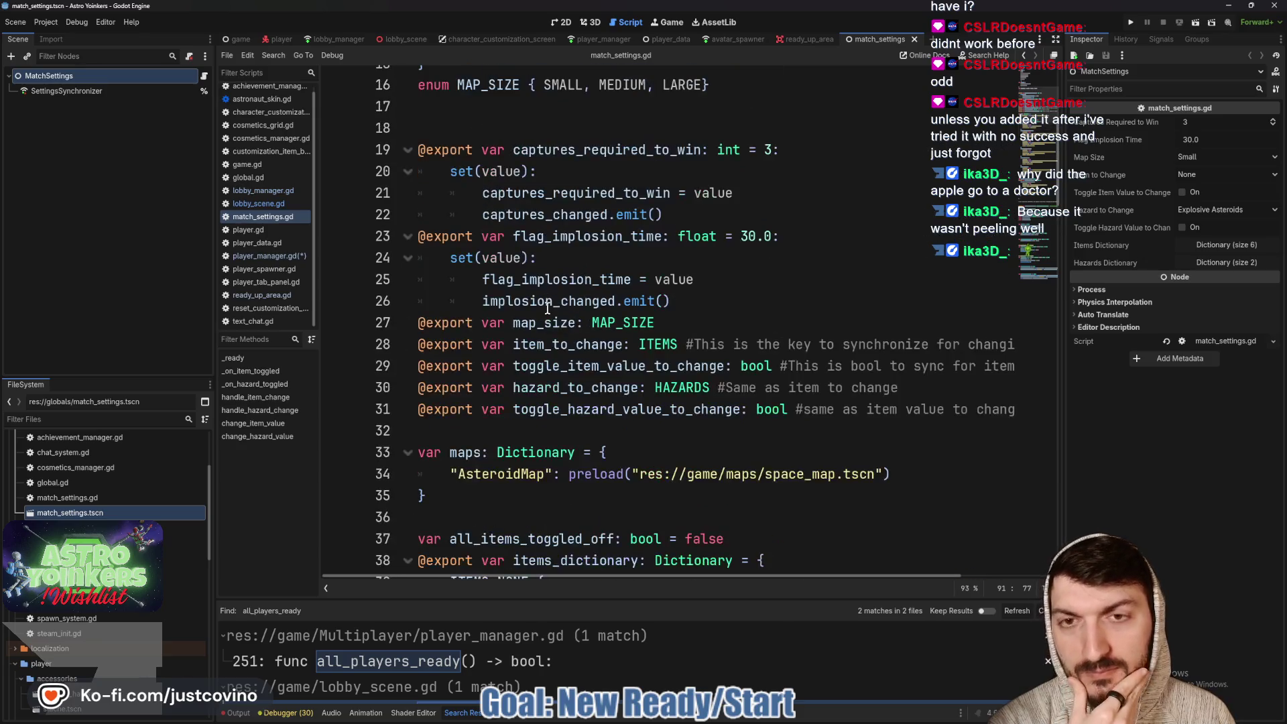
{"action": "scroll", "coordinate": [548, 308], "scroll_direction": "up", "scroll_amount": 5}
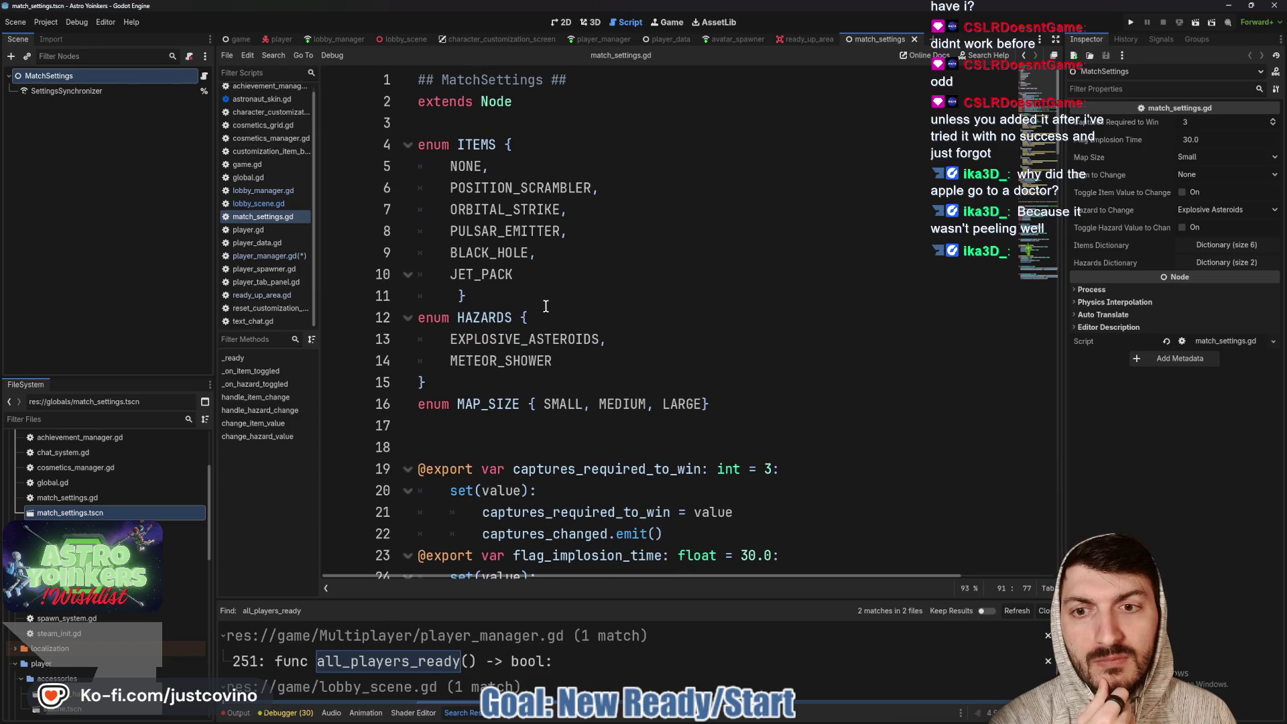
{"action": "scroll", "coordinate": [545, 306], "scroll_direction": "down", "scroll_amount": 8}
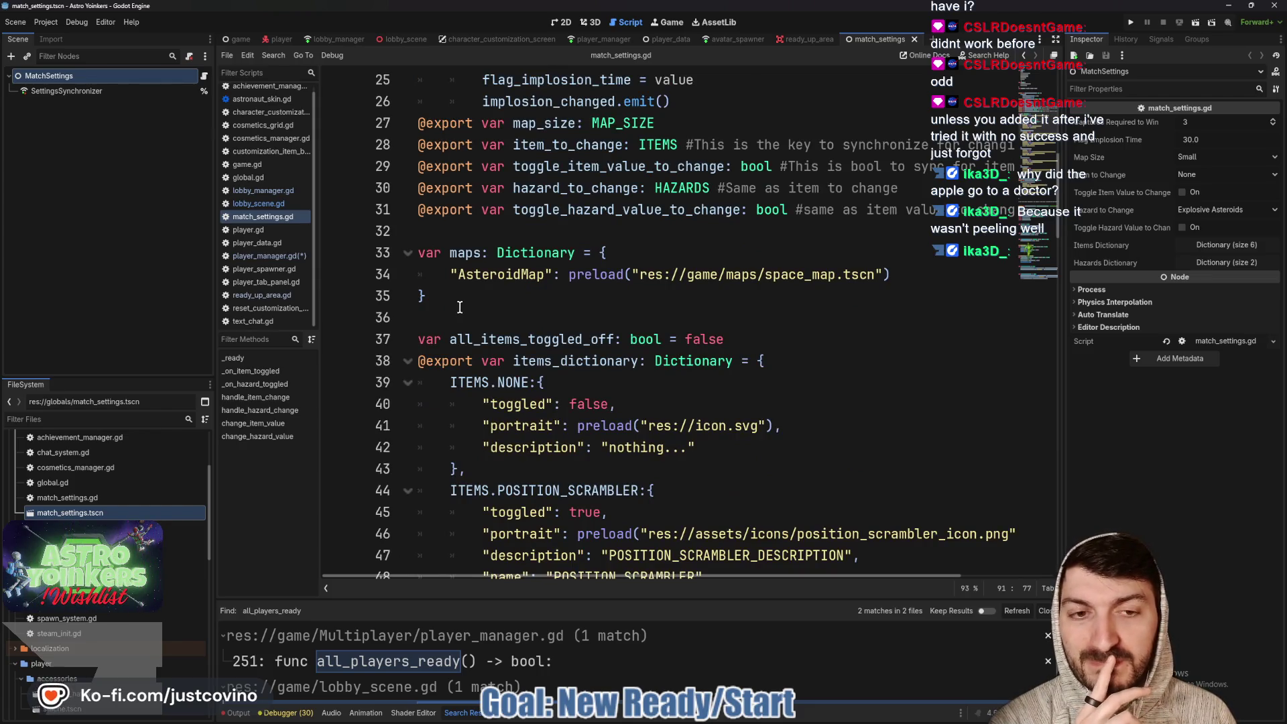
{"action": "left_click", "coordinate": [470, 311]}
Declare var map_path: String below the maps dictionary, save, and switch to lobby_scene.gd
{"action": "key", "text": "Return"}
{"action": "key", "text": "Return"}
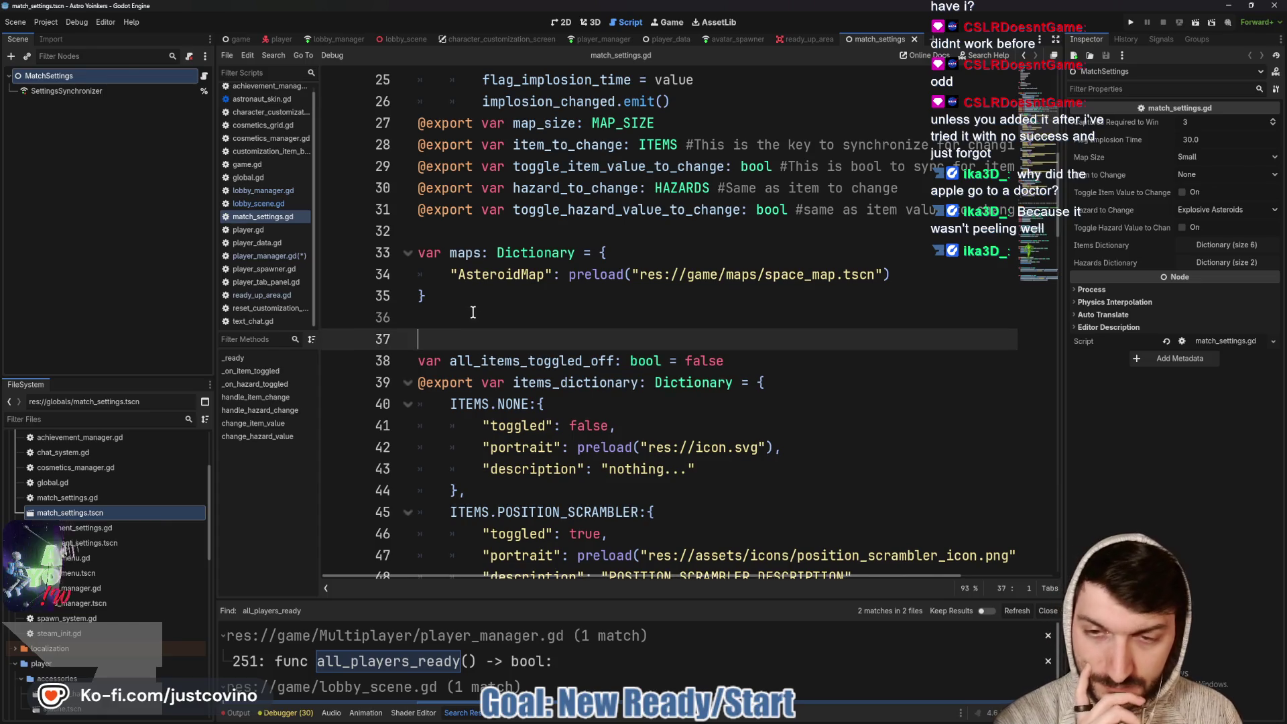
{"action": "key", "text": "Up"}
{"action": "key", "text": "Up"}
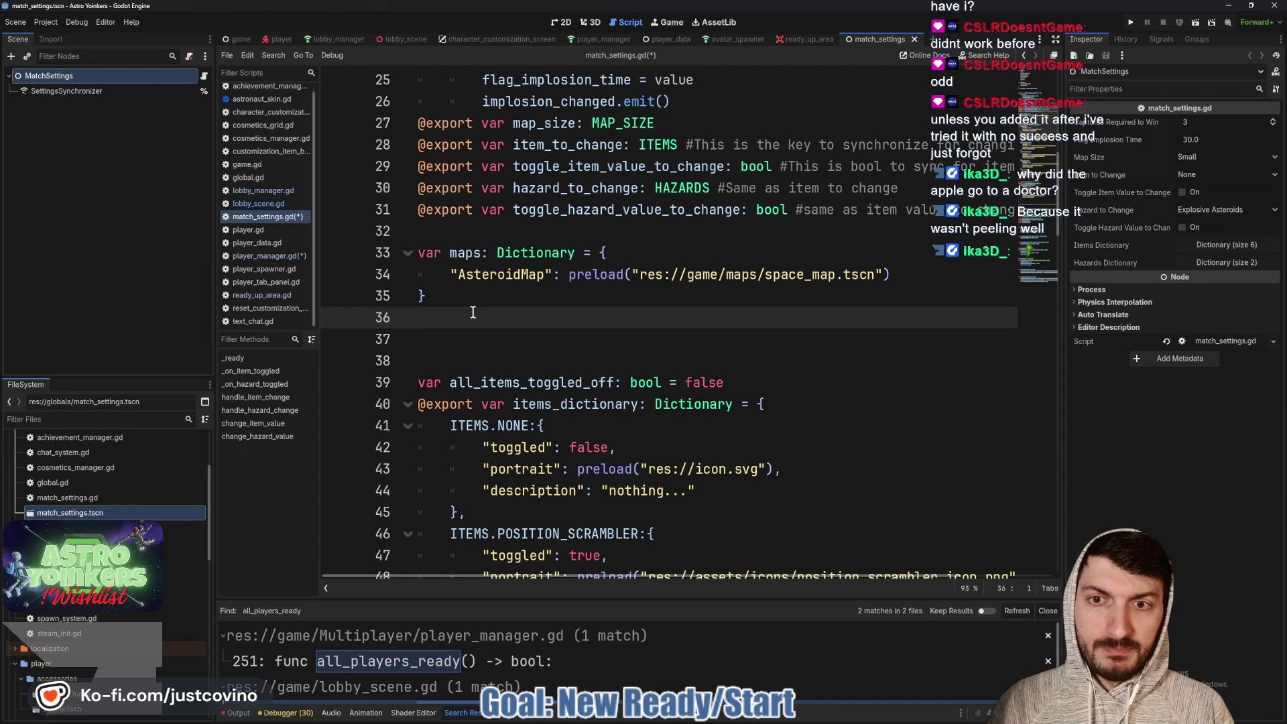
{"action": "type", "text": "_pat"}
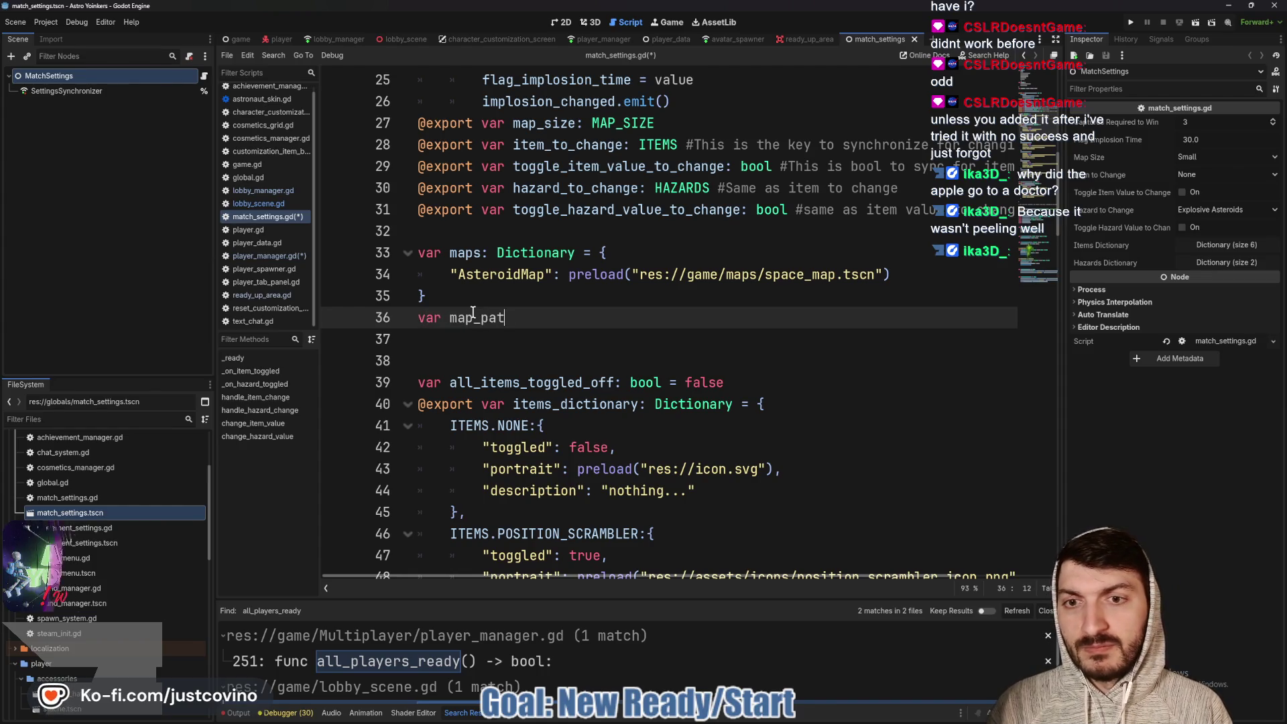
{"action": "type", "text": "h: String"}
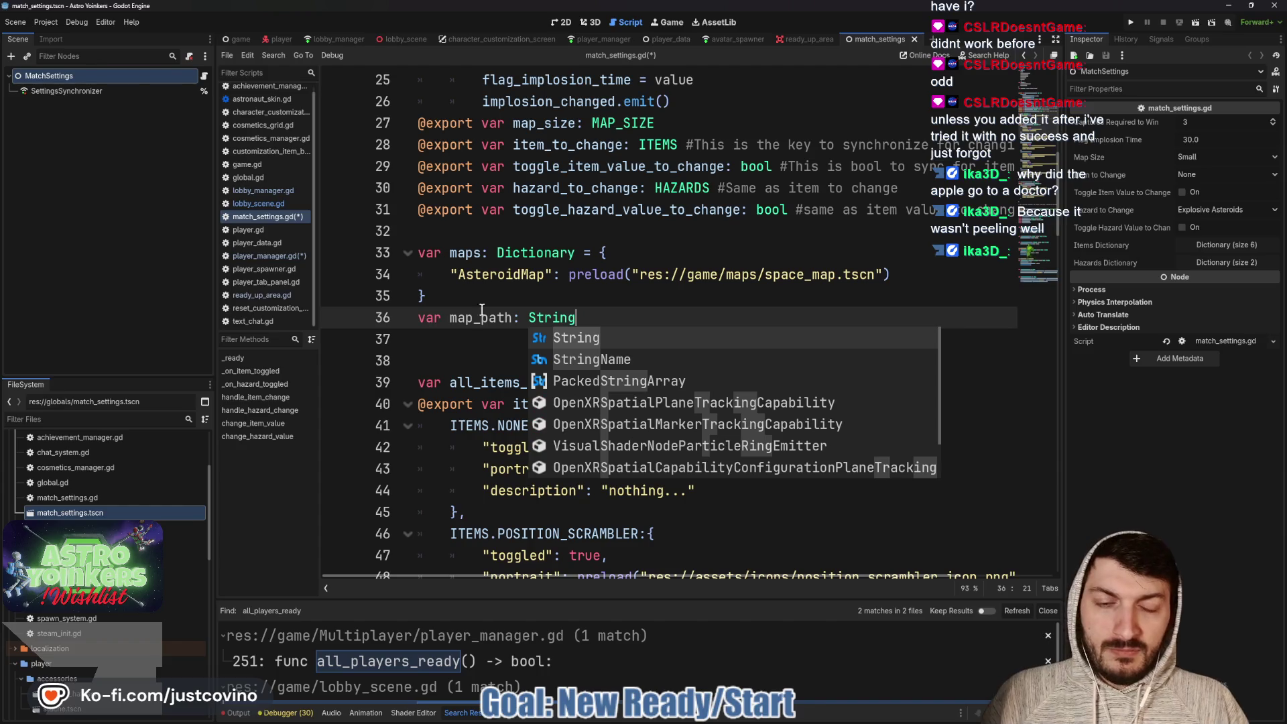
{"action": "key", "text": "ctrl+s"}
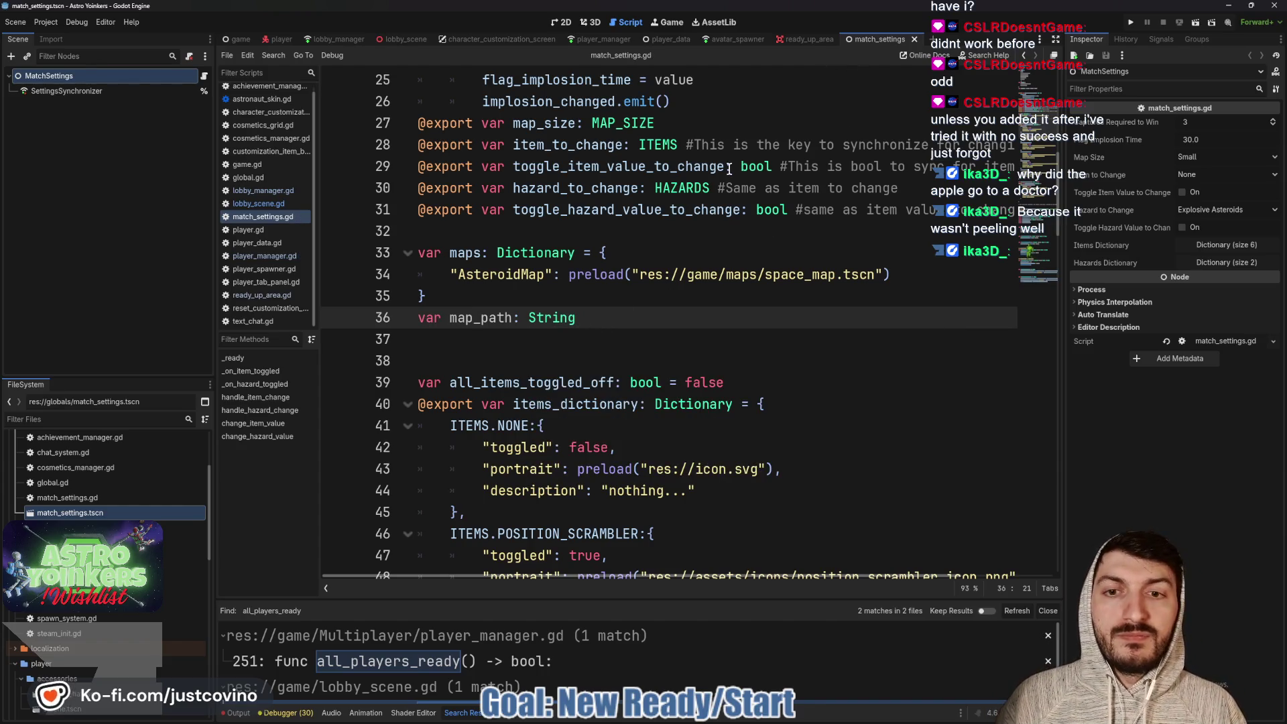
{"action": "left_click", "coordinate": [812, 43]}
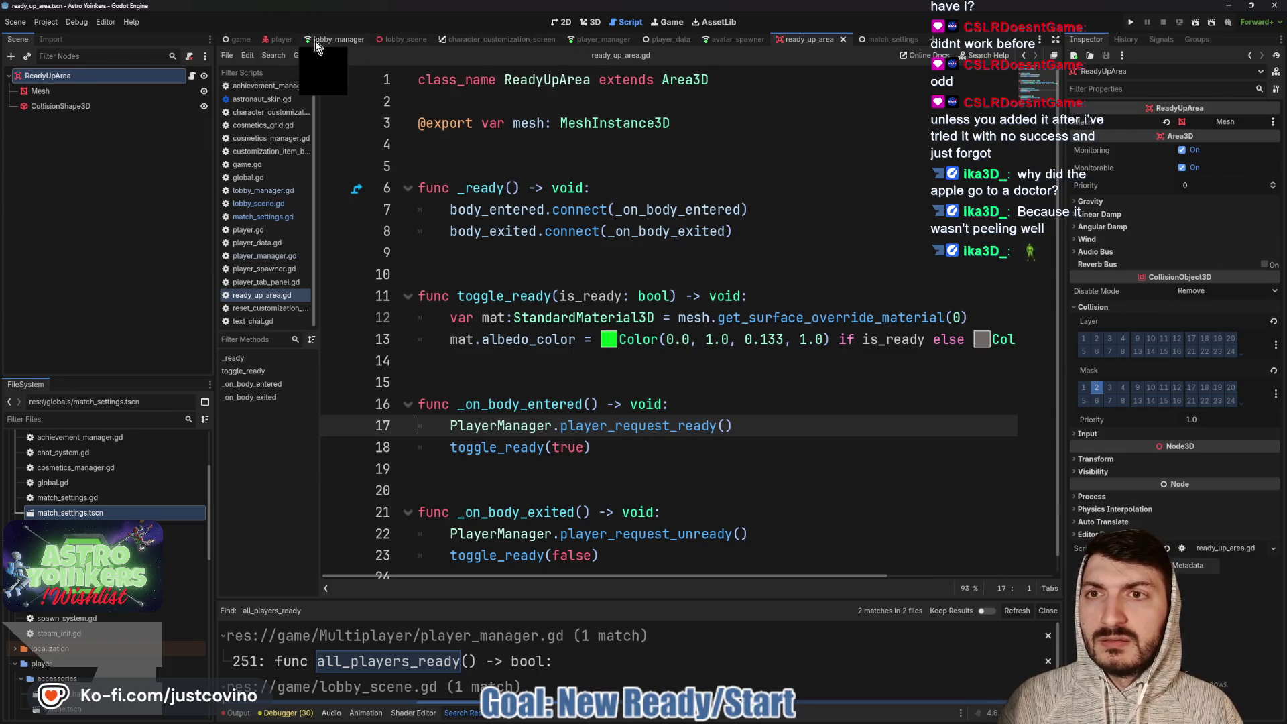
{"action": "left_click", "coordinate": [404, 39]}
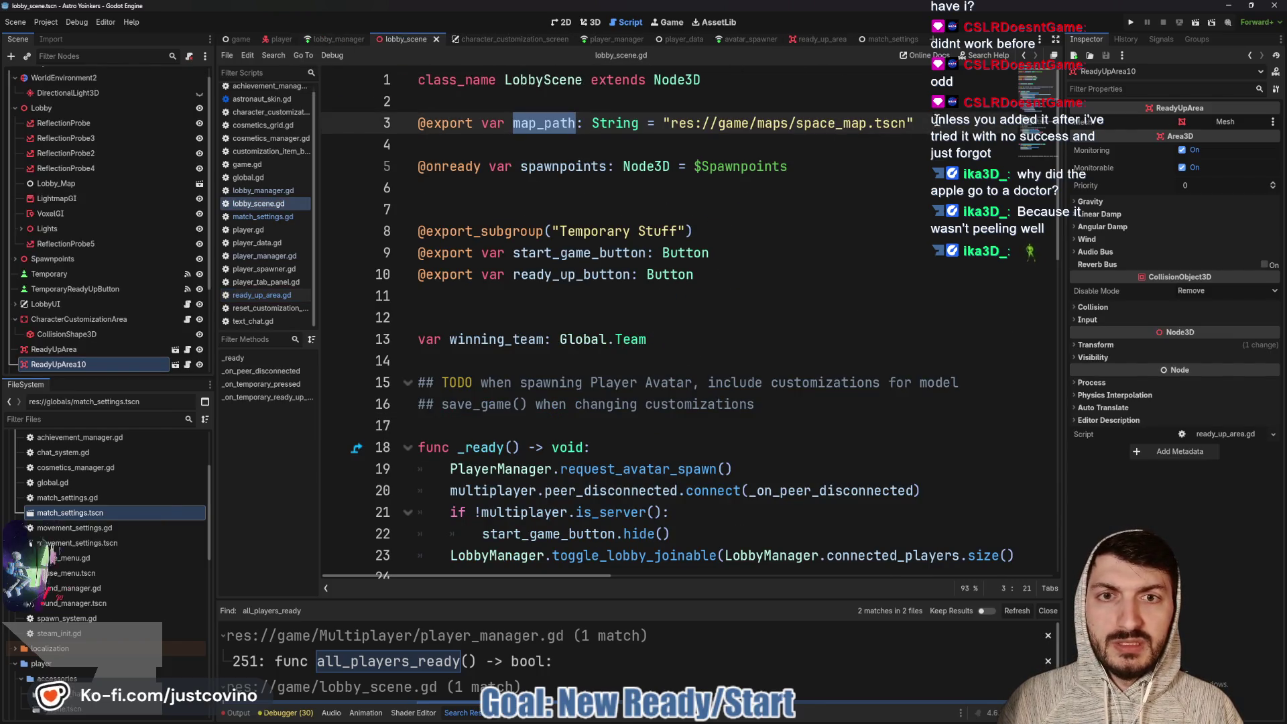
Start a setter on lobby_scene.gd's map_path export that assigns map_path = value
{"action": "left_click", "coordinate": [938, 121]}
{"action": "type", "text": ":"}
{"action": "key", "text": "Return"}
{"action": "type", "text": "set(value"}
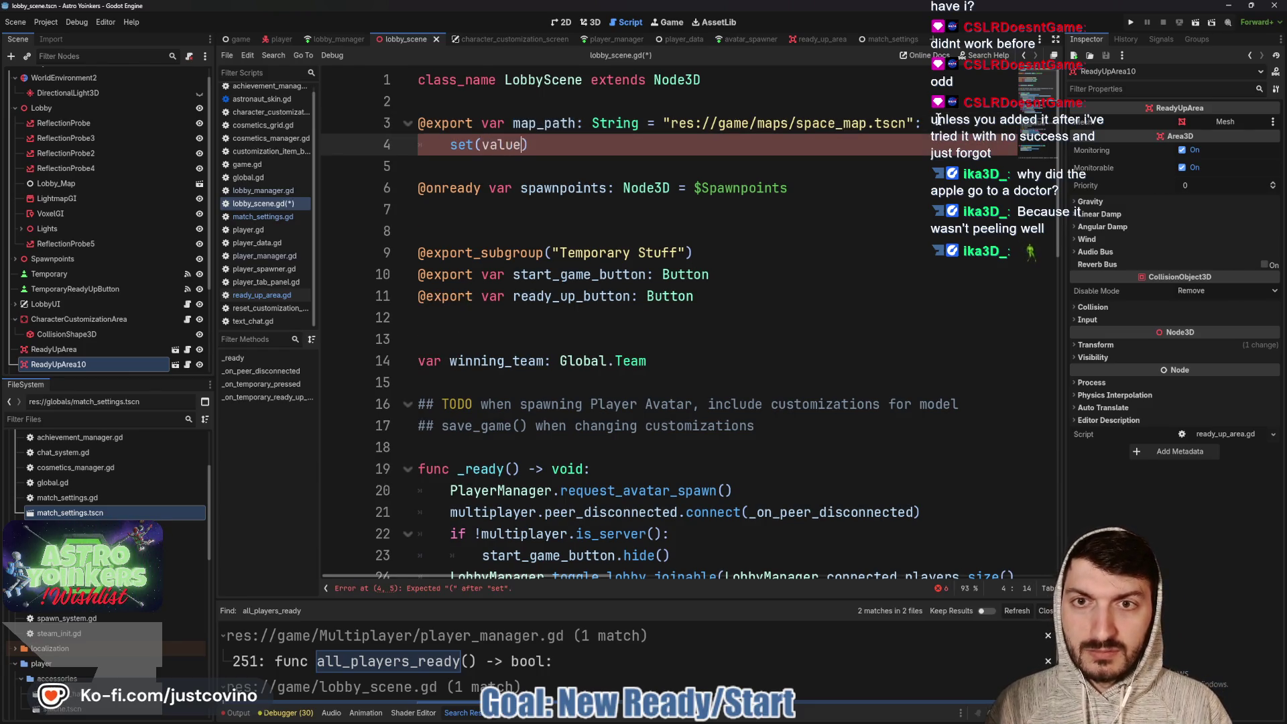
{"action": "type", "text": ":"}
{"action": "key", "text": "Return"}
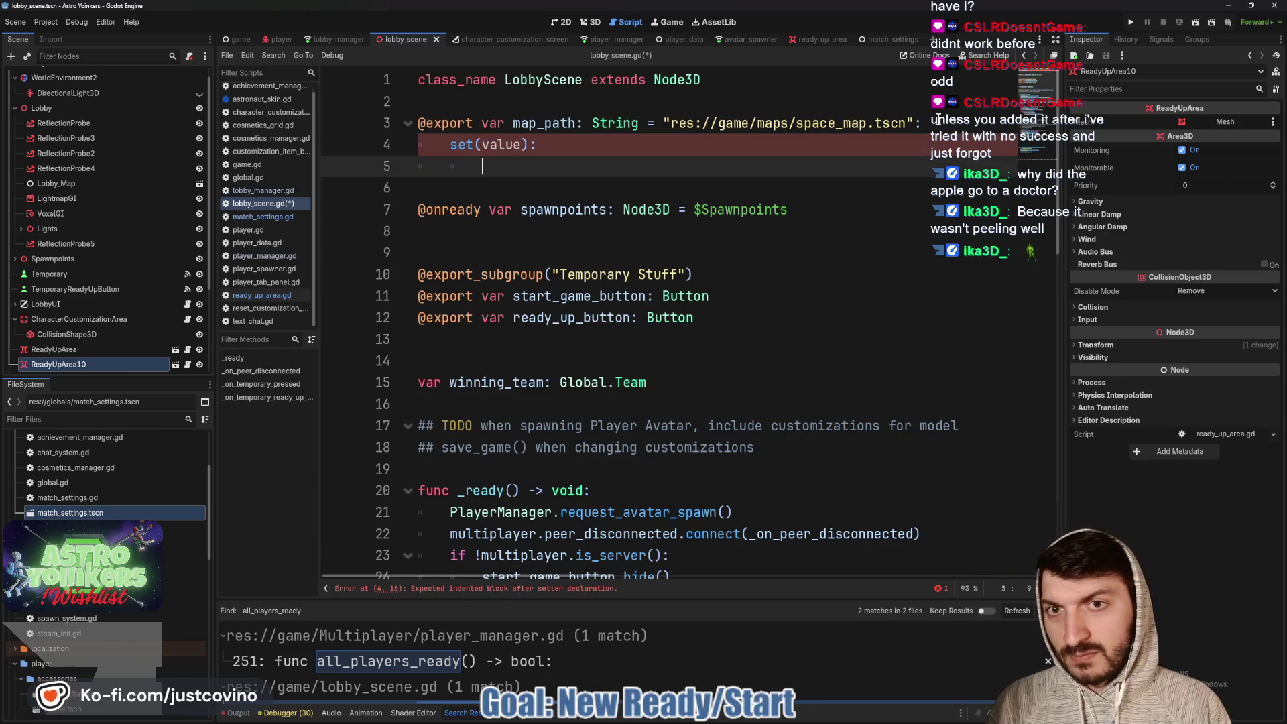
{"action": "type", "text": "map_path = "}
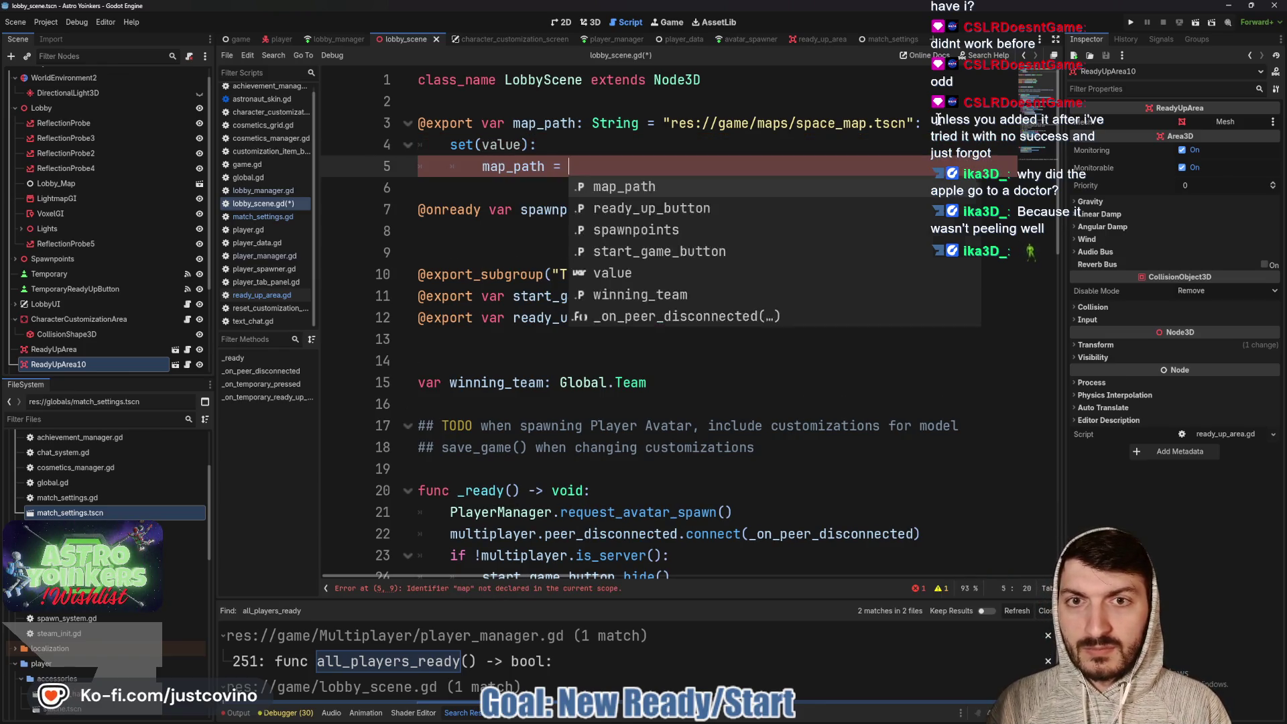
{"action": "type", "text": "value"}
{"action": "key", "text": "Return"}
Copy the value into MatchSettings.map_path inside the setter and save the script
{"action": "type", "text": "Matc"}
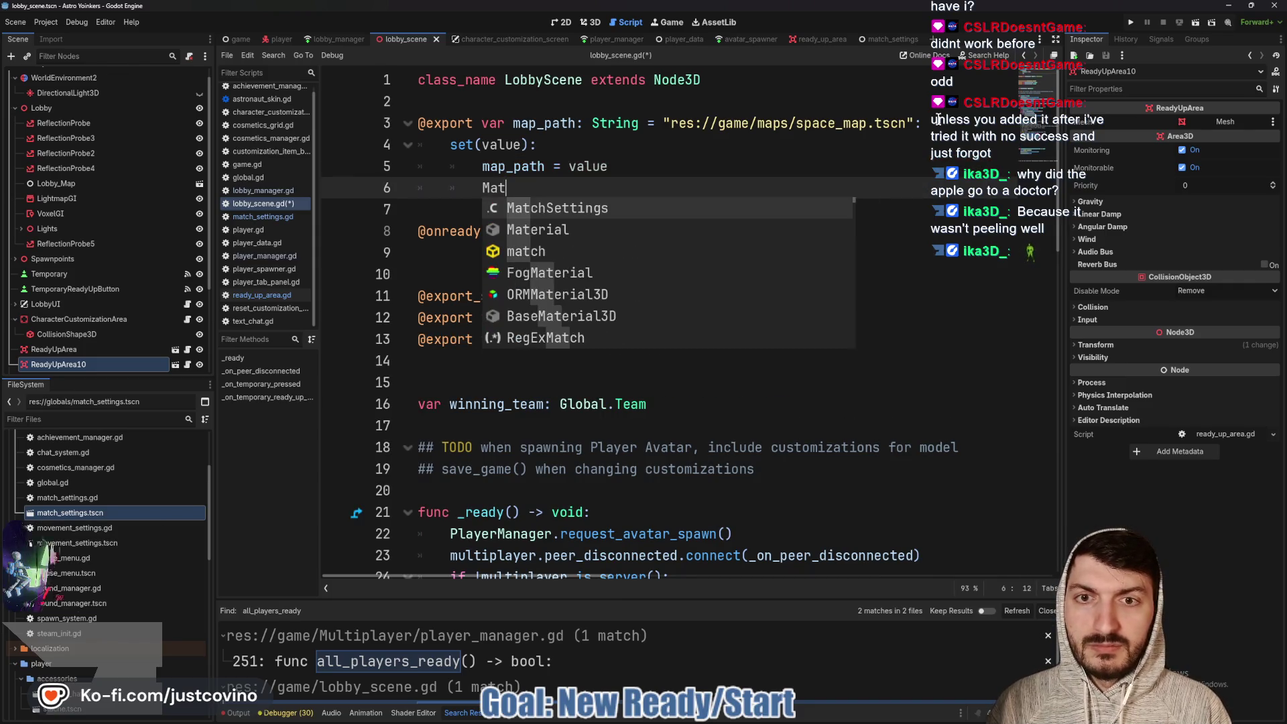
{"action": "key", "text": "Return"}
{"action": "type", "text": ".map"}
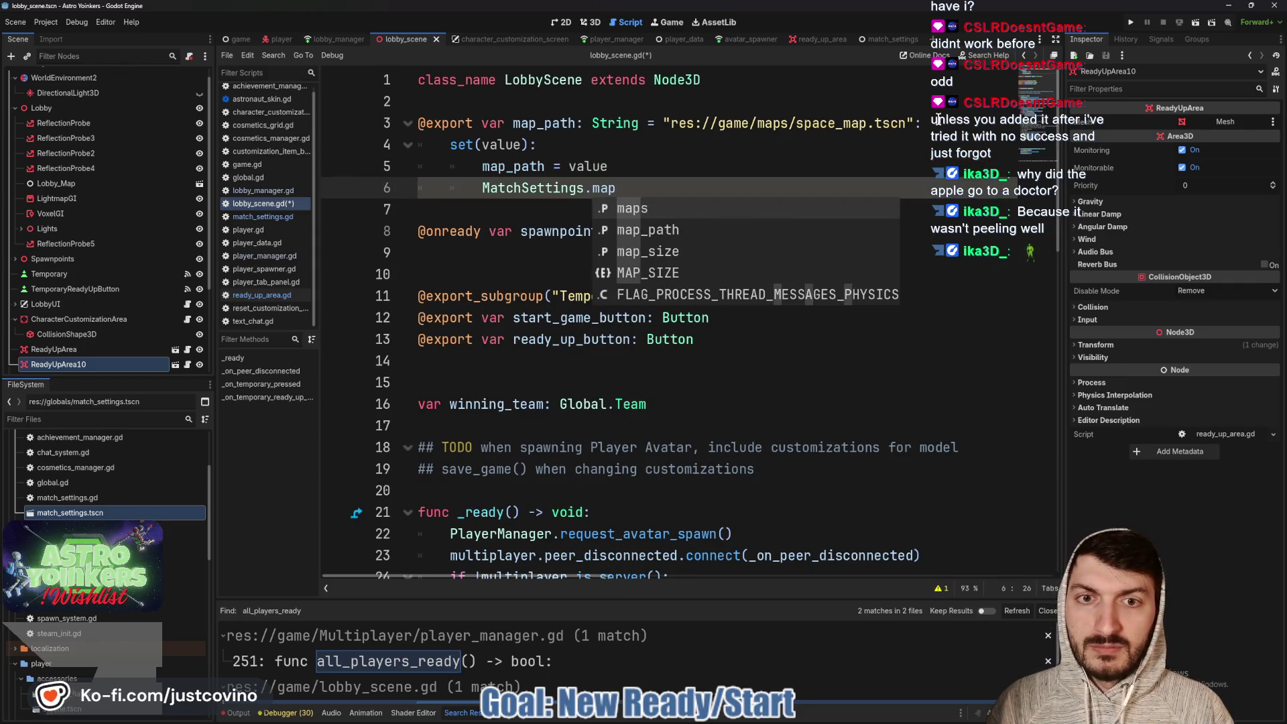
{"action": "key", "text": "Down"}
{"action": "key", "text": "Return"}
{"action": "type", "text": "map"}
{"action": "key", "text": "Return"}
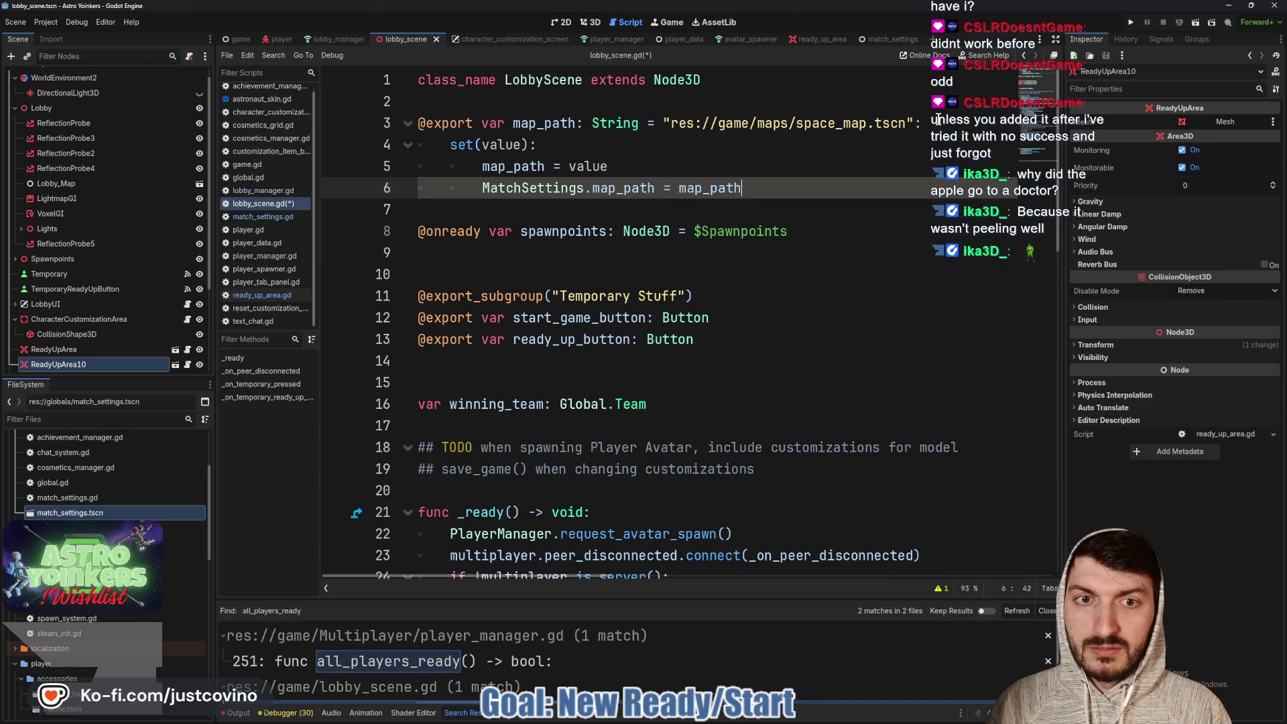
{"action": "key", "text": "ctrl+s"}
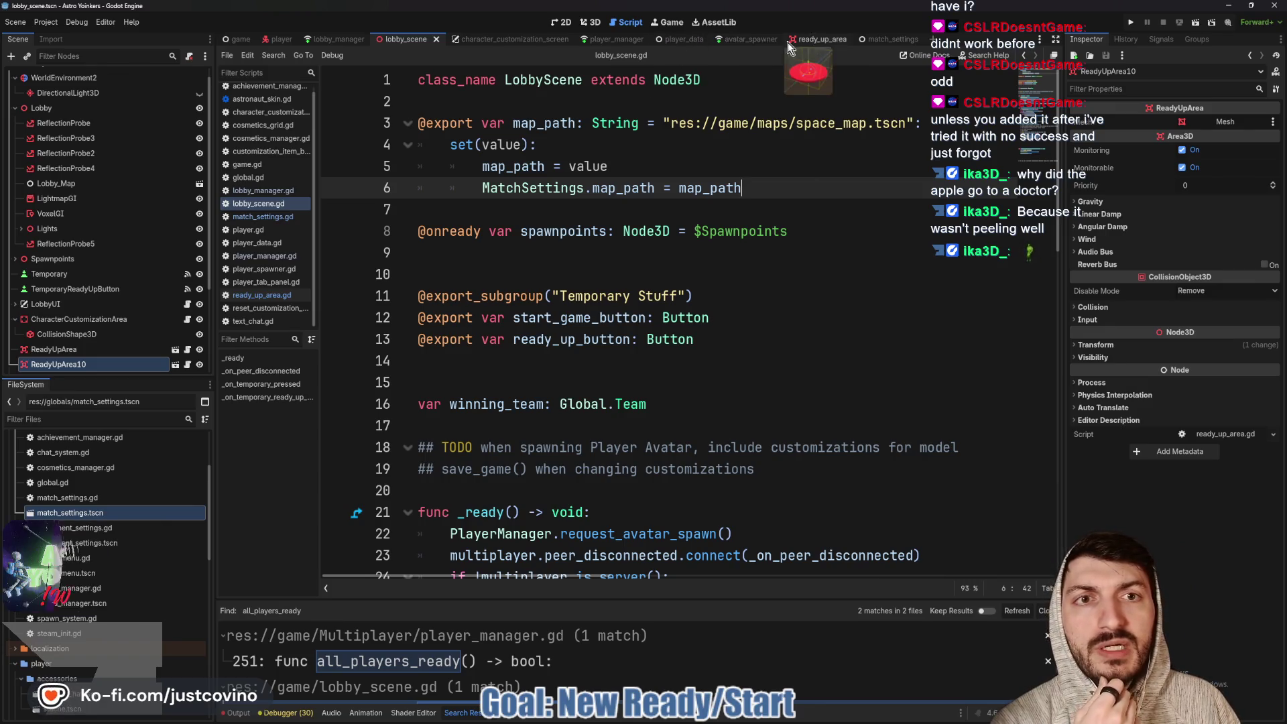
Make player_manager.gd pass MatchSettings.map_path to Global.change_map.rpc, save, and run the project
{"action": "left_click", "coordinate": [617, 39]}
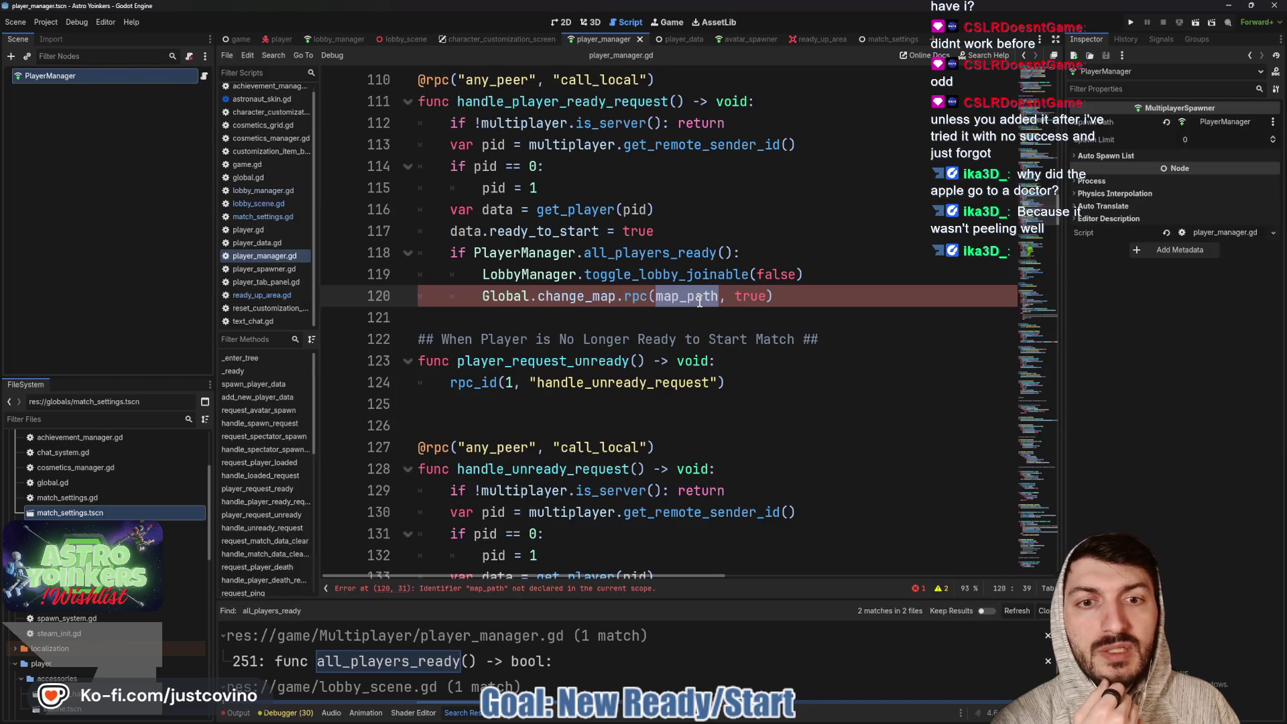
{"action": "type", "text": "MatchSettings."}
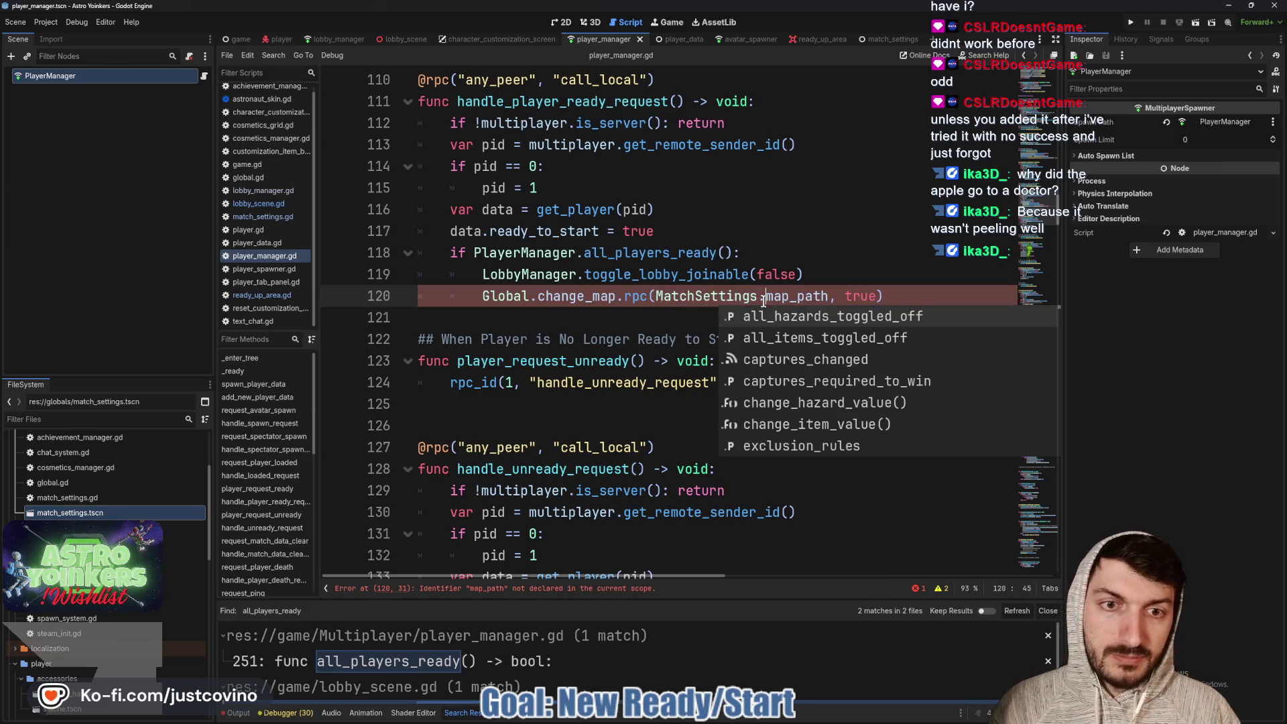
{"action": "left_click", "coordinate": [628, 318]}
{"action": "key", "text": "Return"}
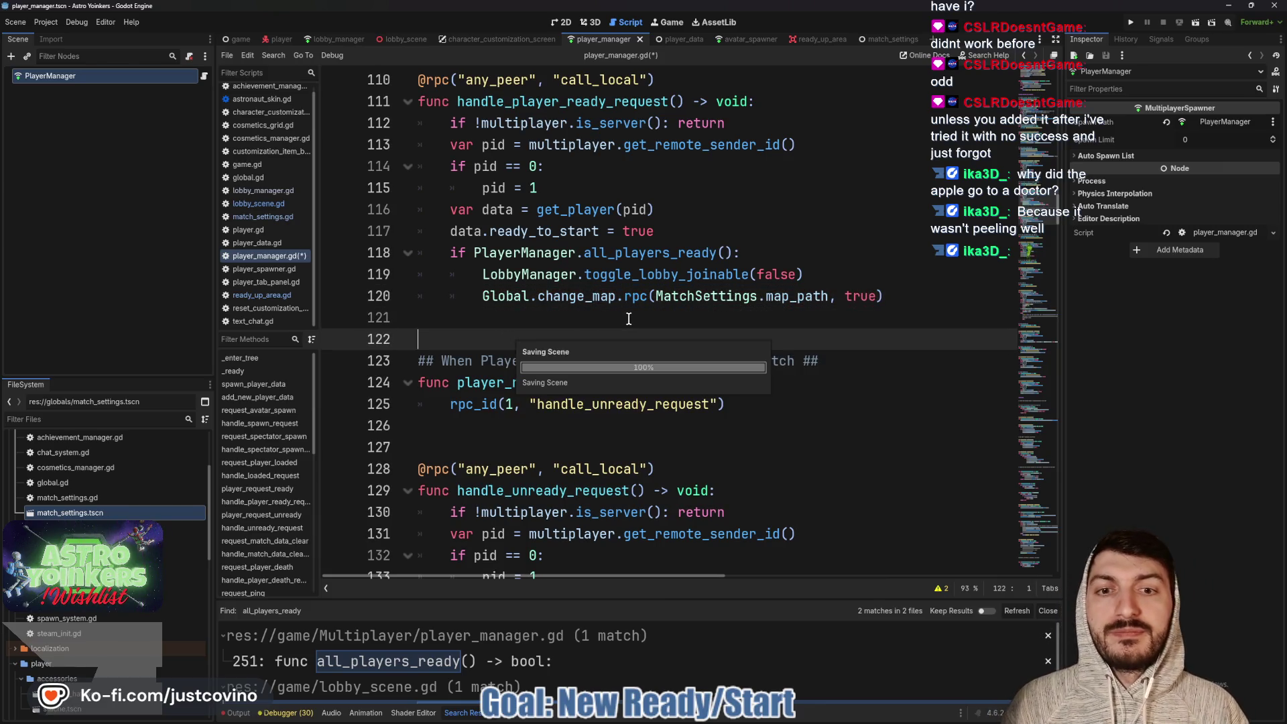
{"action": "left_click", "coordinate": [1132, 22]}
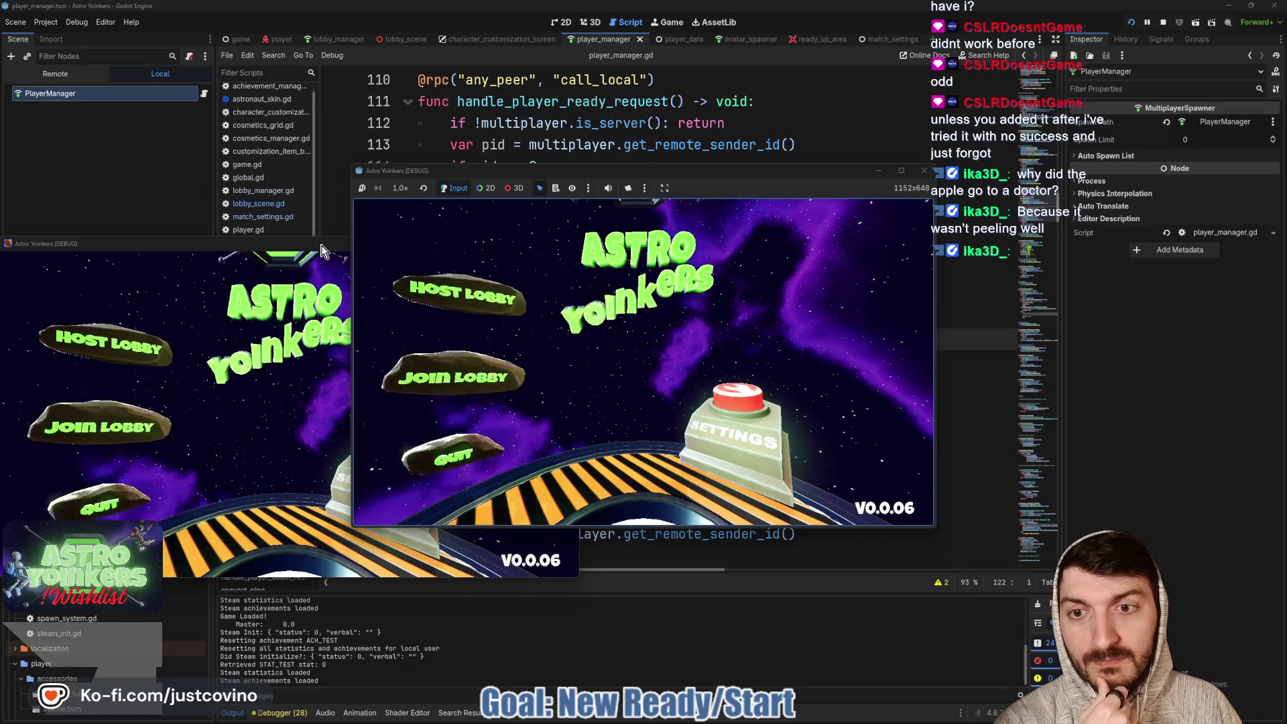
Close the extra game window and host a private lobby
{"action": "left_click", "coordinate": [319, 243]}
{"action": "left_click", "coordinate": [567, 245]}
{"action": "left_click", "coordinate": [464, 311]}
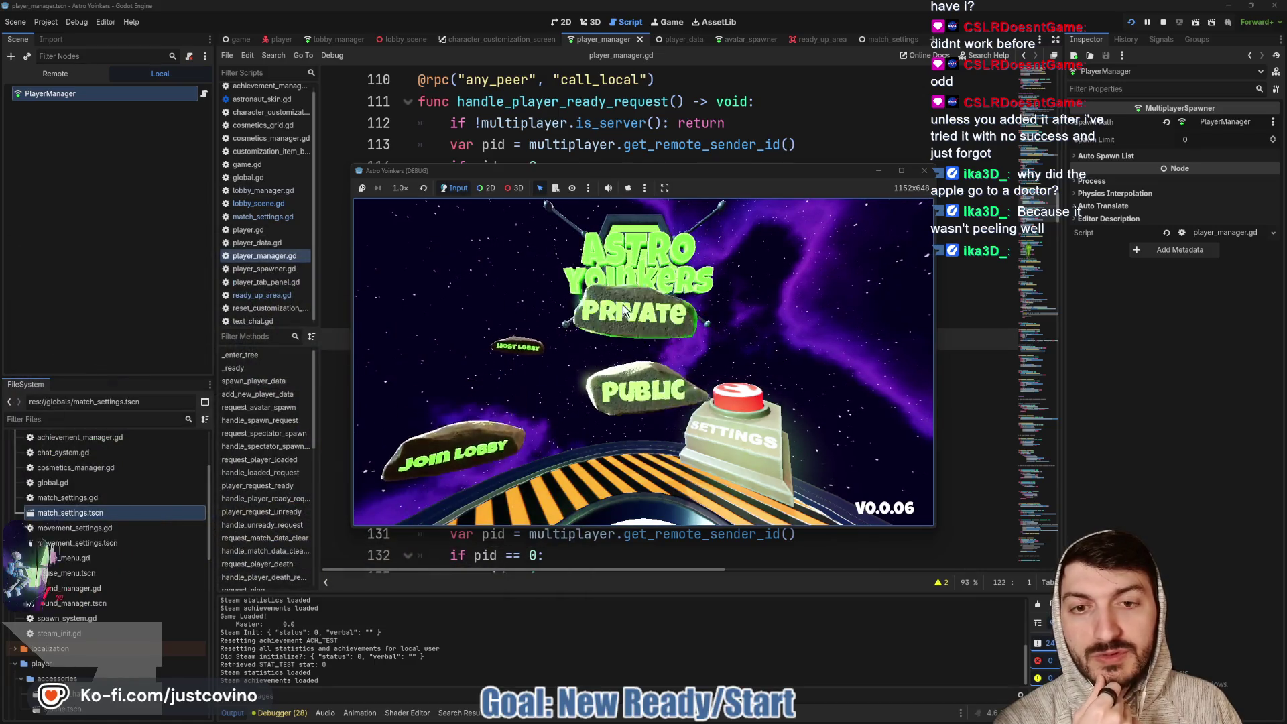
{"action": "left_click", "coordinate": [623, 315]}
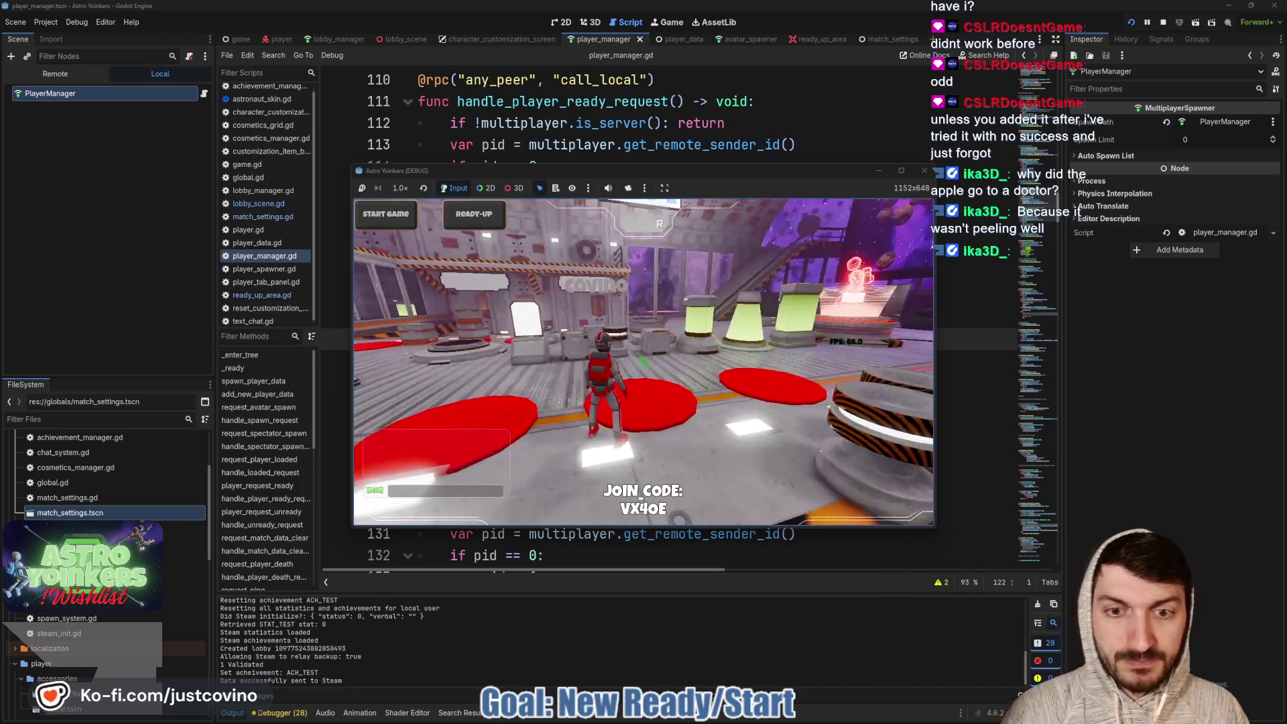
Walk the character on and off the red ready pads with W and S
{"action": "key", "text": "w"}
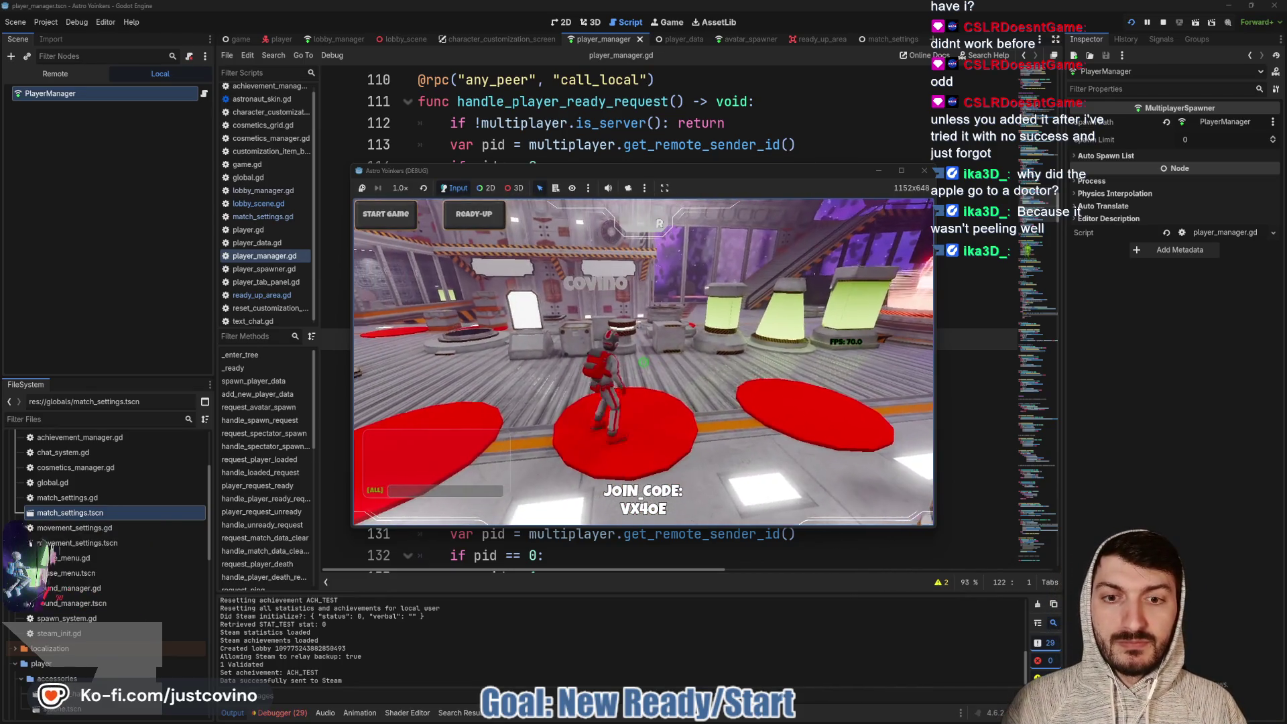
{"action": "key", "text": "w"}
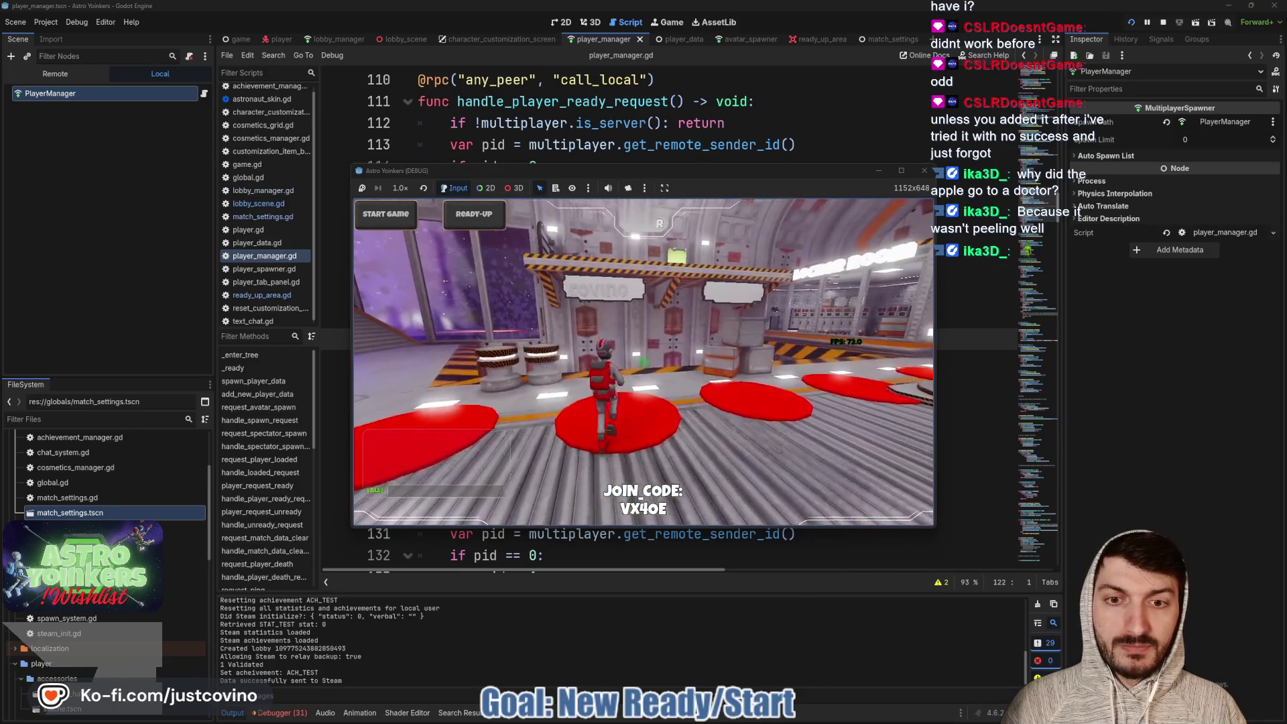
{"action": "key", "text": "w"}
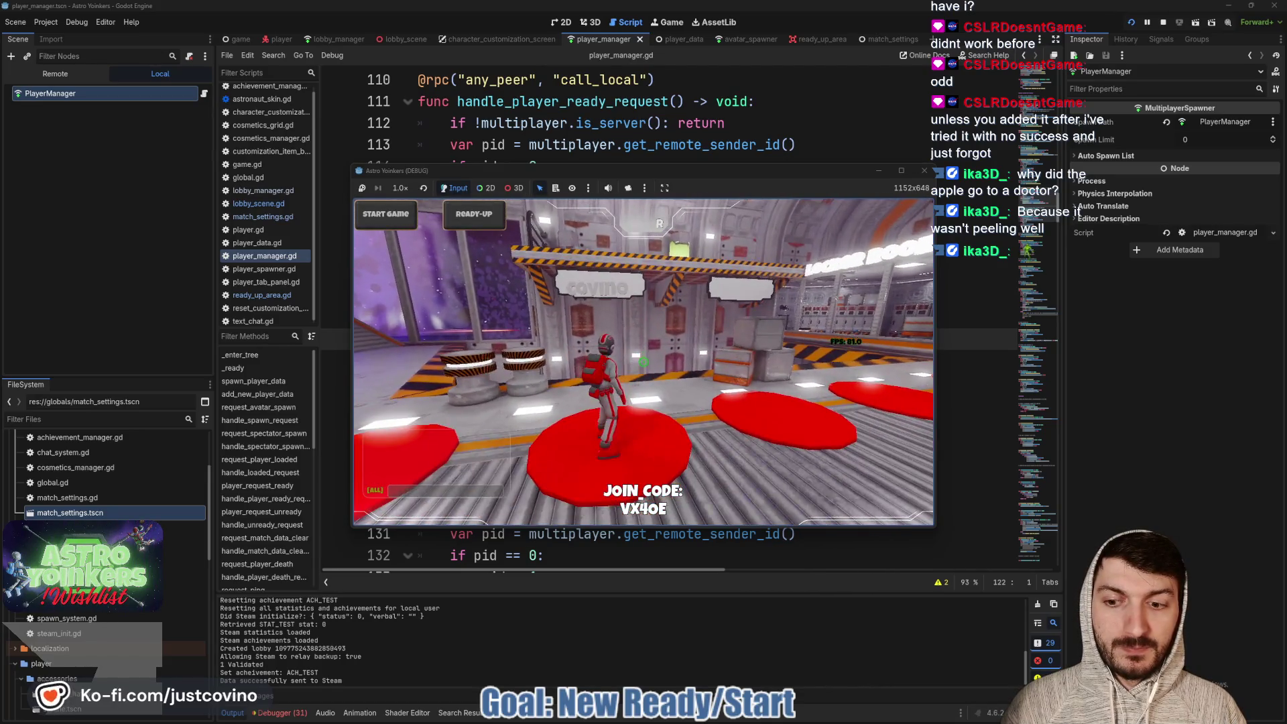
{"action": "key", "text": "s"}
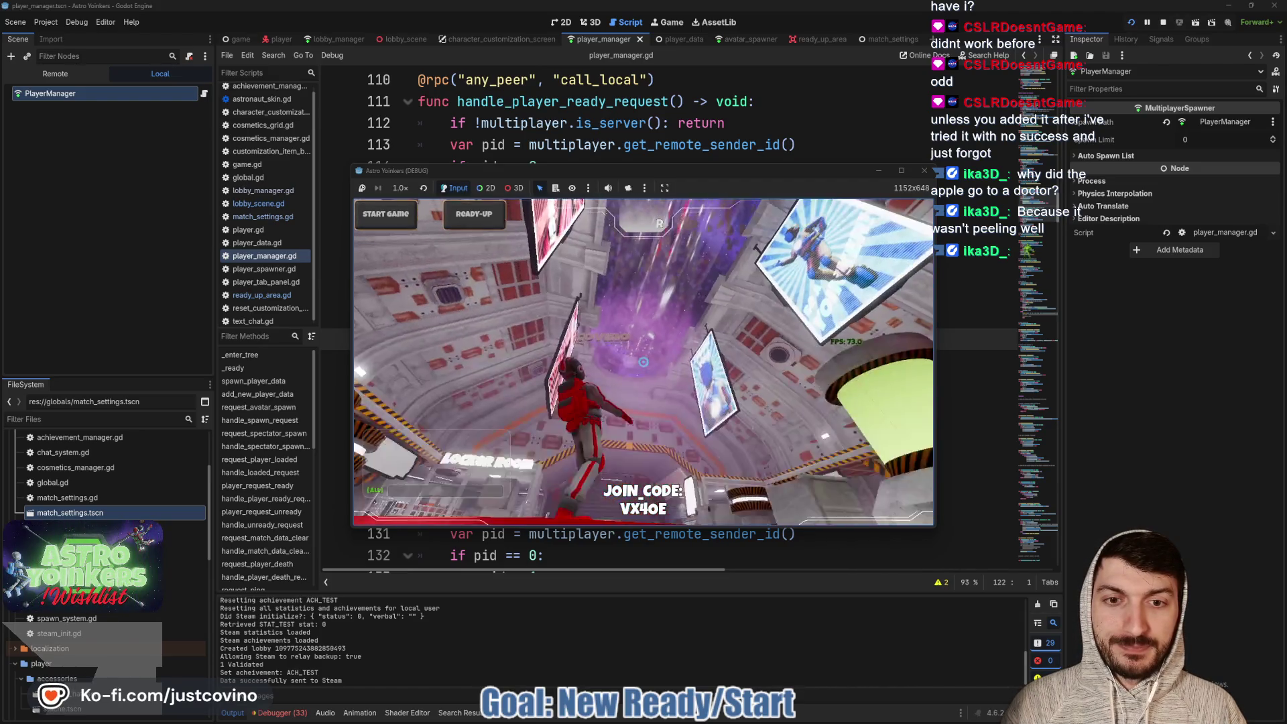
{"action": "key", "text": "w"}
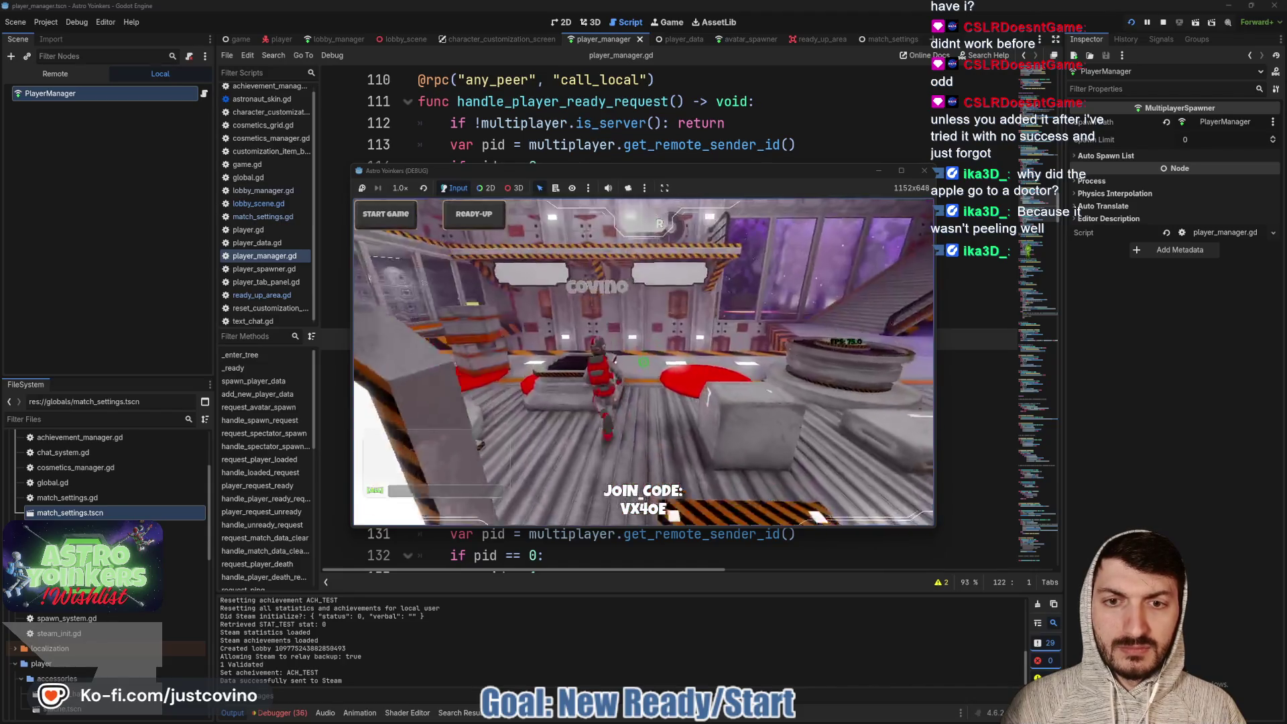
{"action": "key", "text": "w"}
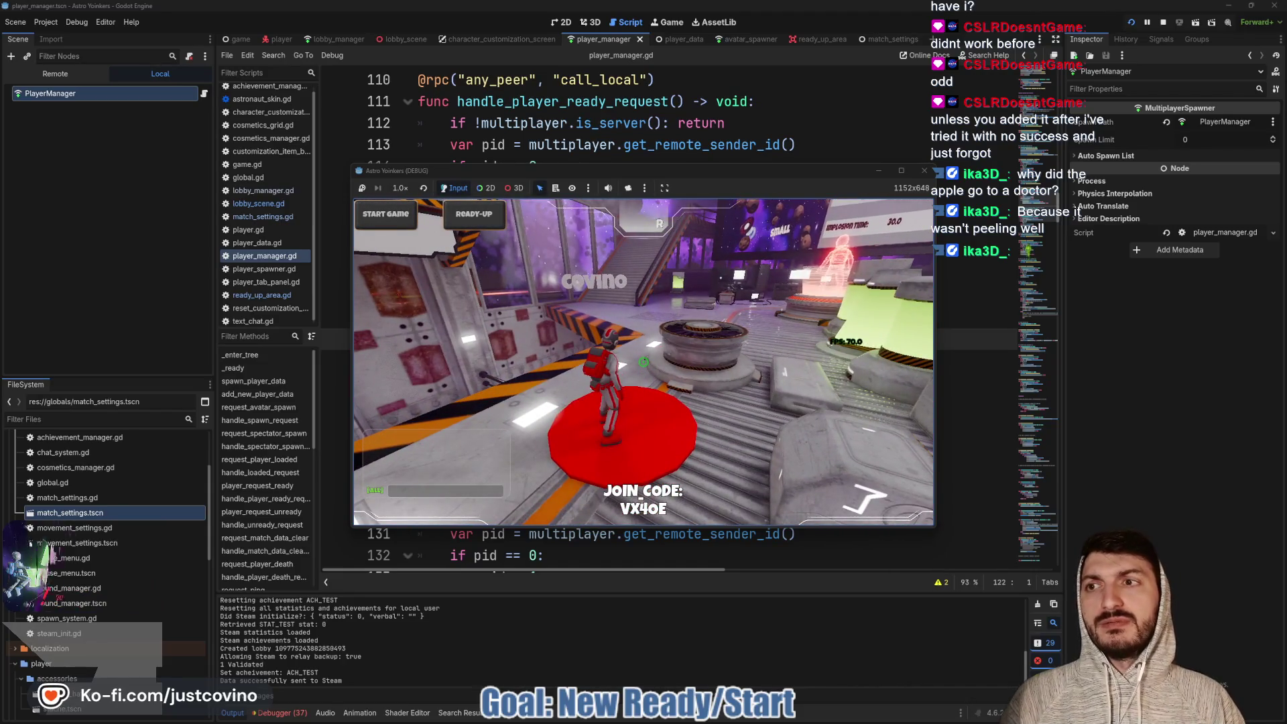
{"action": "key", "text": "w"}
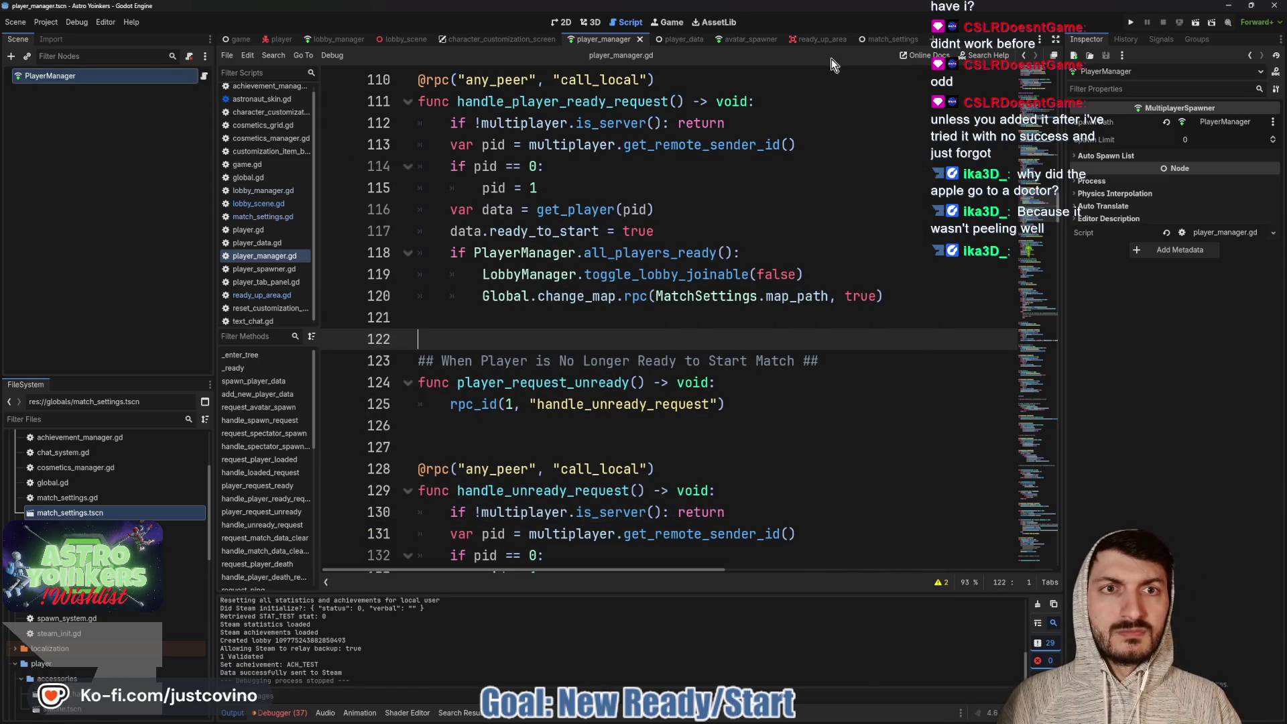
Add print("Body Entered") to _on_body_entered in ready_up_area.gd
{"action": "left_click", "coordinate": [821, 39]}
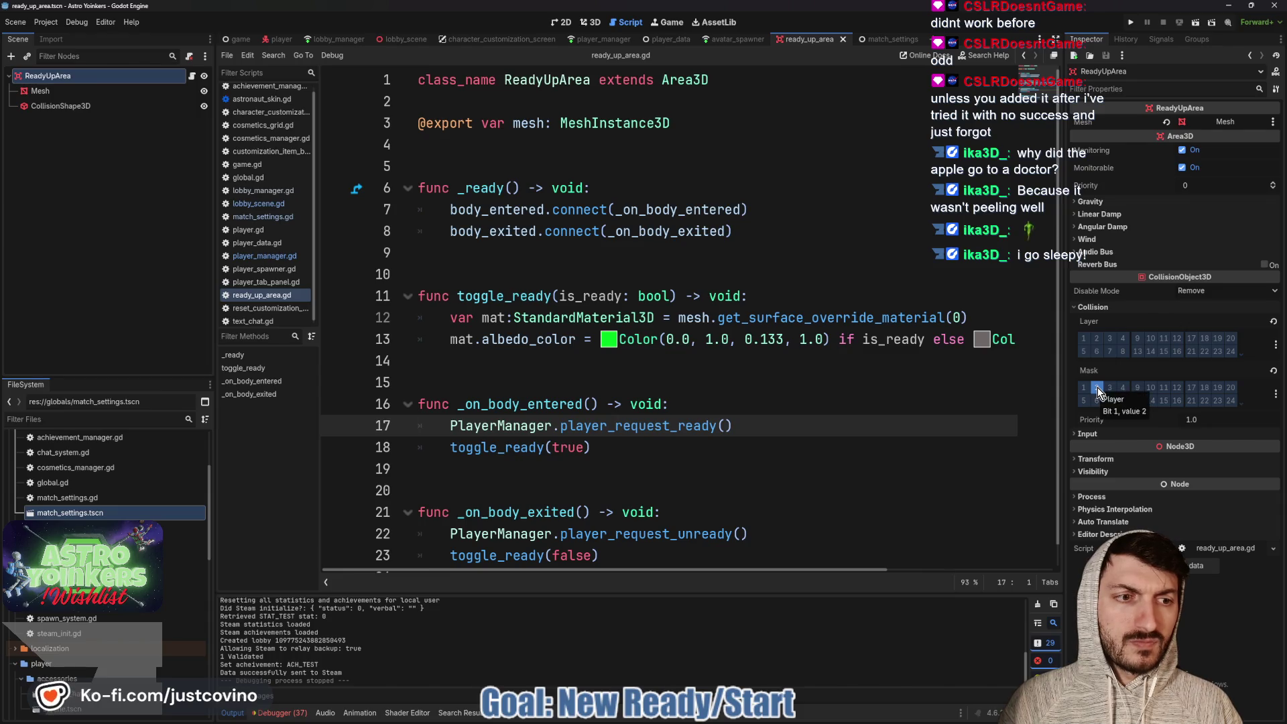
{"action": "left_click", "coordinate": [698, 402]}
{"action": "key", "text": "Return"}
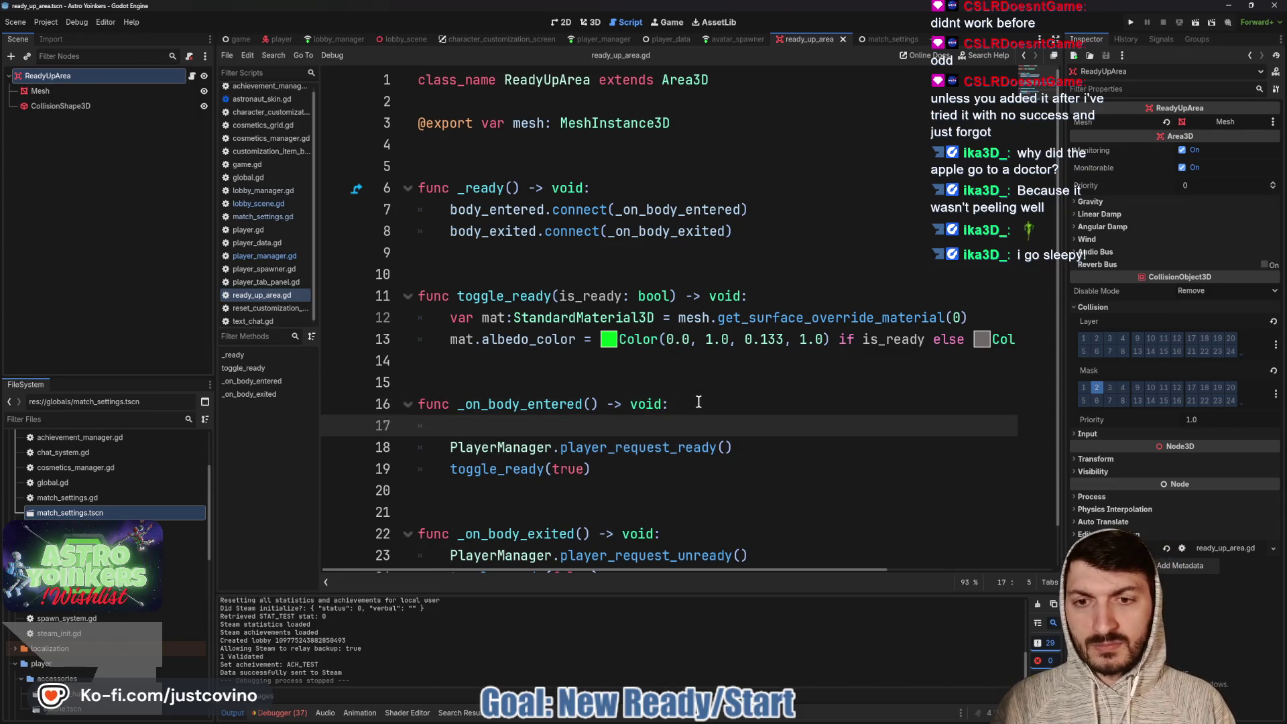
{"action": "type", "text": "print"}
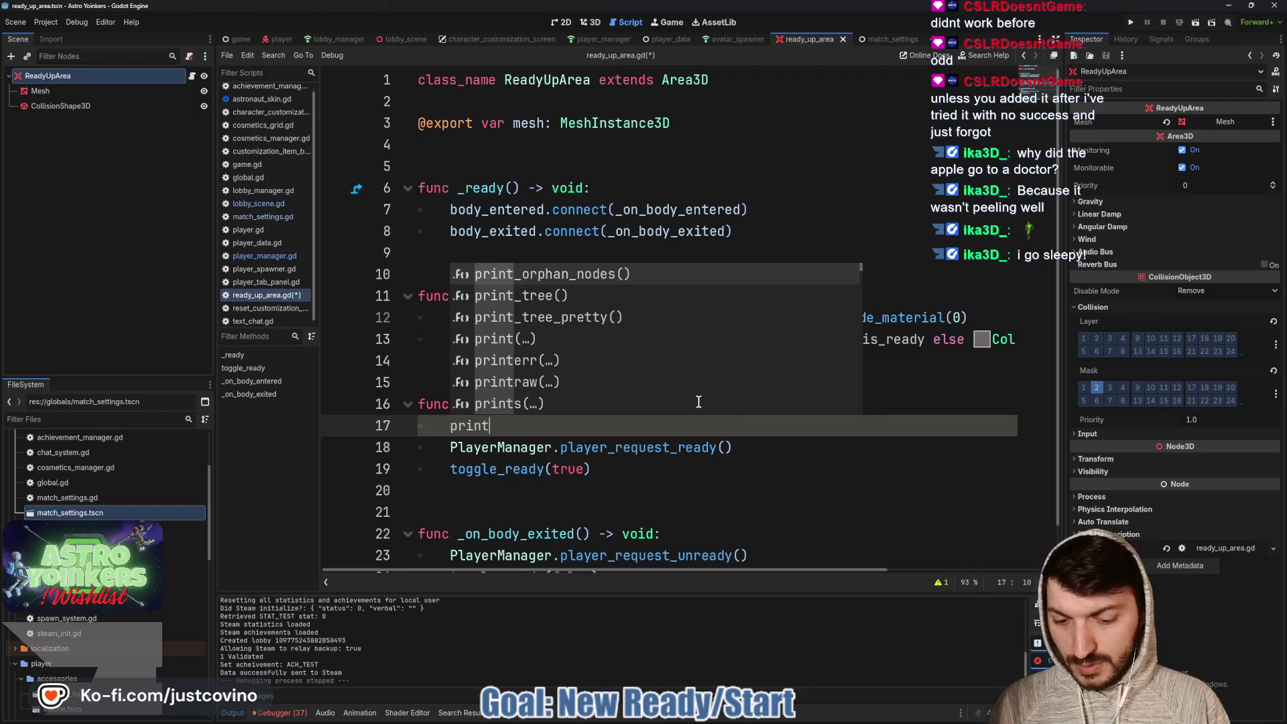
{"action": "type", "text": "(\""}
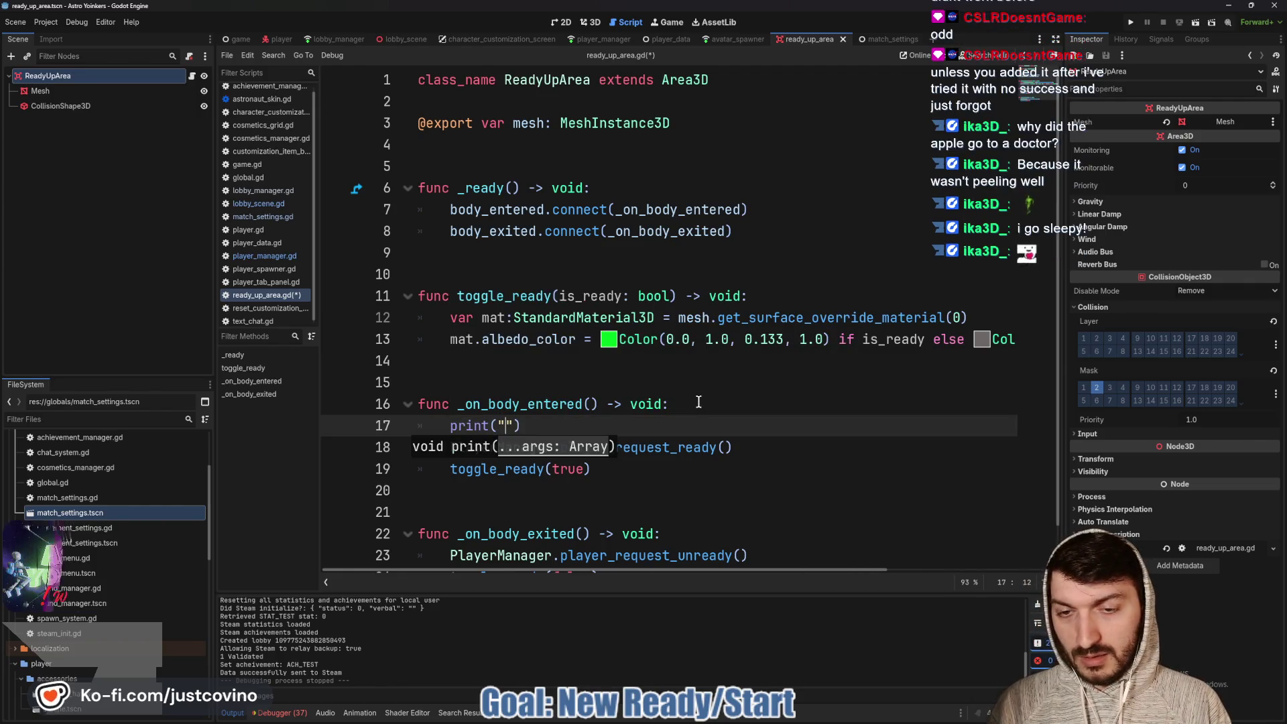
{"action": "type", "text": "P"}
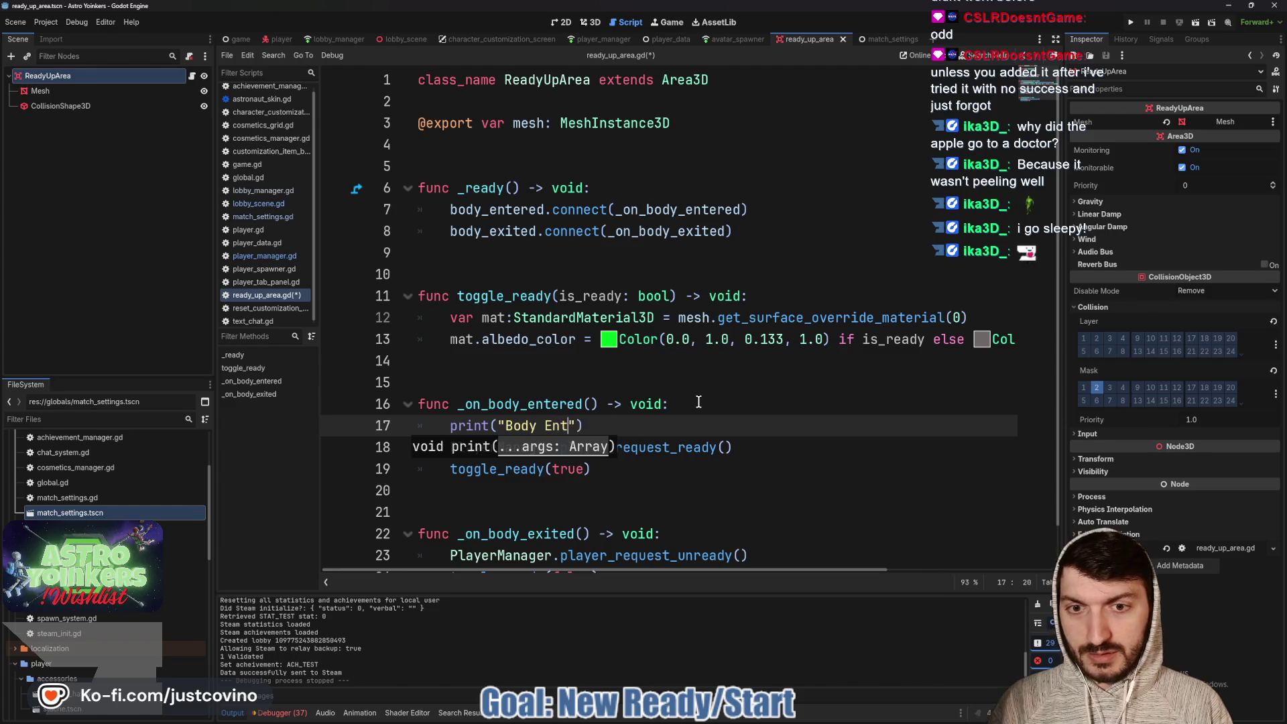
{"action": "type", "text": "ered"}
Add print("Body Exited") to _on_body_exited and save the script
{"action": "scroll", "coordinate": [677, 421], "scroll_direction": "down", "scroll_amount": 1}
{"action": "left_click", "coordinate": [697, 491]}
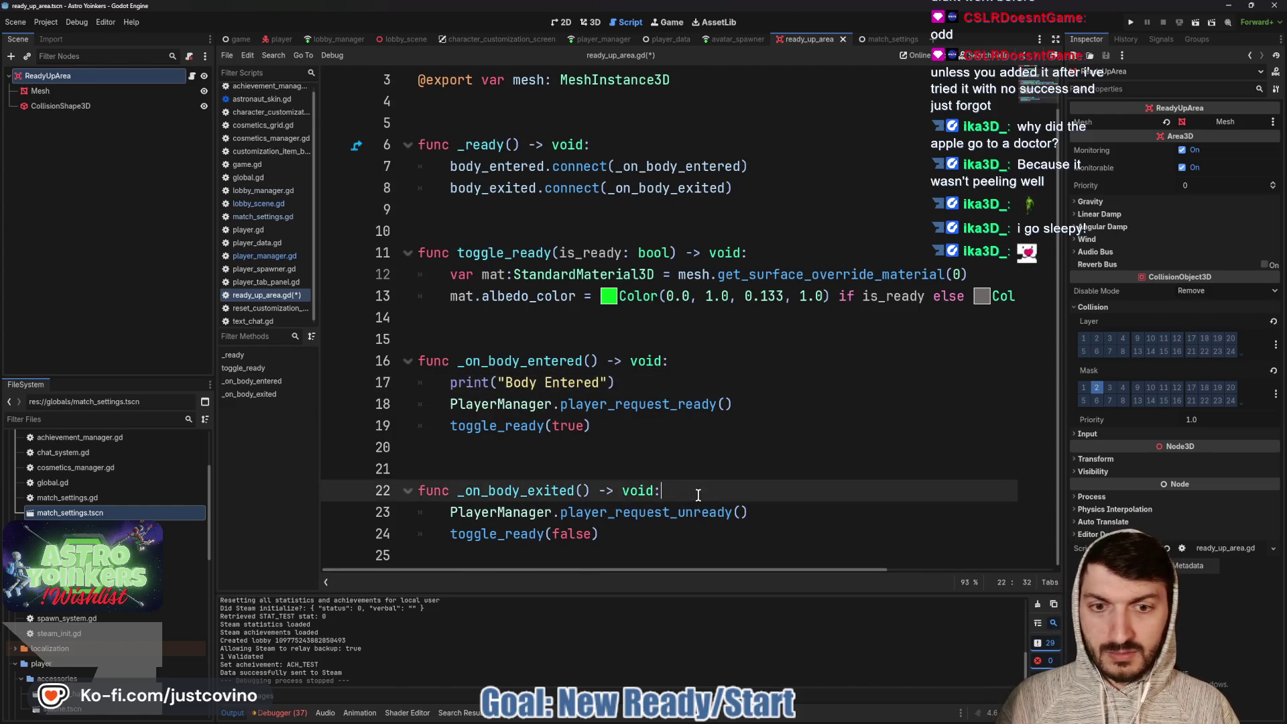
{"action": "key", "text": "Return"}
{"action": "type", "text": "print(\"Body Exited"}
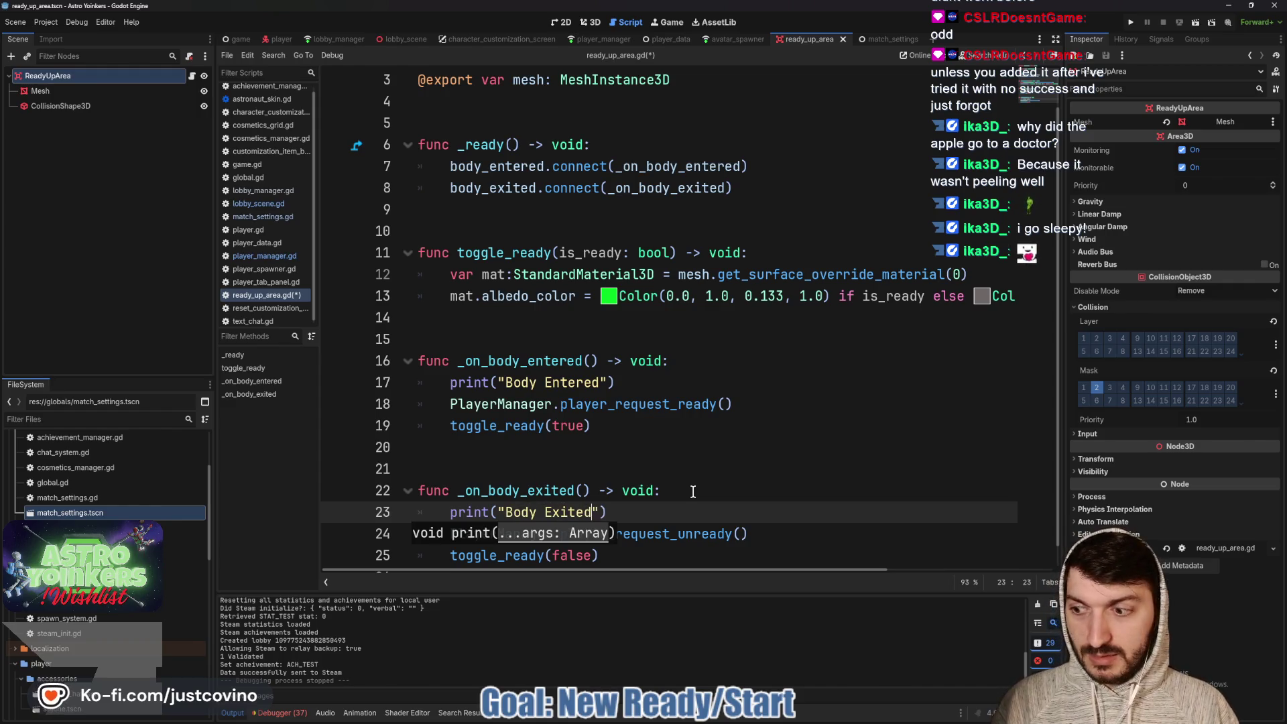
{"action": "key", "text": "ctrl+s"}
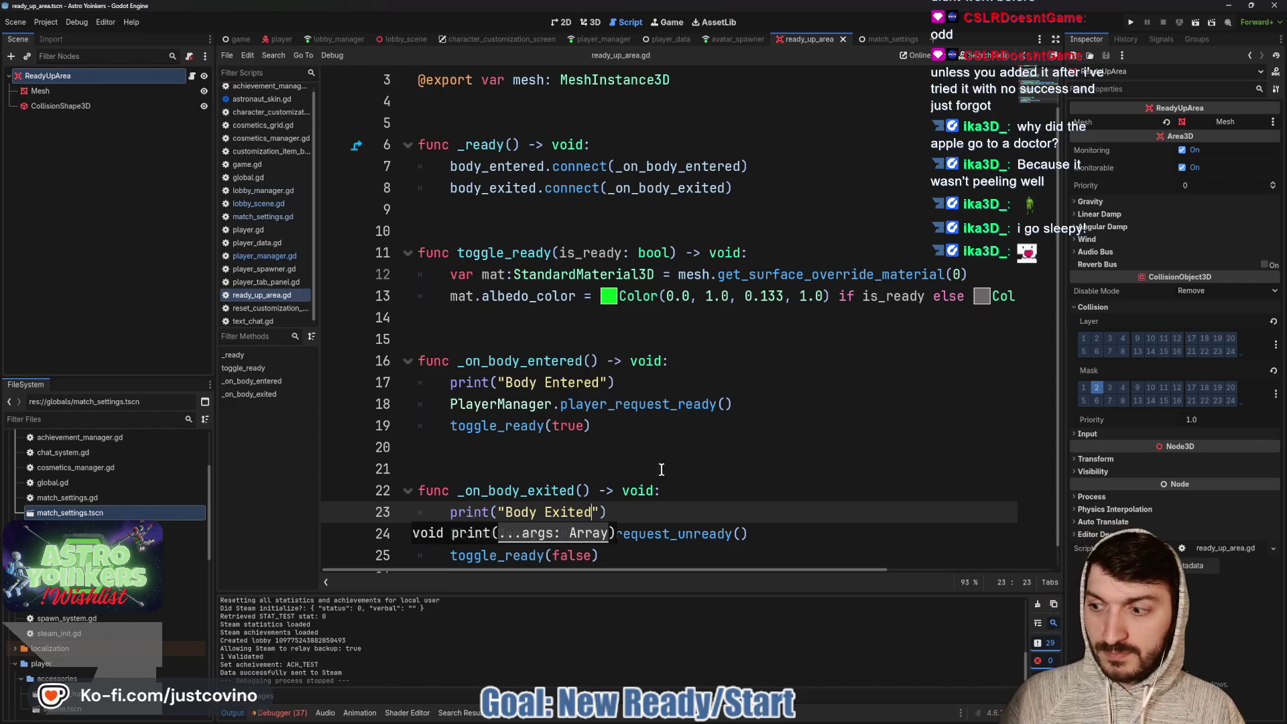
{"action": "left_click", "coordinate": [556, 456]}
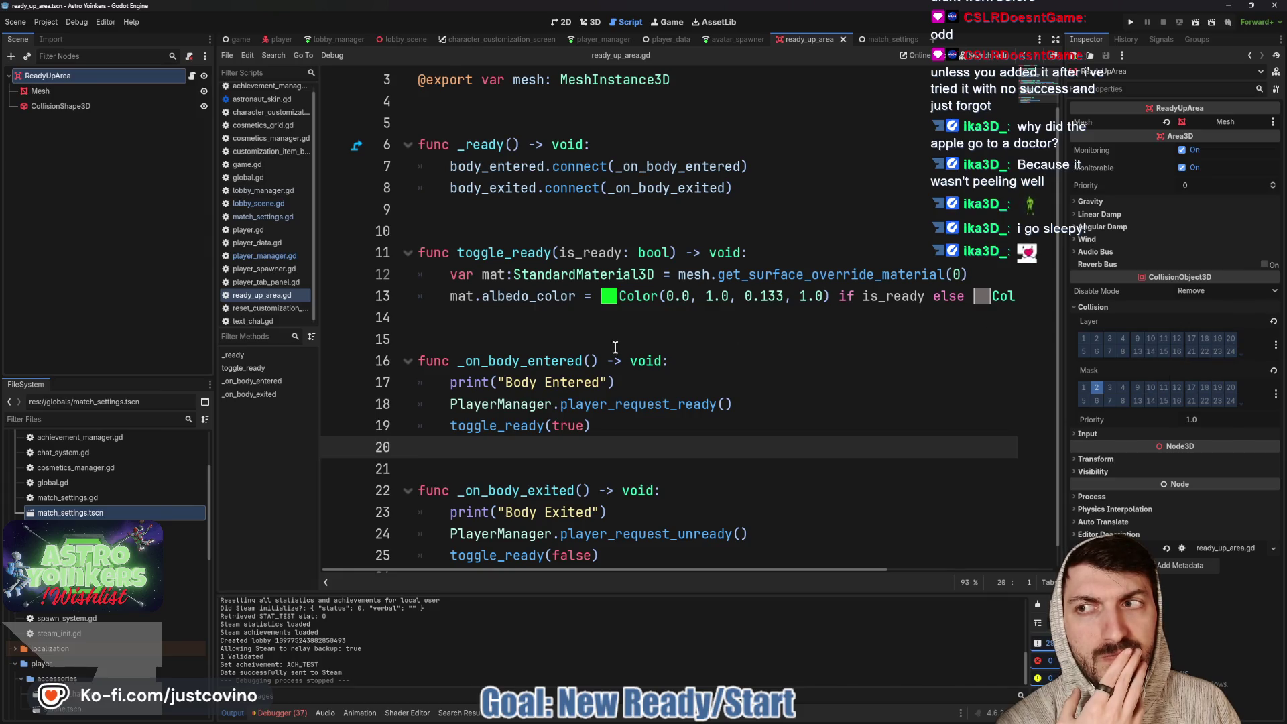
Select the pad's CollisionShape3D, view it in the 3D editor, and run the project
{"action": "left_click", "coordinate": [121, 107]}
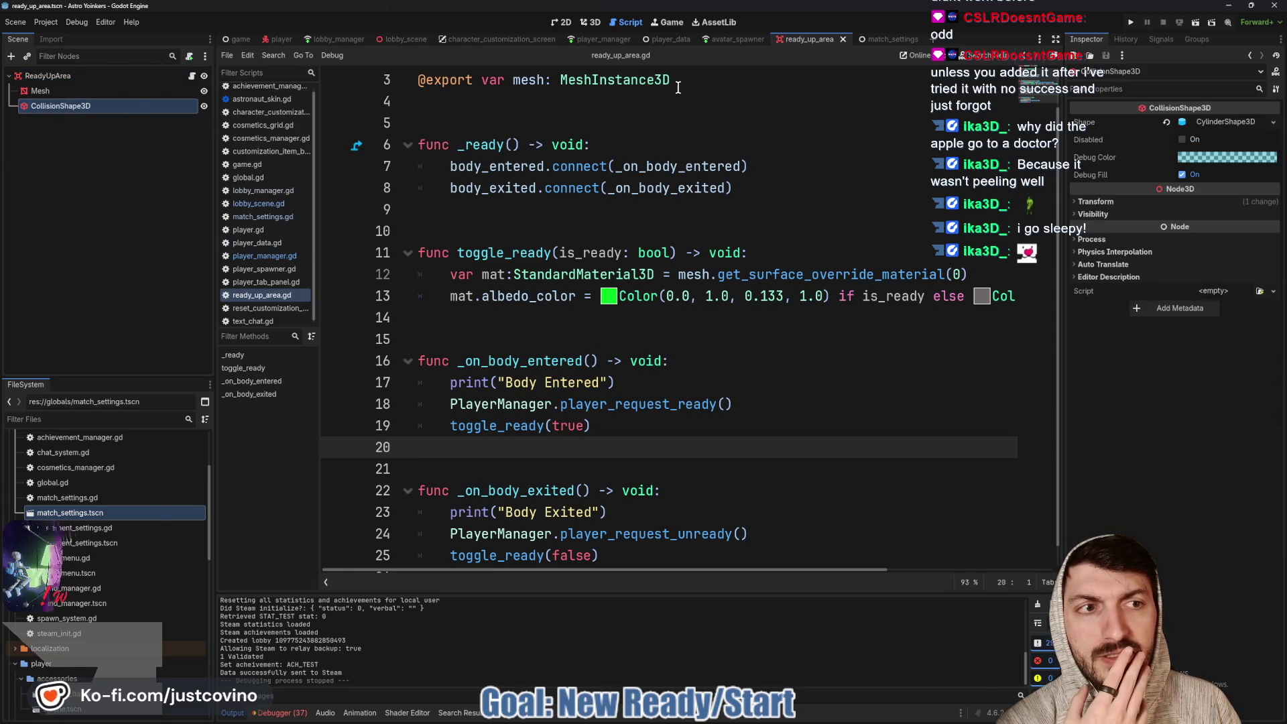
{"action": "left_click", "coordinate": [590, 22]}
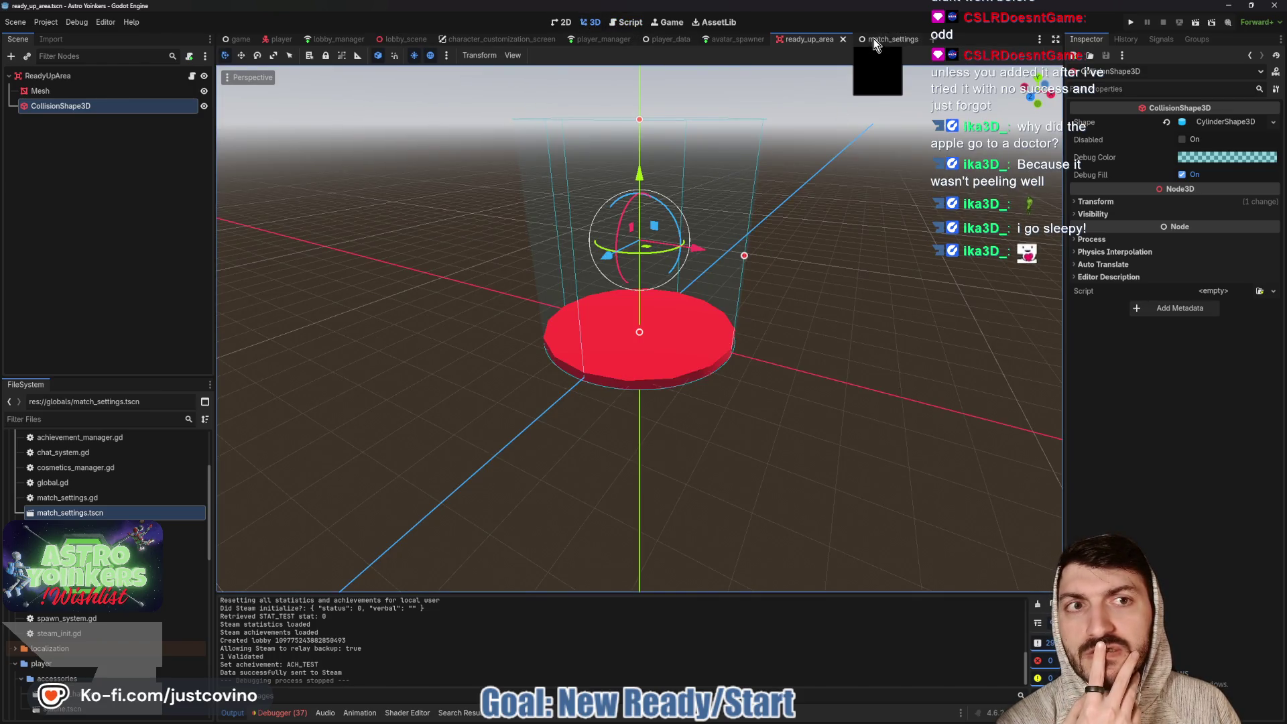
{"action": "left_click", "coordinate": [1130, 22]}
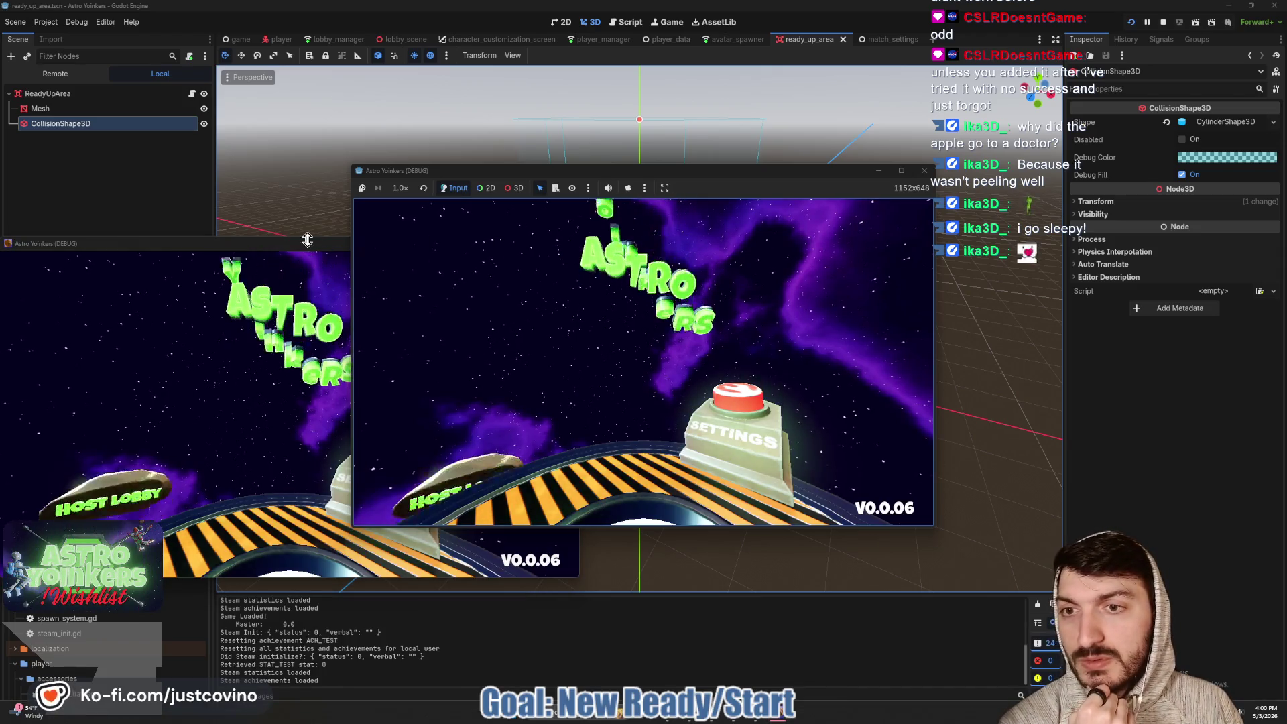
Host a new lobby and run the character through the lobby toward the red pads
{"action": "left_click", "coordinate": [504, 307]}
{"action": "left_click", "coordinate": [504, 307]}
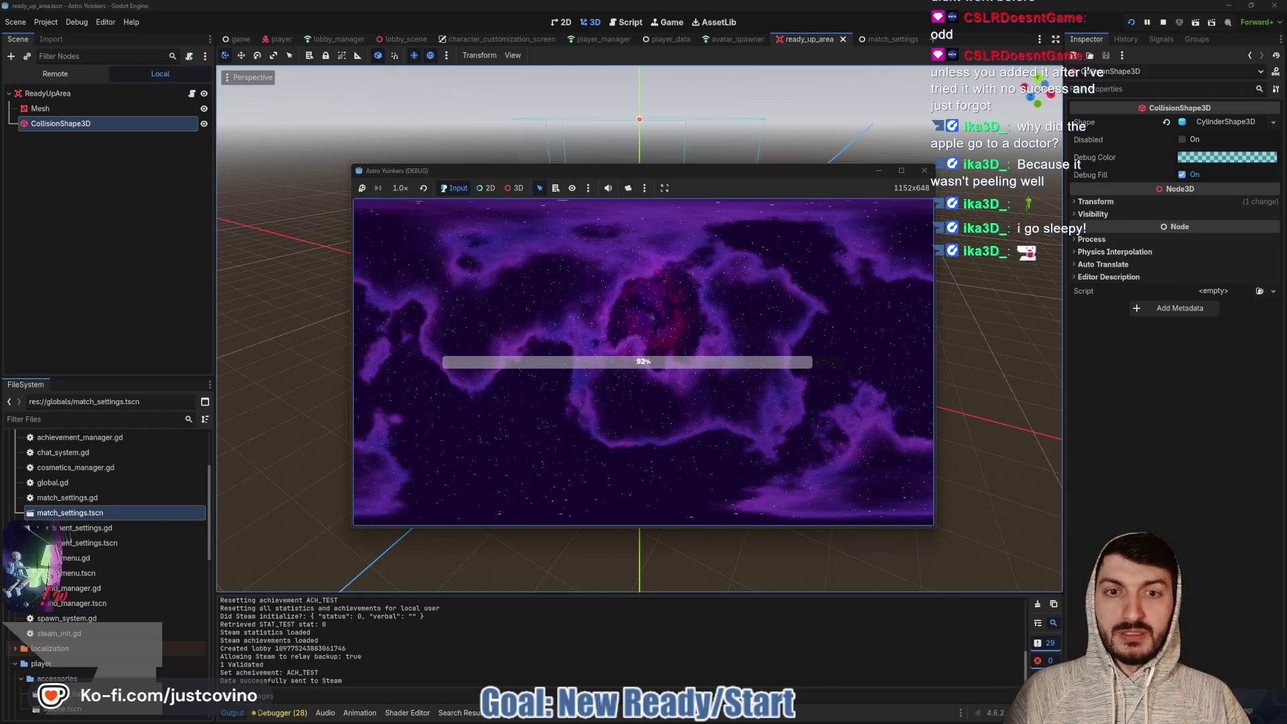
{"action": "key", "text": "w"}
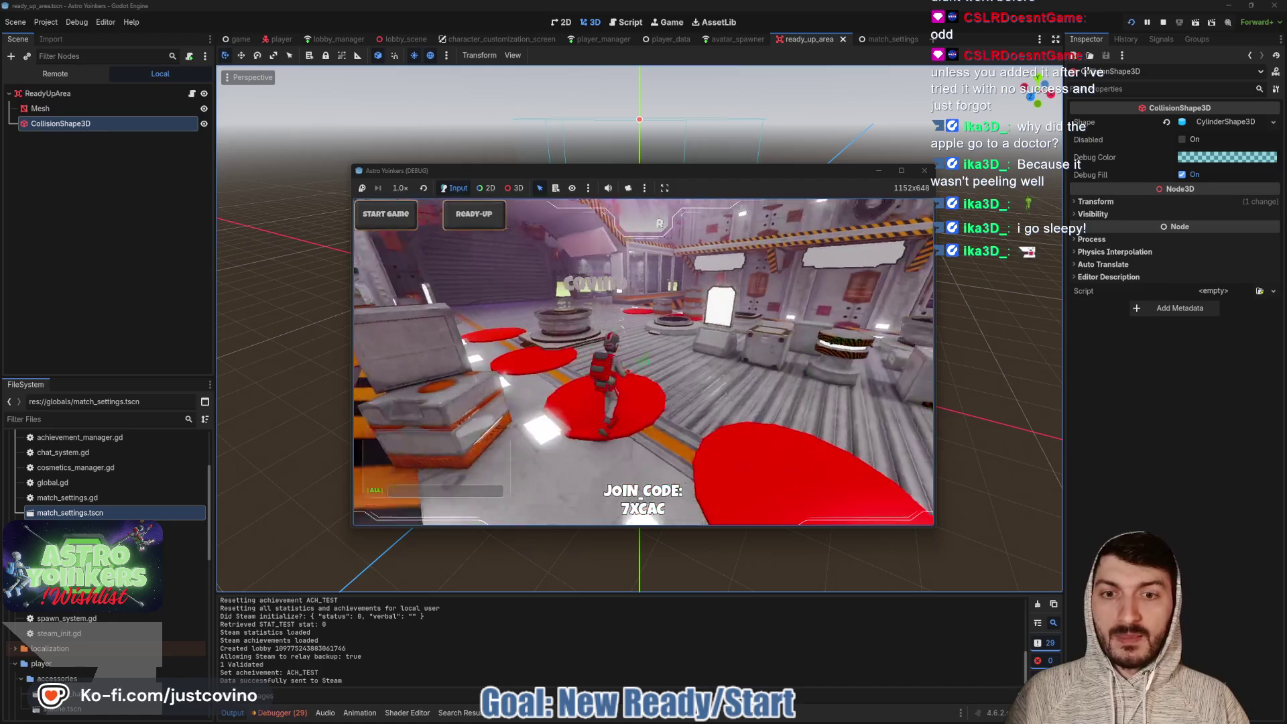
{"action": "key", "text": "w"}
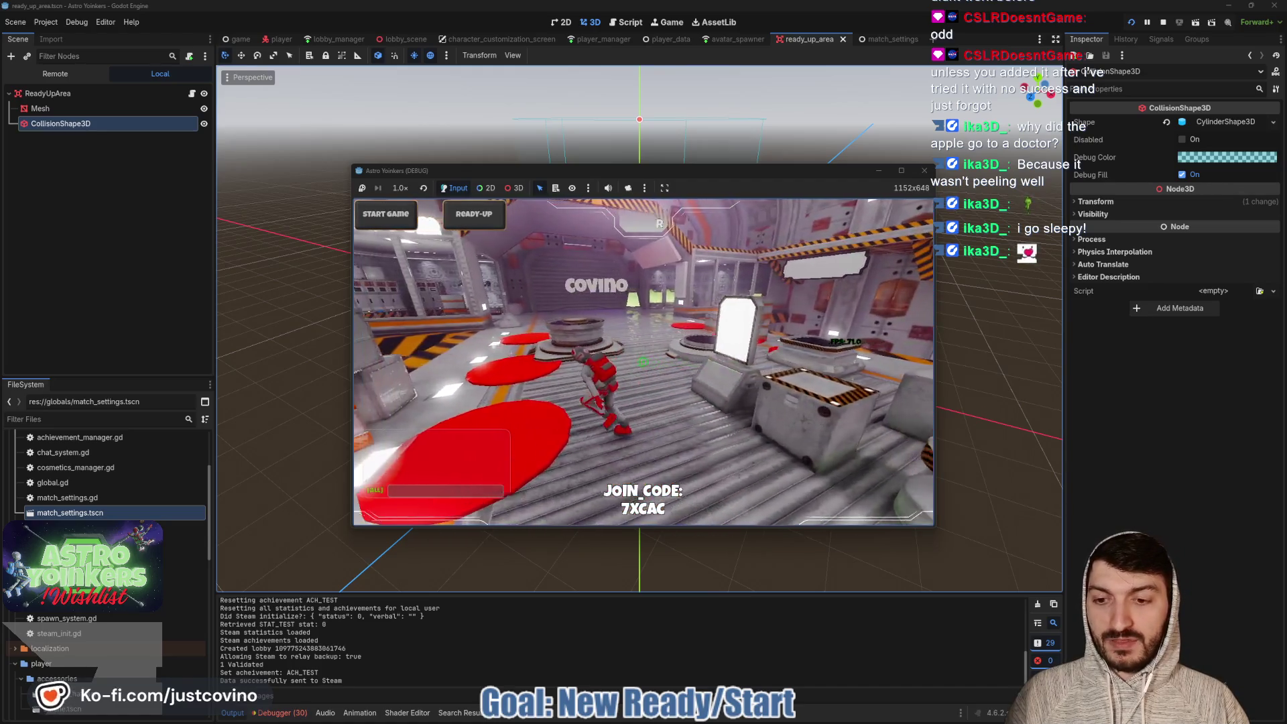
{"action": "key", "text": "w"}
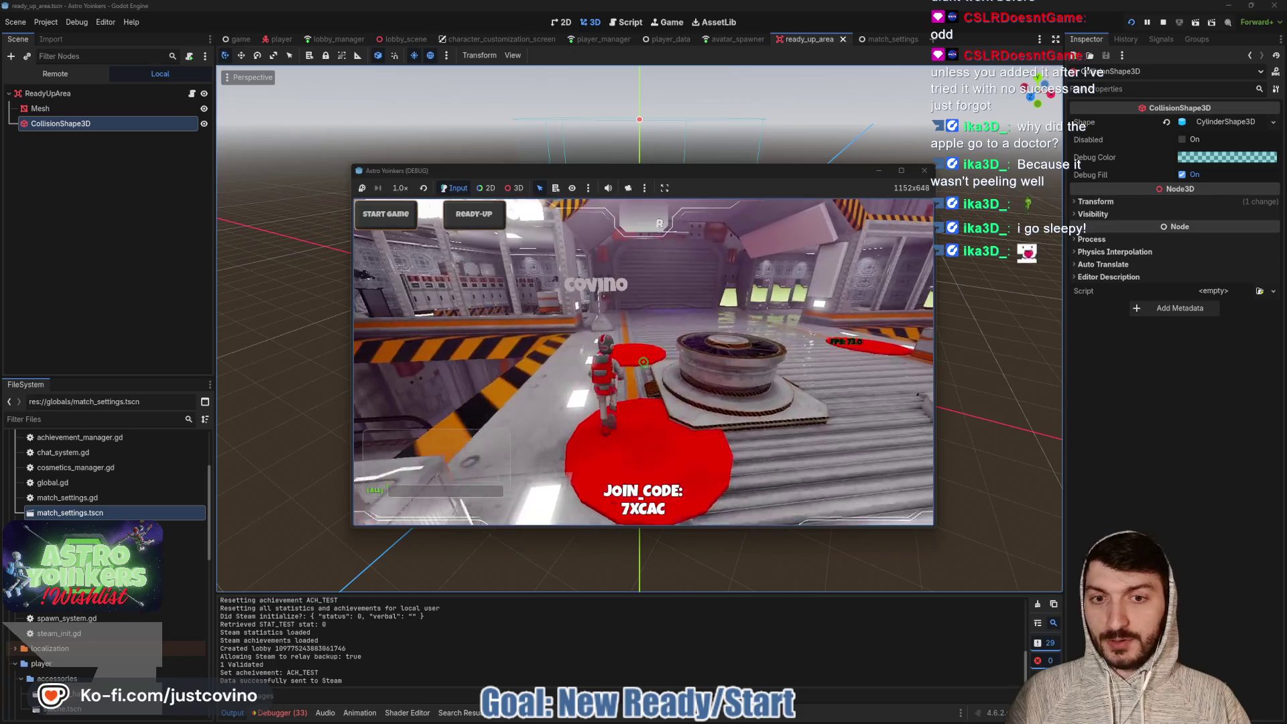
{"action": "key", "text": "w"}
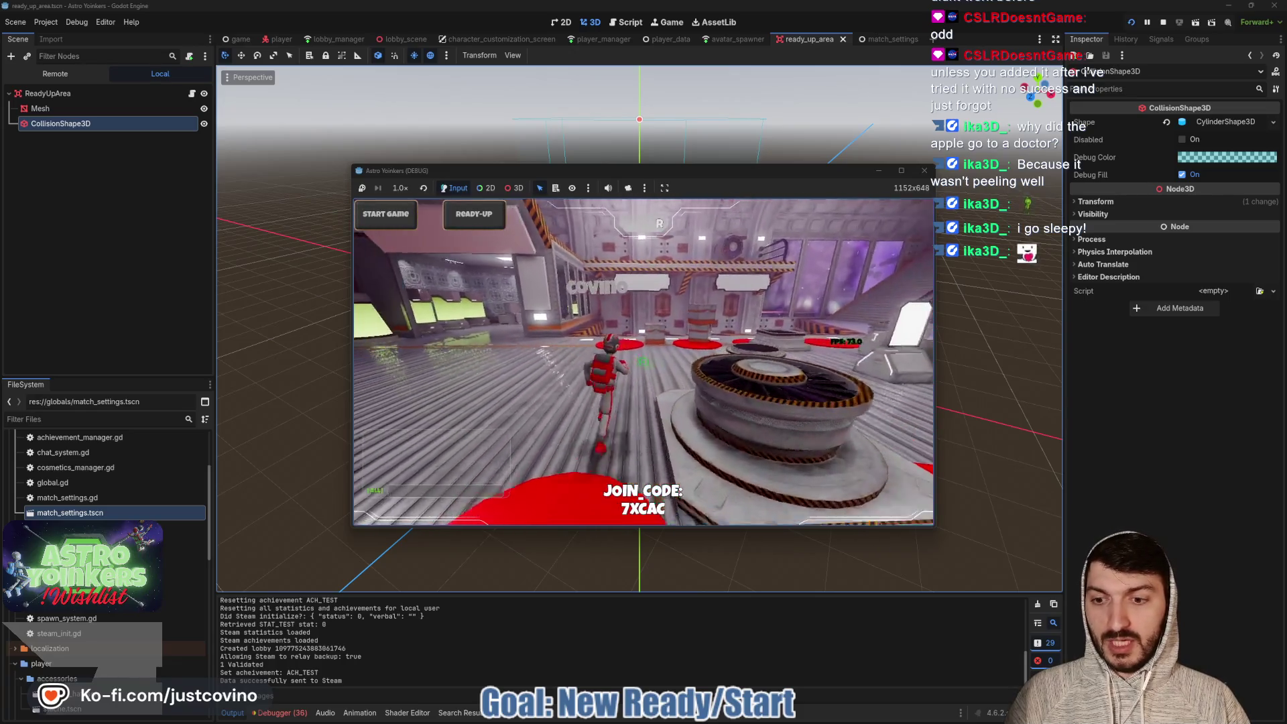
Walk the character past the asteroid map board and across the red ready pads
{"action": "key", "text": "w"}
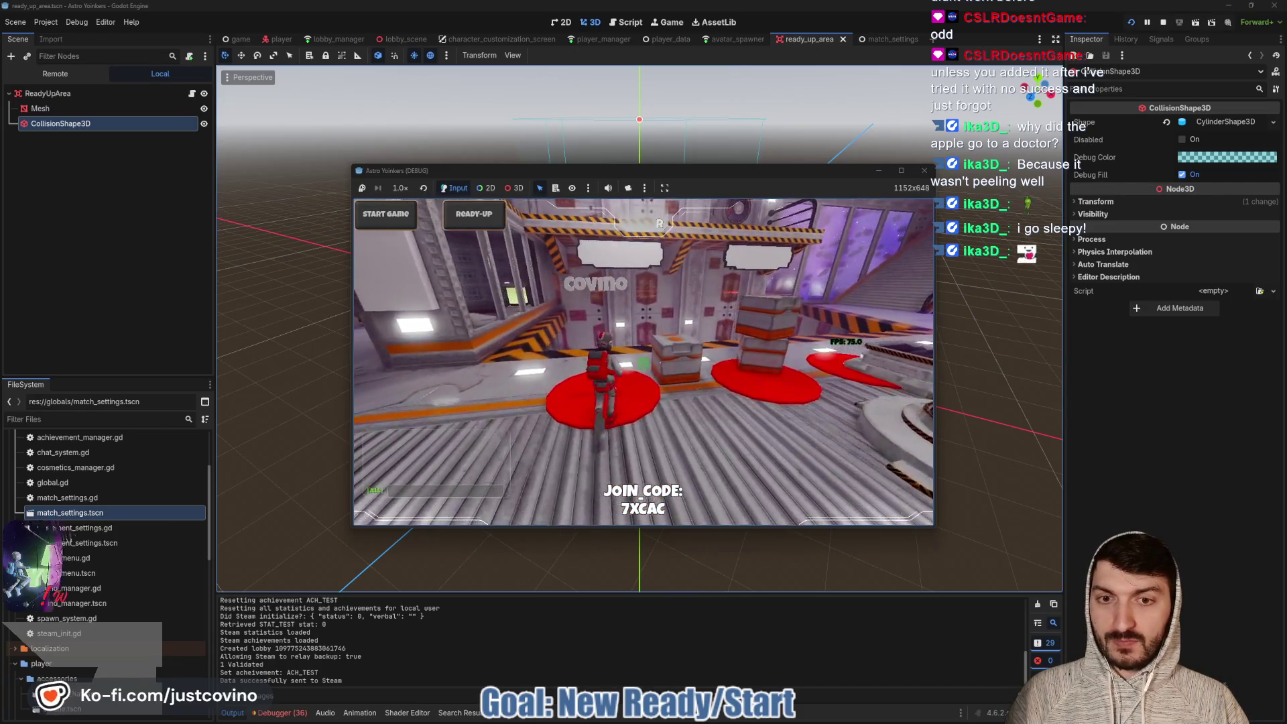
{"action": "key", "text": "w"}
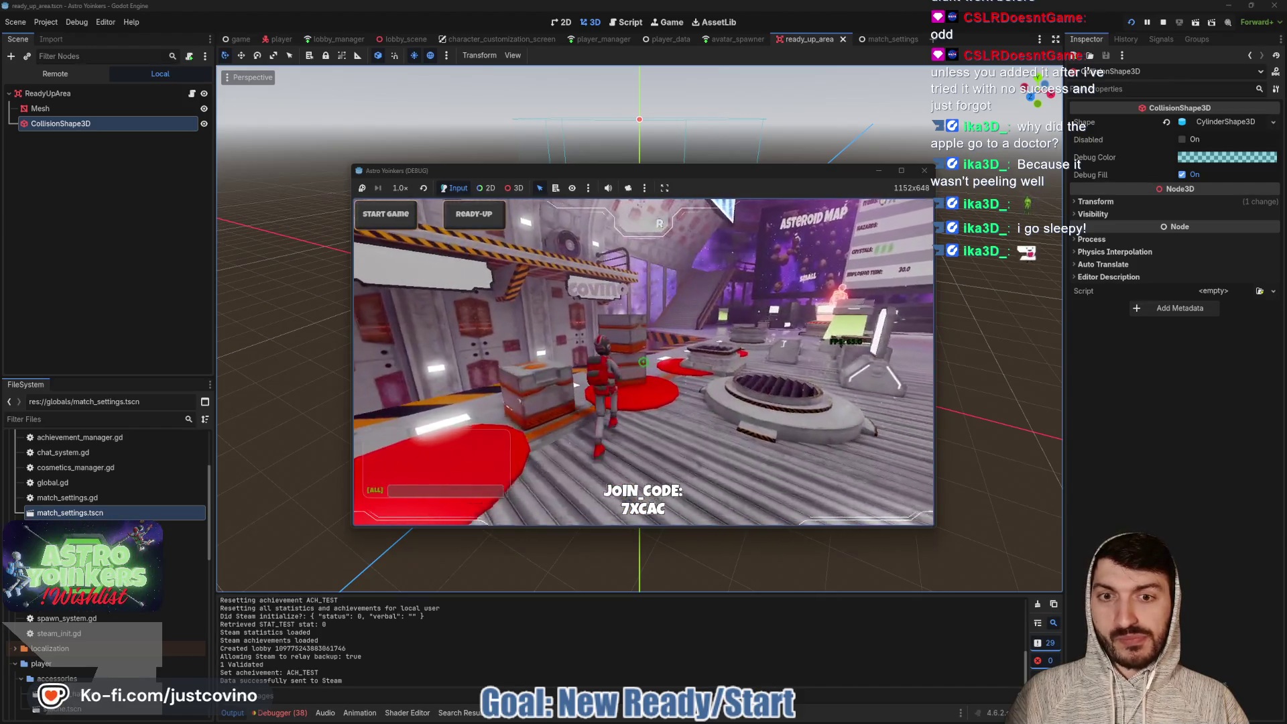
{"action": "key", "text": "w"}
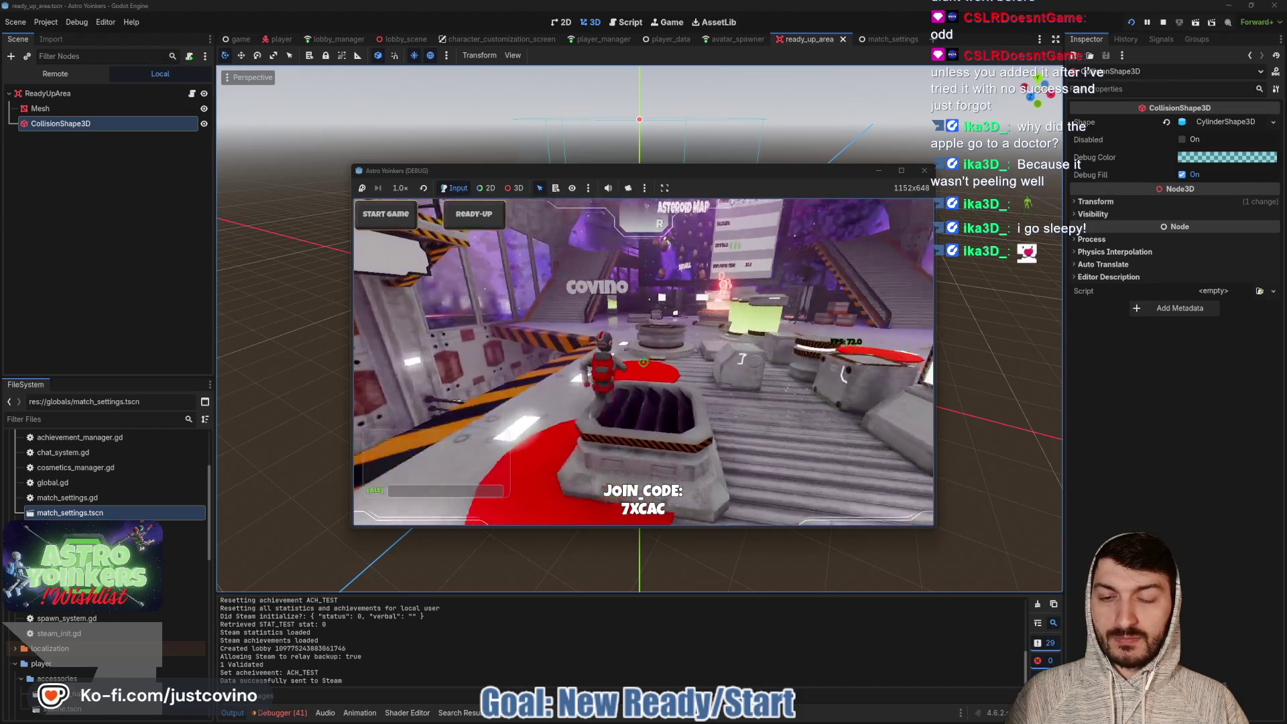
{"action": "key", "text": "w"}
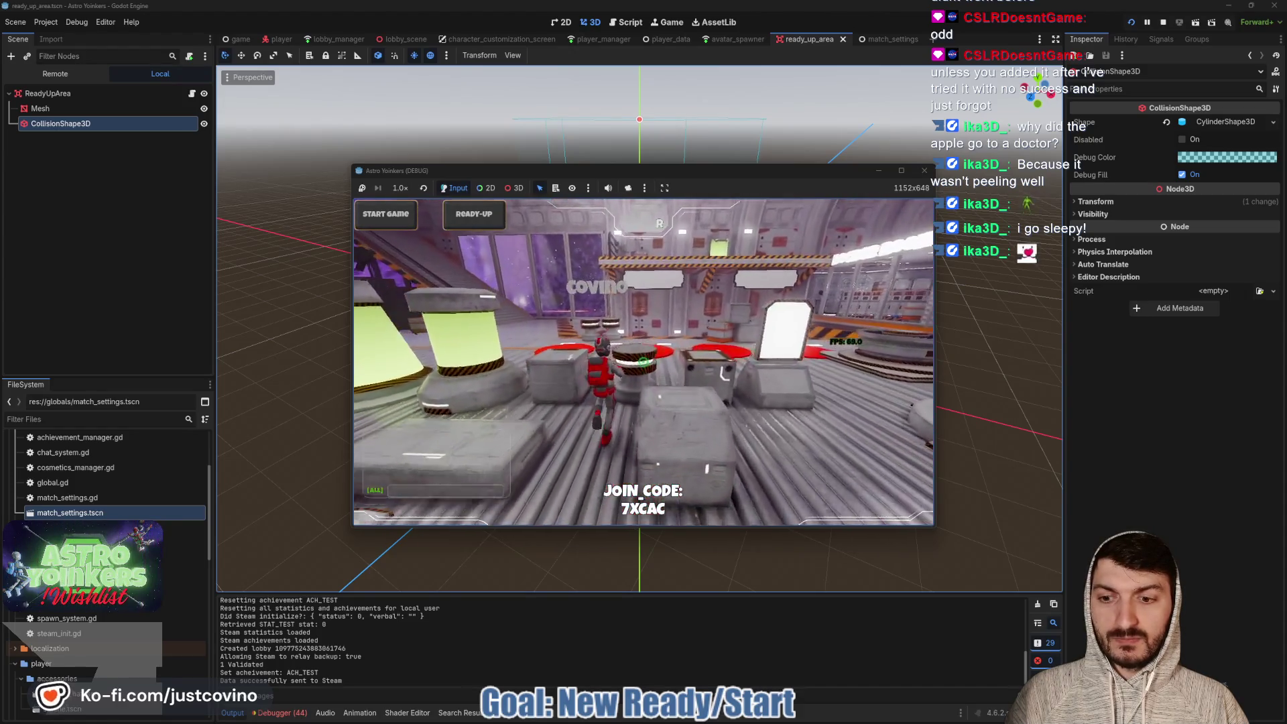
{"action": "key", "text": "w"}
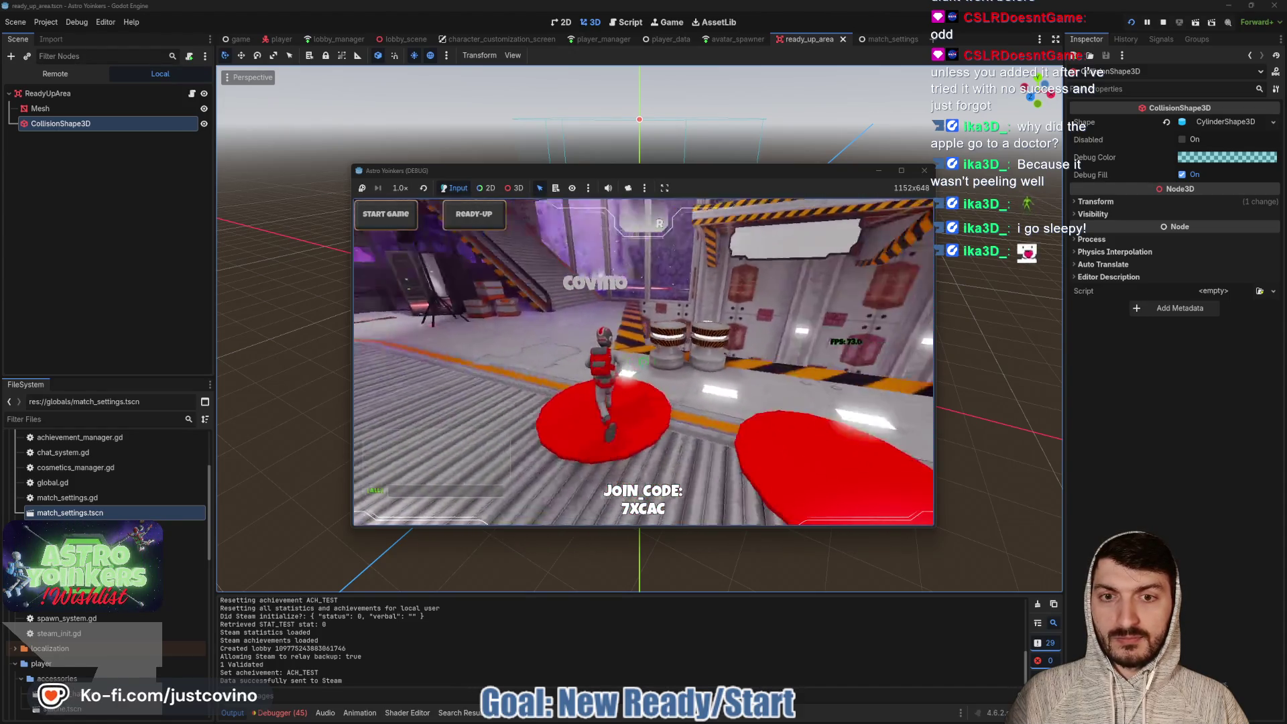
{"action": "key", "text": "w"}
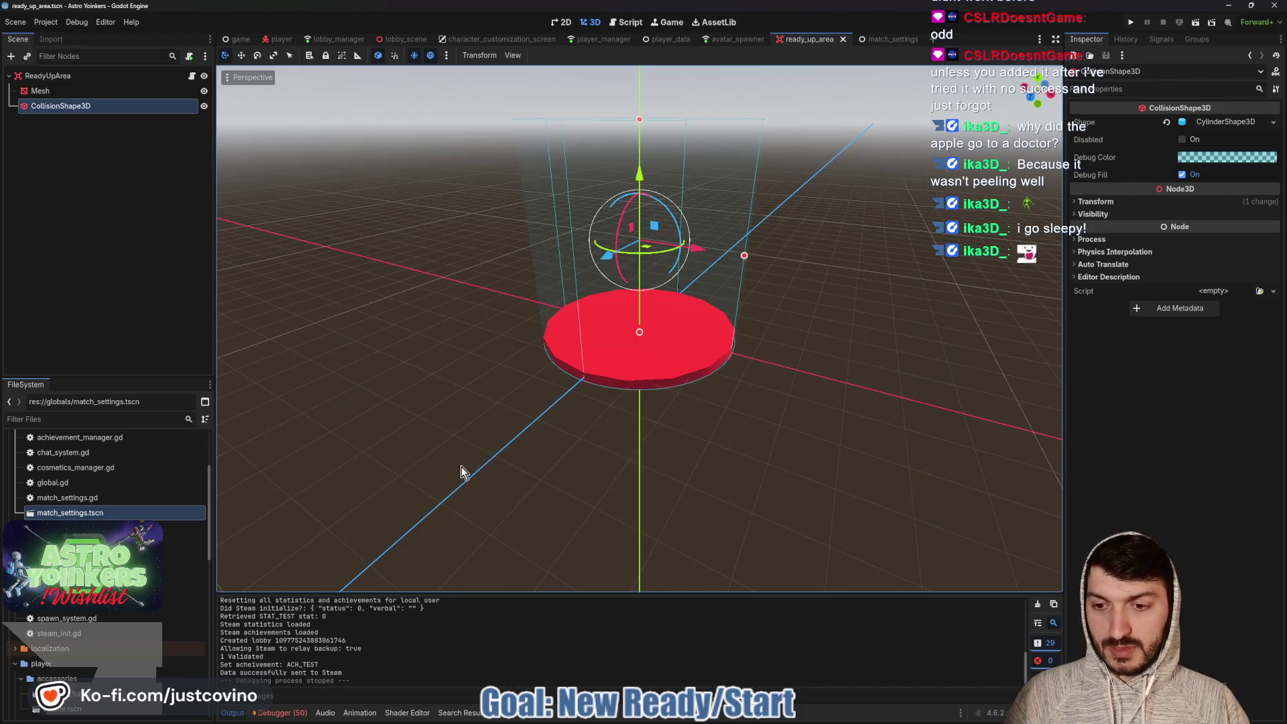
Show the Debugger errors (handlers expected 0 arguments, got 1), then return to ready_up_area.gd
{"action": "left_click", "coordinate": [291, 716]}
{"action": "left_click", "coordinate": [296, 299]}
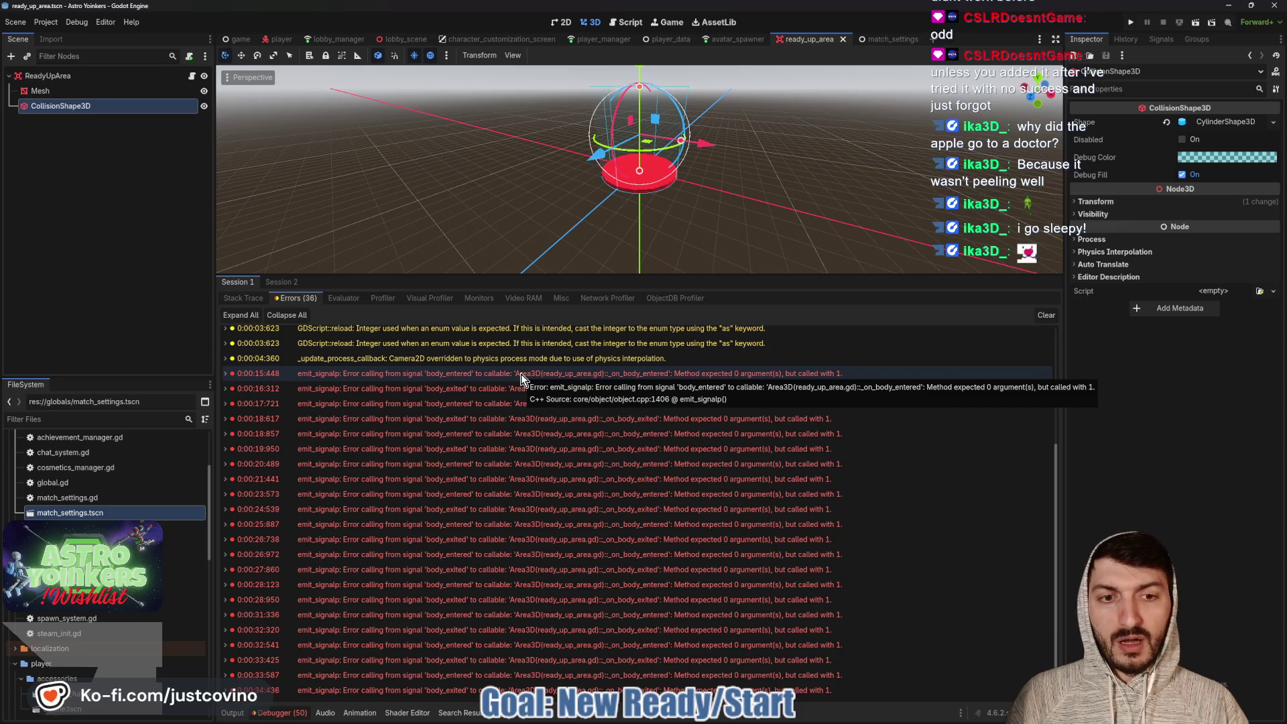
{"action": "left_click", "coordinate": [191, 76]}
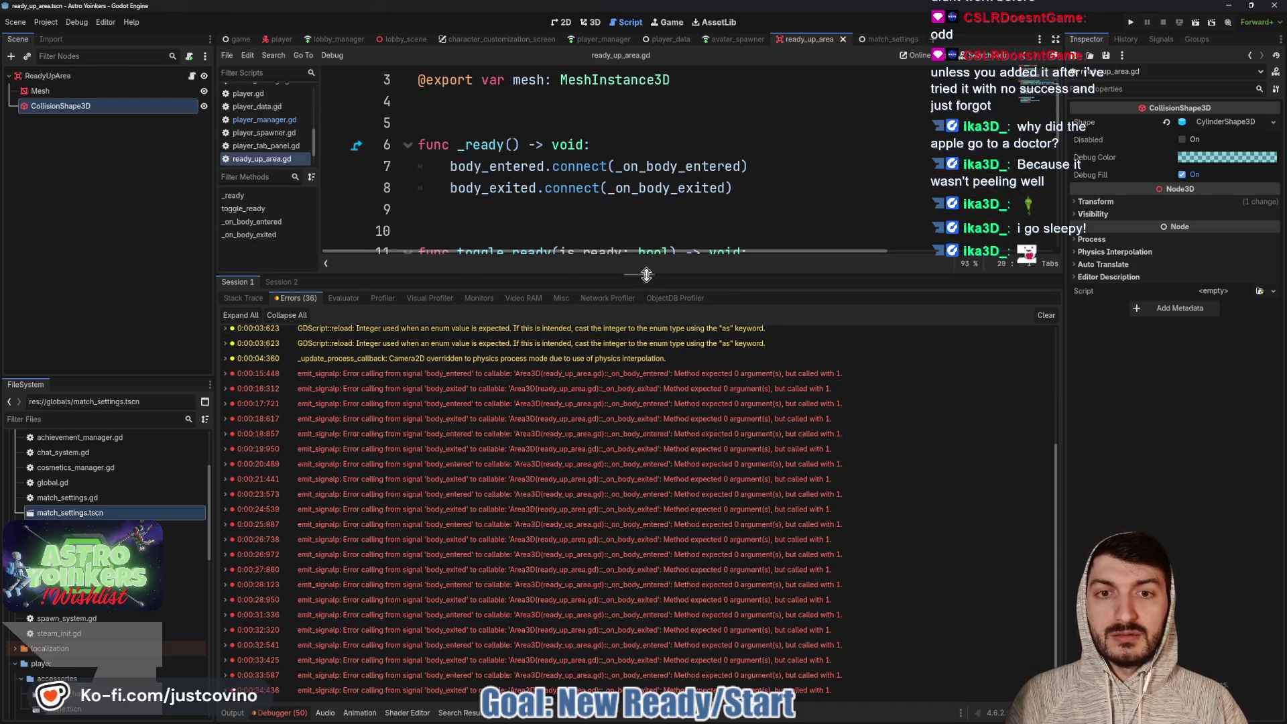
Add a _body: Player parameter to both _on_body_entered and _on_body_exited with multiple carets
{"action": "left_click_drag", "start_coordinate": [647, 275], "coordinate": [627, 561]}
{"action": "scroll", "coordinate": [632, 417], "scroll_direction": "down", "scroll_amount": 1}
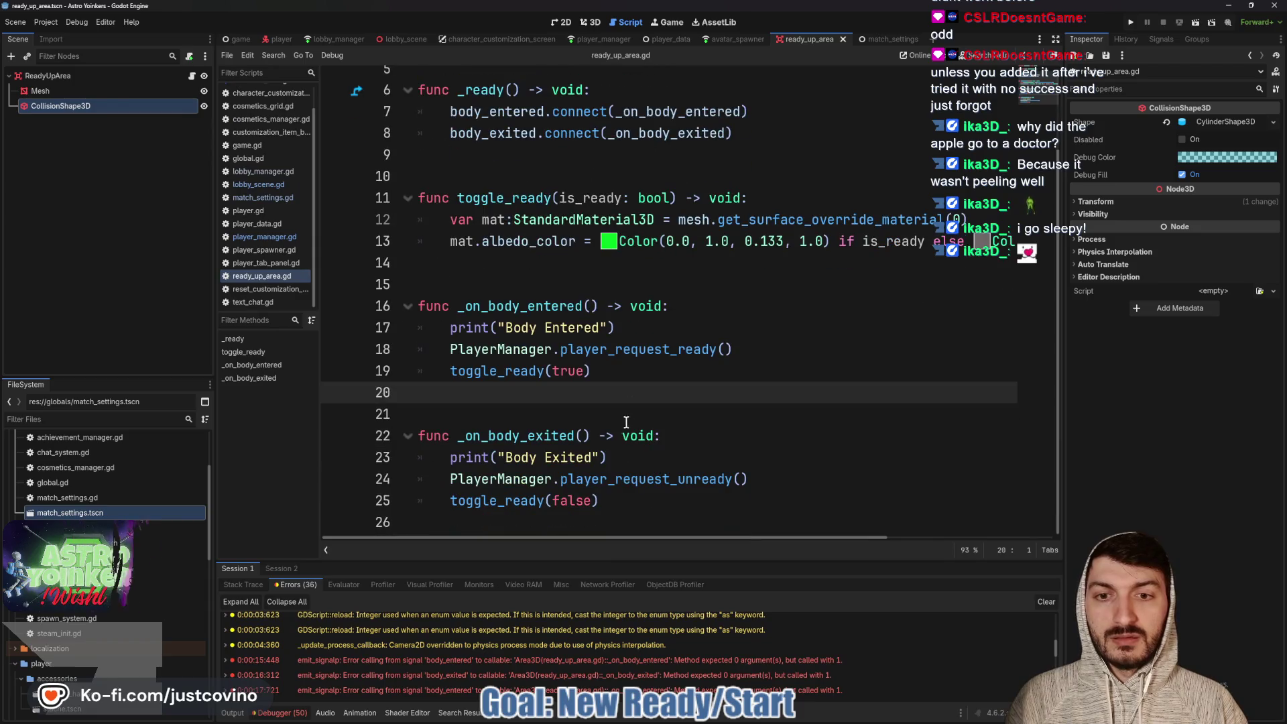
{"action": "left_click", "coordinate": [593, 306]}
{"action": "left_click", "coordinate": [582, 436], "text": "alt"}
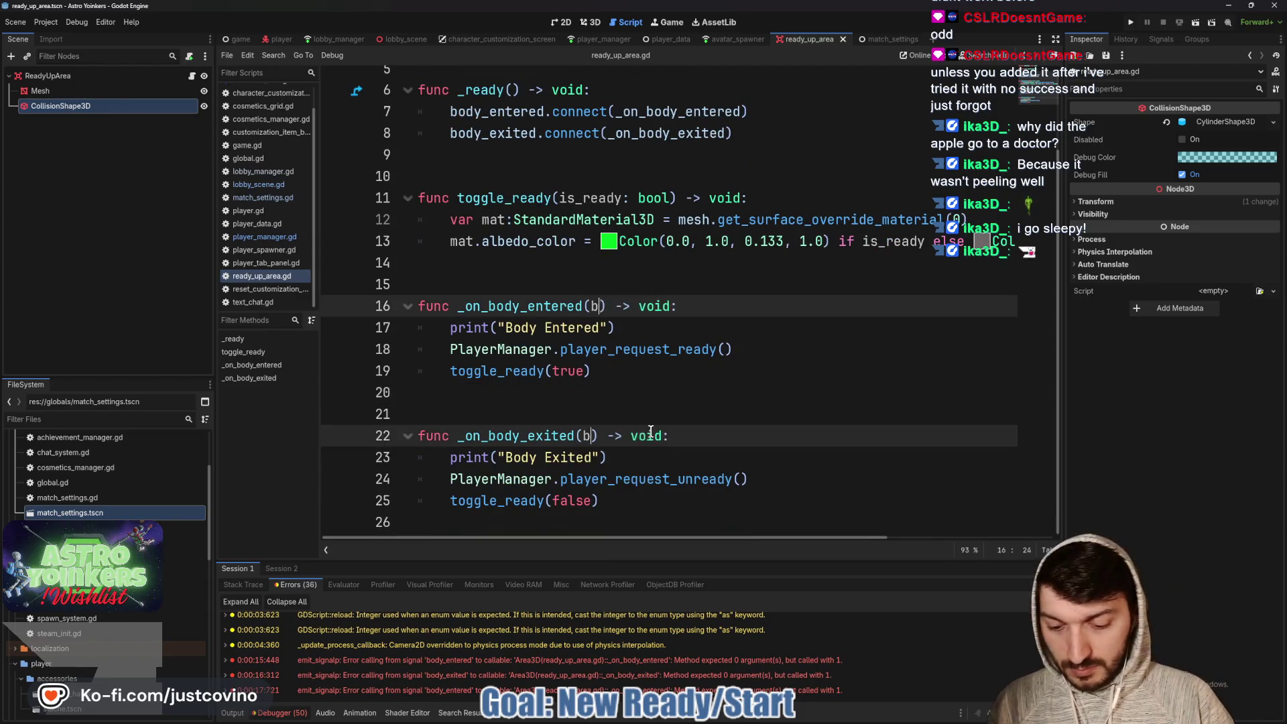
{"action": "type", "text": "ody: Node3"}
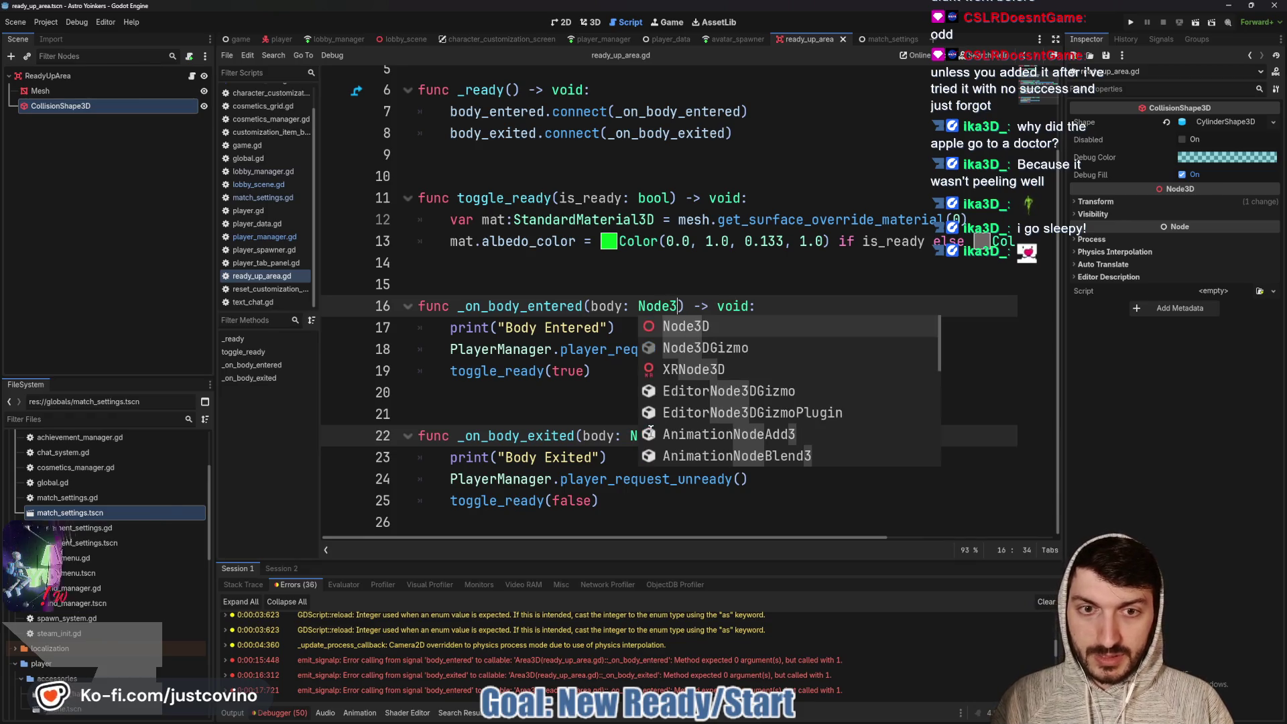
{"action": "key", "text": "BackSpace"}
{"action": "key", "text": "BackSpace"}
{"action": "key", "text": "BackSpace"}
{"action": "key", "text": "BackSpace"}
{"action": "key", "text": "BackSpace"}
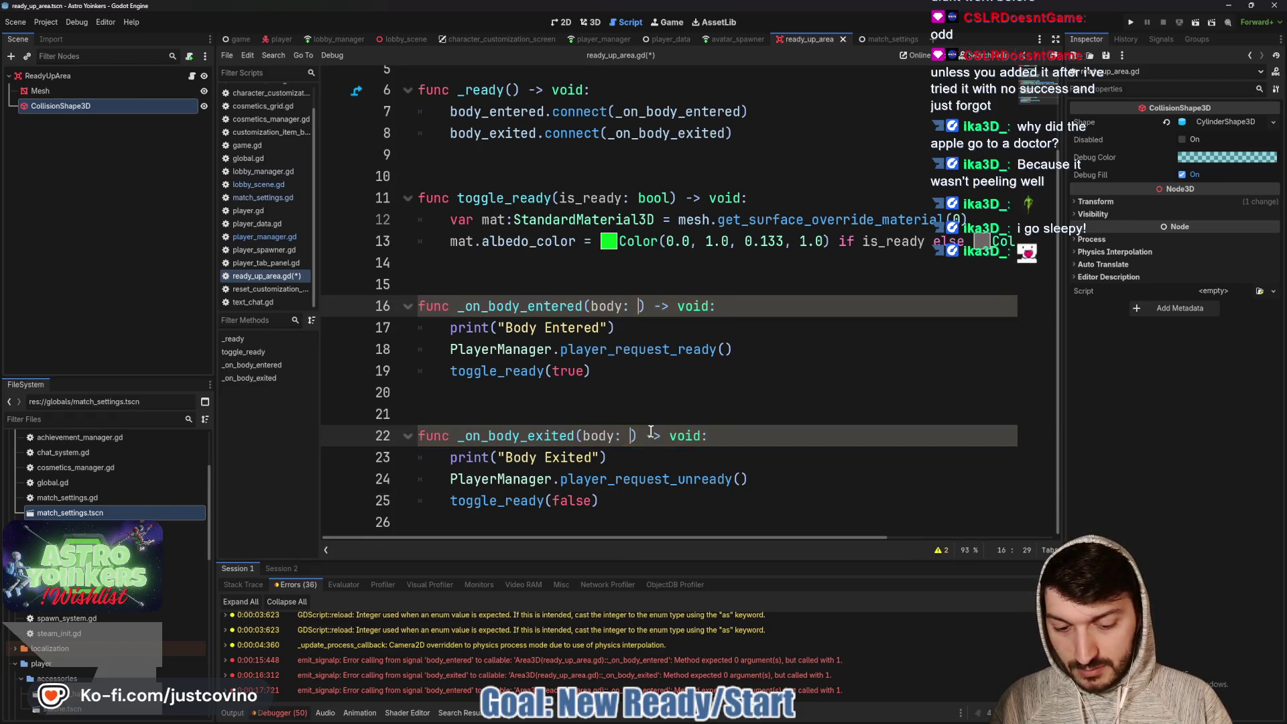
{"action": "type", "text": "Player"}
{"action": "left_click", "coordinate": [582, 436]}
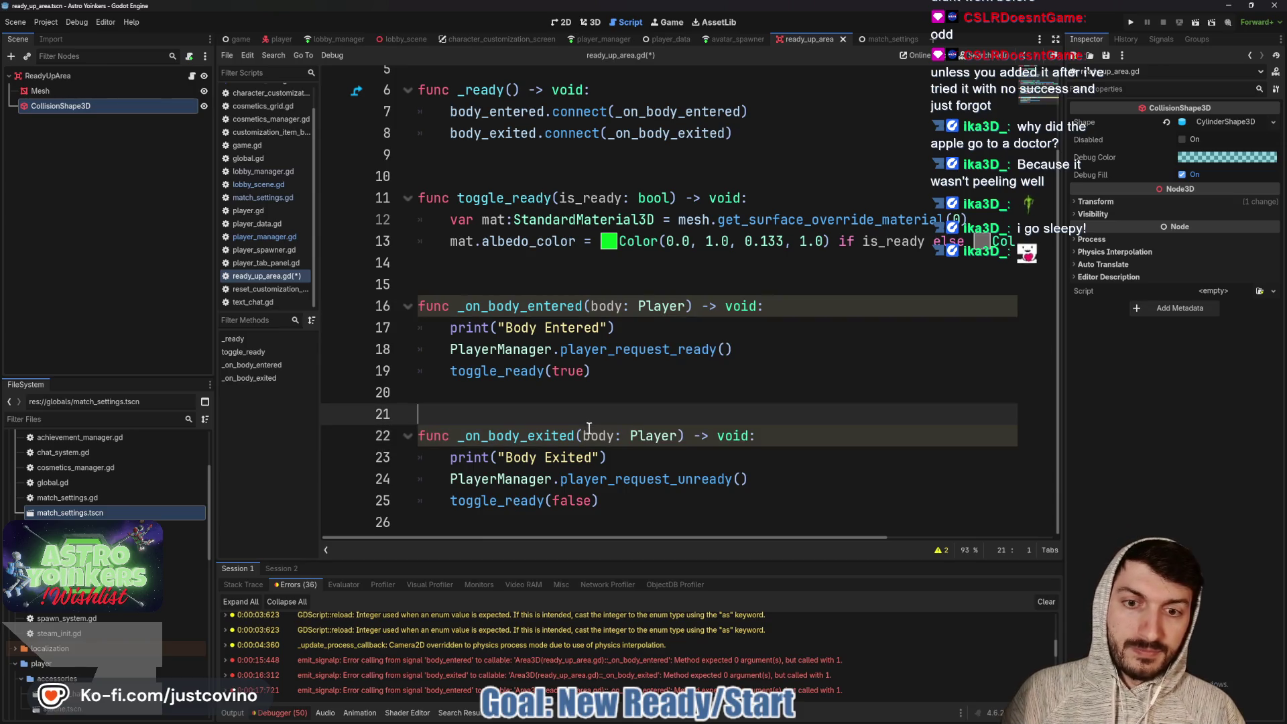
{"action": "left_click", "coordinate": [590, 305], "text": "alt"}
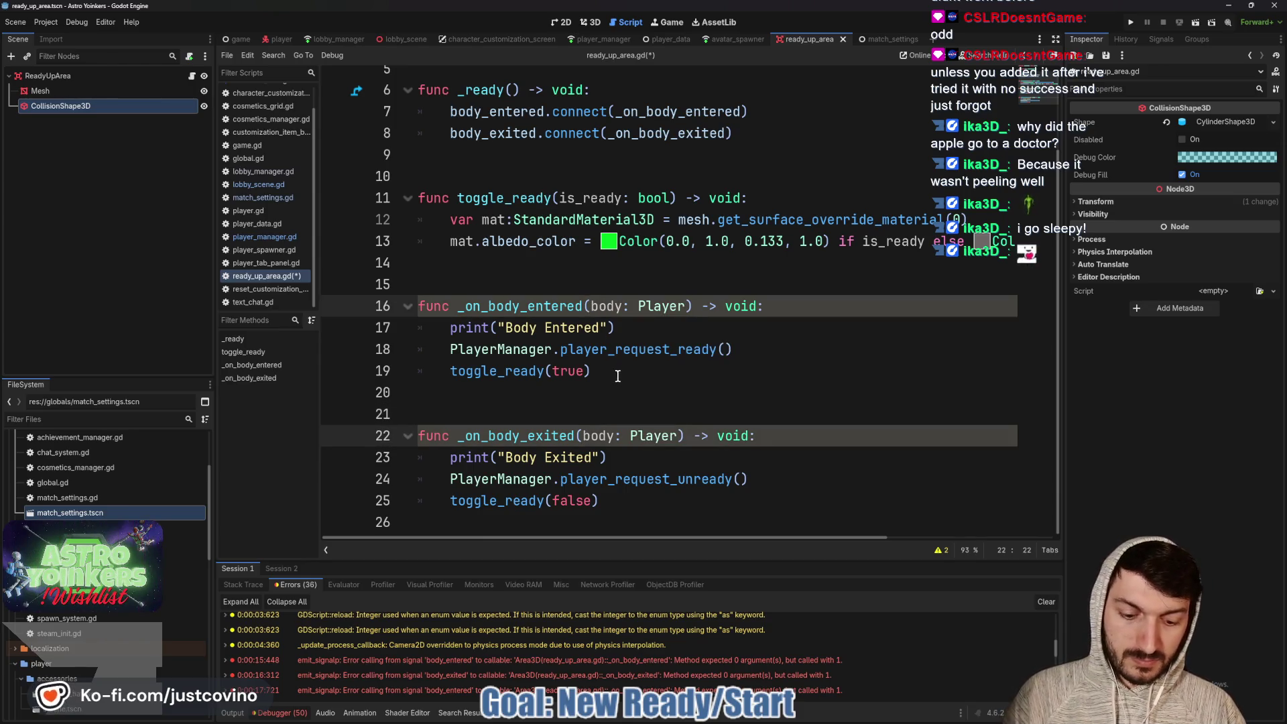
{"action": "type", "text": "_"}
Save the ready pad script and relaunch the game
{"action": "left_click", "coordinate": [607, 394]}
{"action": "key", "text": "ctrl+s"}
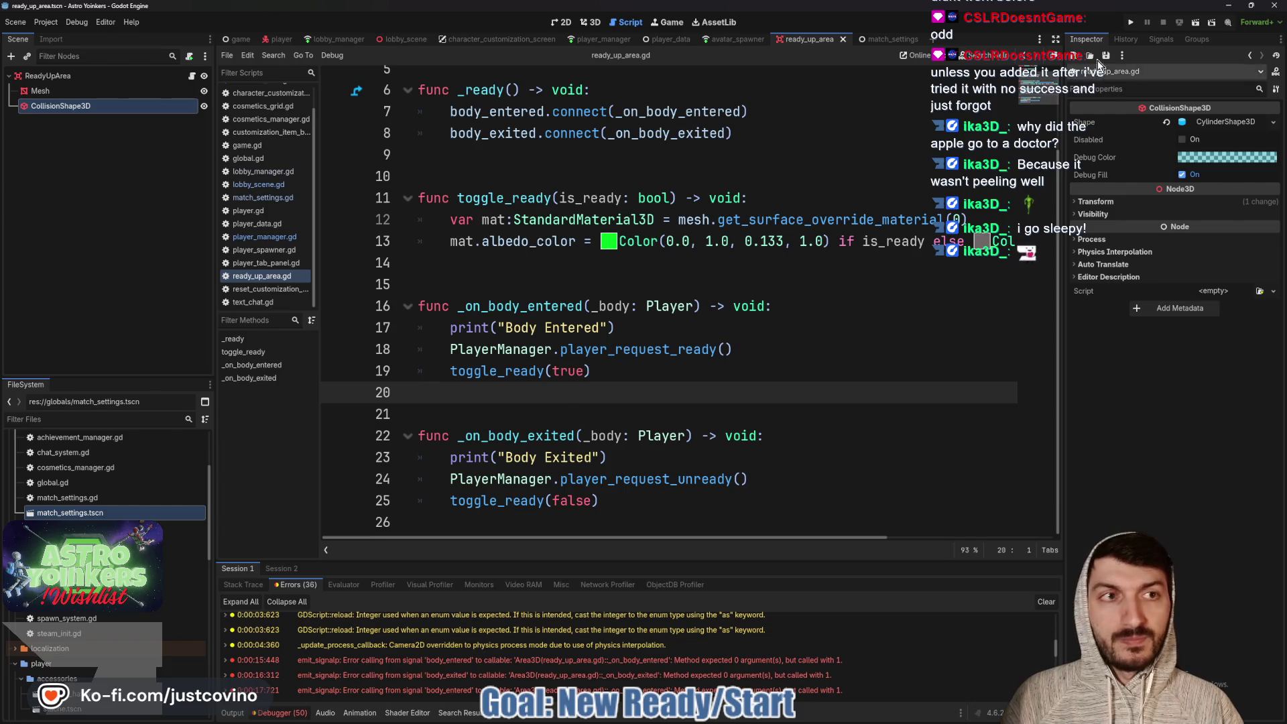
{"action": "left_click", "coordinate": [1128, 19]}
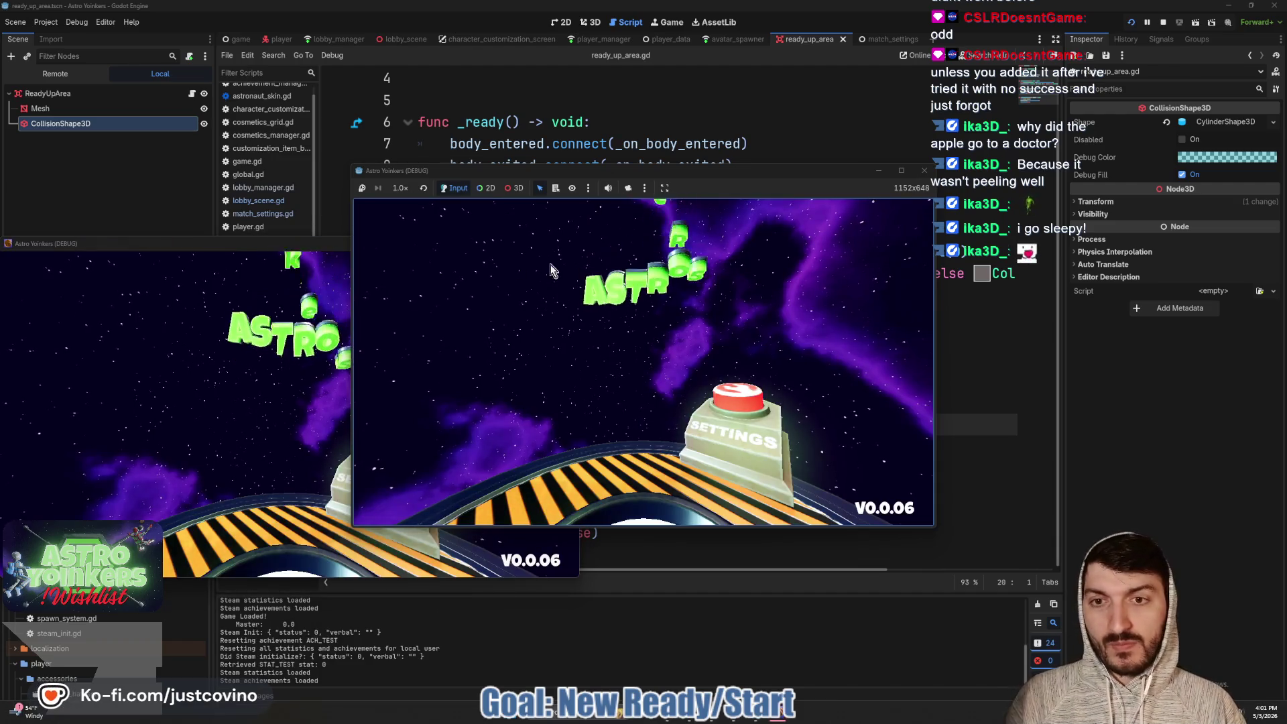
Host a private lobby, walk onto a red ready pad to trigger loading, then stop the game
{"action": "left_click", "coordinate": [568, 244]}
{"action": "left_click", "coordinate": [463, 311]}
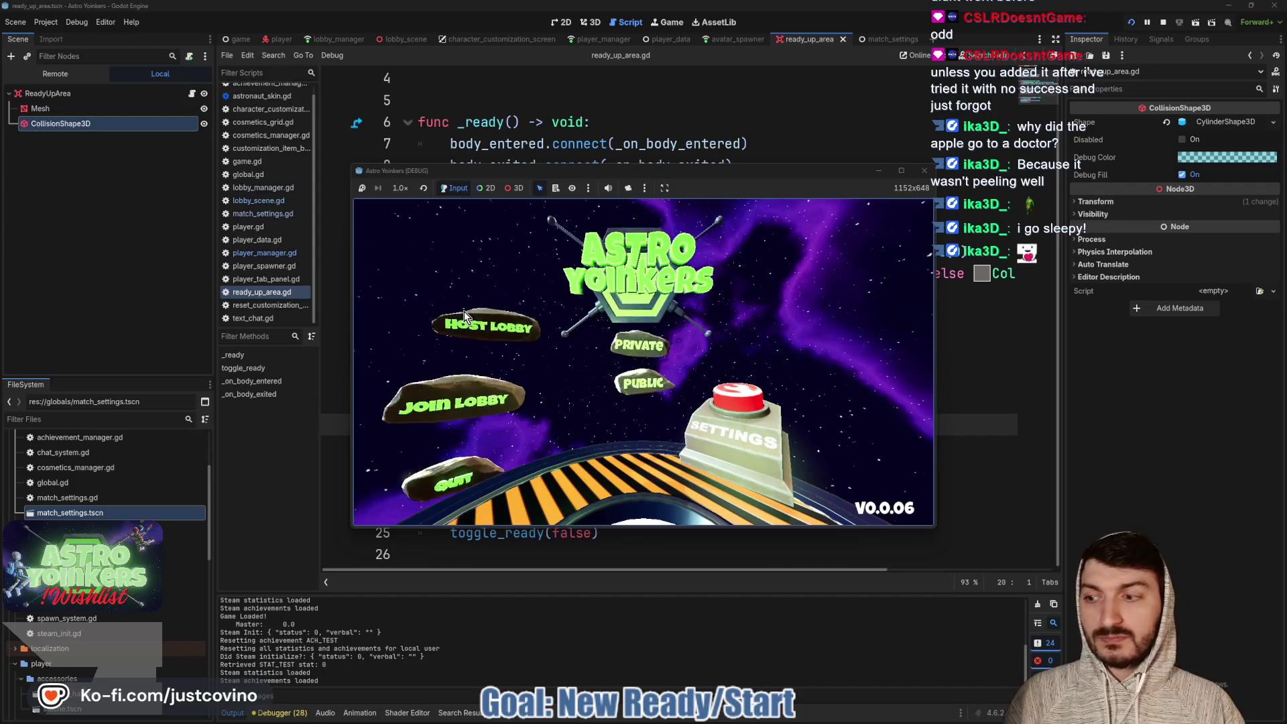
{"action": "left_click", "coordinate": [641, 292]}
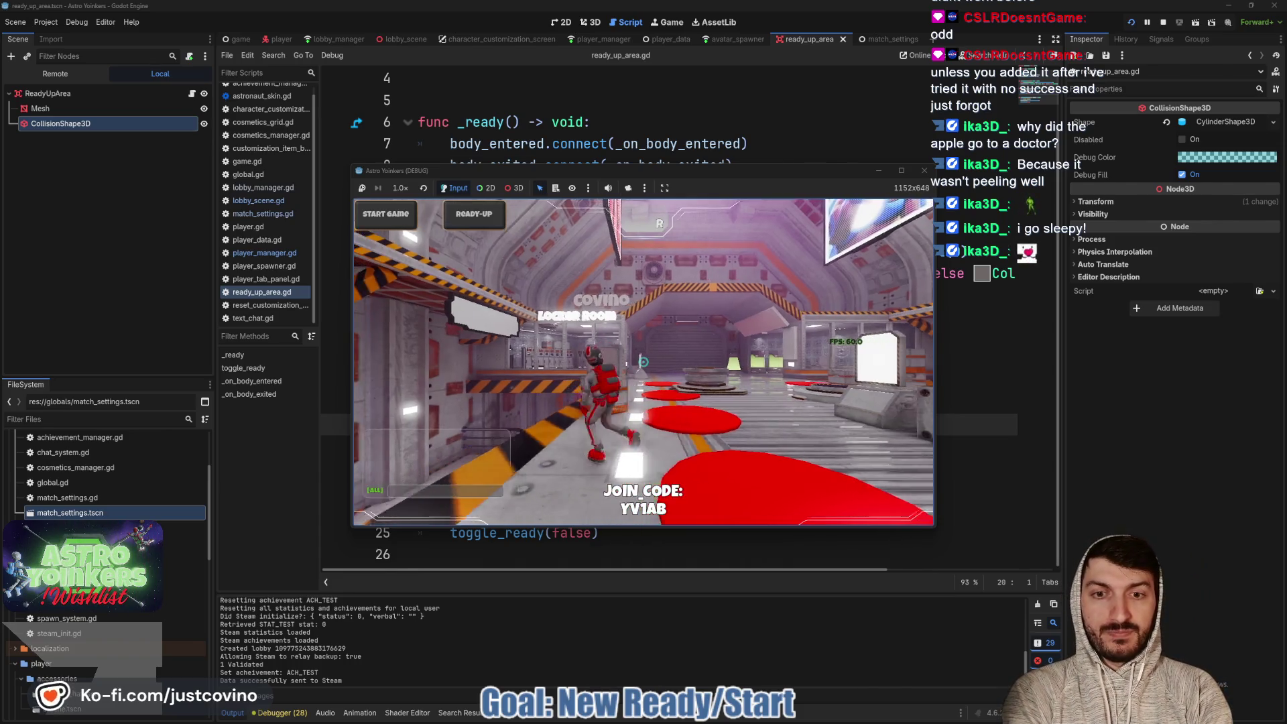
{"action": "key", "text": "w"}
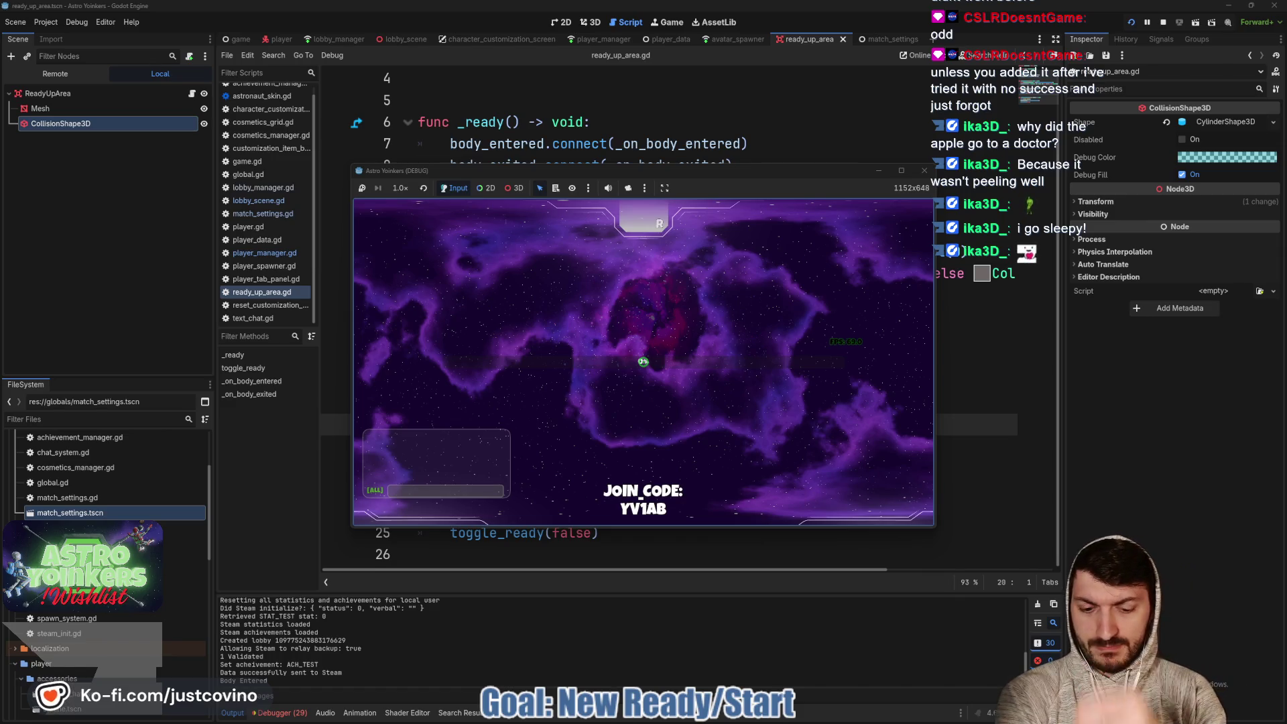
{"action": "key", "text": "F8"}
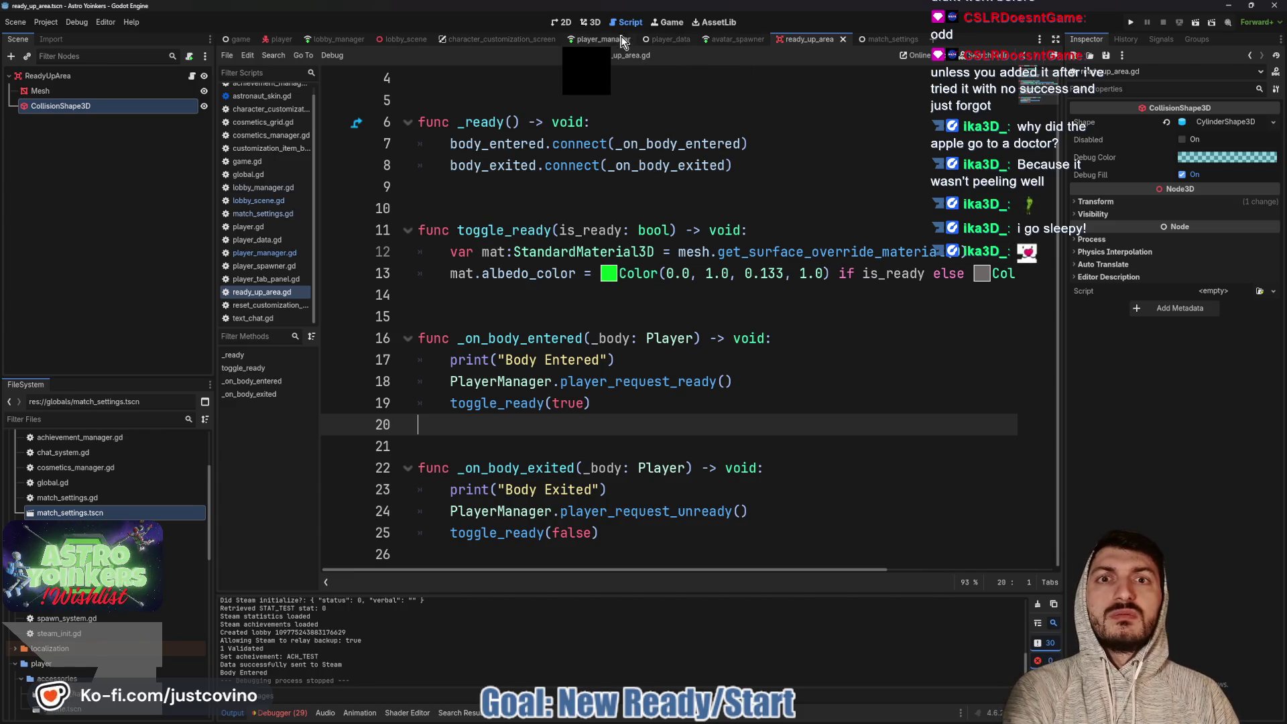
Give MatchSettings' map_path the default "res://game/maps/space_map.tscn" using the copied path
{"action": "left_click", "coordinate": [590, 40]}
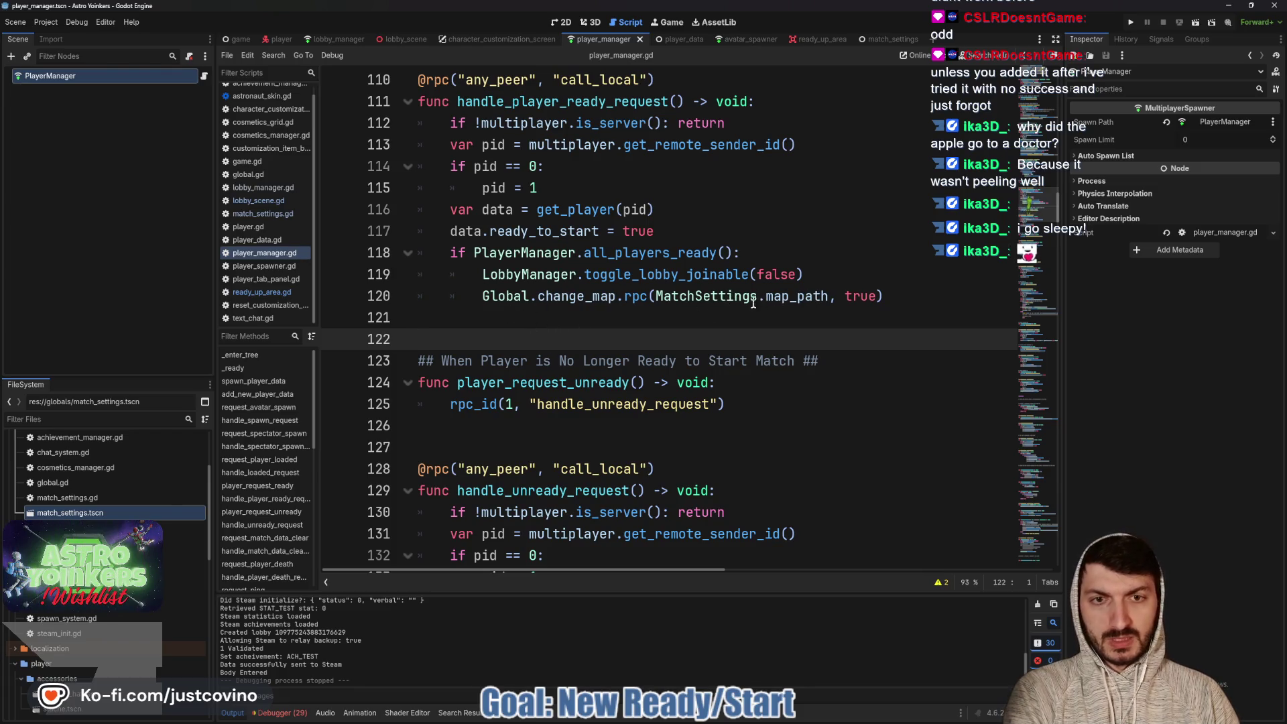
{"action": "left_click", "coordinate": [698, 298], "text": "ctrl"}
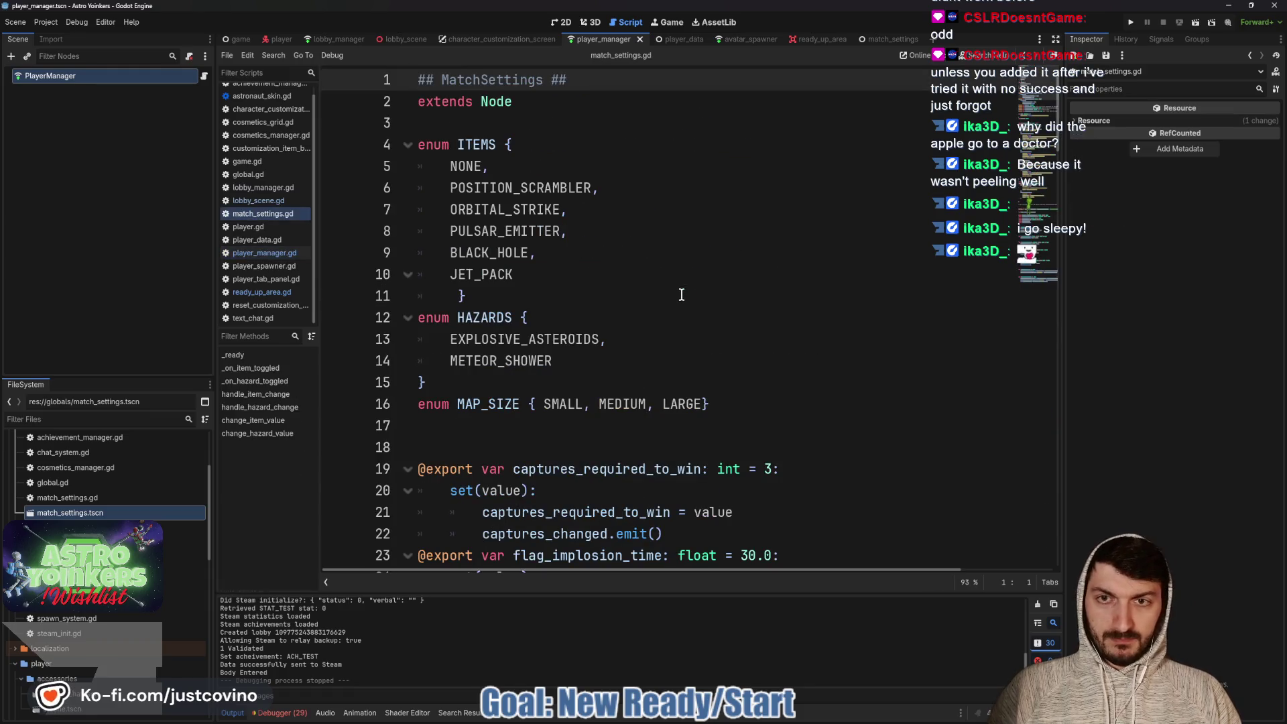
{"action": "scroll", "coordinate": [630, 304], "scroll_direction": "down", "scroll_amount": 8}
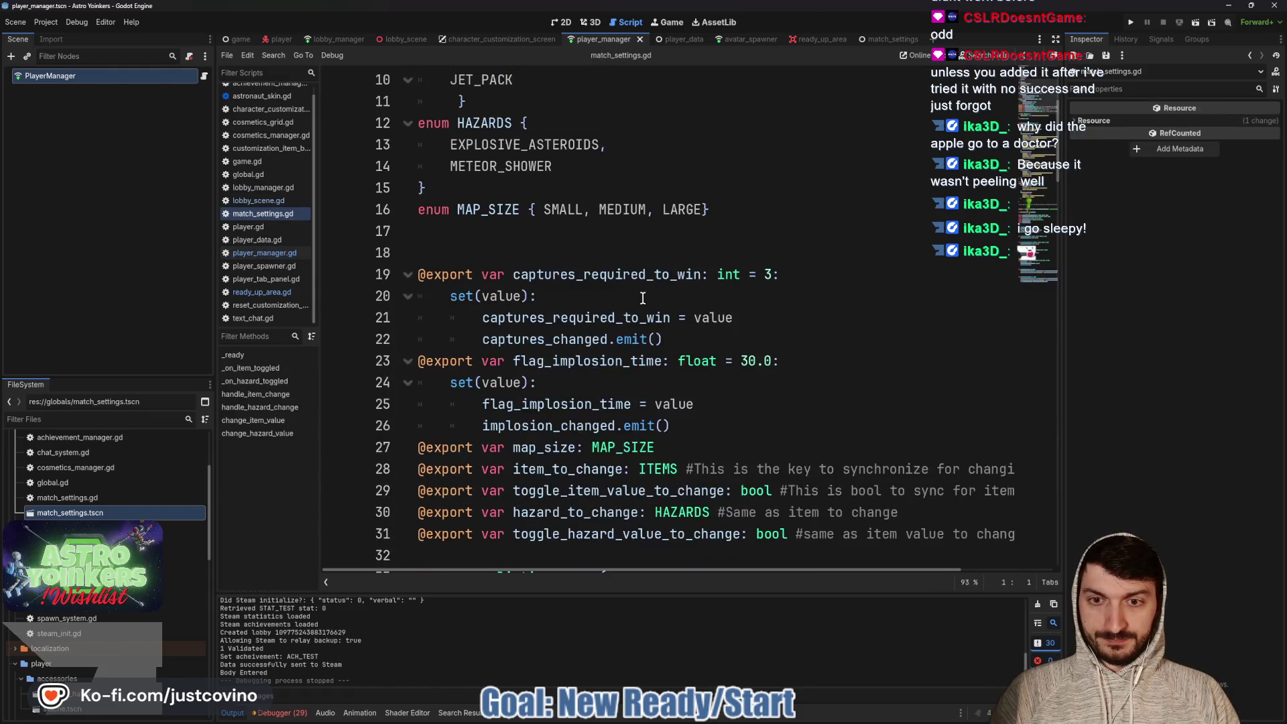
{"action": "left_click", "coordinate": [616, 317]}
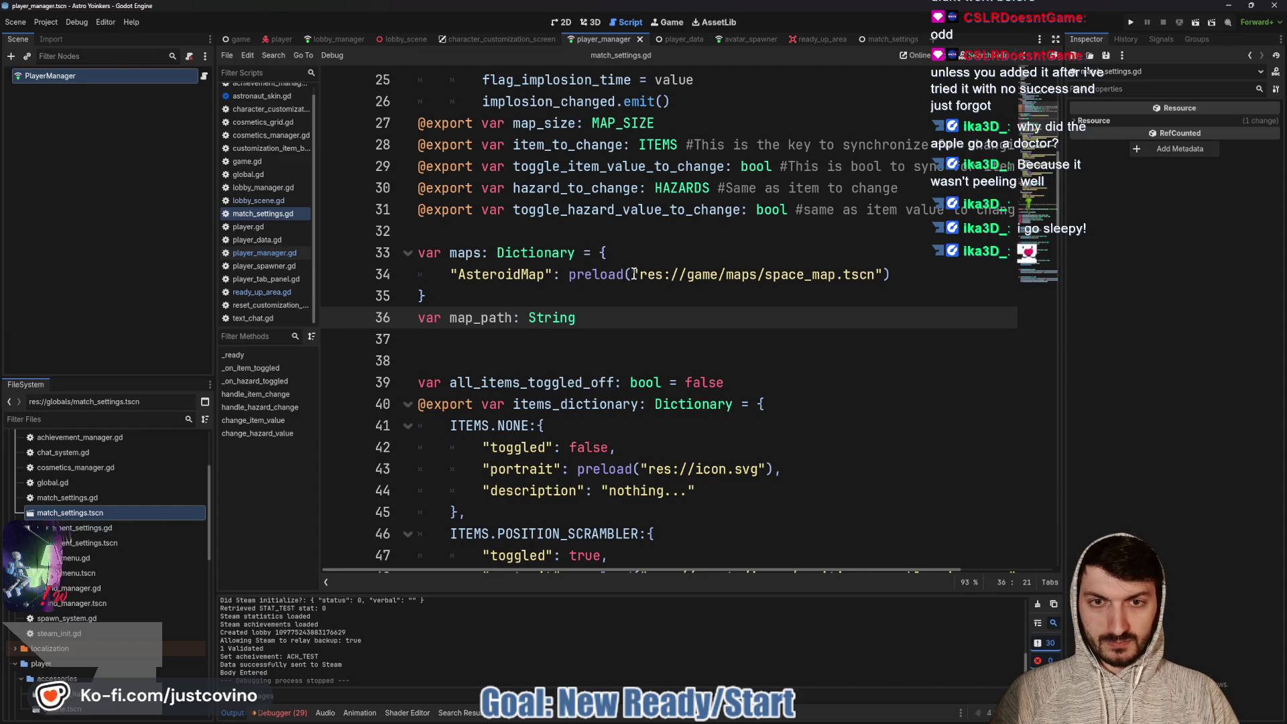
{"action": "left_click_drag", "start_coordinate": [632, 275], "coordinate": [880, 276]}
{"action": "key", "text": "ctrl+c"}
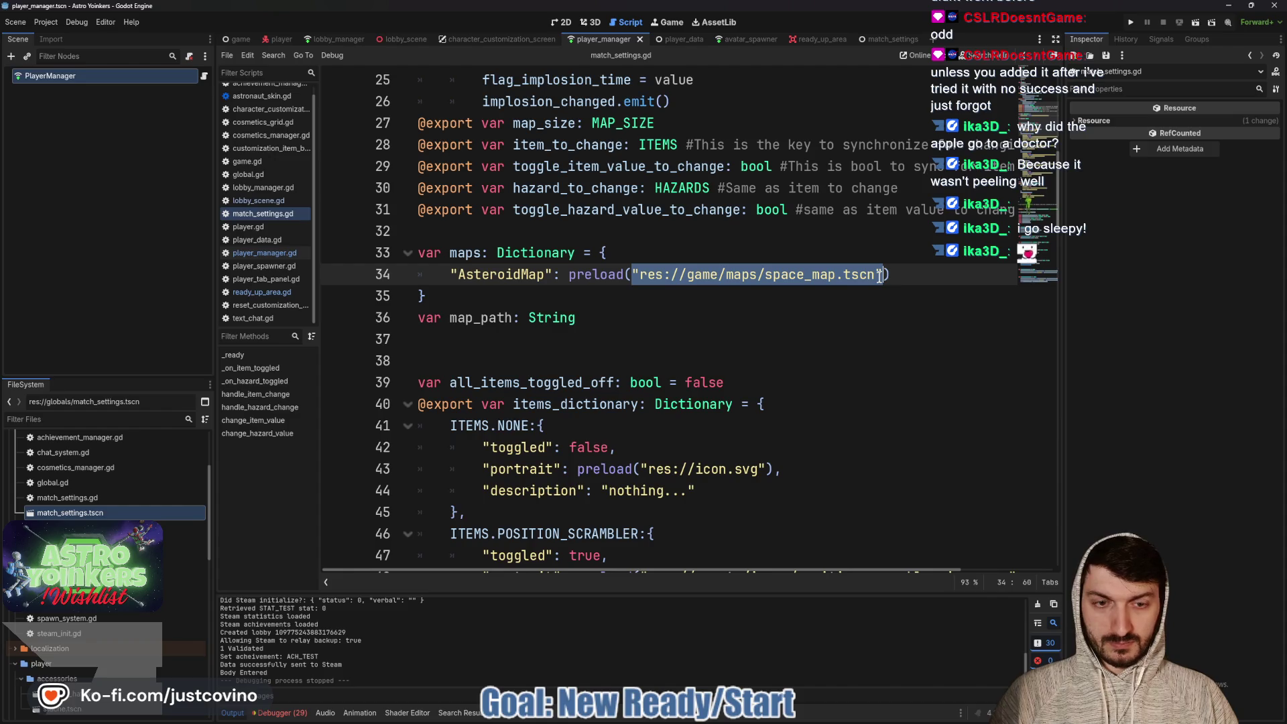
{"action": "left_click", "coordinate": [594, 320]}
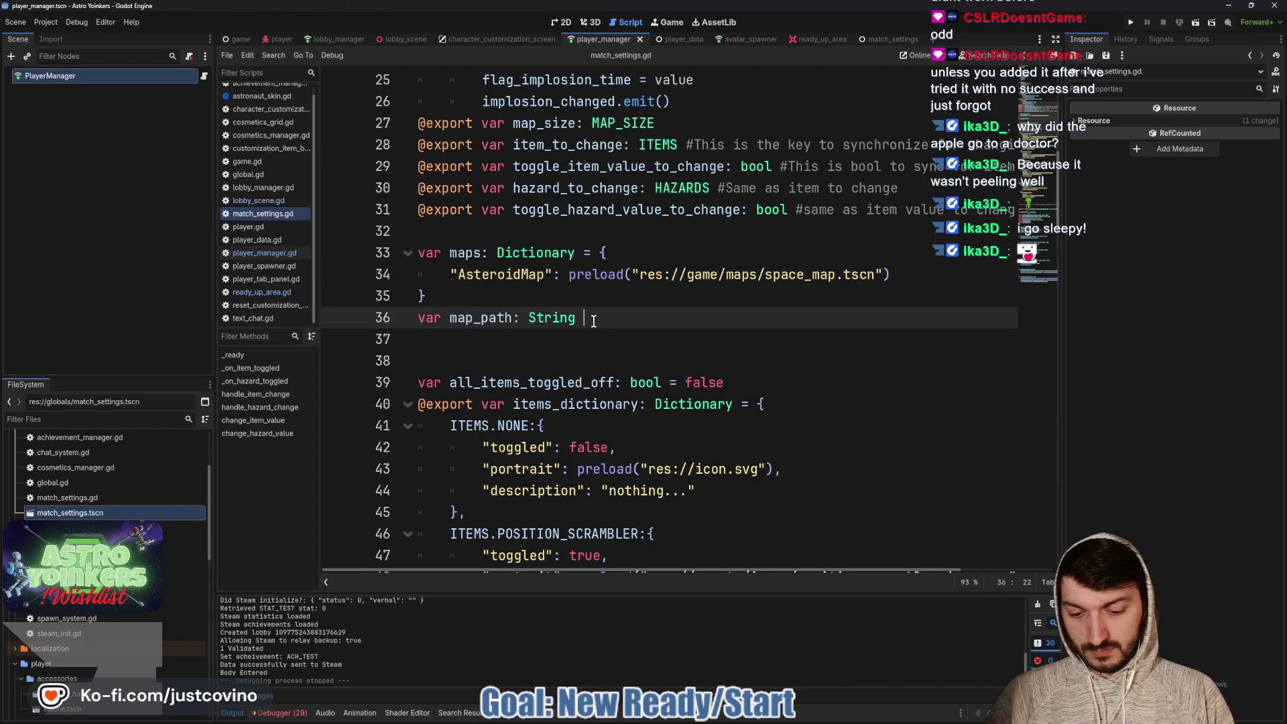
{"action": "type", "text": "="}
{"action": "key", "text": "ctrl+v"}
{"action": "key", "text": "Escape"}
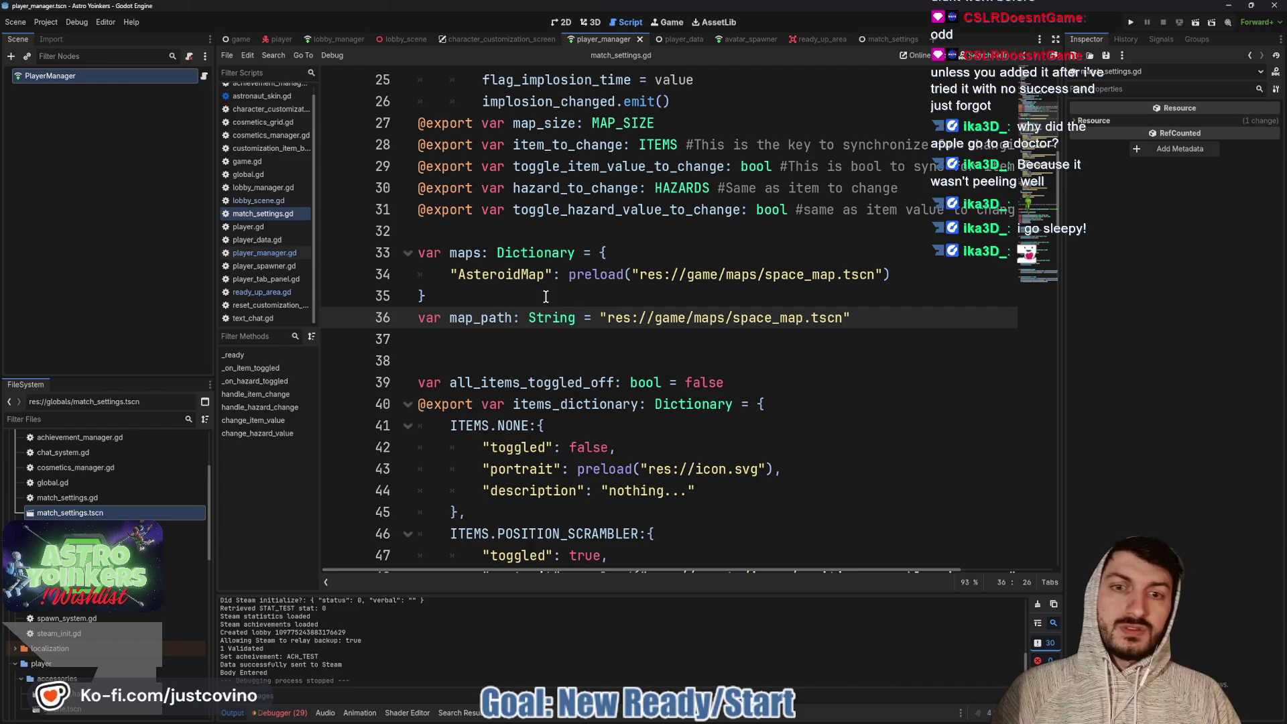
Add a blank line above map_path and run the game
{"action": "left_click", "coordinate": [544, 296]}
{"action": "key", "text": "Return"}
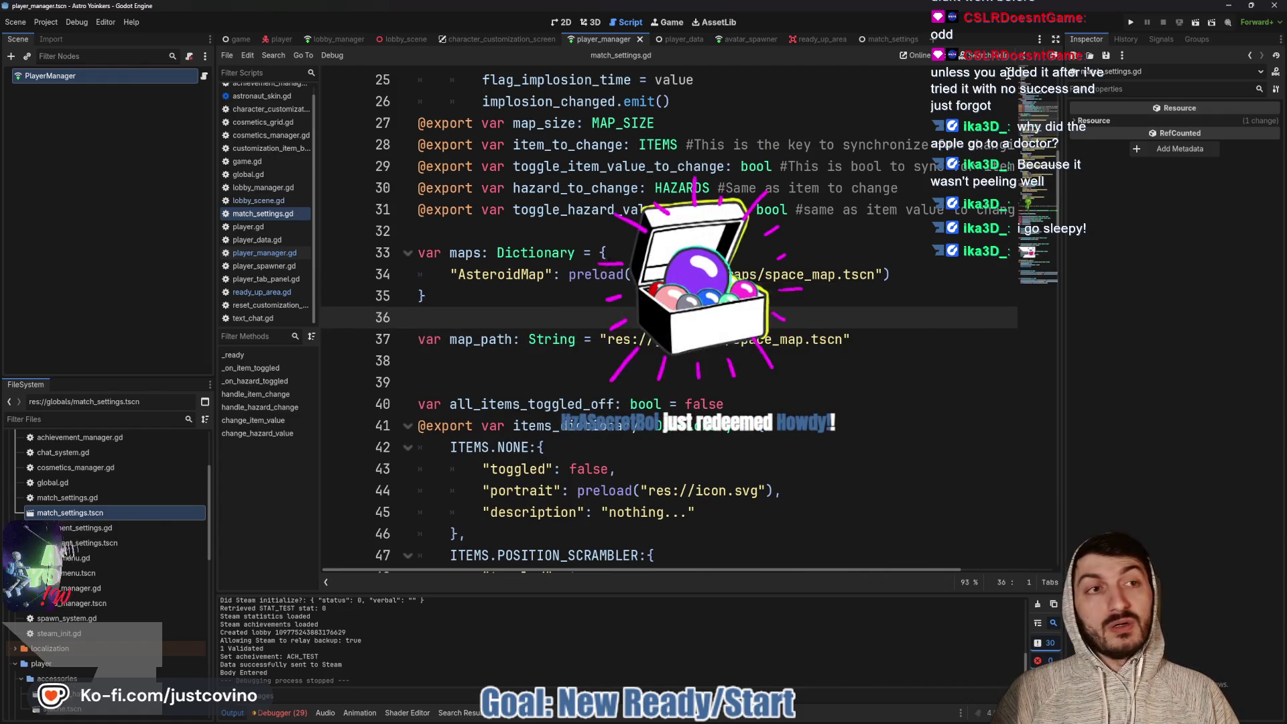
{"action": "left_click", "coordinate": [1131, 22]}
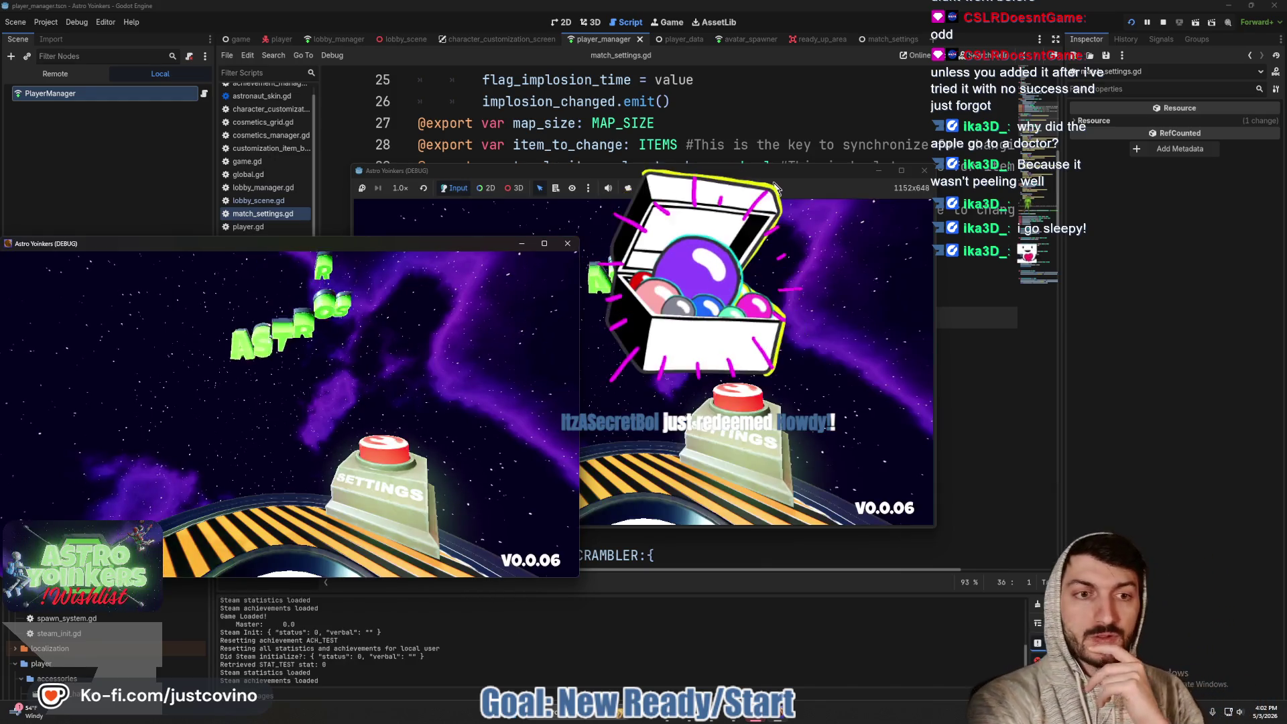
Close the extra game window and host a private lobby
{"action": "left_click", "coordinate": [569, 246]}
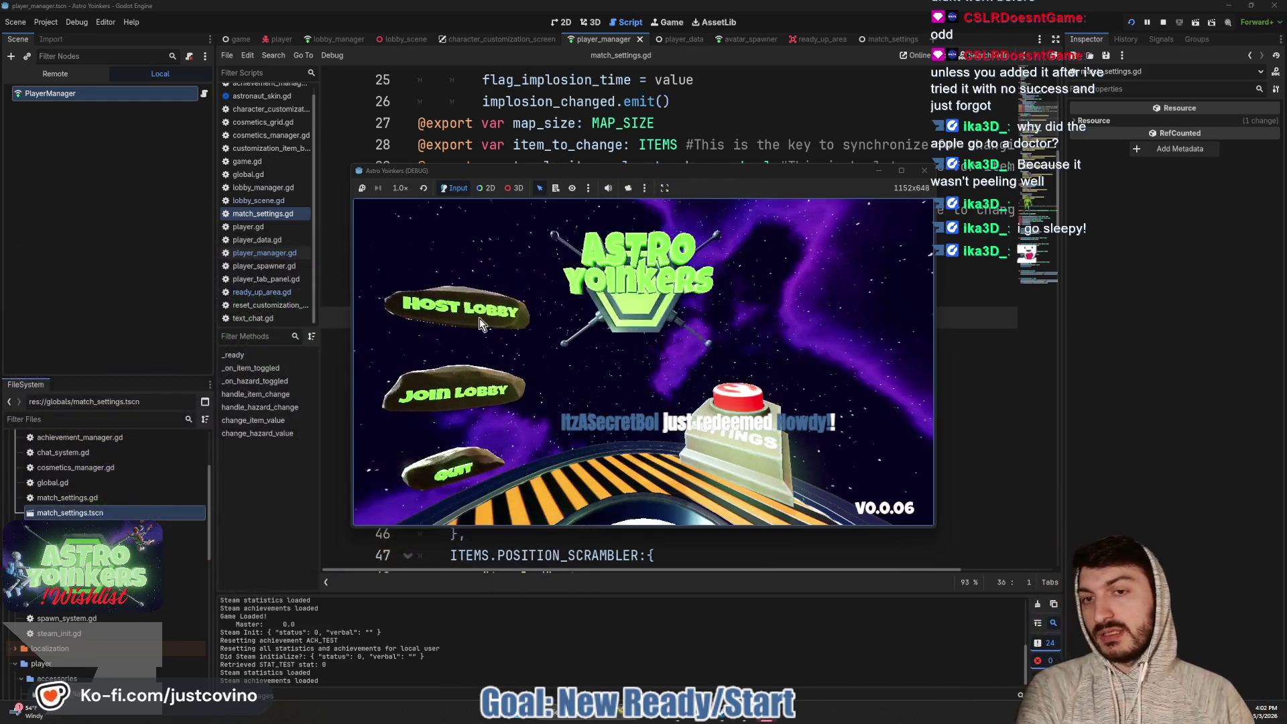
{"action": "left_click", "coordinate": [479, 318]}
{"action": "left_click", "coordinate": [627, 295]}
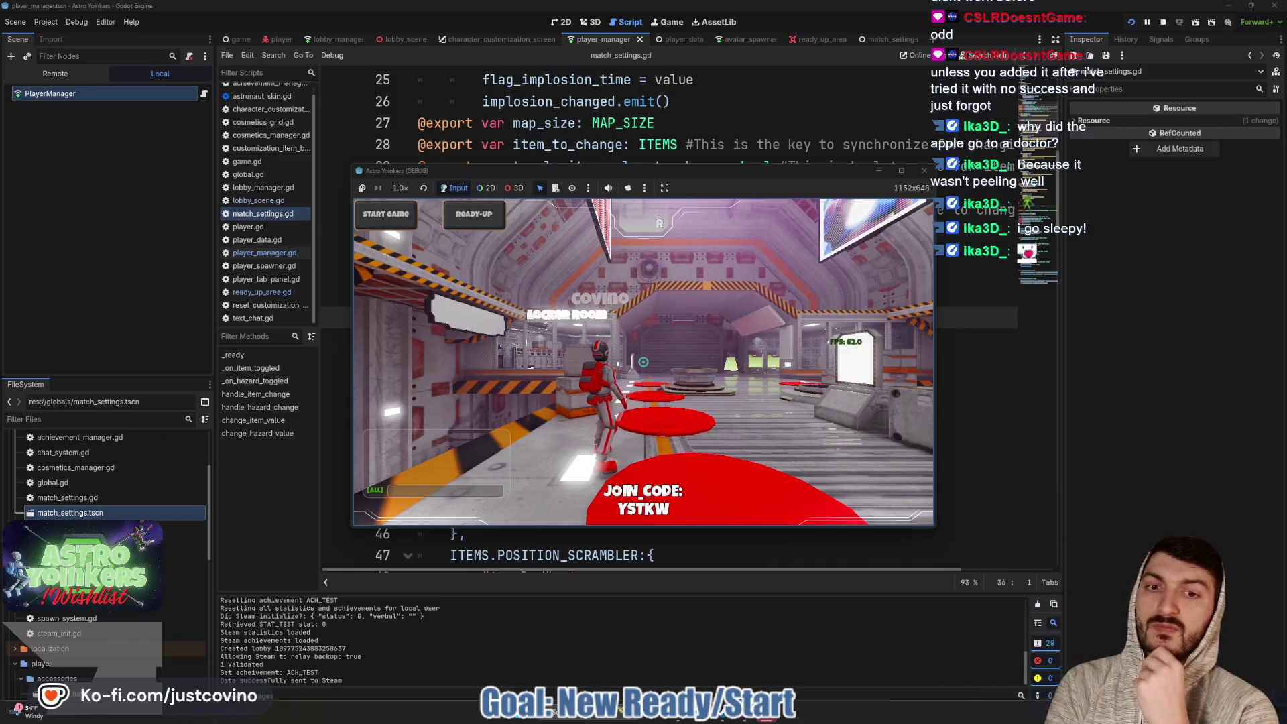
Ready up on the red pad, jump into the asteroid map match, then stop the game
{"action": "key", "text": "w"}
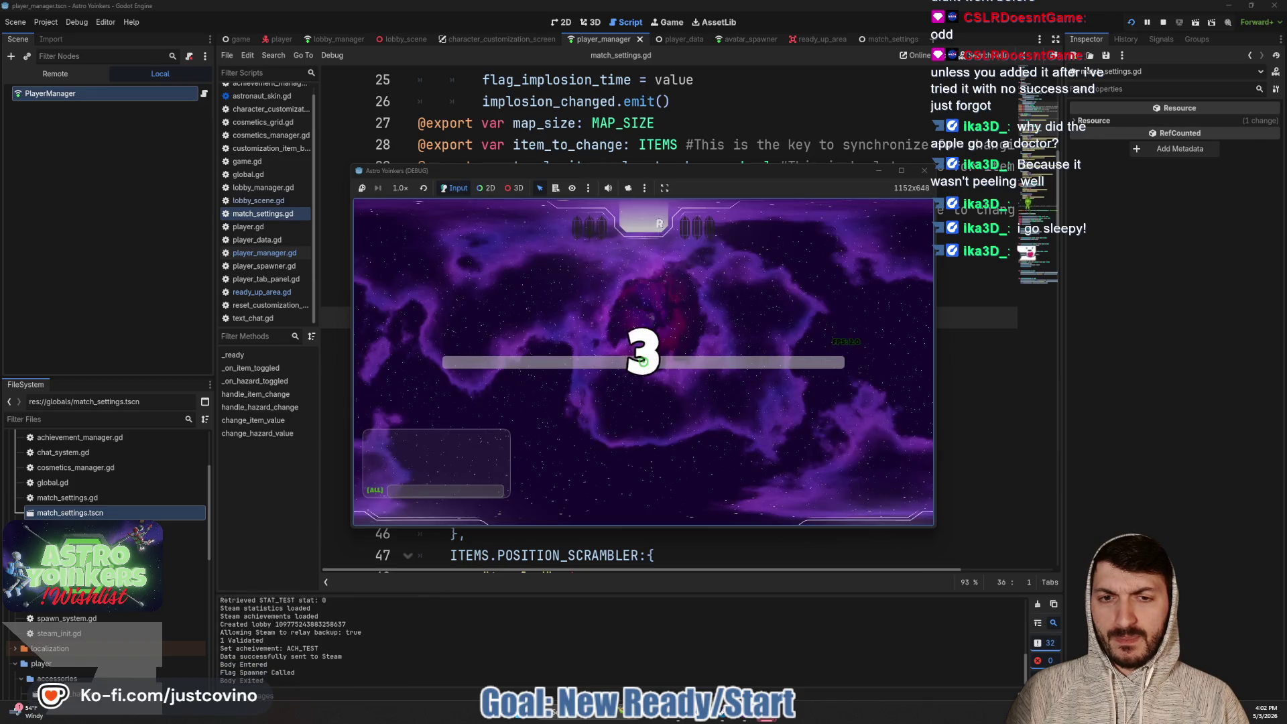
{"action": "key", "text": "w"}
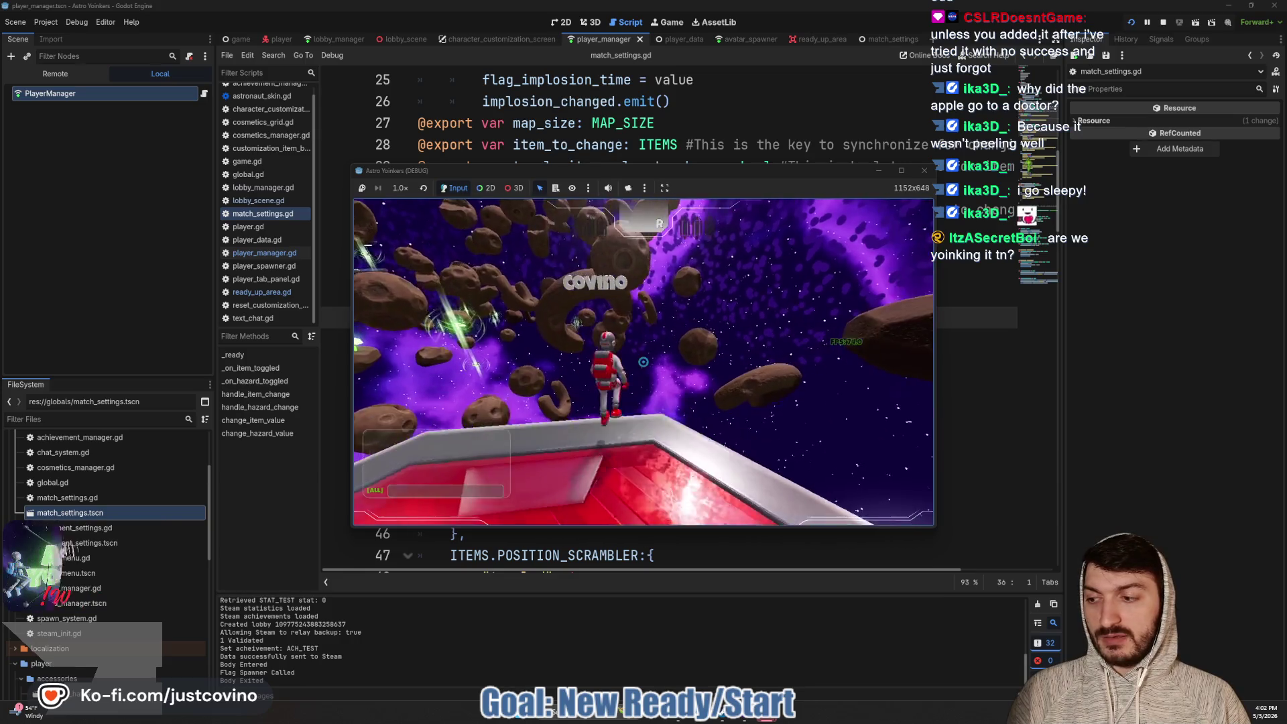
{"action": "key", "text": "space"}
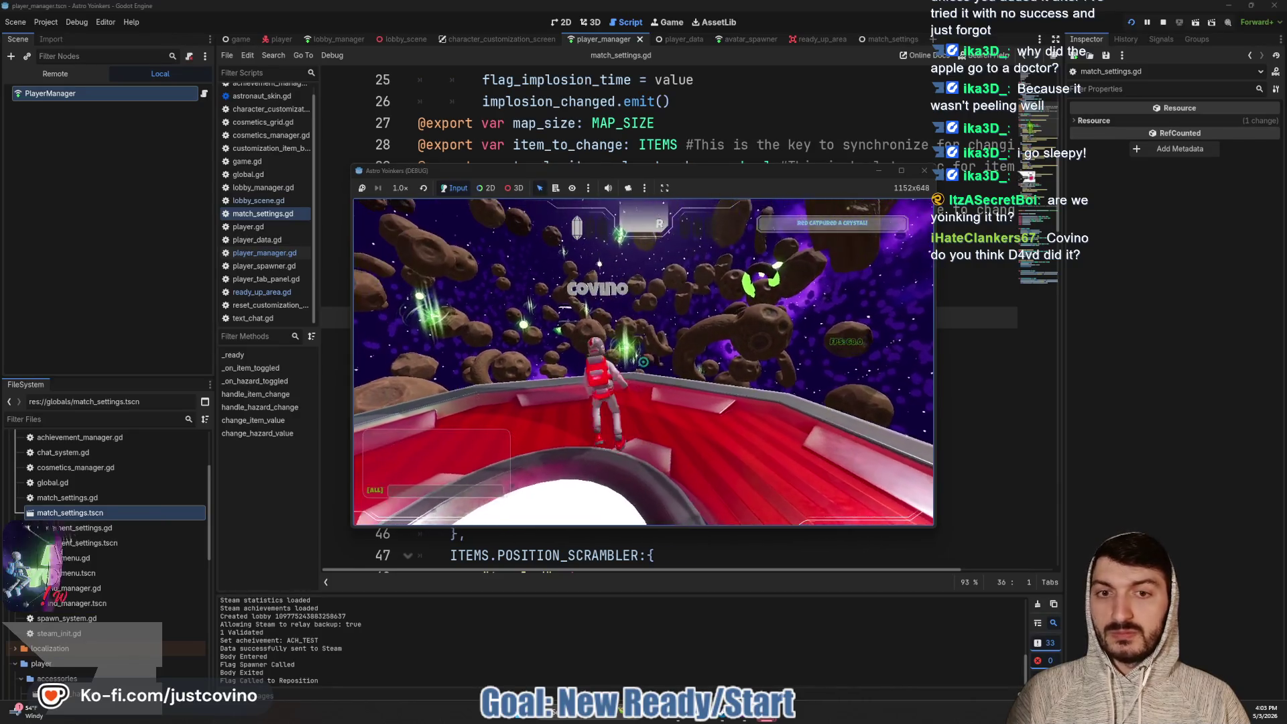
{"action": "key", "text": "F8"}
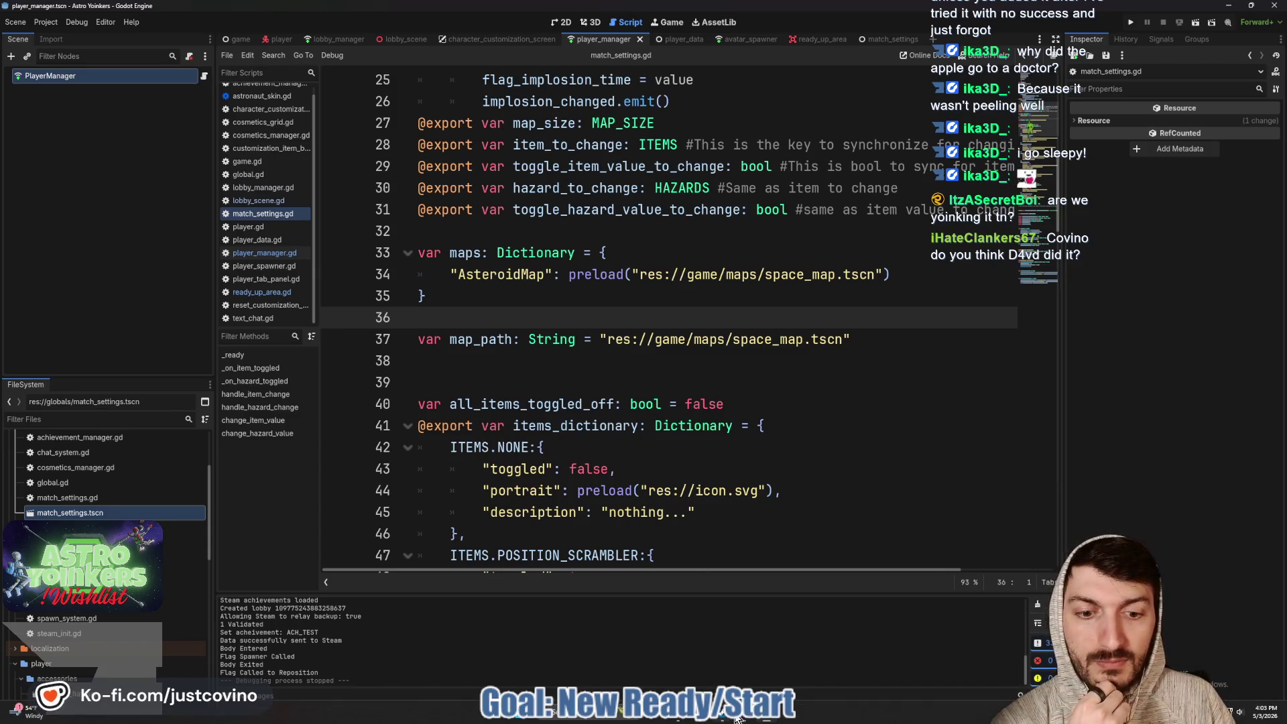
{"action": "mouse_move", "coordinate": [747, 719]}
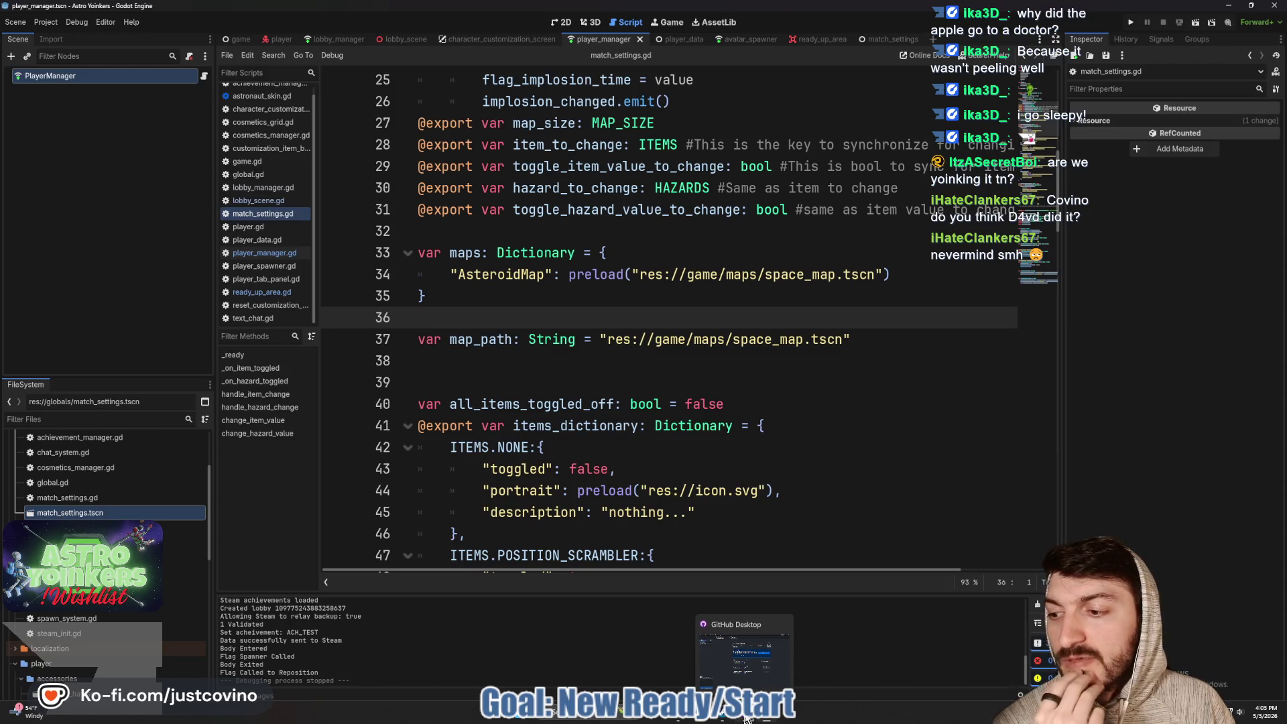
{"action": "left_click", "coordinate": [602, 368]}
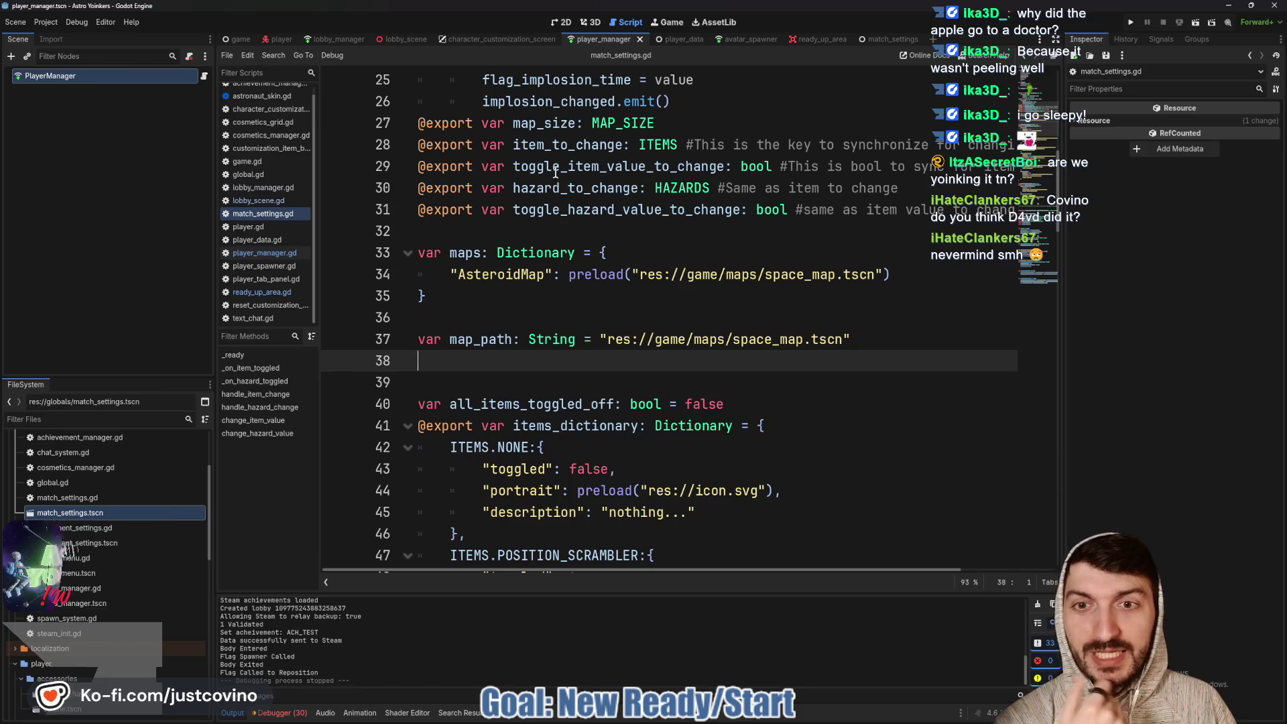
{"action": "left_click", "coordinate": [506, 231]}
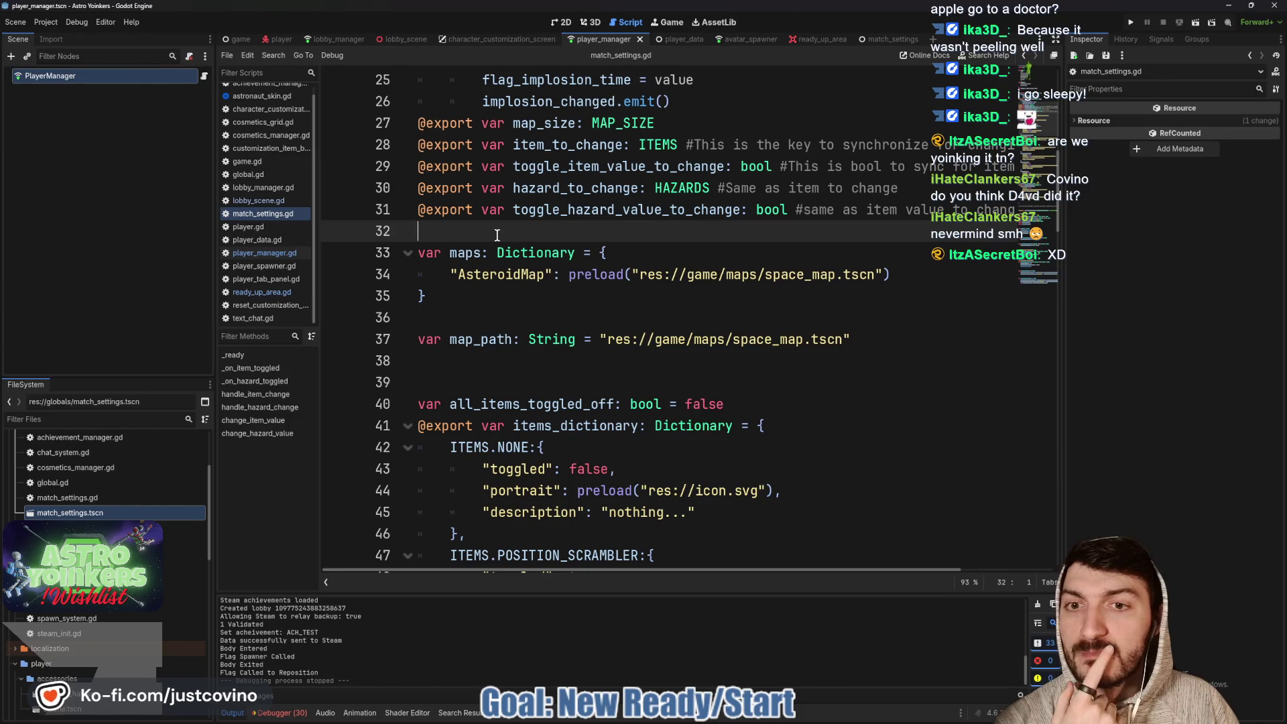
{"action": "scroll", "coordinate": [496, 238], "scroll_direction": "down", "scroll_amount": 2}
{"action": "left_click", "coordinate": [487, 246]}
{"action": "scroll", "coordinate": [489, 246], "scroll_direction": "down", "scroll_amount": 10}
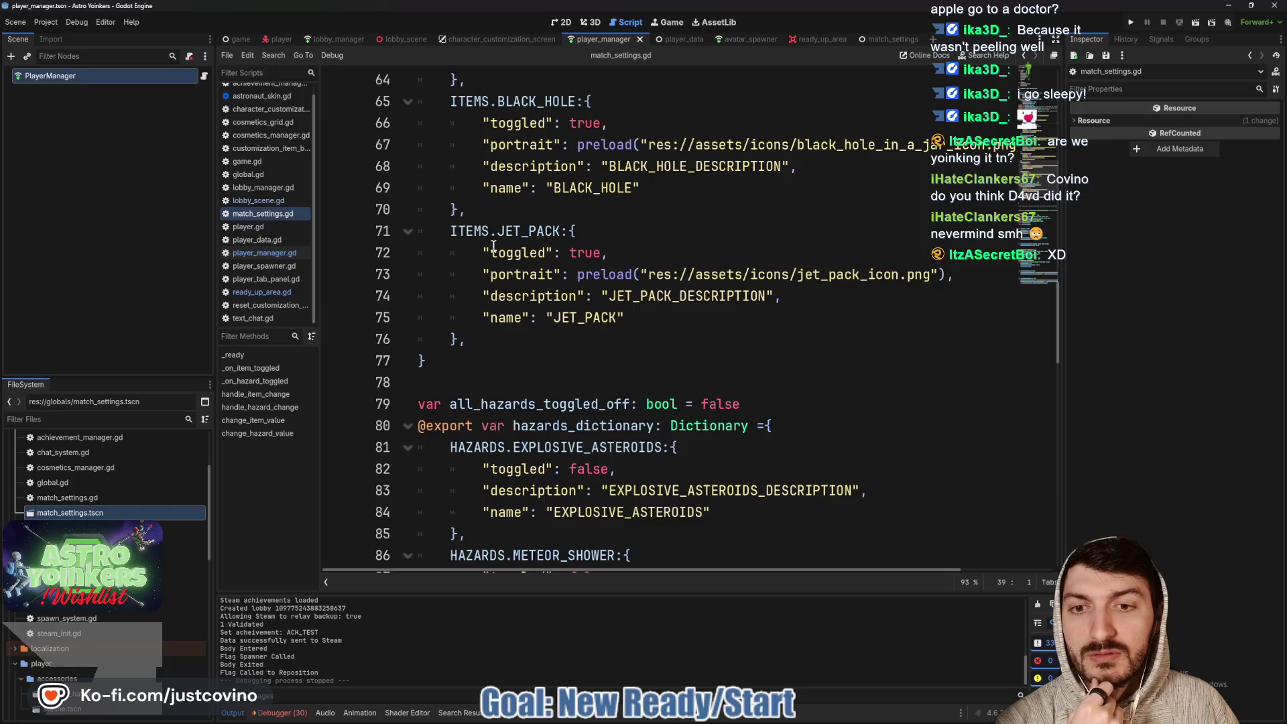
{"action": "scroll", "coordinate": [492, 246], "scroll_direction": "down", "scroll_amount": 4}
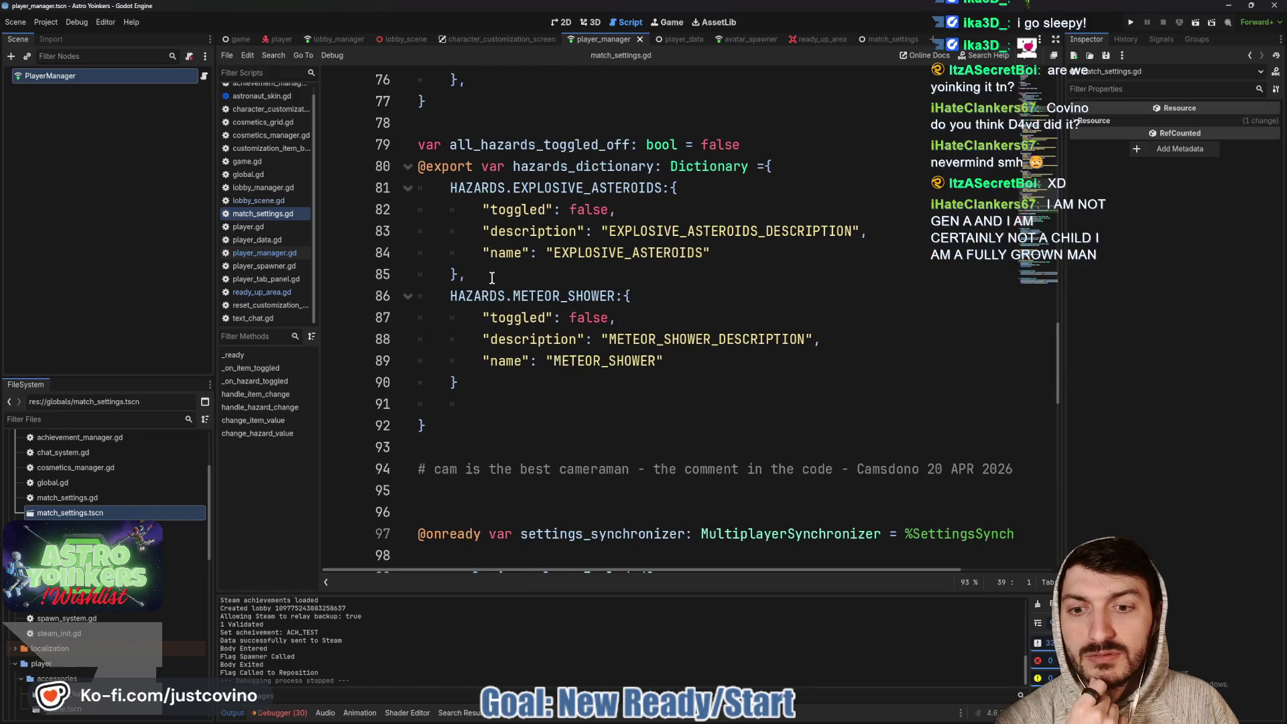
{"action": "scroll", "coordinate": [492, 278], "scroll_direction": "down", "scroll_amount": 4}
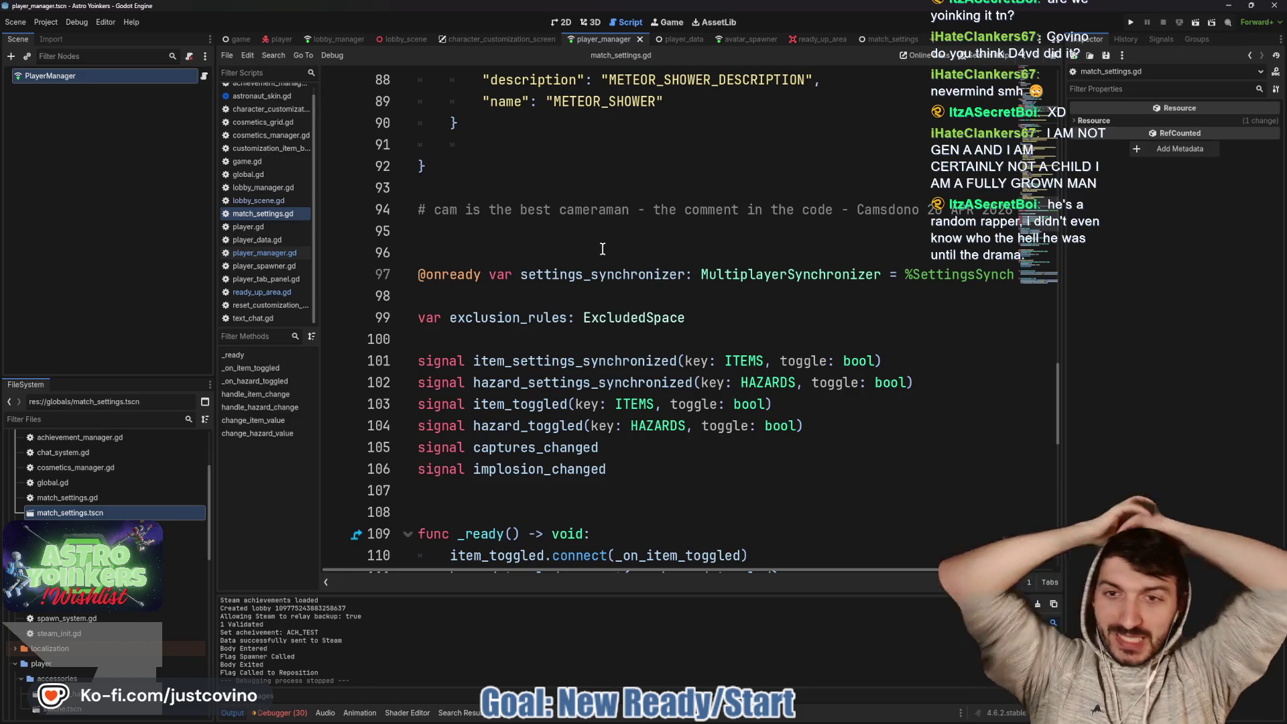
{"action": "left_click", "coordinate": [584, 234]}
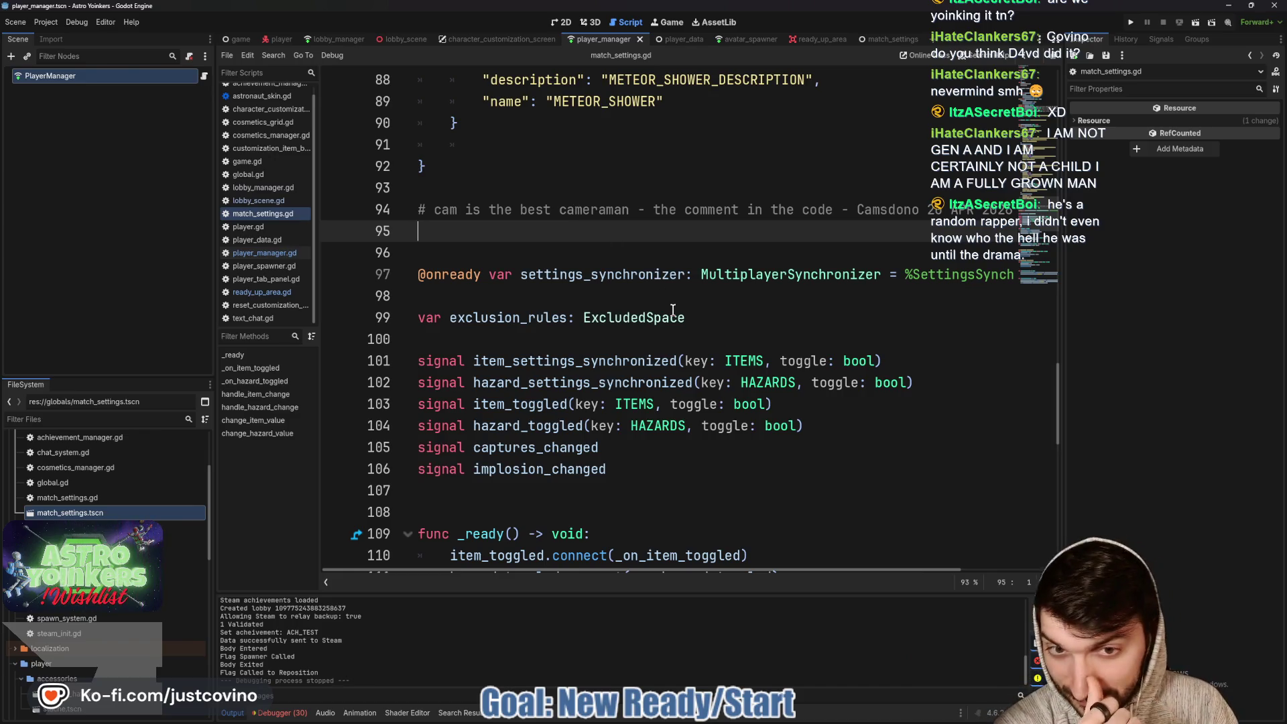
{"action": "scroll", "coordinate": [684, 307], "scroll_direction": "down", "scroll_amount": 3}
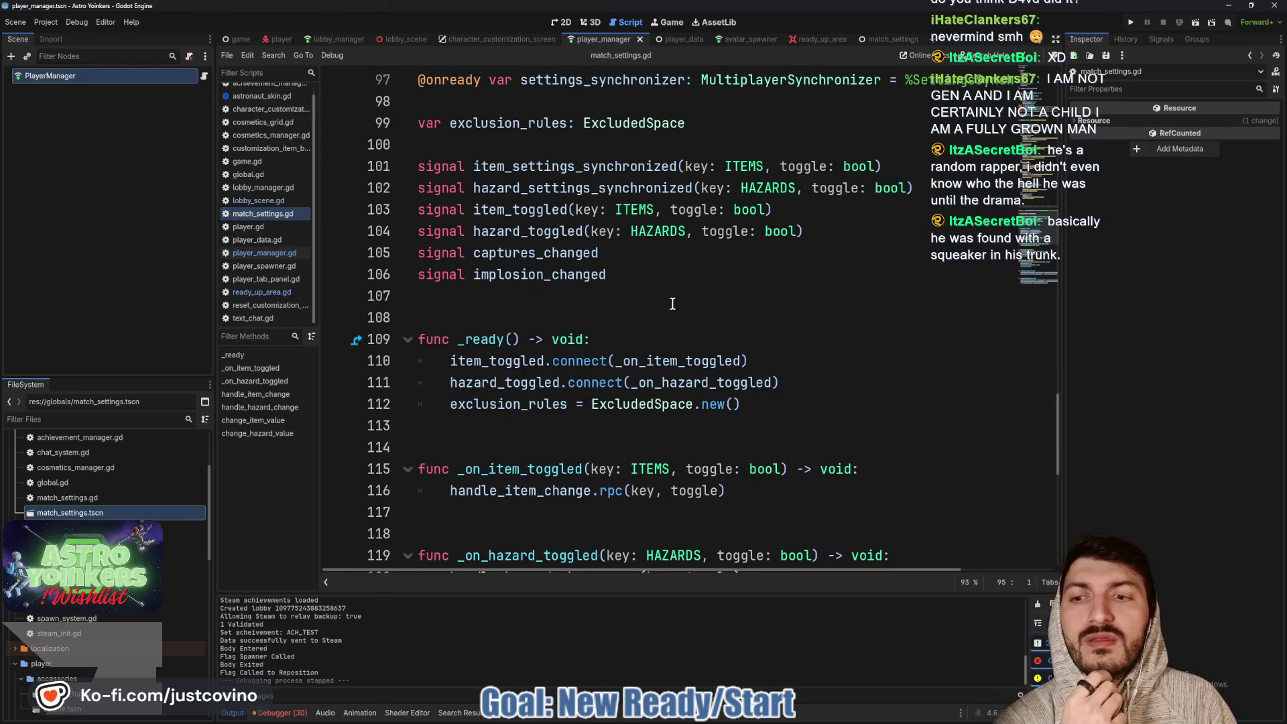
{"action": "scroll", "coordinate": [672, 303], "scroll_direction": "down", "scroll_amount": 1}
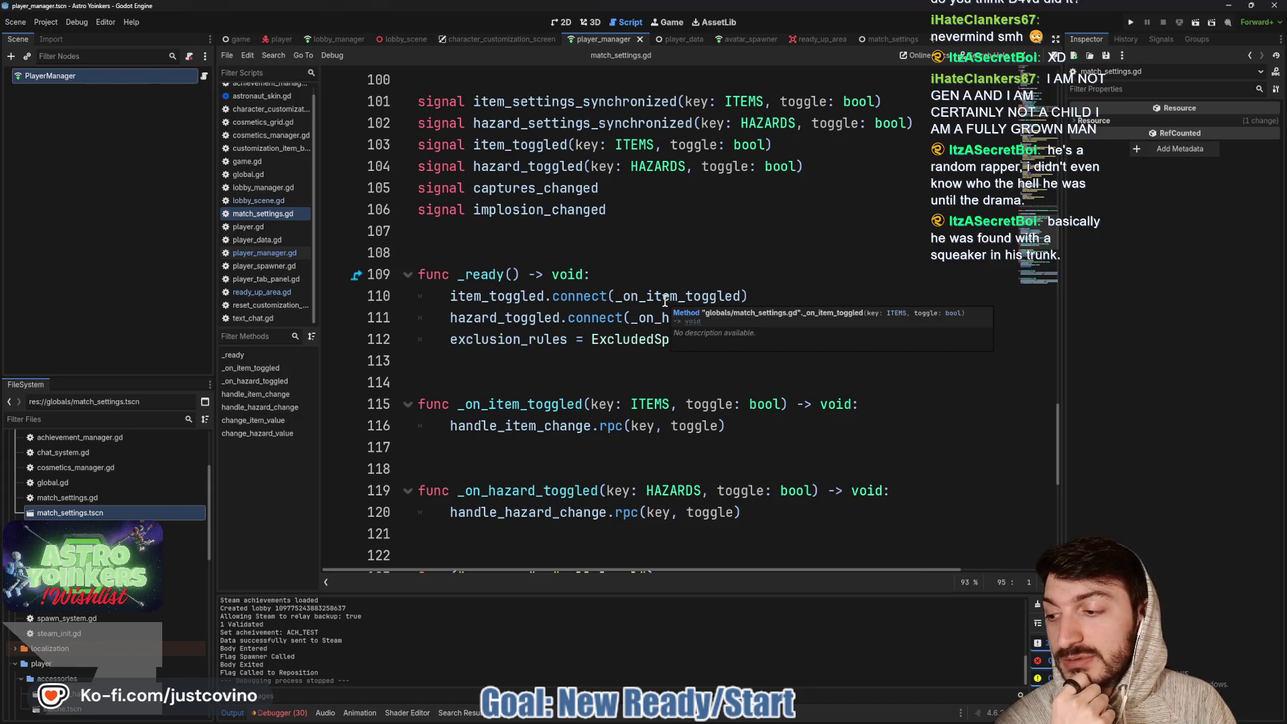
{"action": "scroll", "coordinate": [665, 301], "scroll_direction": "down", "scroll_amount": 3}
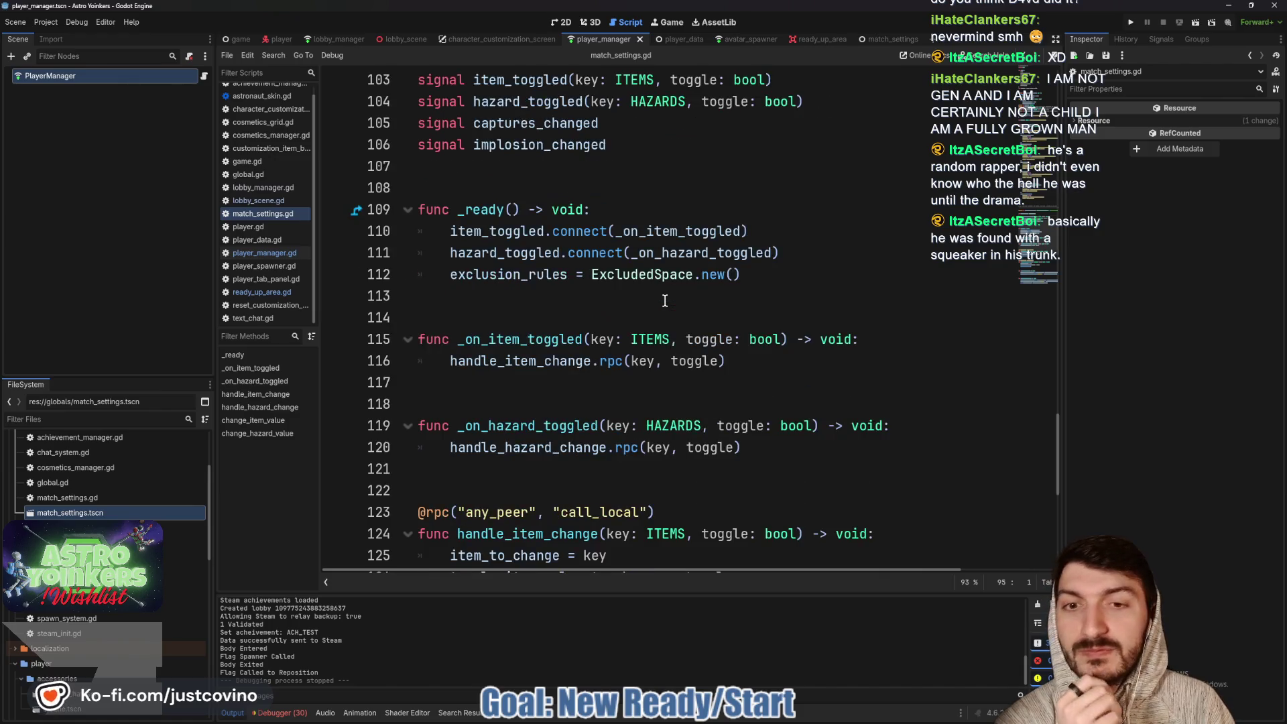
{"action": "left_click", "coordinate": [532, 348]}
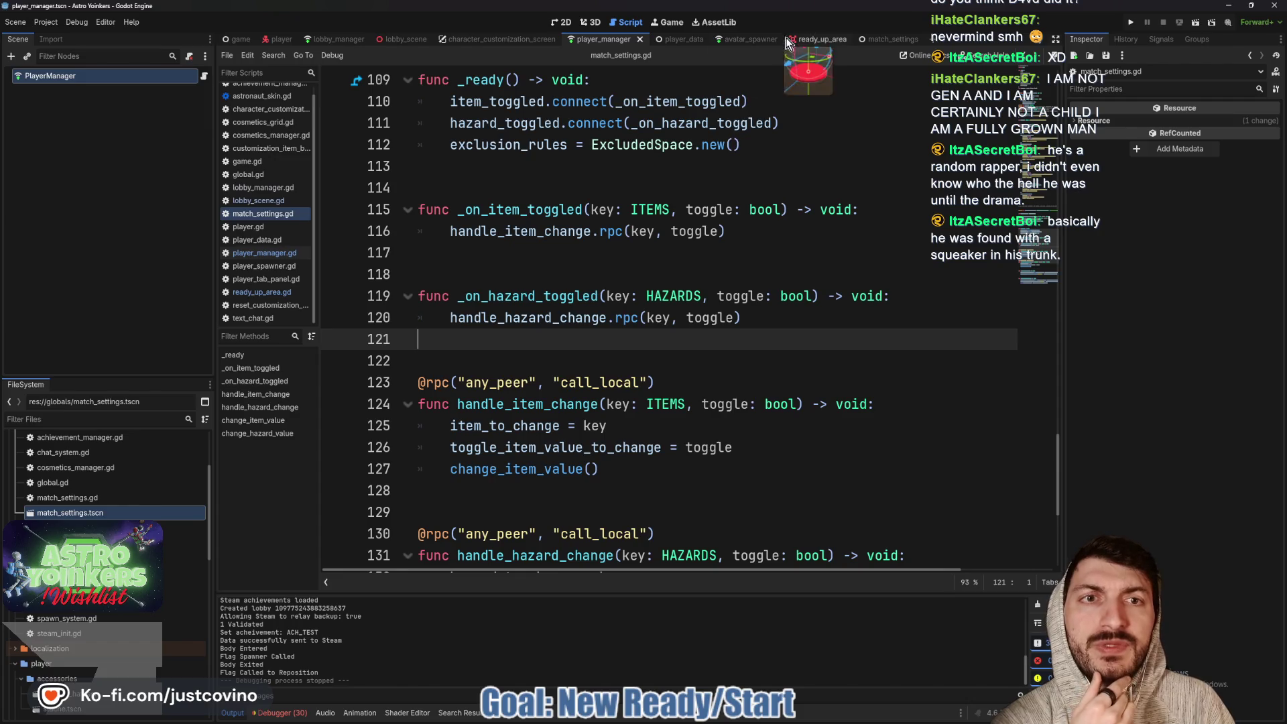
{"action": "scroll", "coordinate": [610, 239], "scroll_direction": "down", "scroll_amount": 3}
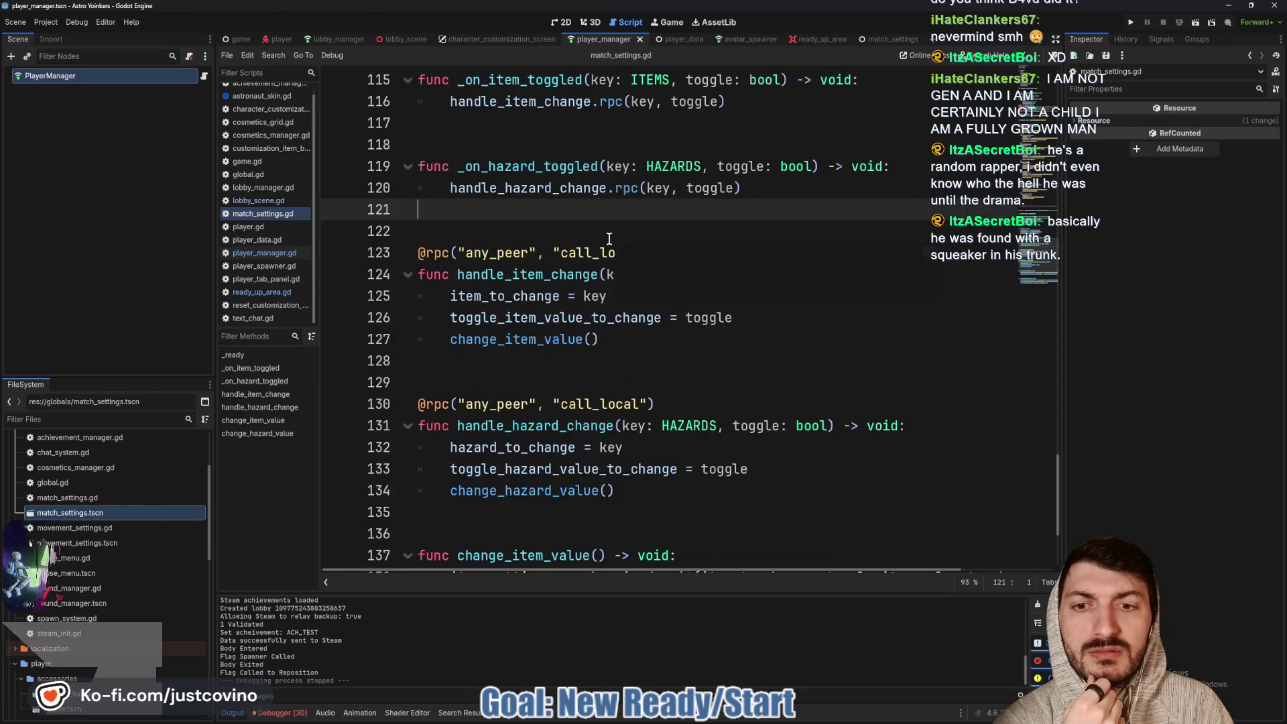
{"action": "scroll", "coordinate": [581, 280], "scroll_direction": "up", "scroll_amount": 2}
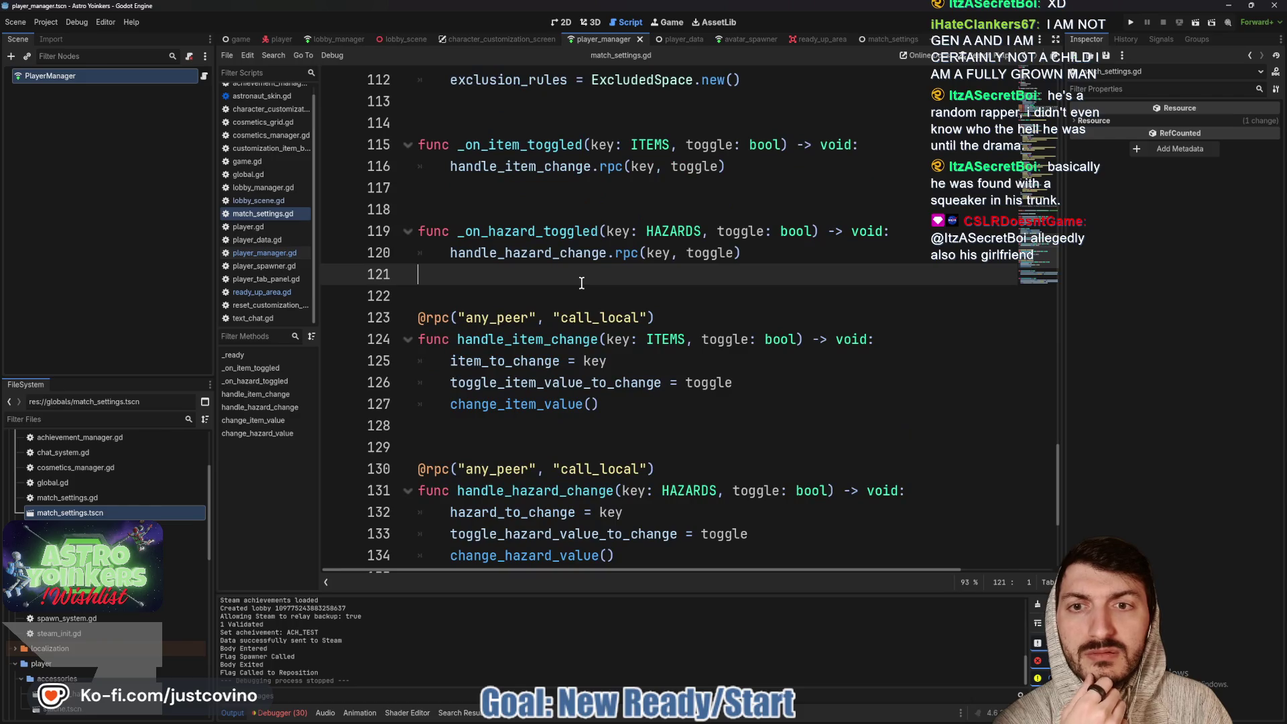